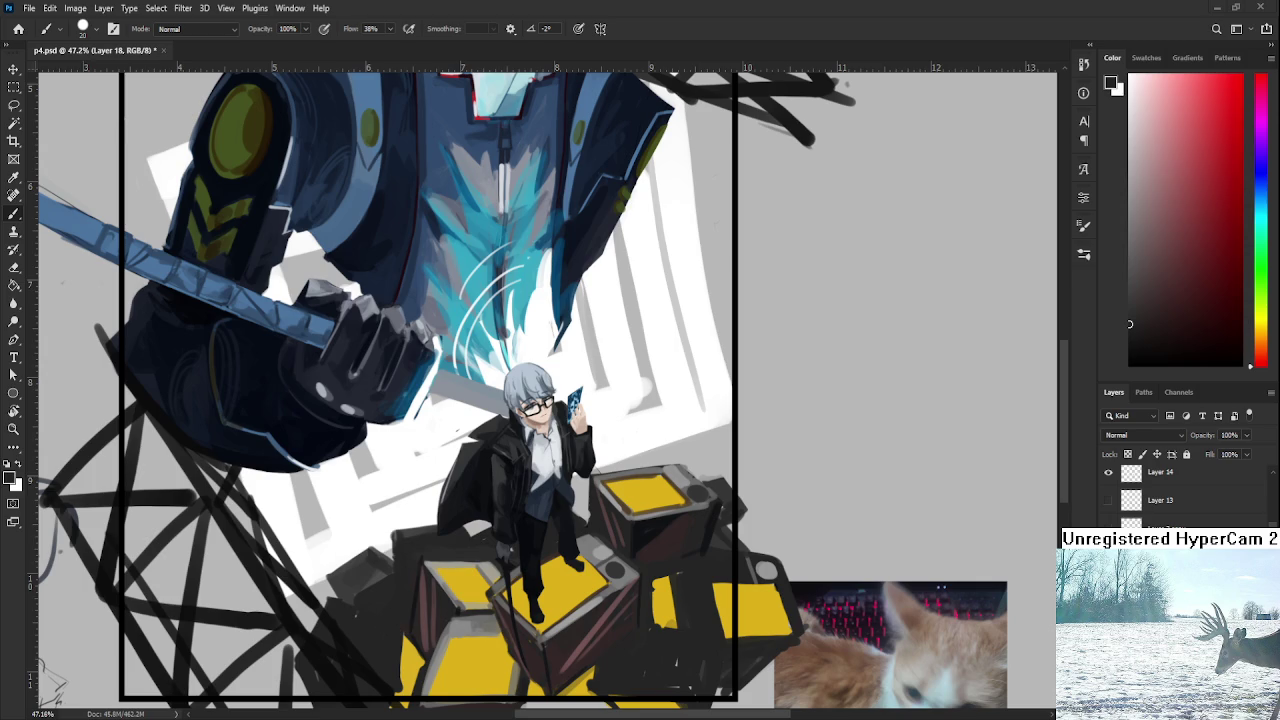
Sample dark reddish-brown, near-black and dark blue tones from the right-hand crate's side.
scroll(546, 484, down, 2)
scroll(639, 519, up, 3)
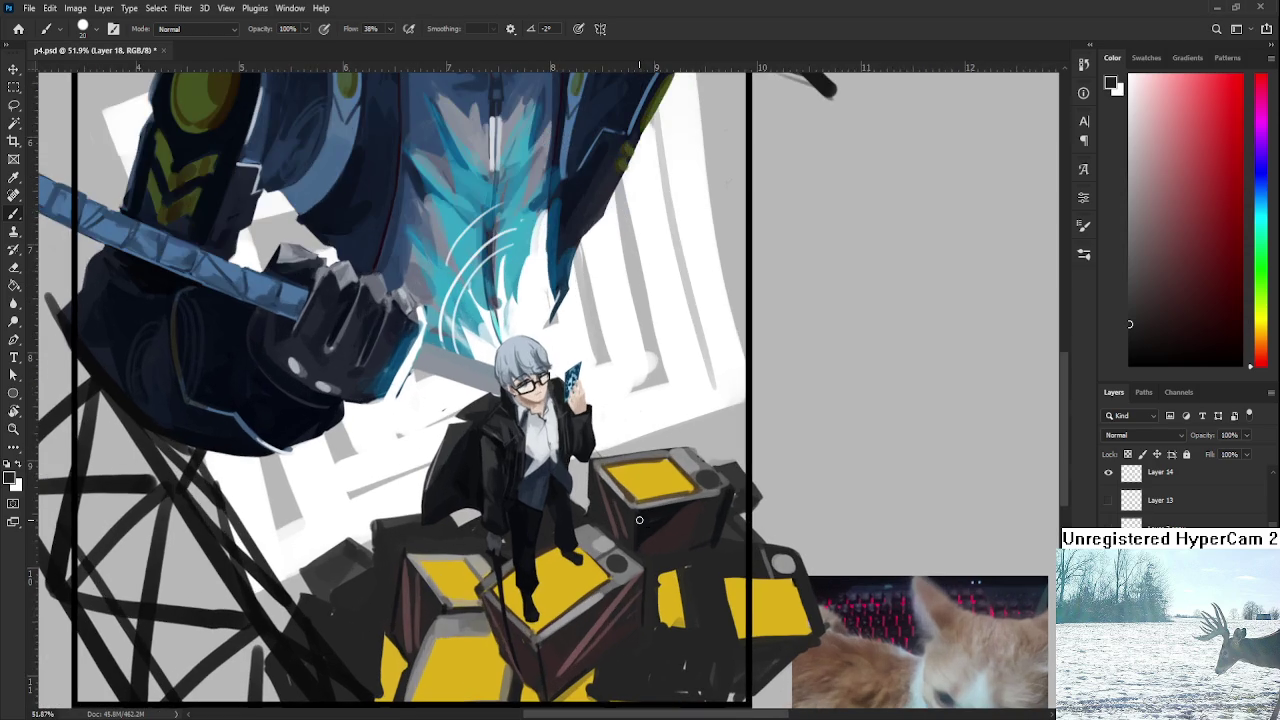
alt+click(650, 513)
alt+click(658, 531)
alt+click(659, 515)
alt+click(668, 520)
alt+click(661, 512)
alt+click(706, 504)
alt+click(717, 502)
alt+click(703, 503)
alt+click(715, 472)
alt+click(703, 456)
Alternate Eraser and Brush to touch up the crate's dark edge near the frame border.
key(e)
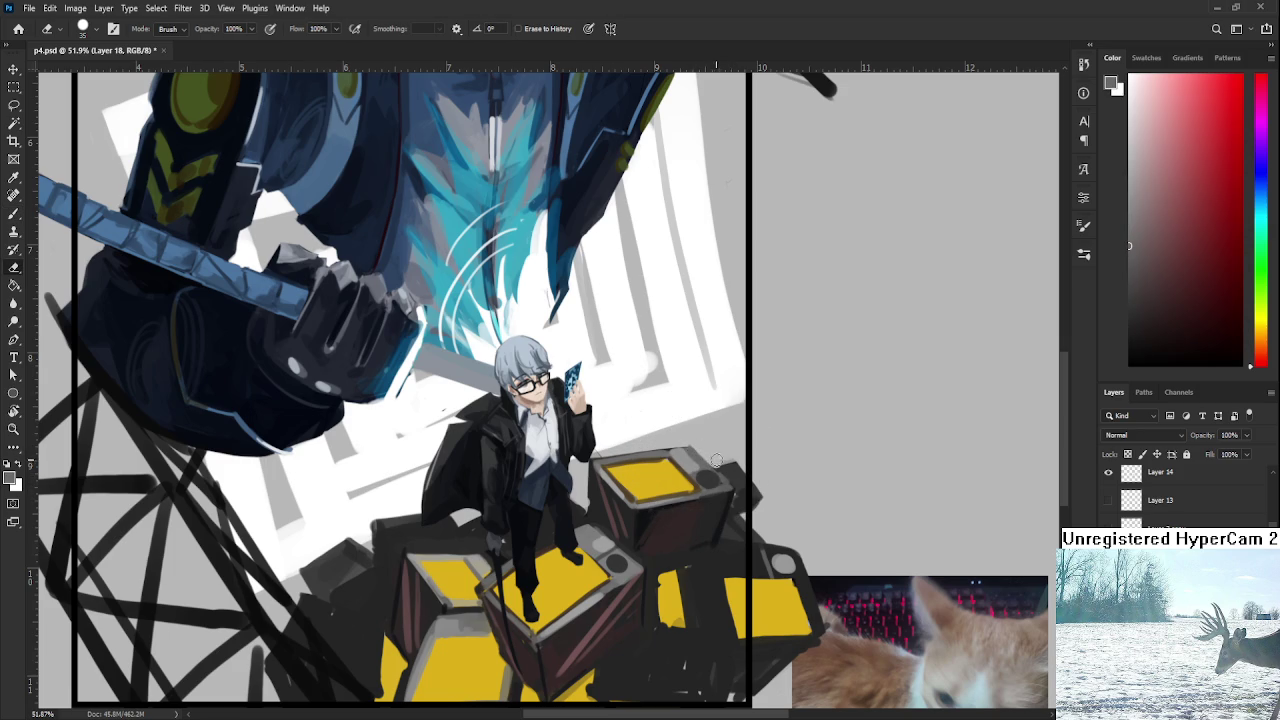
key(b)
alt+click(742, 492)
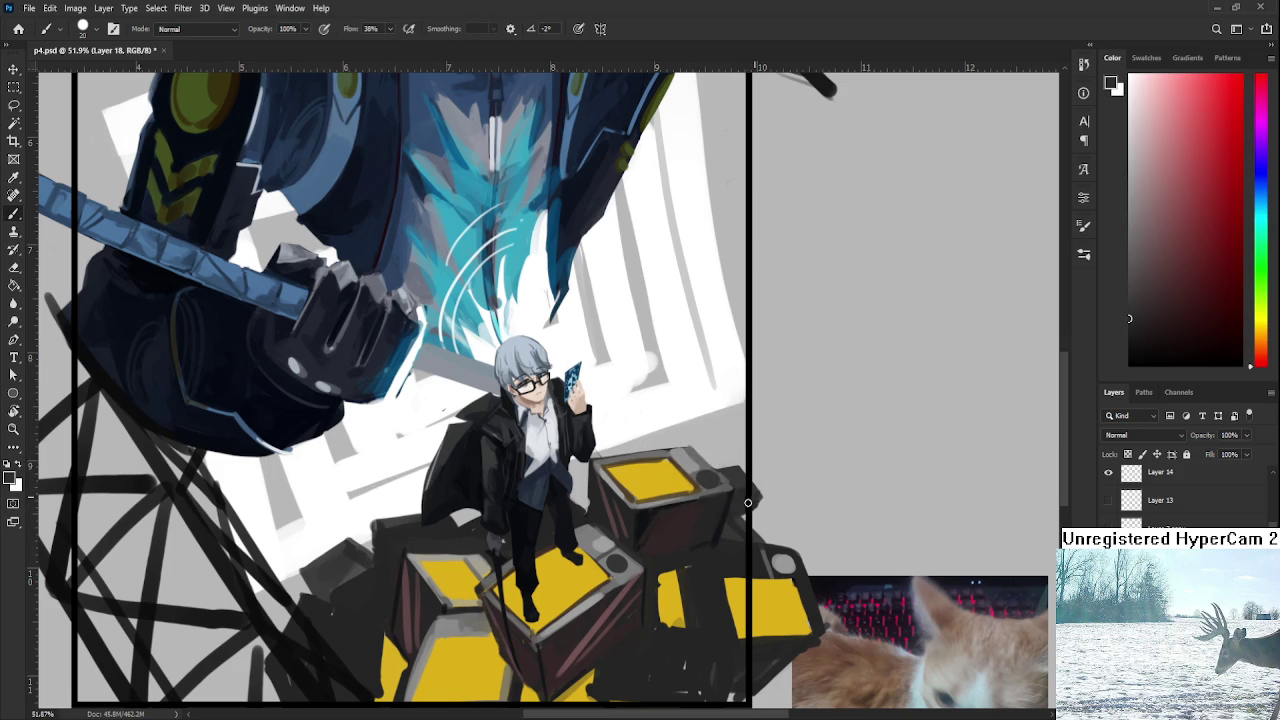
key(e)
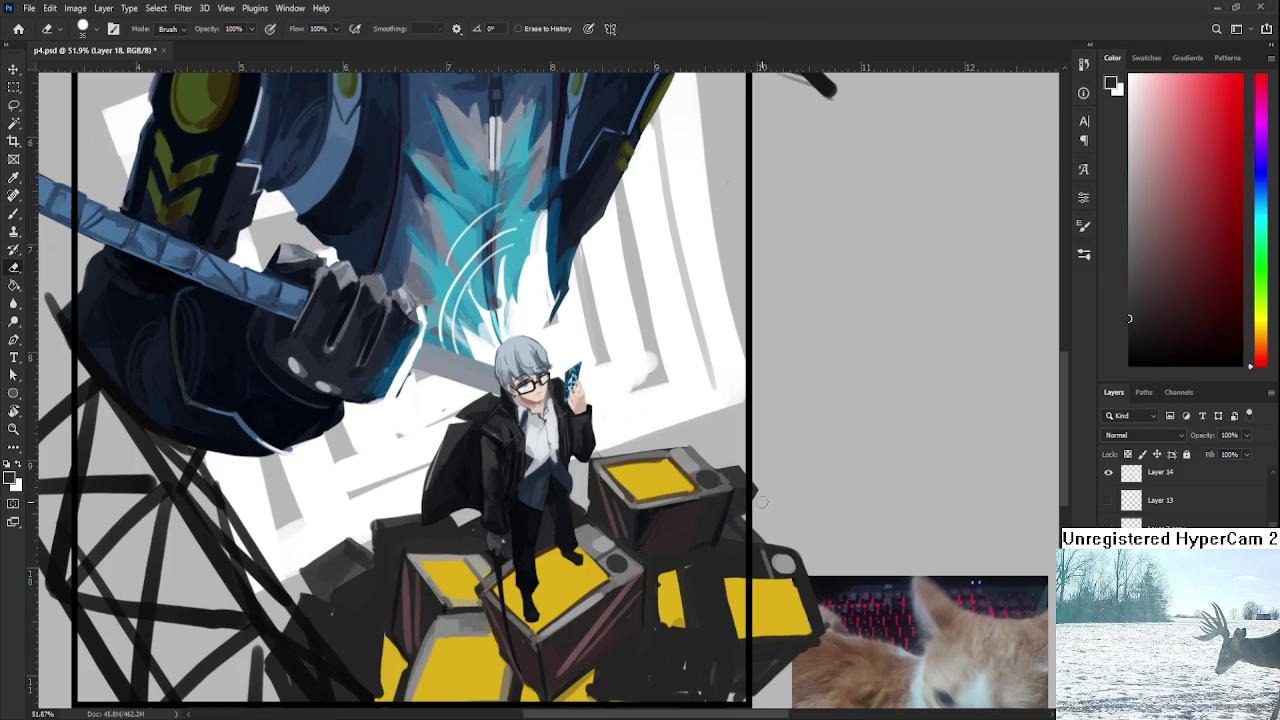
key(b)
alt+click(708, 532)
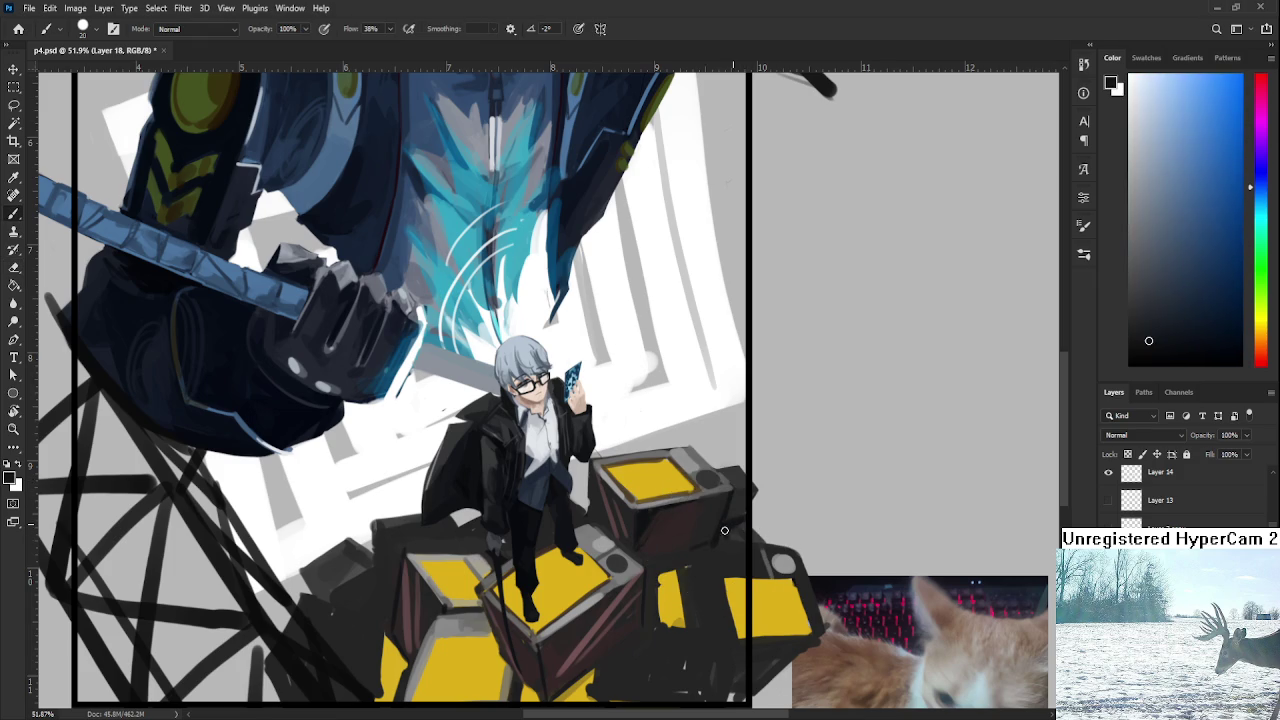
key(e)
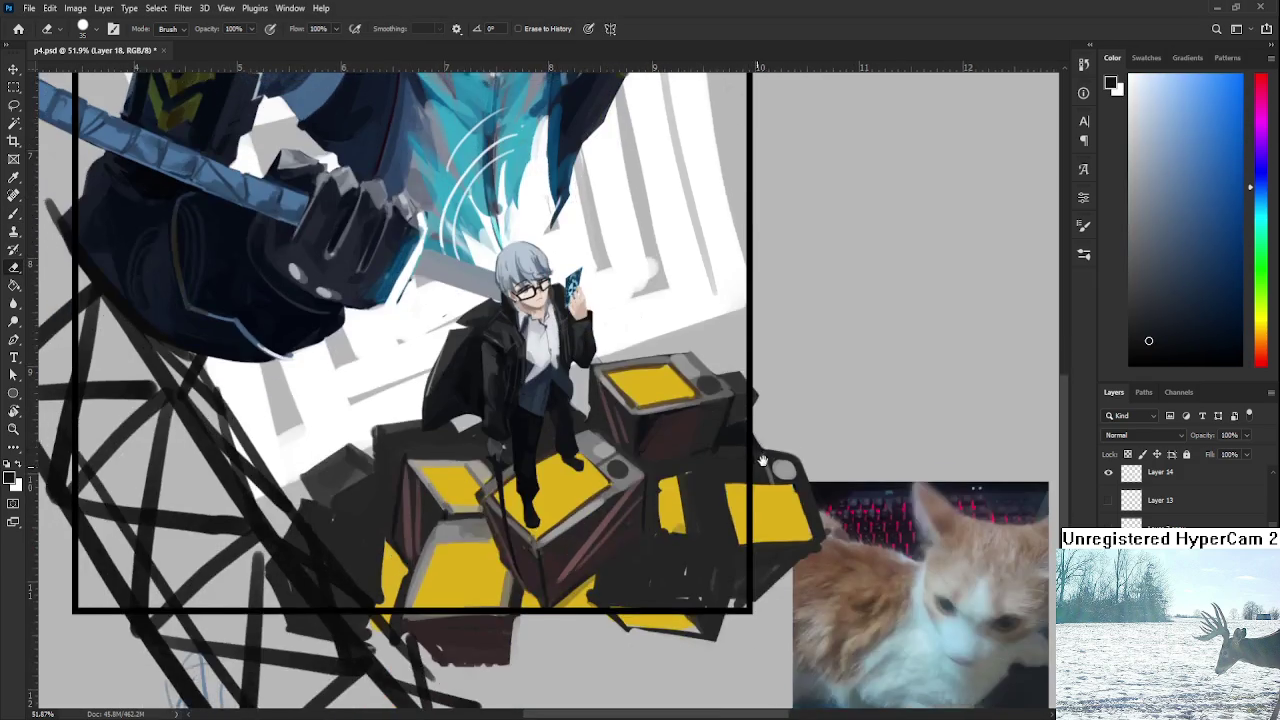
key(b)
drag(700, 400, 613, 524)
Paint grey, then near-black, over the small yellow panel's lower-left edge.
alt+click(563, 497)
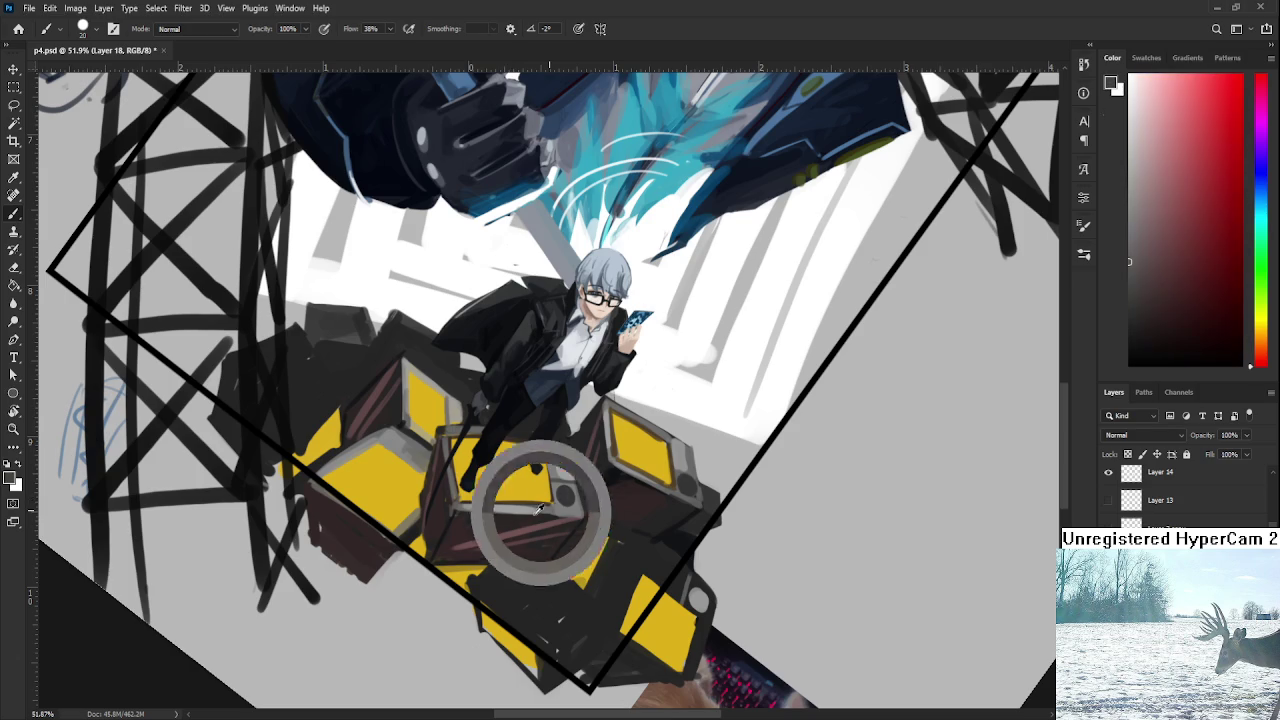
scroll(570, 400, down, 2)
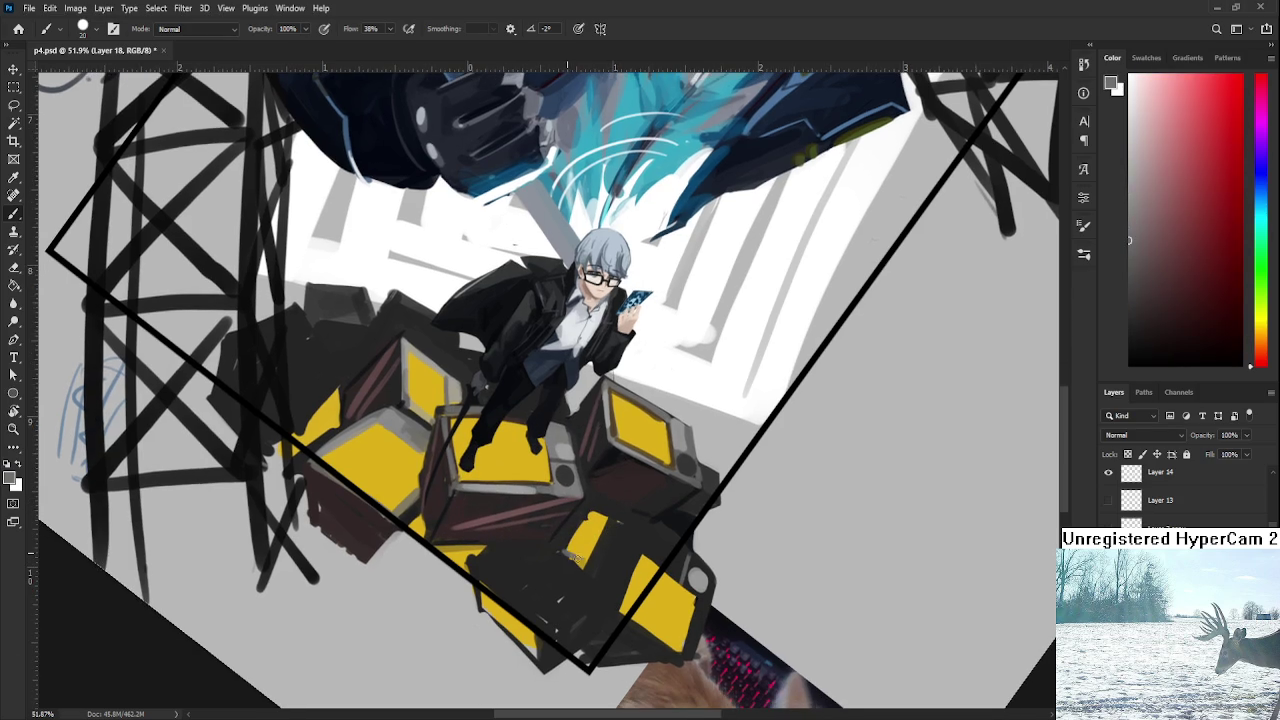
drag(583, 515, 577, 550)
alt+click(595, 522)
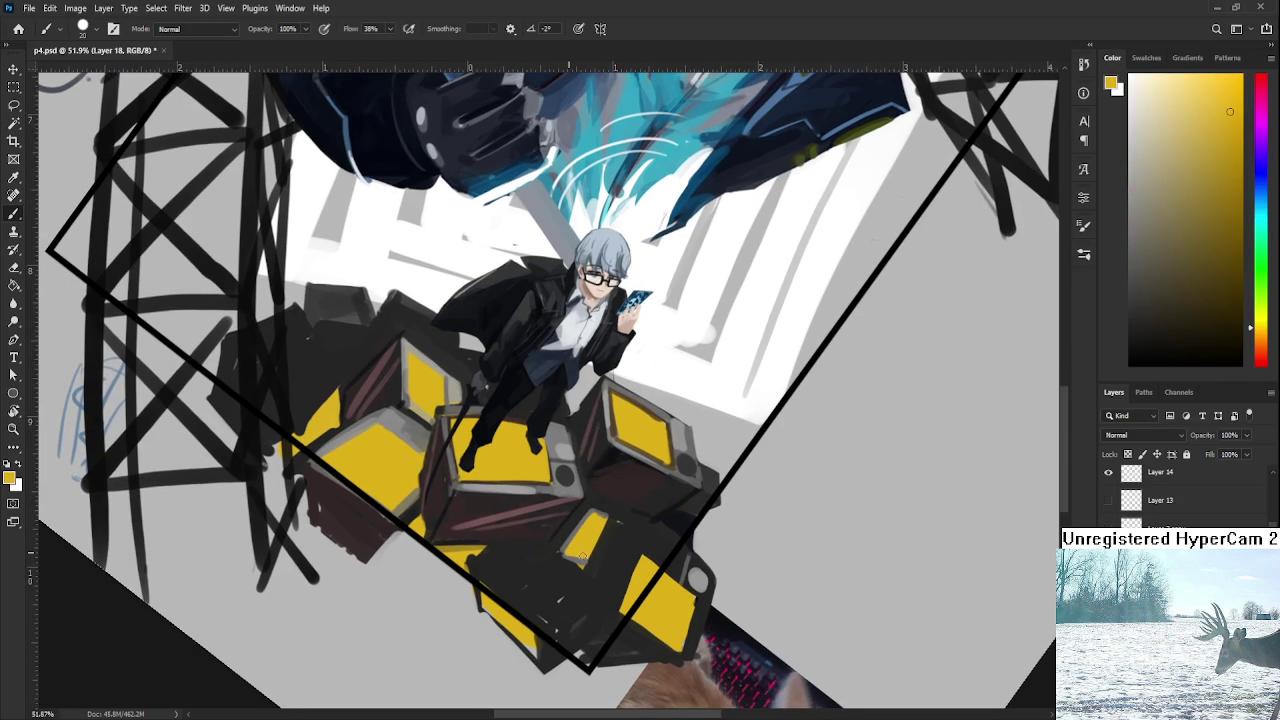
alt+click(540, 492)
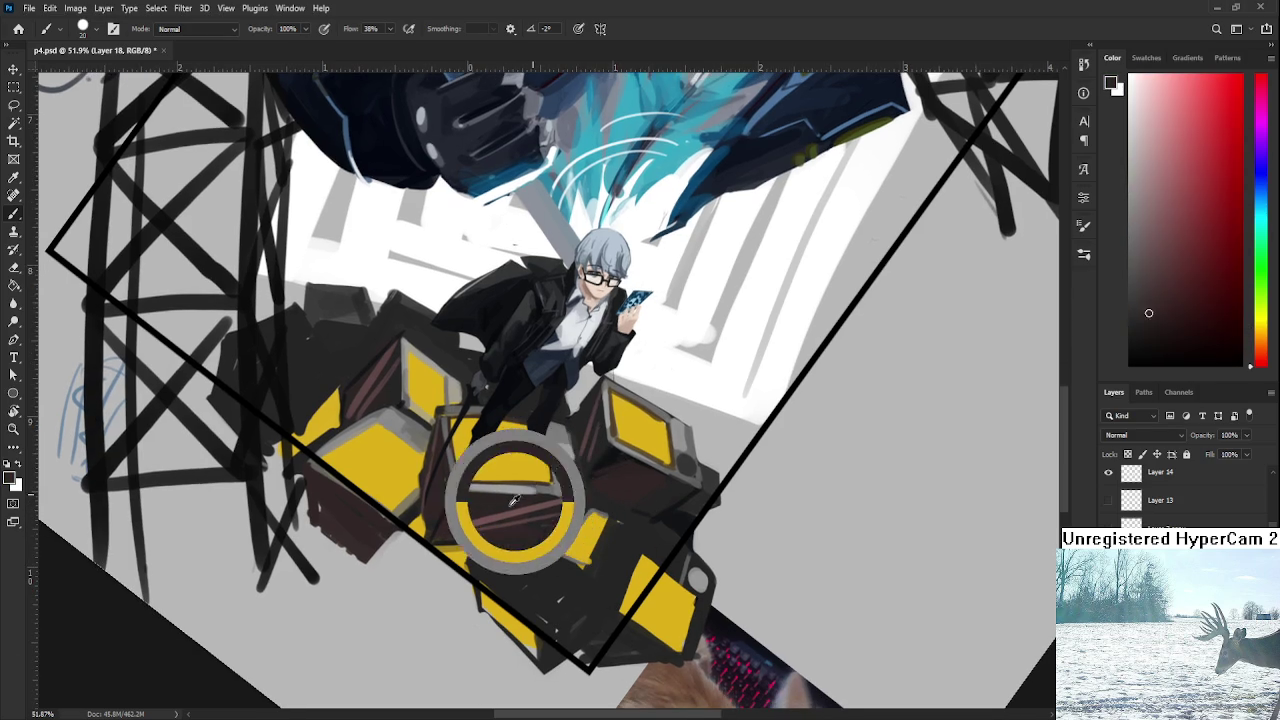
mouse_move(590, 518)
mouse_down()
mouse_move(587, 558)
mouse_move(568, 554)
mouse_up()
Turn the view back almost upright and sample grey and near-black blue tones.
drag(560, 400, 640, 506)
alt+click(586, 481)
alt+click(646, 493)
alt+click(723, 440)
Tilt the view onto the crates and sample dark reds and blues along the crate edge.
mouse_move(635, 468)
mouse_down()
mouse_move(665, 404)
mouse_move(646, 452)
mouse_up()
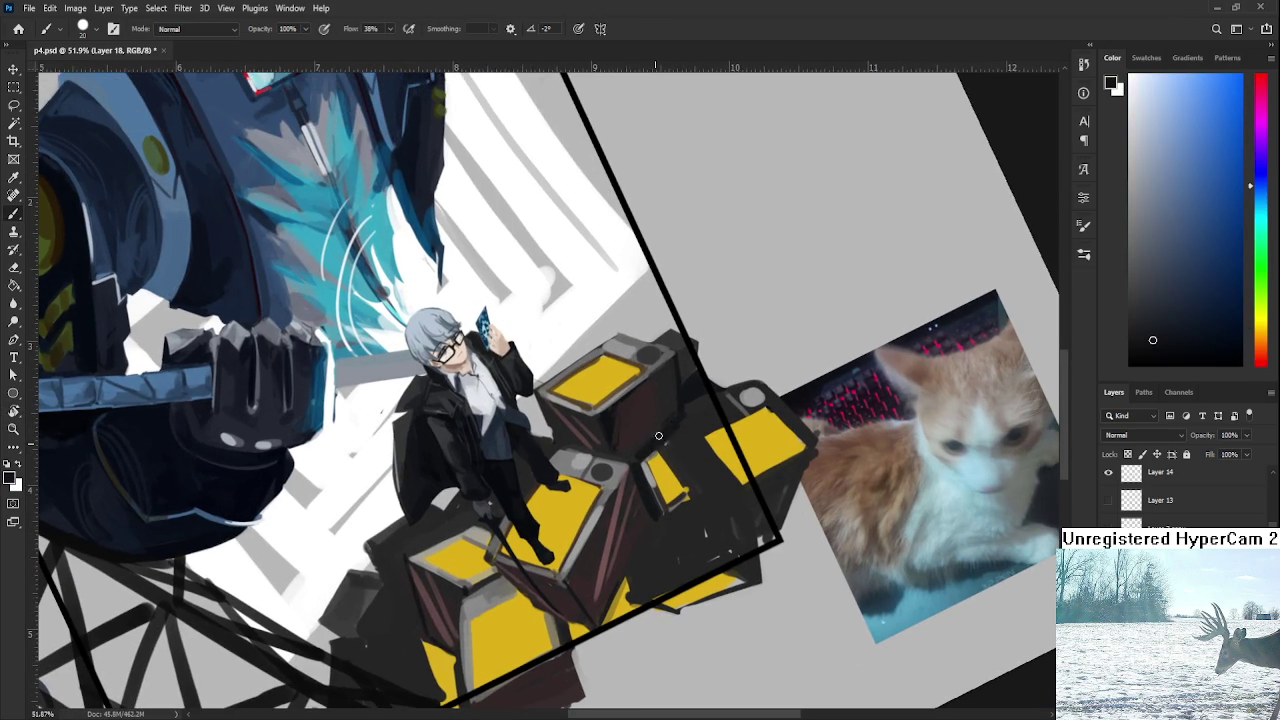
alt+click(697, 419)
alt+click(671, 405)
alt+click(681, 416)
alt+click(687, 393)
alt+click(695, 414)
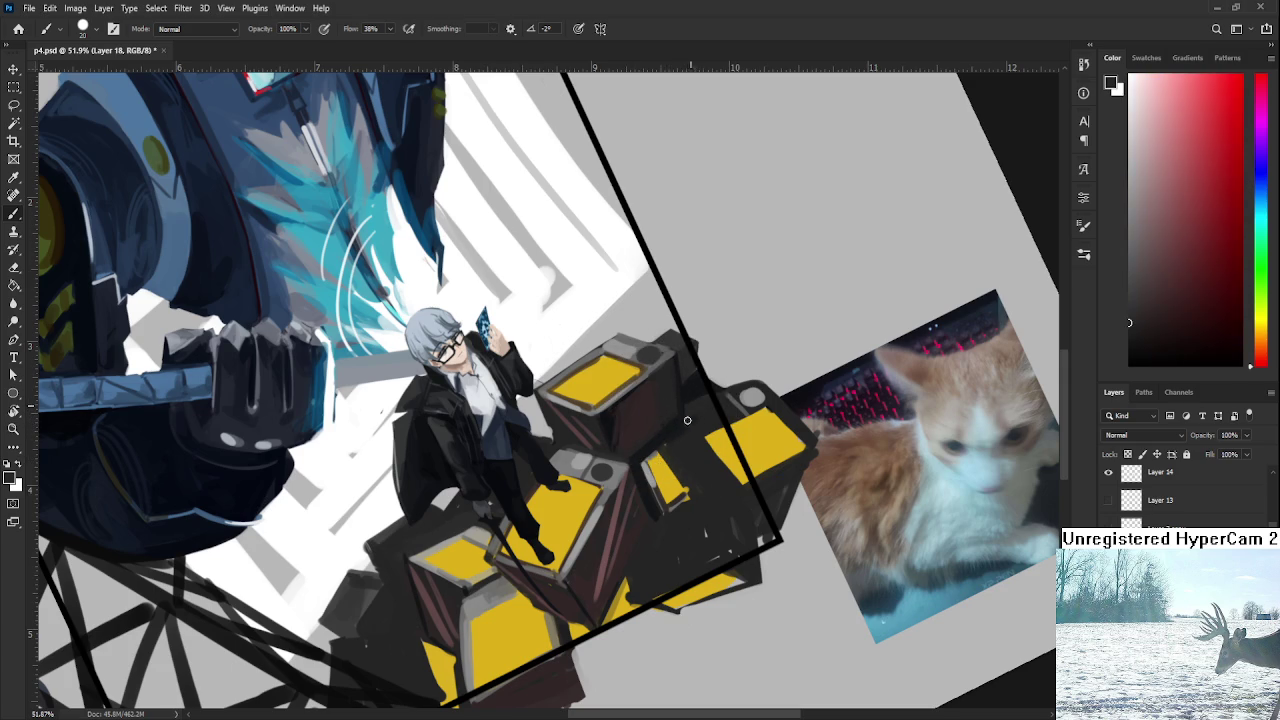
alt+click(679, 422)
alt+click(691, 425)
alt+click(645, 500)
Darken the yellow crate's side with dark blue and dark red strokes.
scroll(645, 490, down, 2)
alt+click(637, 493)
alt+click(612, 380)
drag(654, 509, 640, 540)
mouse_move(670, 470)
mouse_down()
mouse_move(641, 487)
mouse_move(634, 523)
mouse_move(668, 478)
mouse_up()
alt+click(668, 478)
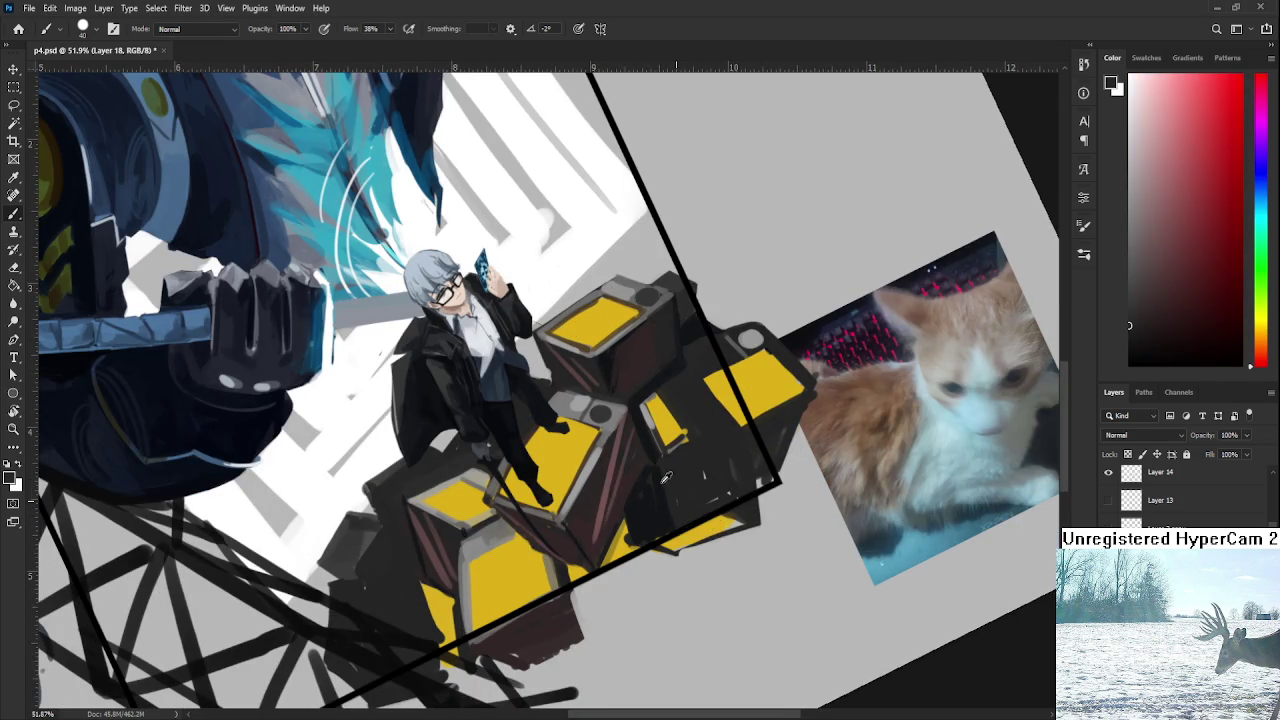
alt+click(630, 480)
mouse_move(663, 523)
mouse_down()
mouse_move(677, 457)
mouse_move(703, 483)
mouse_move(673, 510)
mouse_up()
Sample dark blue and red-brown, then lightly darken the crate's lower-right corner.
alt+click(640, 499)
alt+click(664, 480)
alt+click(639, 506)
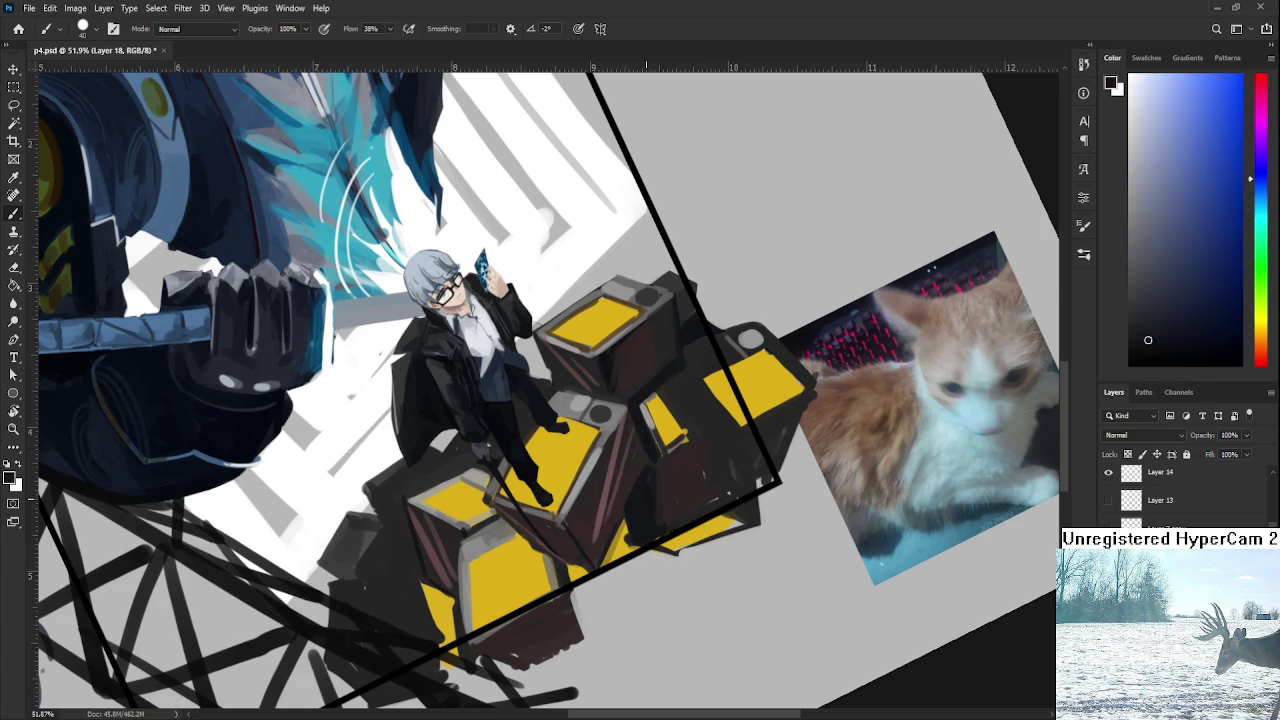
alt+click(728, 462)
alt+click(716, 476)
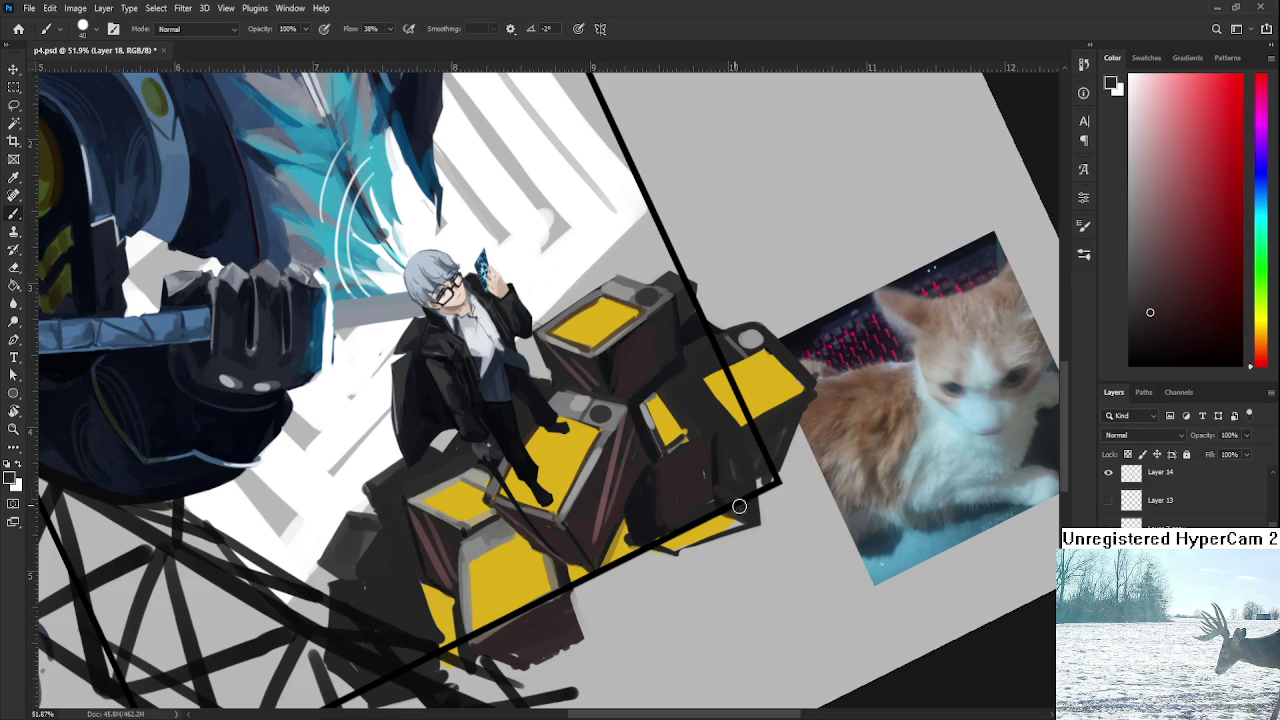
drag(747, 513, 757, 484)
Re-sample the crate's dark, purple, red and dark blue tones.
alt+click(730, 446)
alt+click(700, 466)
alt+click(647, 503)
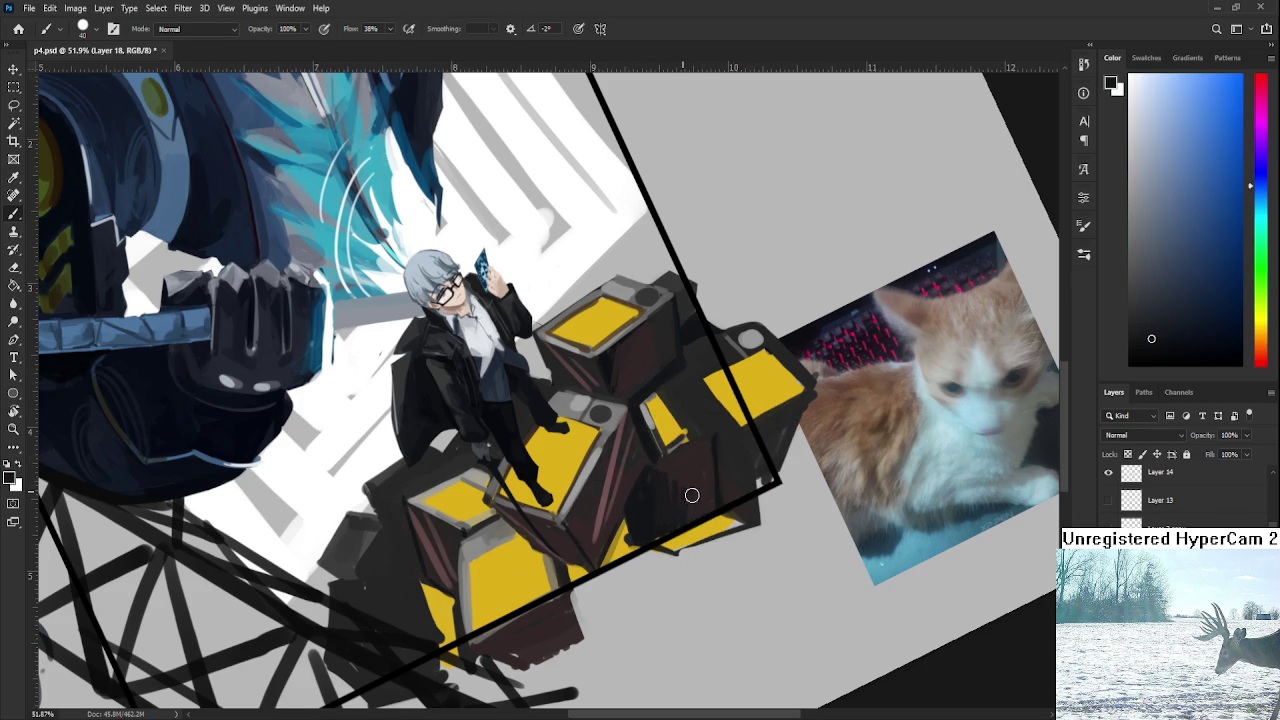
alt+click(668, 477)
alt+click(695, 482)
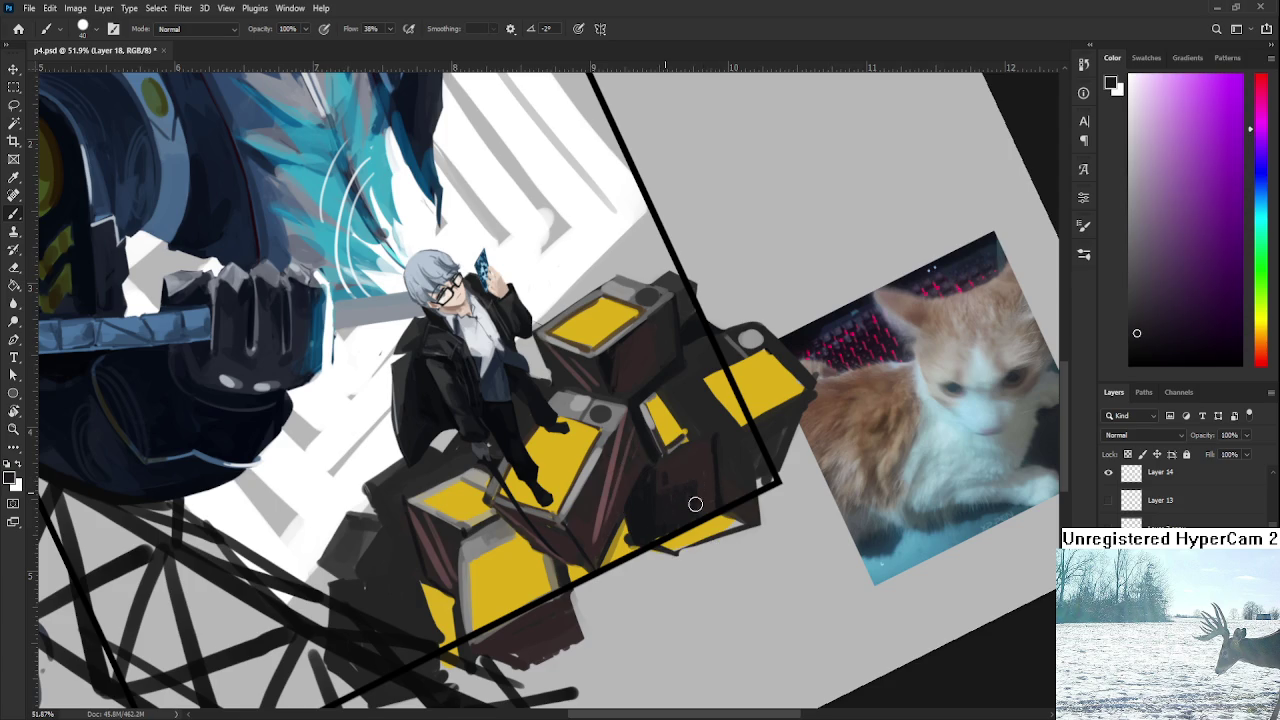
alt+click(682, 483)
alt+click(674, 474)
alt+click(645, 514)
alt+click(640, 515)
Sample the crate's yellow, near-black, dark red-brown and reddish-brown tones.
alt+click(624, 540)
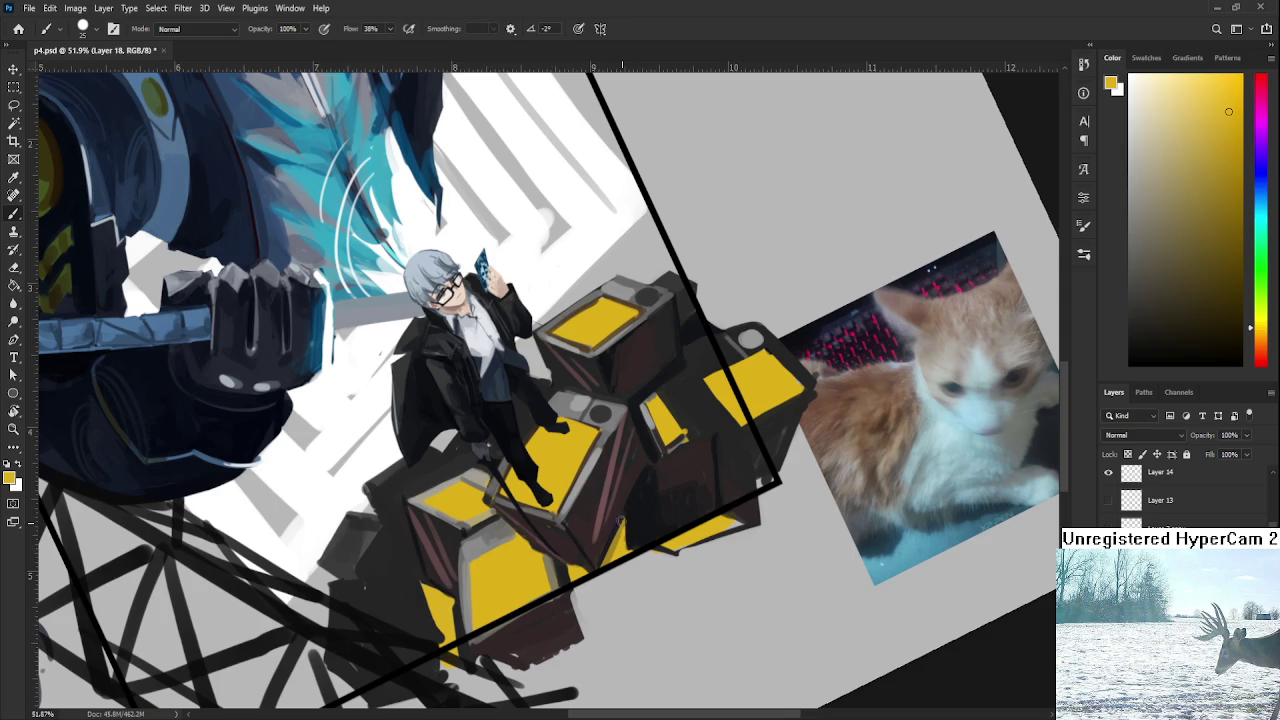
alt+click(632, 514)
alt+click(624, 539)
alt+click(630, 513)
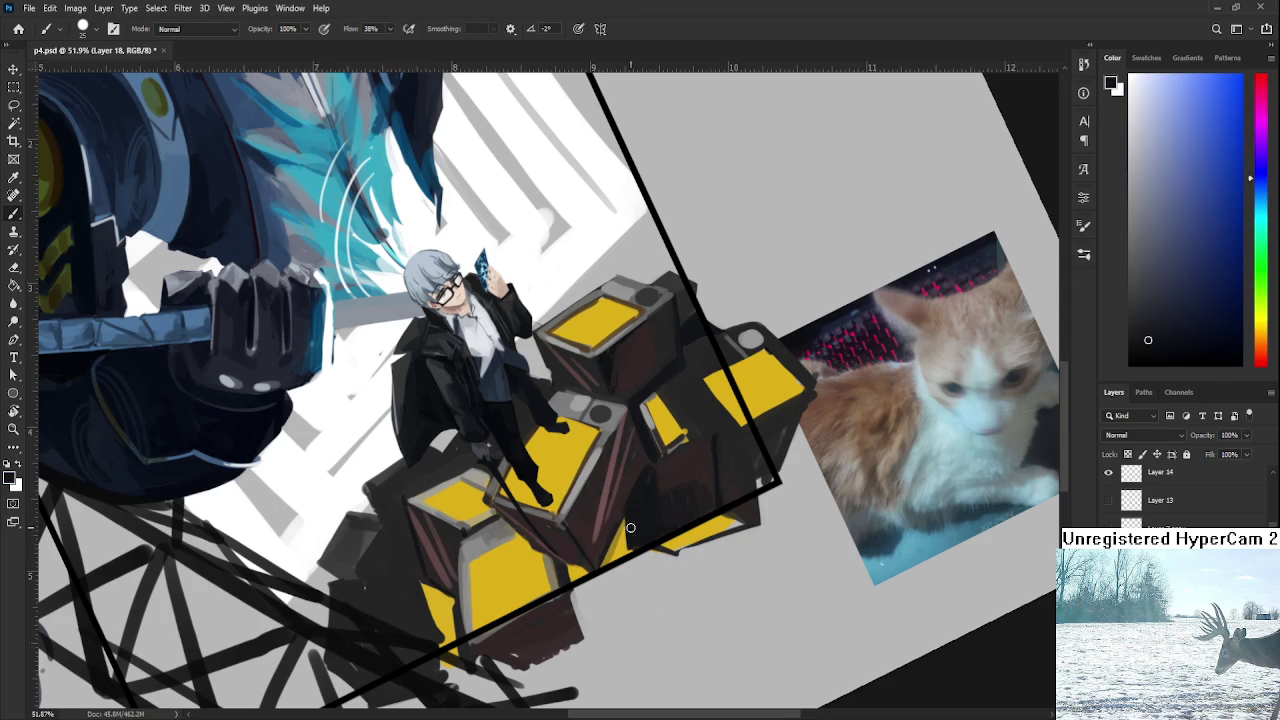
alt+click(637, 468)
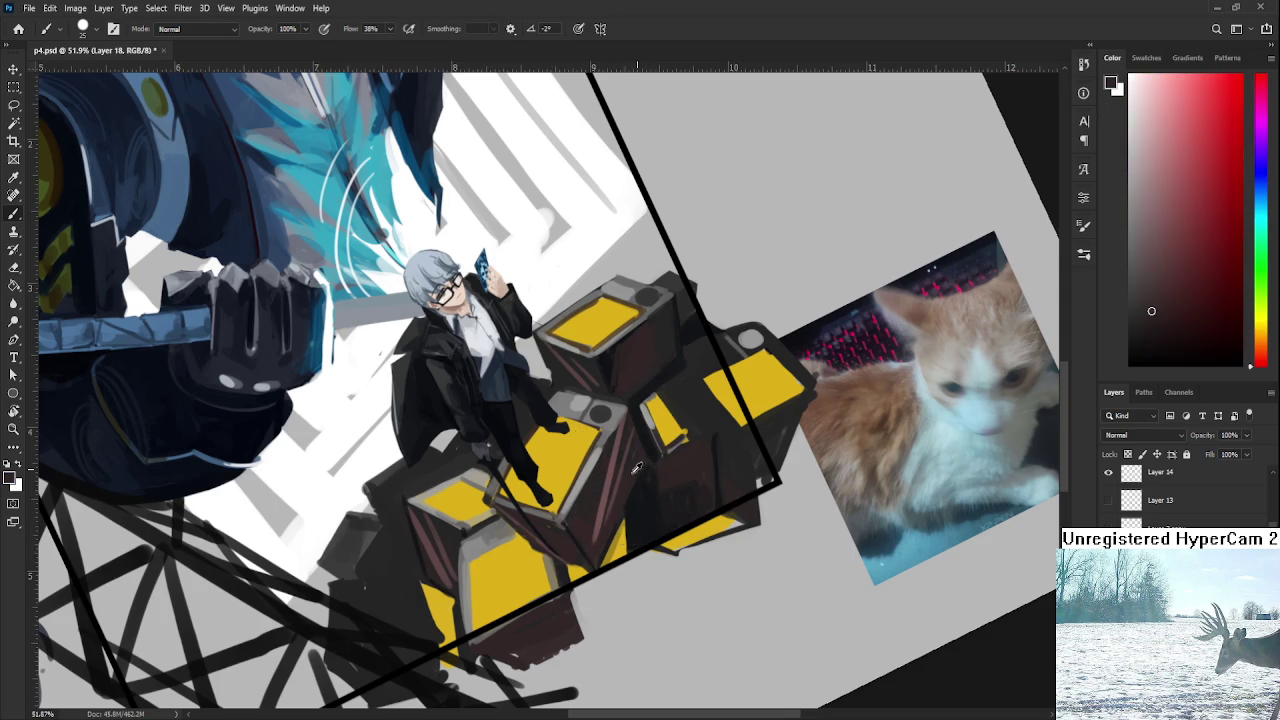
drag(642, 469, 571, 518)
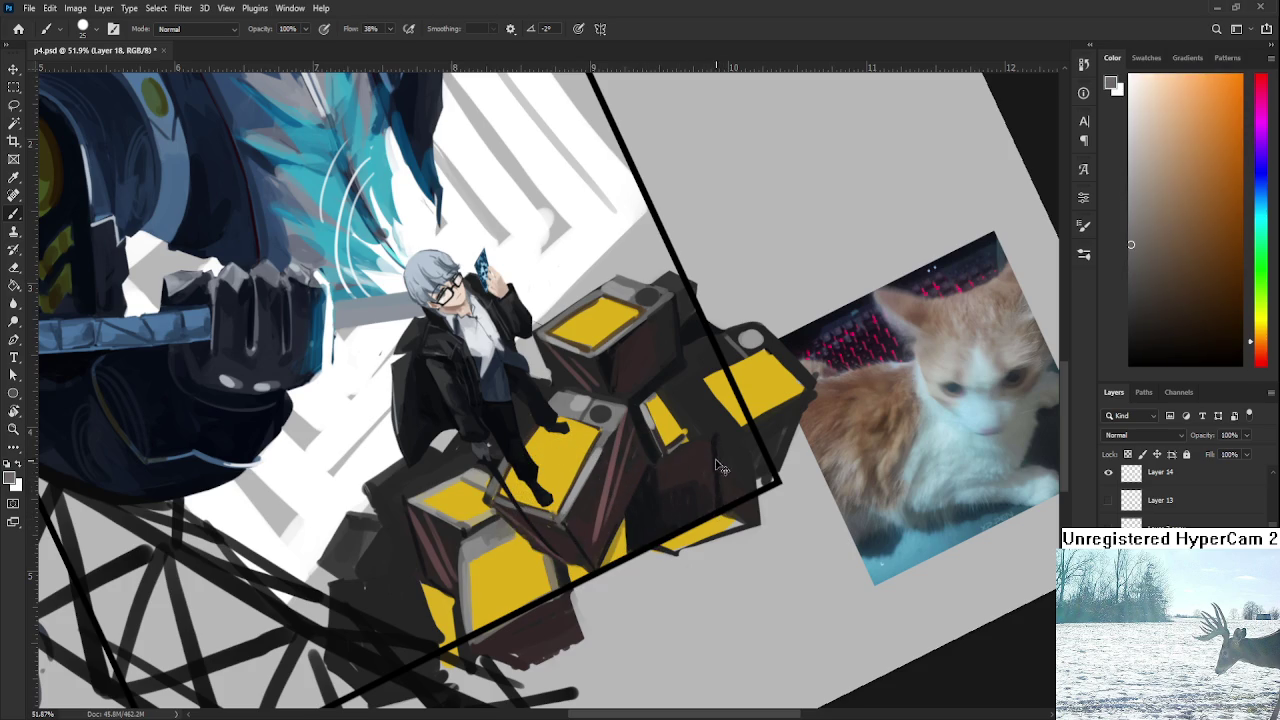
alt+click(719, 447)
drag(719, 447, 614, 471)
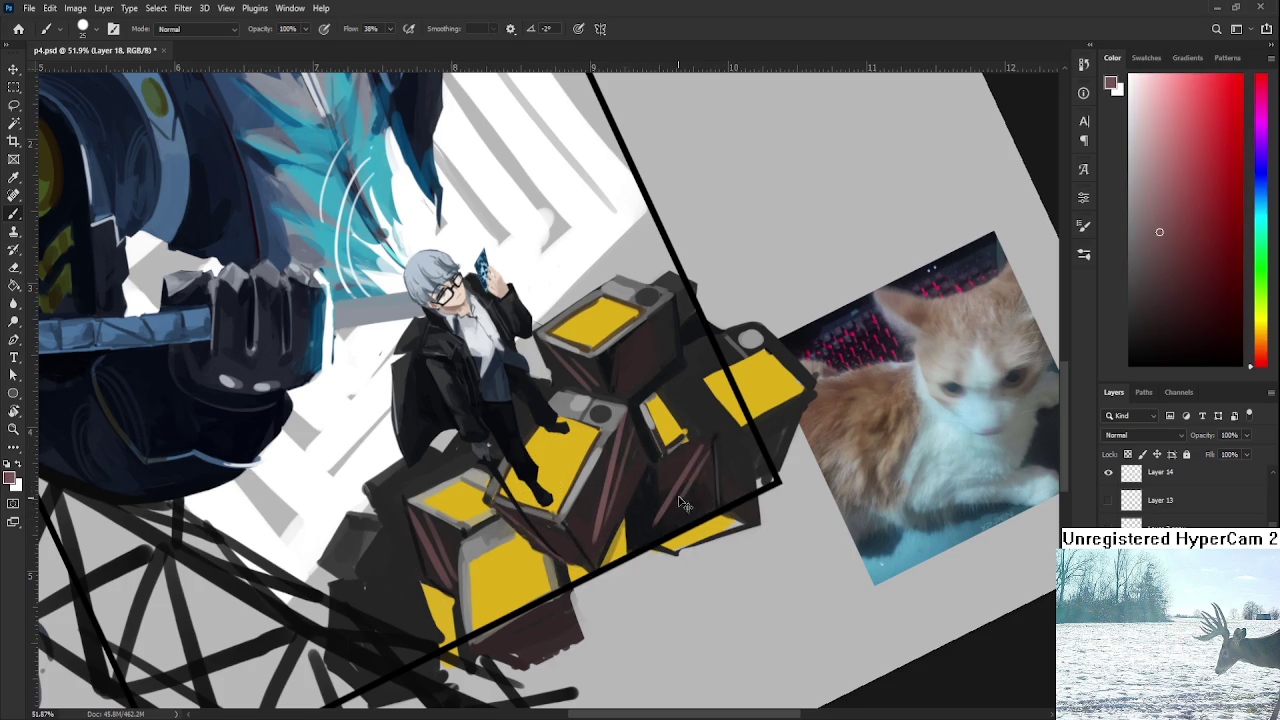
Rotate the view to angle the crates and draw a light grey line along the crate edge.
key(r)
mouse_move(789, 430)
mouse_down()
mouse_move(583, 484)
mouse_move(672, 438)
mouse_move(704, 488)
mouse_move(693, 401)
mouse_move(728, 400)
mouse_move(740, 422)
mouse_move(772, 411)
mouse_move(725, 408)
mouse_up()
alt+click(583, 484)
alt+click(717, 405)
key(ctrl+z)
Paint dark blue over the crate's light-grey right edge and right face.
alt+click(684, 428)
alt+click(677, 415)
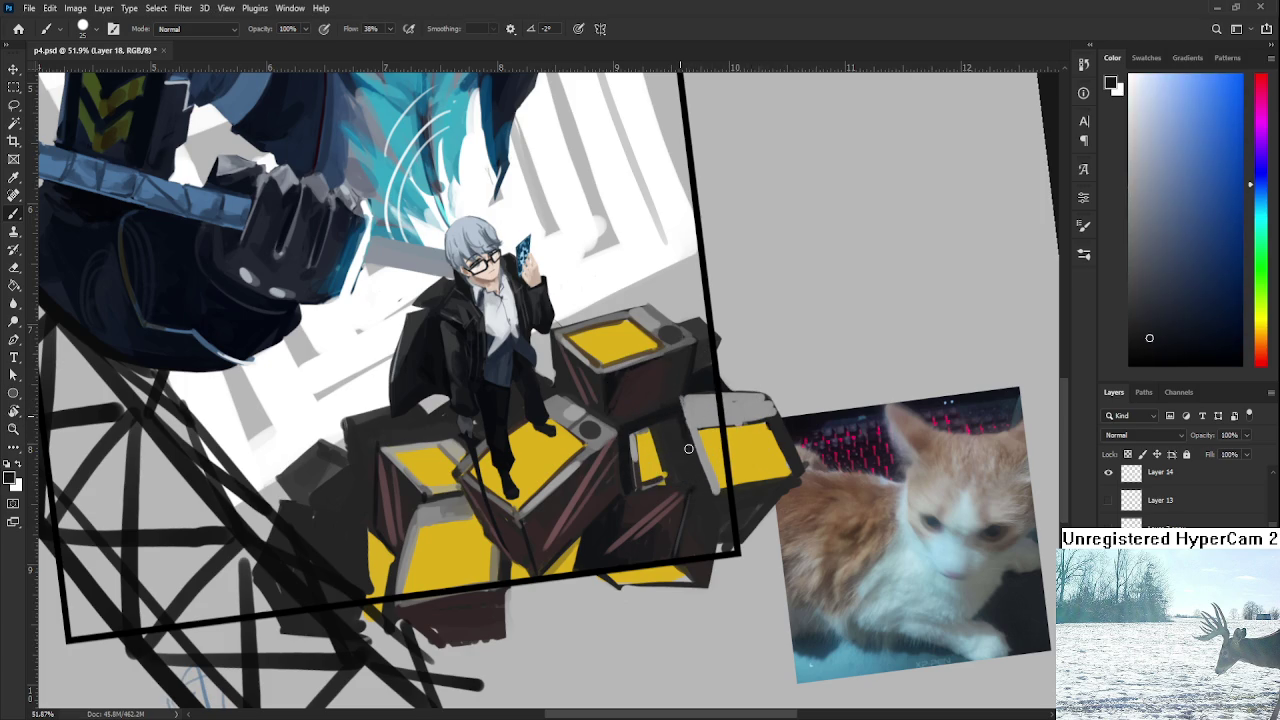
drag(702, 452, 707, 489)
drag(670, 442, 695, 485)
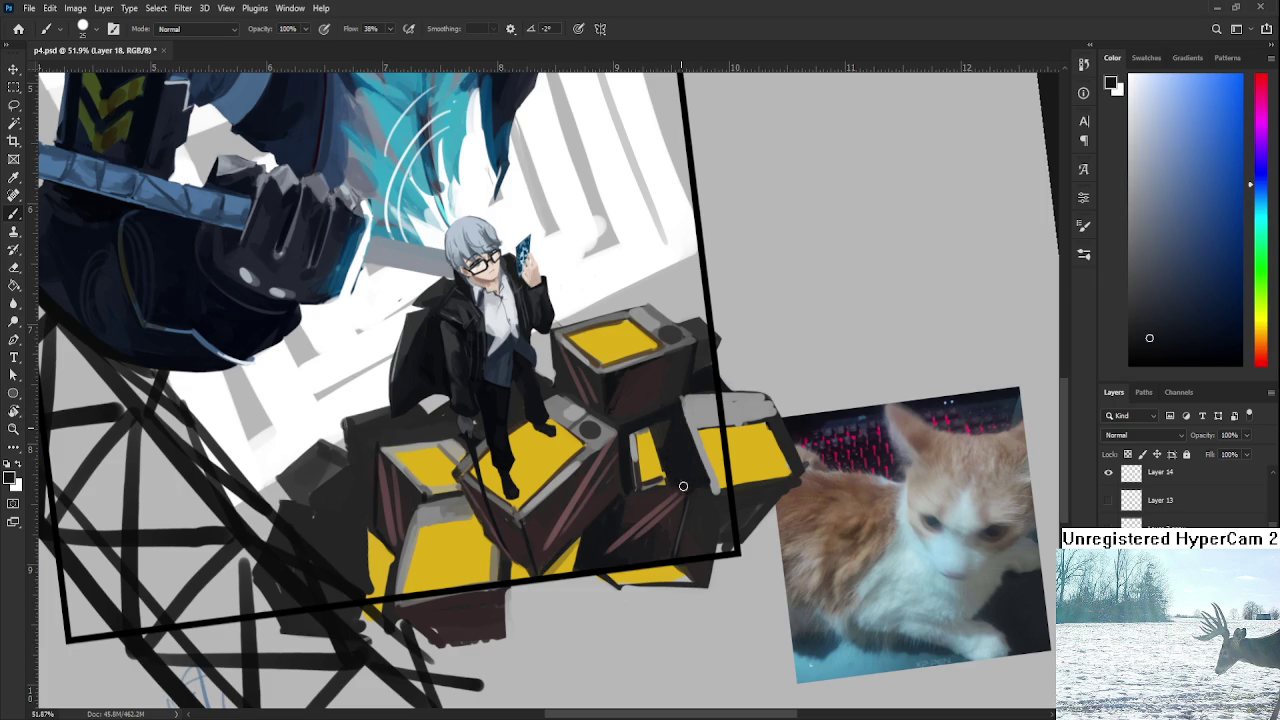
Dab alternating yellow and dark strokes along the yellow block's edge.
alt+click(654, 446)
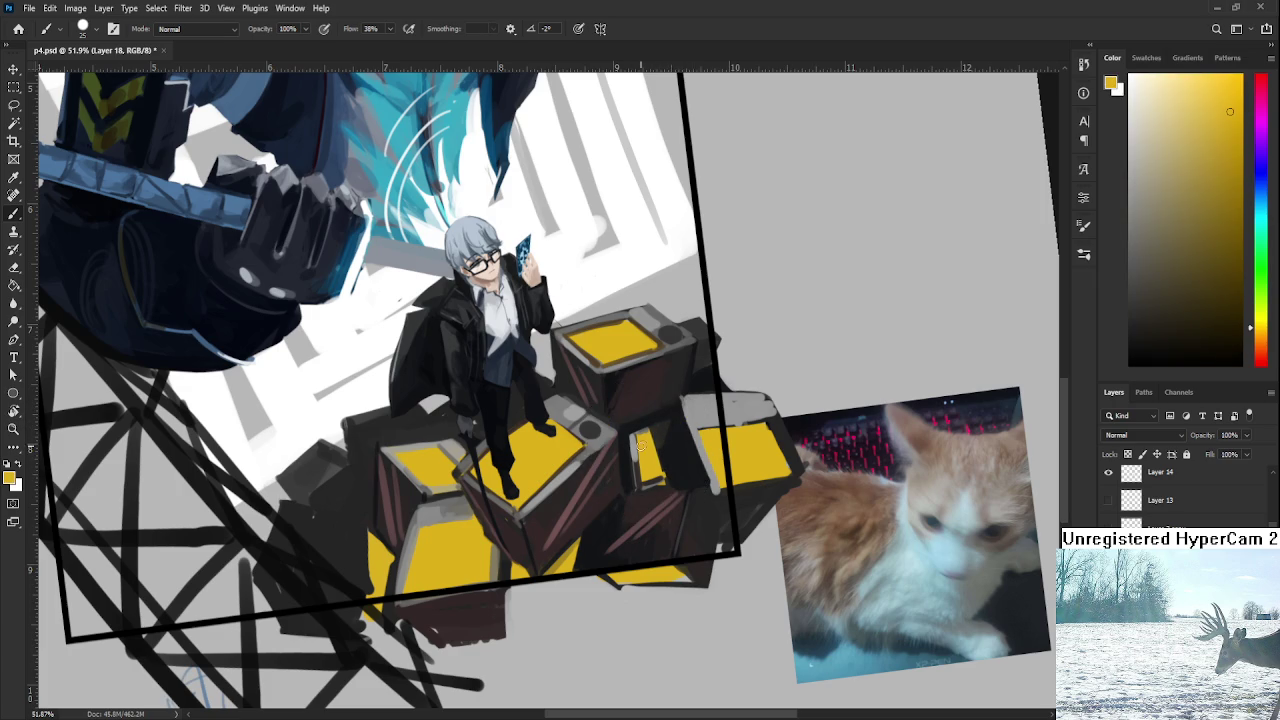
drag(660, 432, 661, 433)
alt+click(682, 440)
drag(672, 426, 680, 416)
alt+click(657, 474)
drag(662, 440, 652, 472)
alt+click(676, 460)
drag(664, 428, 660, 472)
alt+click(659, 430)
alt+click(671, 458)
alt+click(648, 502)
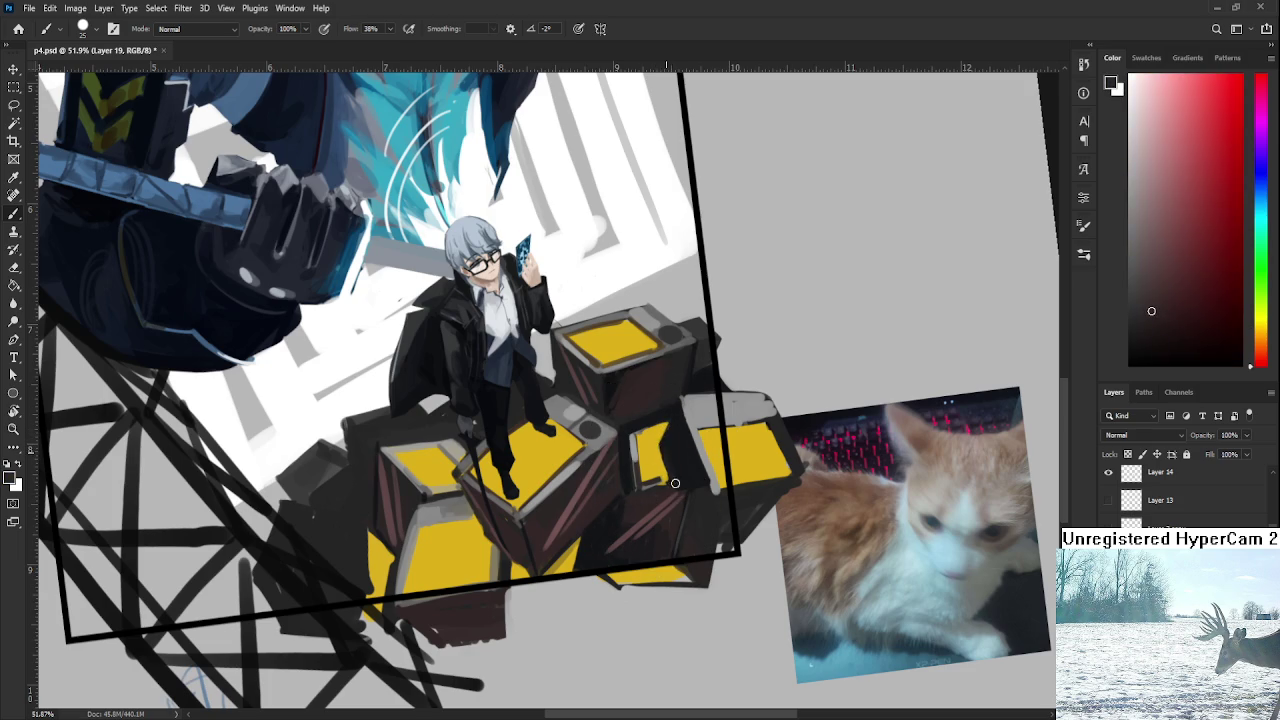
Sample dark blue-grey and dark red tones from the crate.
alt+click(688, 452)
alt+click(673, 450)
alt+click(662, 447)
alt+click(672, 452)
alt+click(676, 460)
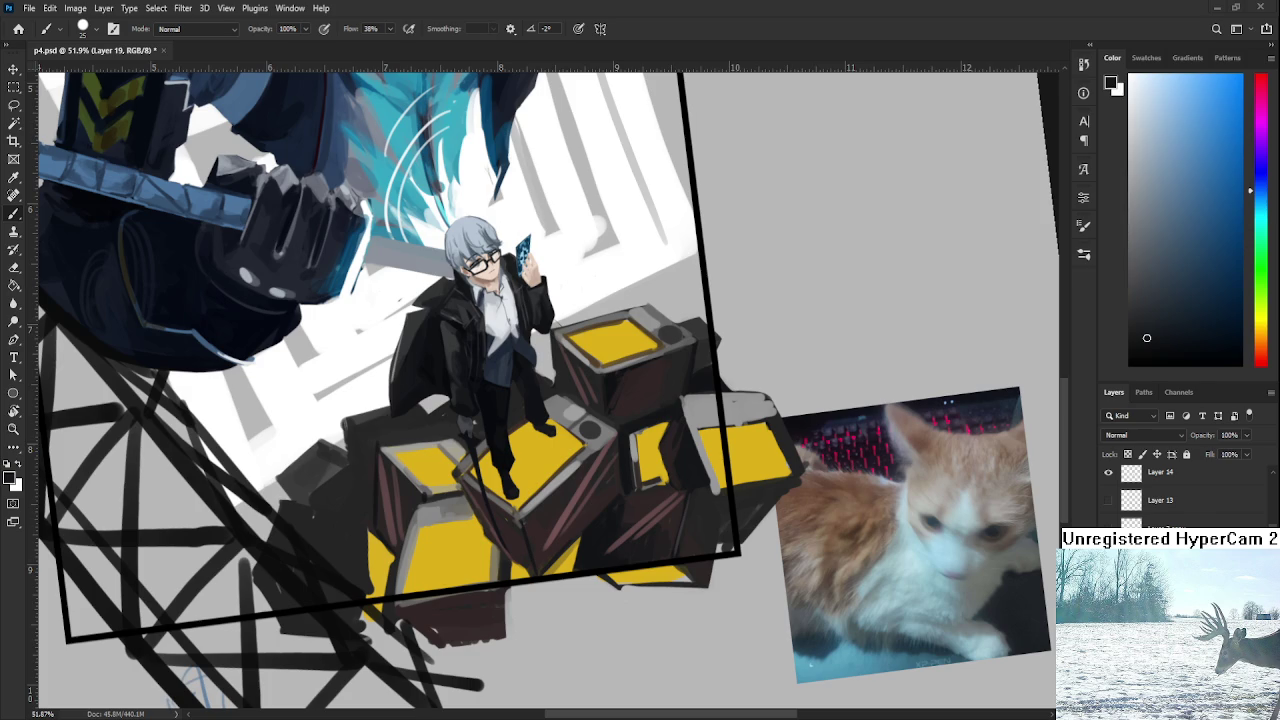
Sample near-black blue and paint dark along the yellow patch's lower-left edge.
scroll(611, 483, down, 2)
scroll(611, 483, down, 2)
scroll(611, 483, down, 2)
scroll(611, 483, down, 1)
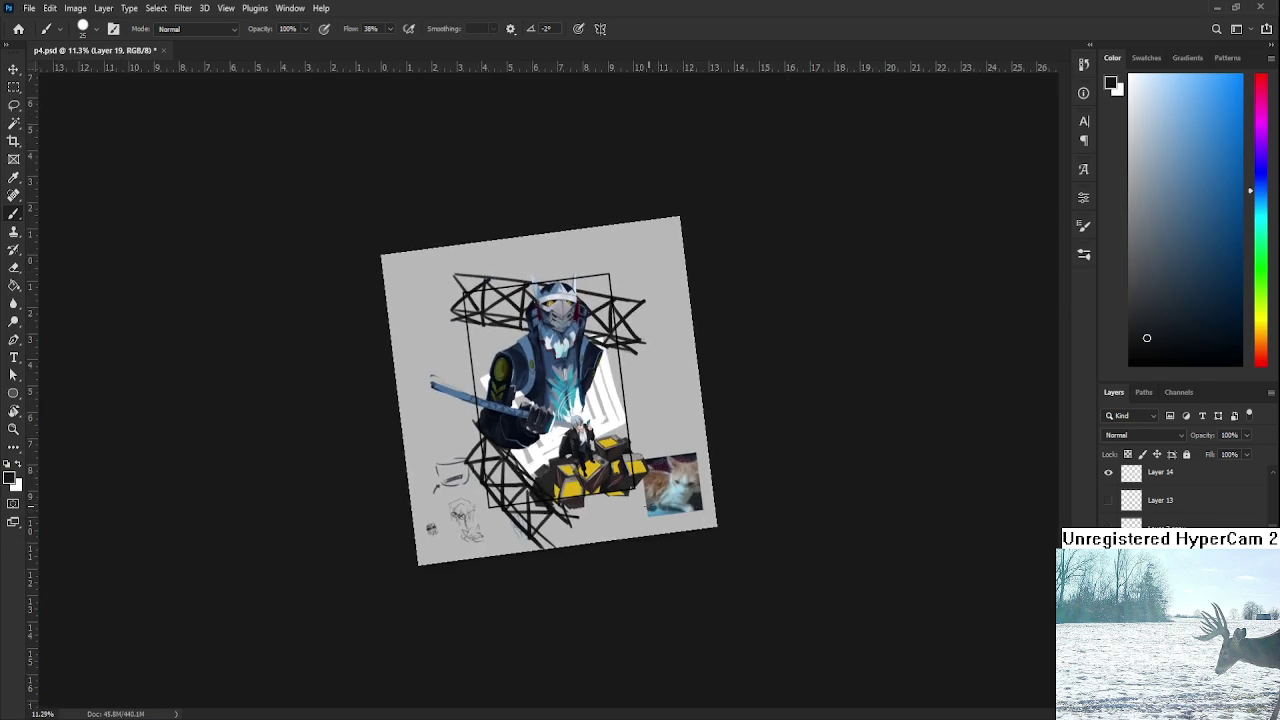
scroll(611, 470, up, 4)
scroll(611, 470, up, 3)
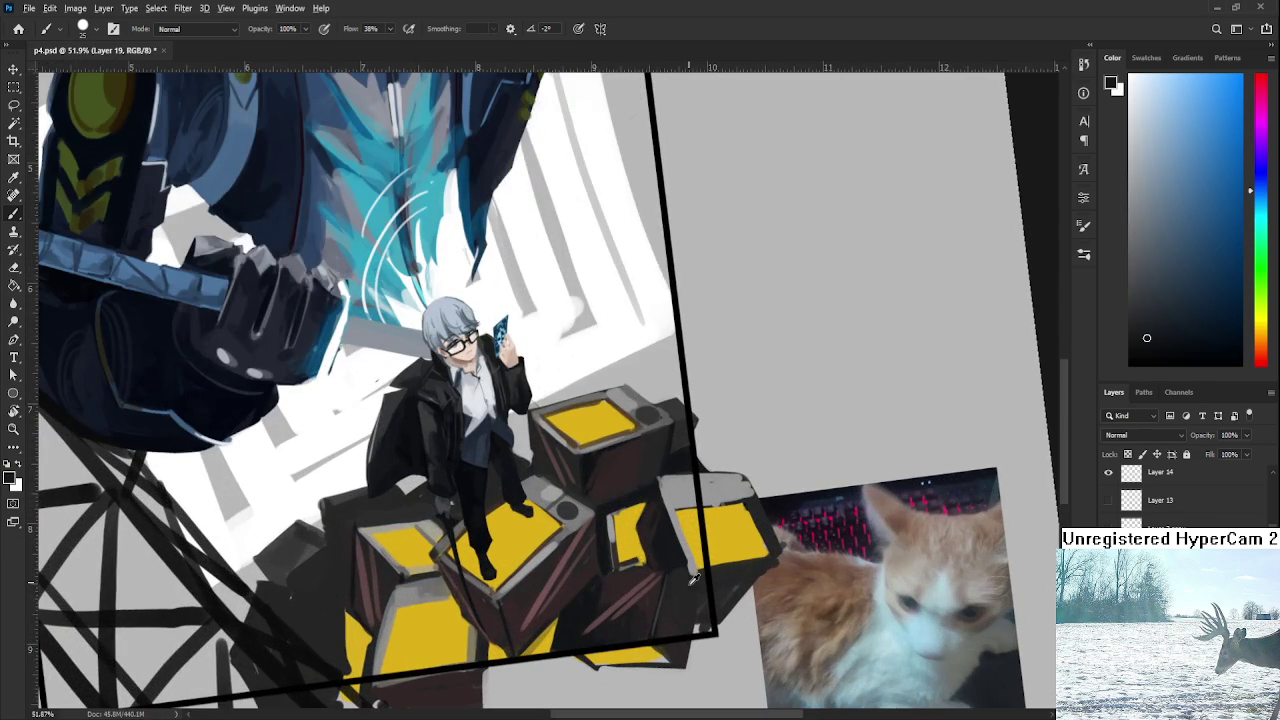
alt+click(688, 566)
alt+click(675, 566)
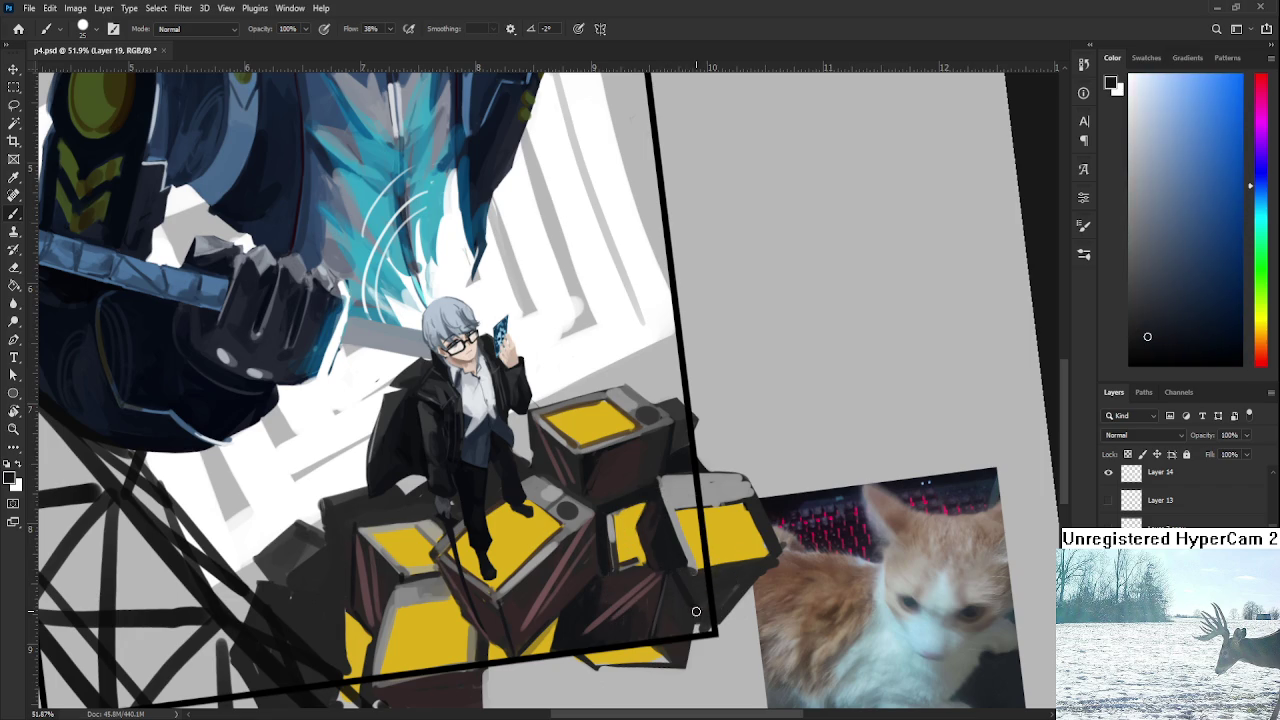
alt+click(690, 560)
alt+click(693, 555)
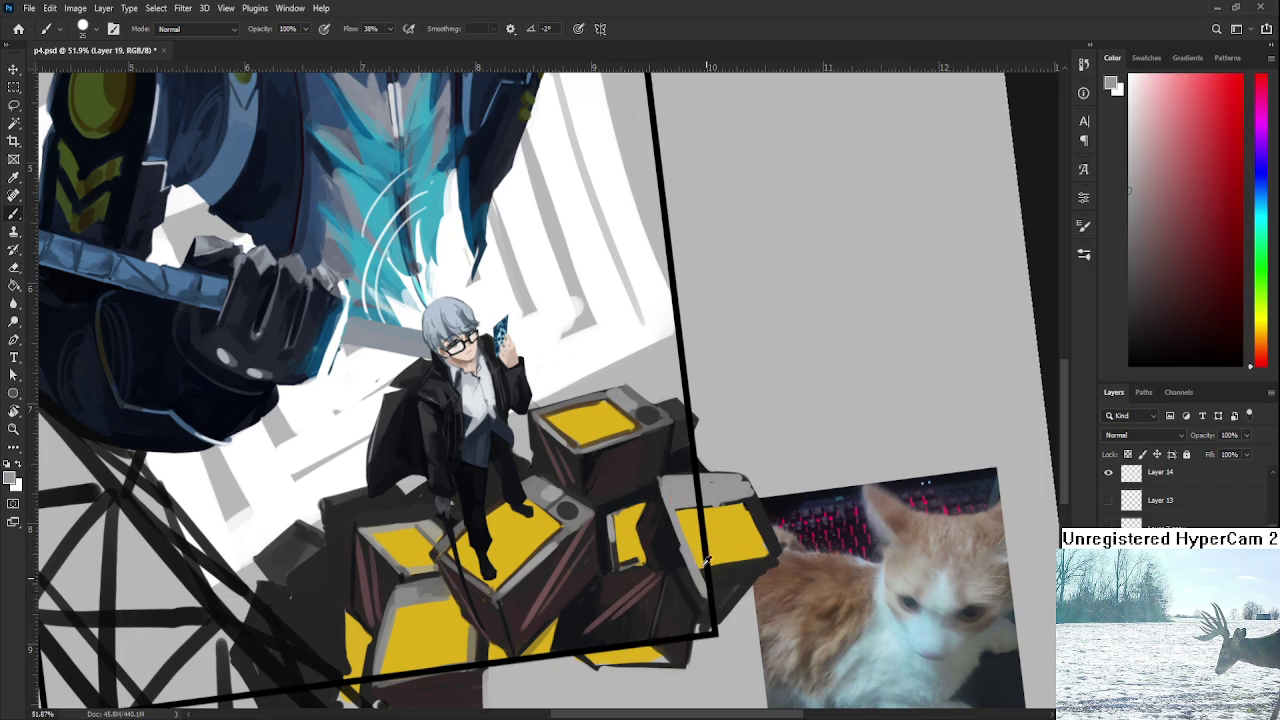
alt+click(699, 552)
alt+click(679, 548)
alt+click(670, 545)
mouse_move(645, 552)
mouse_down()
mouse_move(615, 562)
mouse_move(677, 578)
mouse_up()
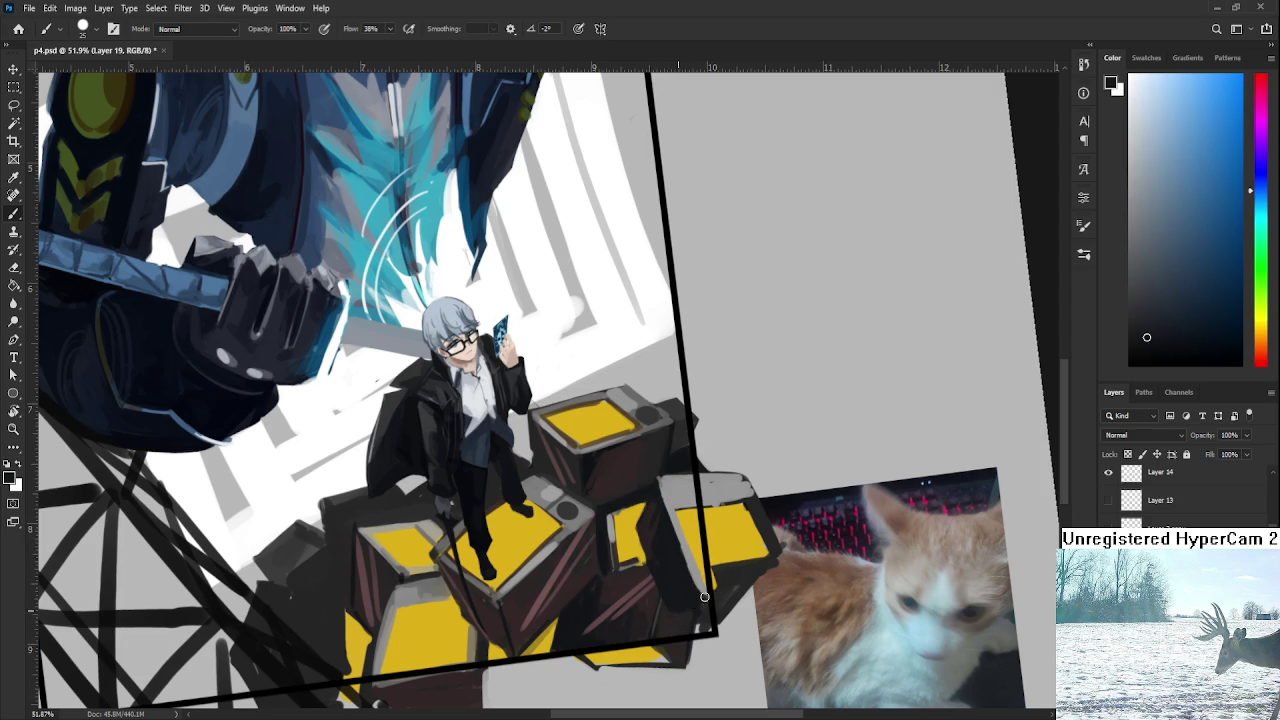
Add a grey highlight on the crate top and darken the edge beside the black border.
alt+click(672, 573)
alt+click(676, 557)
alt+click(677, 494)
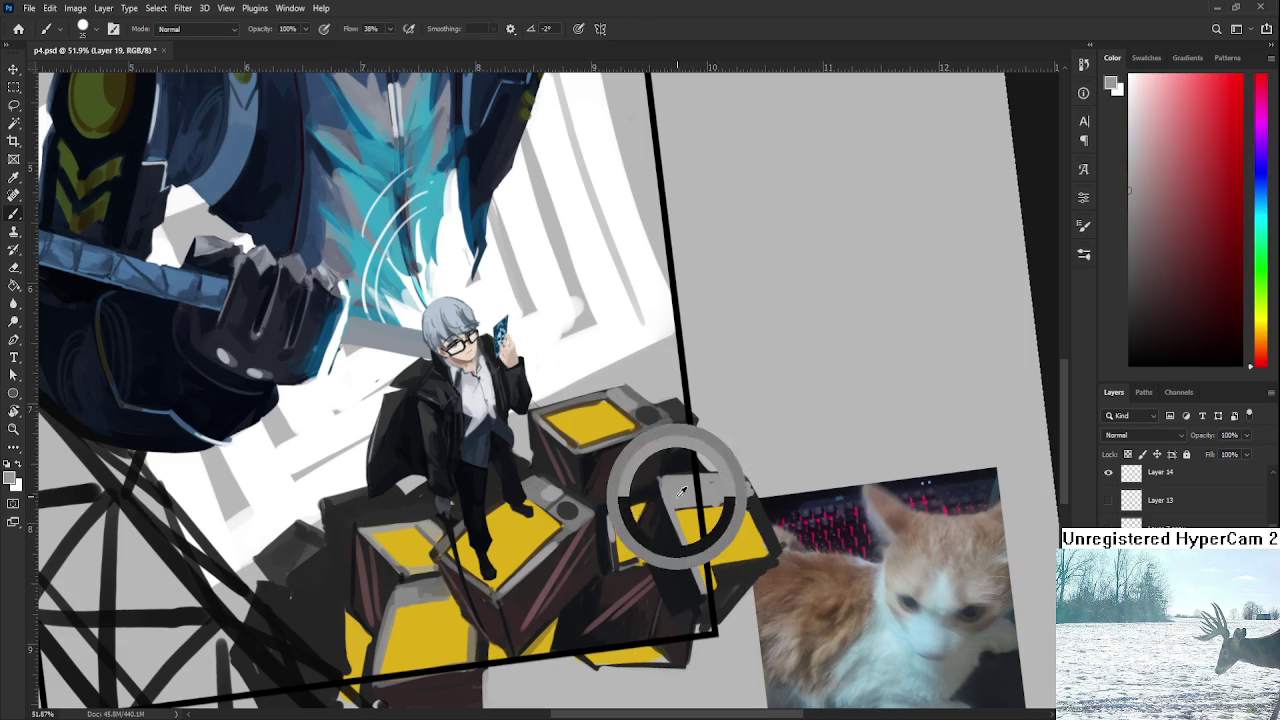
alt+click(707, 516)
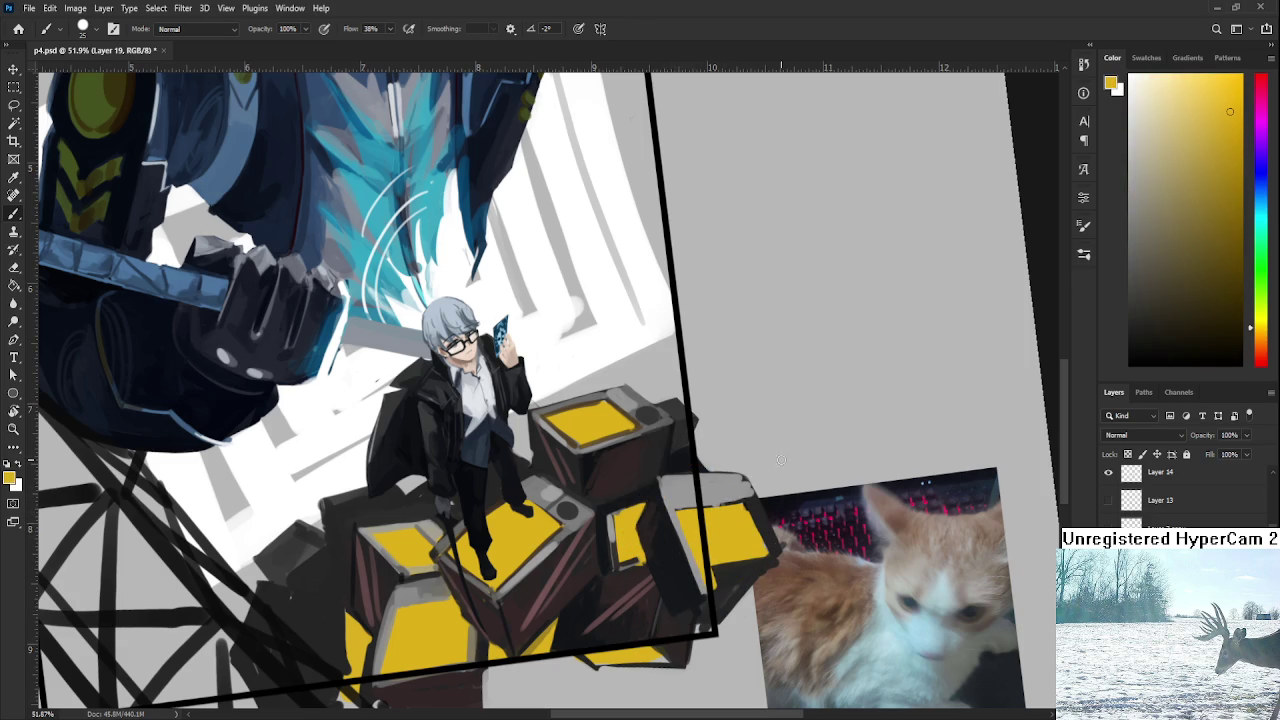
drag(707, 516, 641, 383)
alt+click(641, 383)
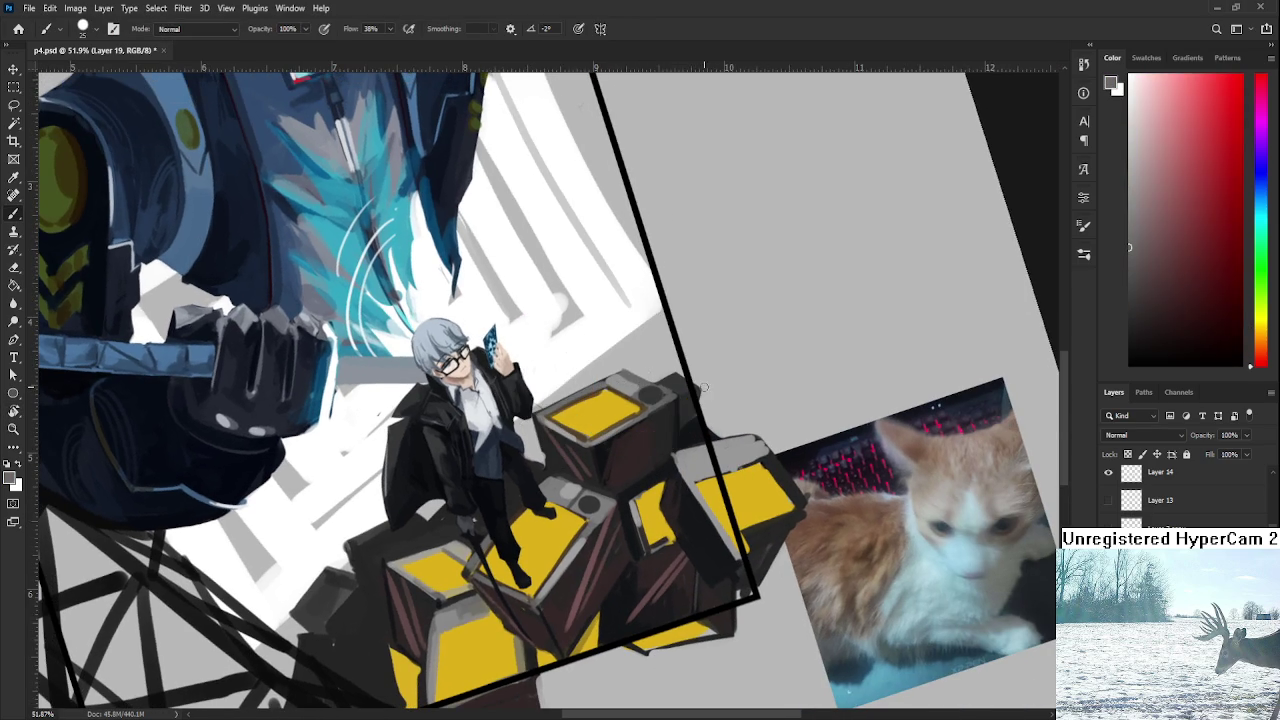
mouse_move(700, 474)
mouse_down()
mouse_move(755, 458)
mouse_move(700, 476)
mouse_up()
drag(712, 514, 728, 545)
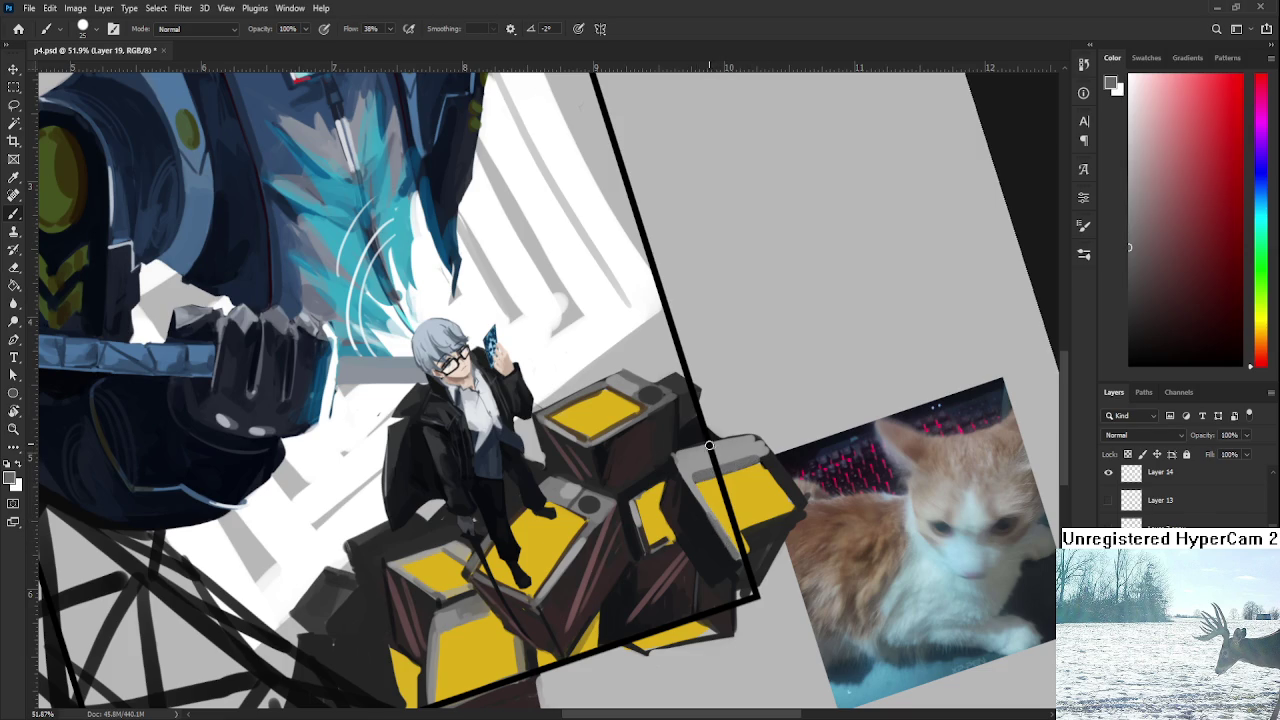
Sample a crate tone and paint a dark stroke down the crate's left face.
alt+click(690, 460)
alt+click(681, 561)
drag(681, 561, 678, 562)
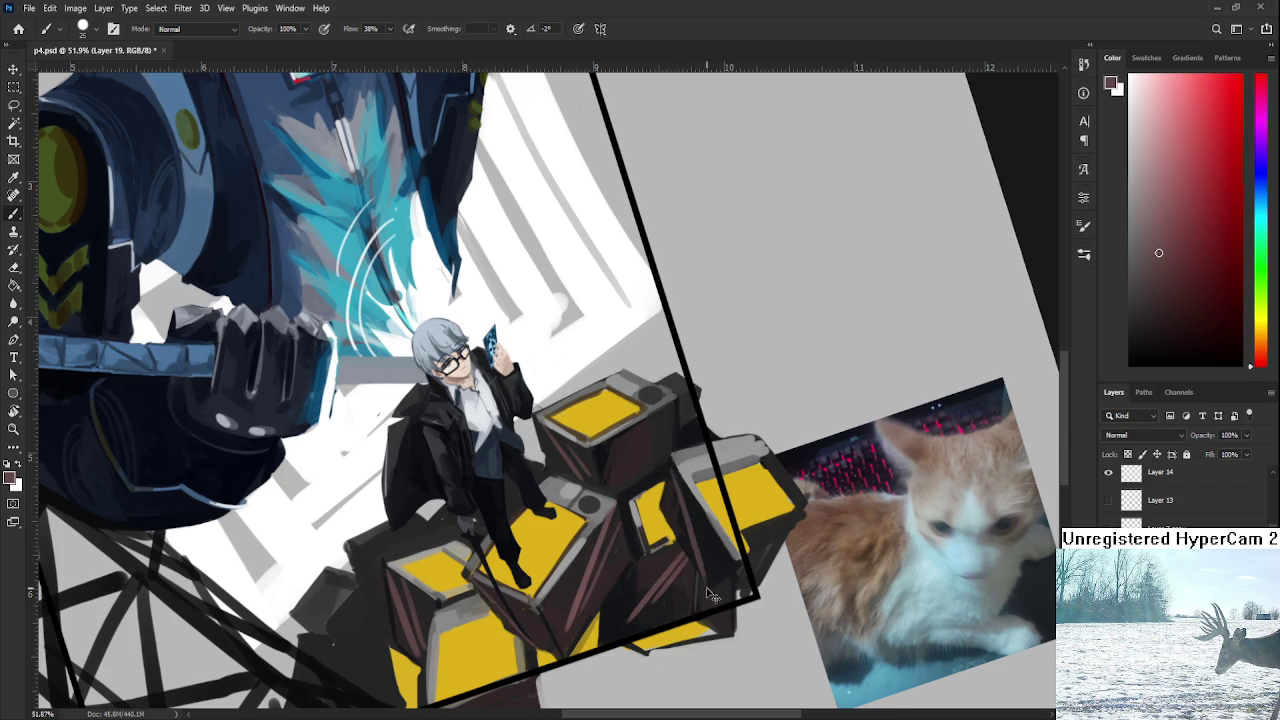
drag(689, 494, 712, 586)
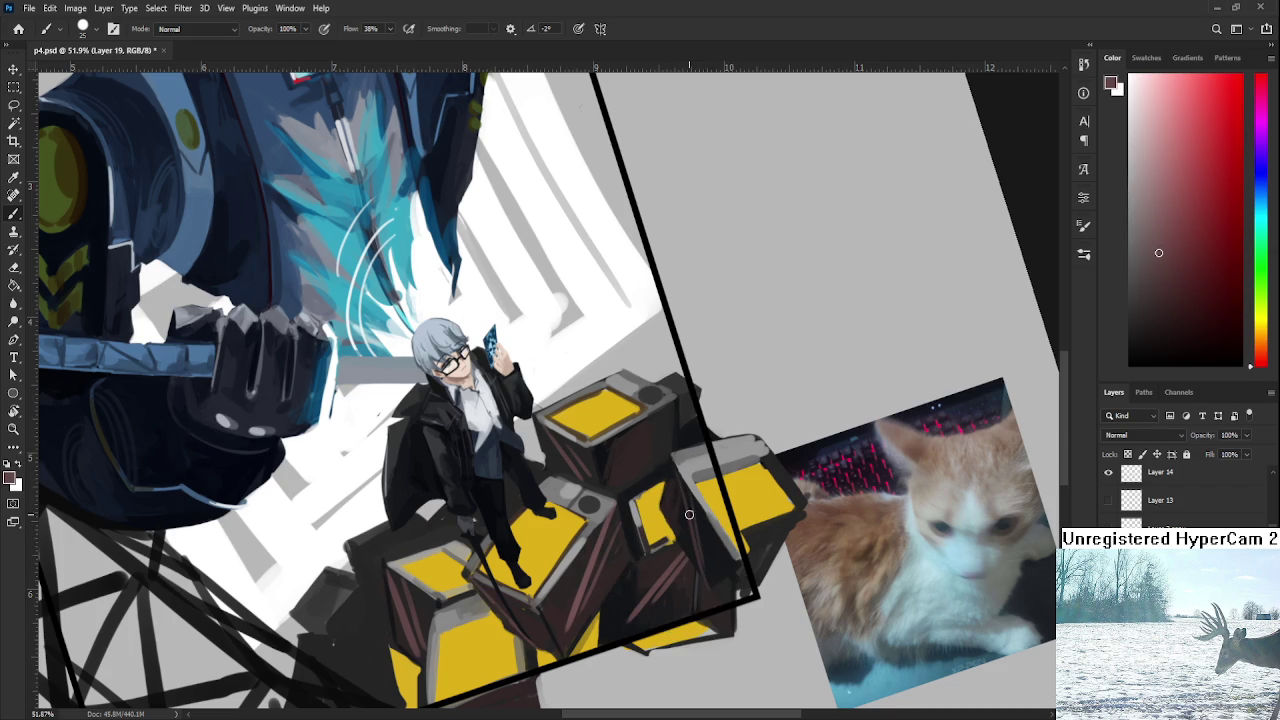
Save, view the whole painting upright, then zoom back in centred on the crates.
scroll(668, 460, down, 3)
scroll(668, 460, down, 2)
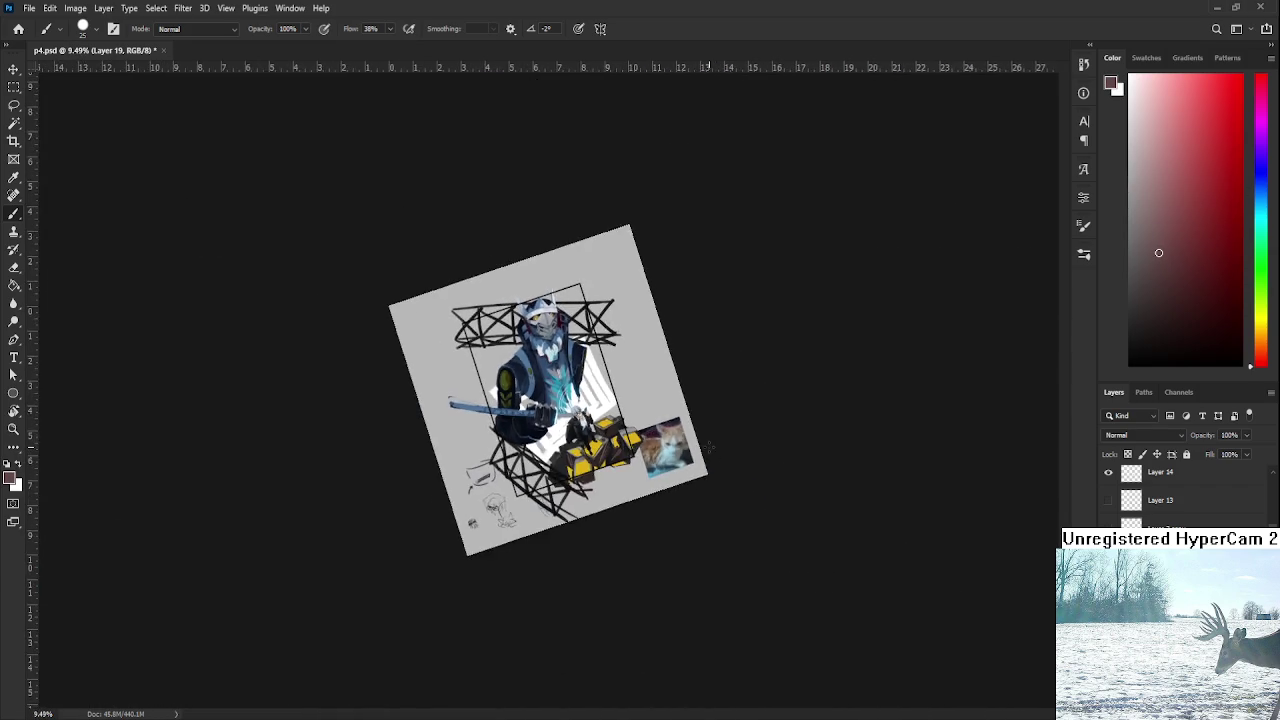
scroll(668, 460, up, 2)
scroll(668, 460, up, 1)
key(ctrl+s)
scroll(668, 460, down, 2)
key(r)
drag(668, 460, 689, 578)
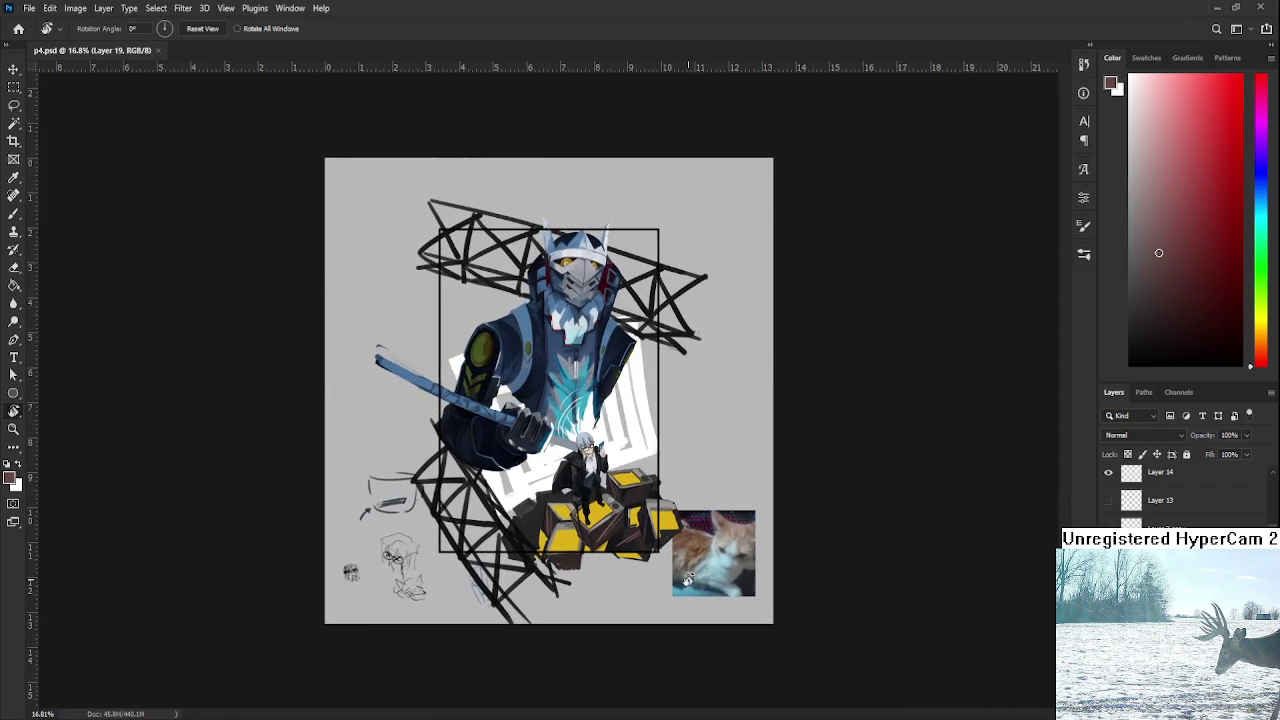
scroll(552, 537, up, 1)
scroll(580, 550, up, 2)
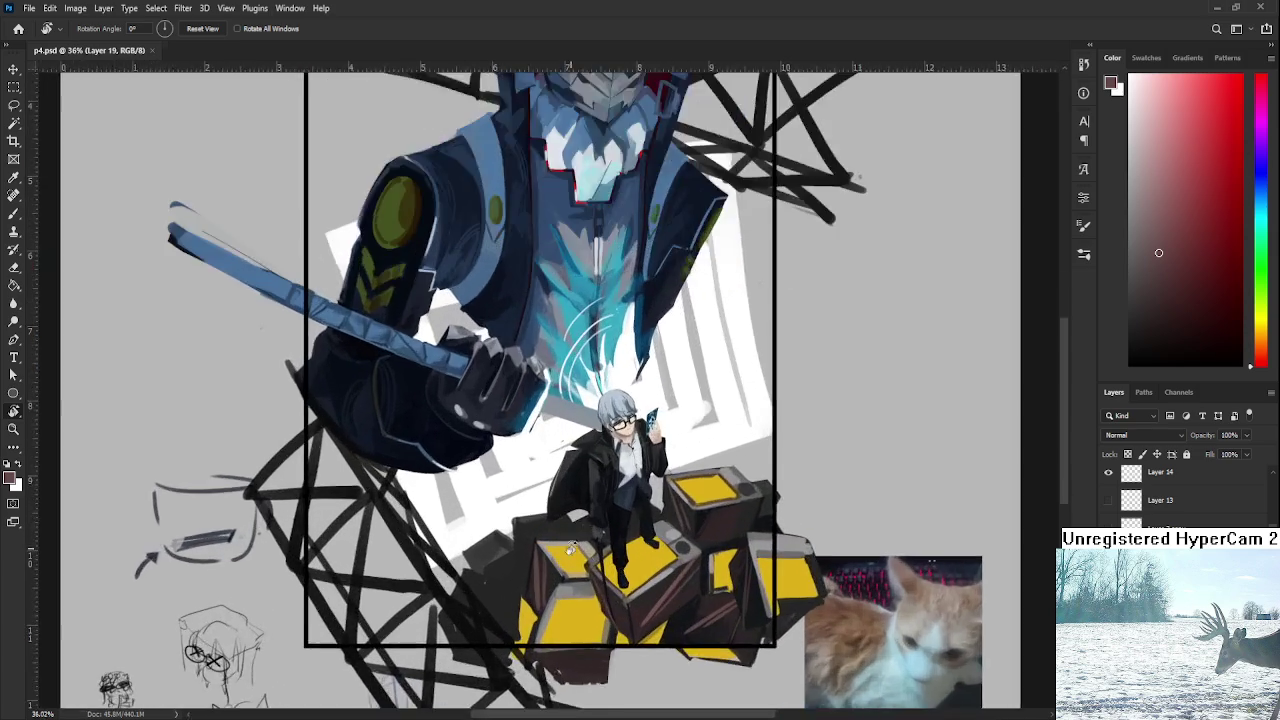
scroll(640, 570, up, 1)
scroll(692, 592, up, 2)
mouse_move(692, 592)
mouse_down()
mouse_move(721, 583)
mouse_move(734, 552)
mouse_up()
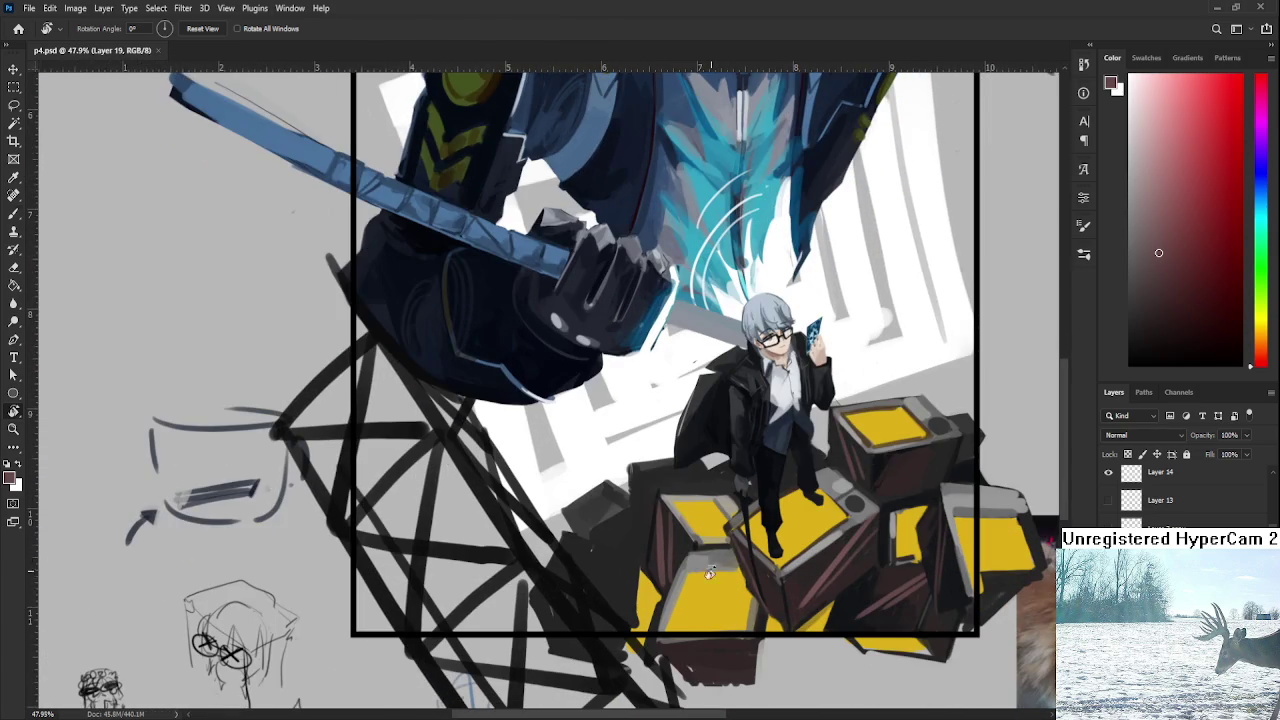
Sample a dark blue-black and add a small dark mark on the crate side.
key(b)
alt+click(864, 610)
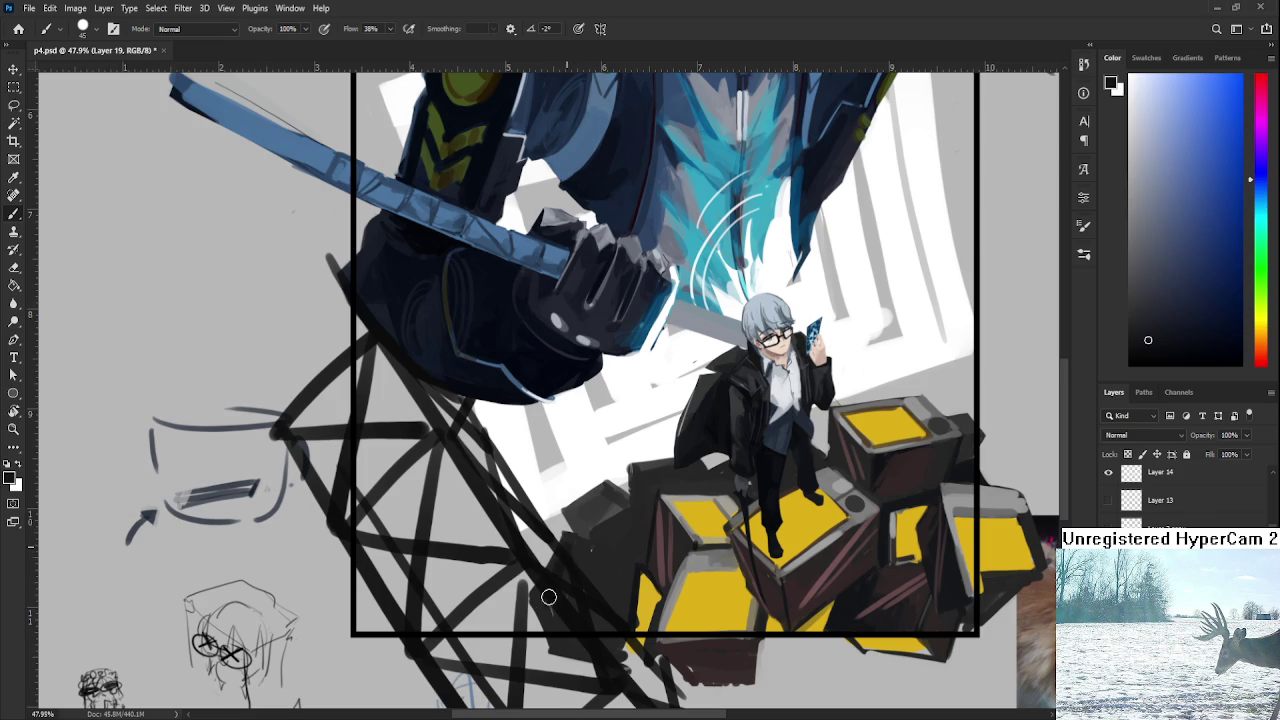
mouse_move(606, 562)
mouse_down()
mouse_move(575, 547)
mouse_move(571, 603)
mouse_move(586, 563)
mouse_move(600, 571)
mouse_move(600, 606)
mouse_up()
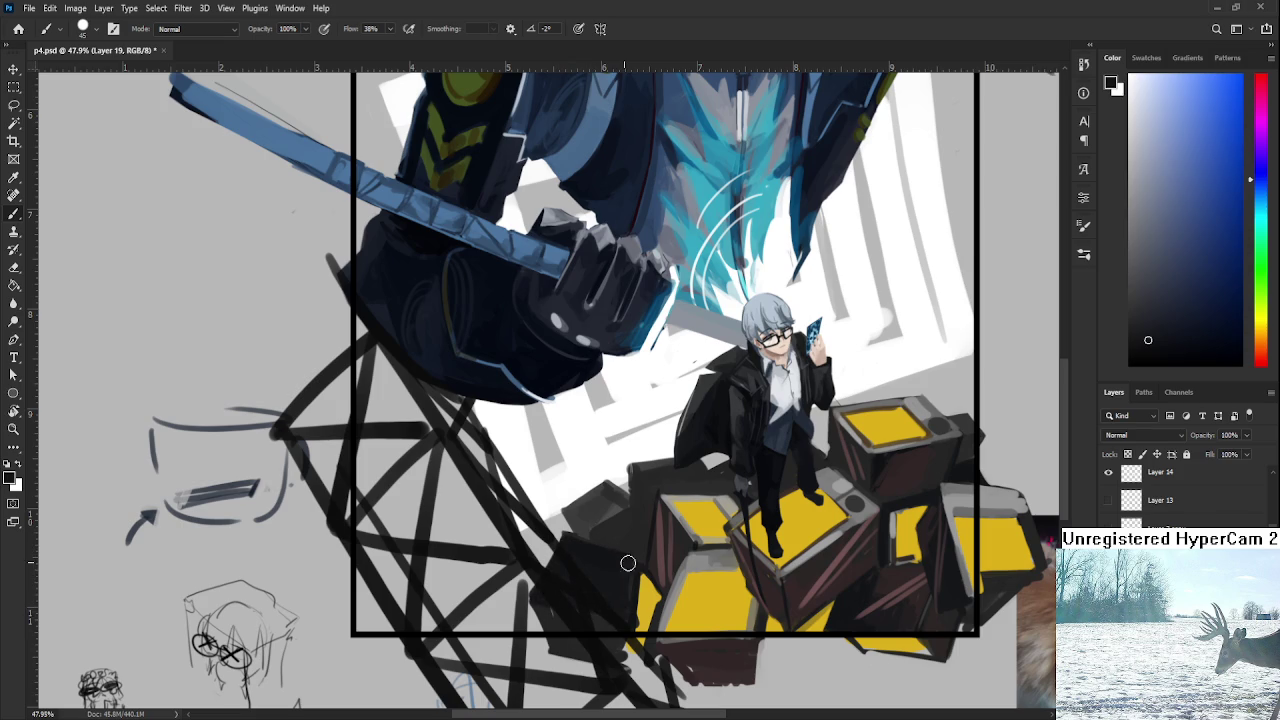
Paint crate yellow over the dark left edge of the lower-left crate.
alt+click(645, 603)
alt+click(690, 590)
mouse_move(566, 553)
mouse_down()
mouse_move(575, 570)
mouse_move(612, 572)
mouse_move(568, 600)
mouse_move(575, 572)
mouse_move(599, 612)
mouse_up()
alt+click(607, 550)
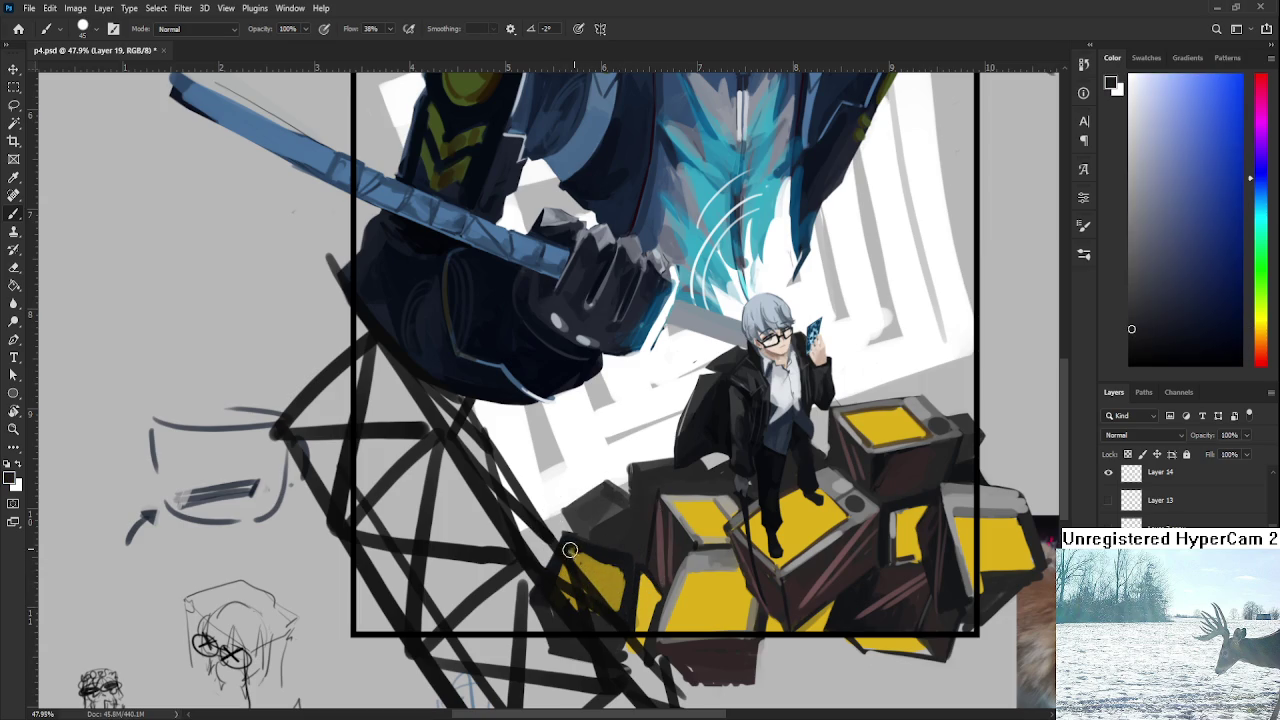
alt+click(590, 583)
alt+click(595, 566)
mouse_move(549, 593)
mouse_down()
mouse_move(628, 590)
mouse_move(578, 606)
mouse_up()
Add a light grey rim along the crate top and fill its small front face with yellow.
alt+drag(660, 513, 667, 498)
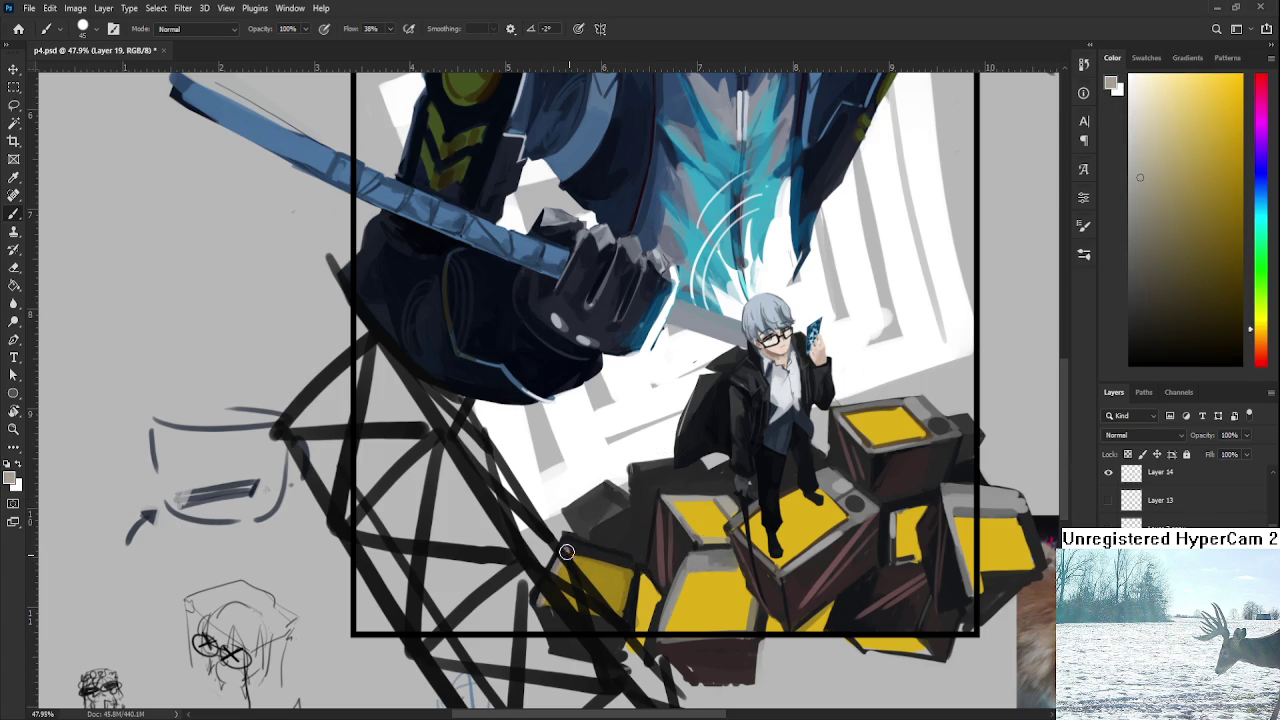
mouse_move(560, 543)
mouse_down()
mouse_move(628, 552)
mouse_move(622, 565)
mouse_up()
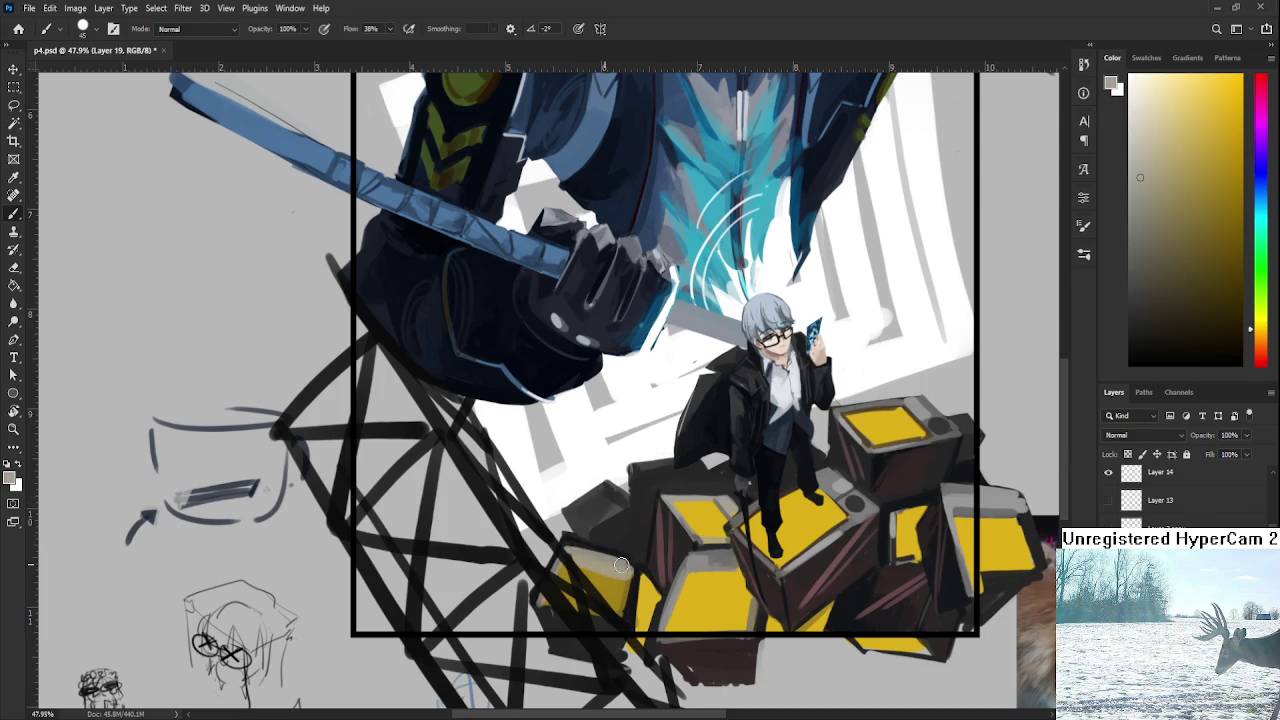
alt+click(580, 570)
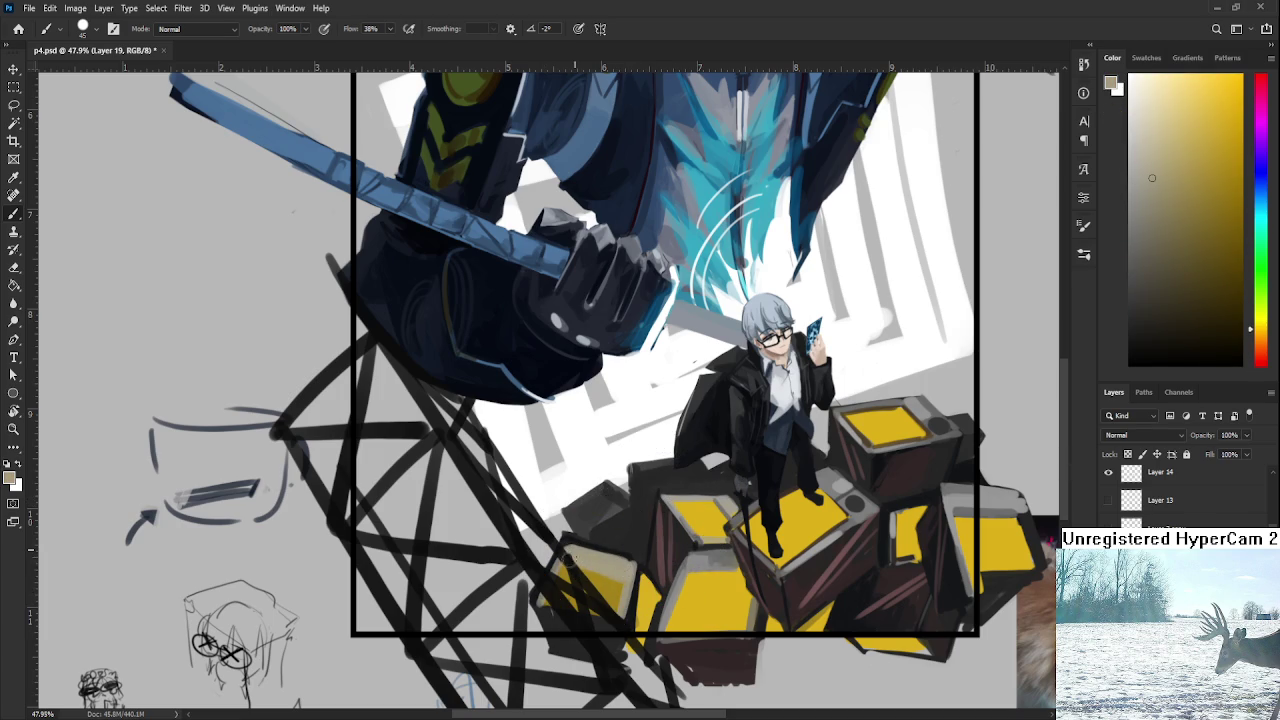
alt+click(591, 567)
alt+click(605, 570)
alt+click(683, 640)
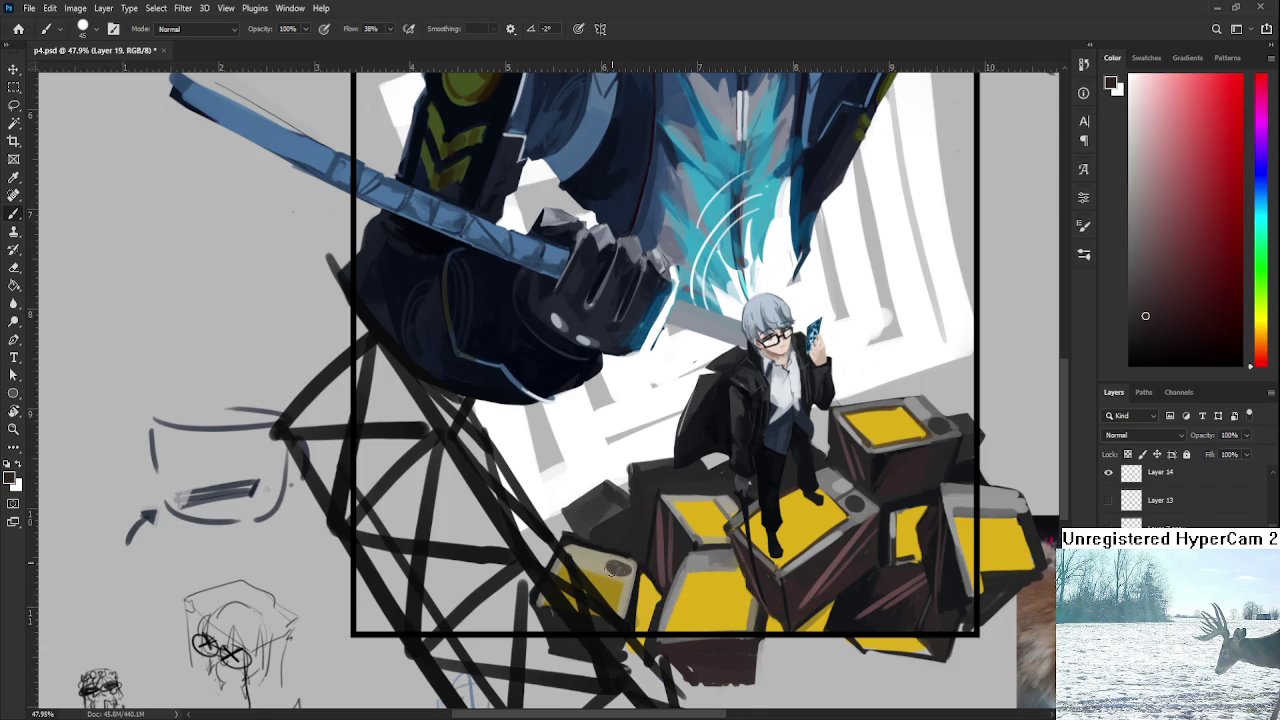
alt+click(662, 598)
mouse_move(587, 577)
mouse_down()
mouse_move(624, 578)
mouse_move(580, 570)
mouse_move(611, 617)
mouse_up()
Sample the beige of the small crate lid and rotate the canvas to a better painting angle.
alt+click(578, 551)
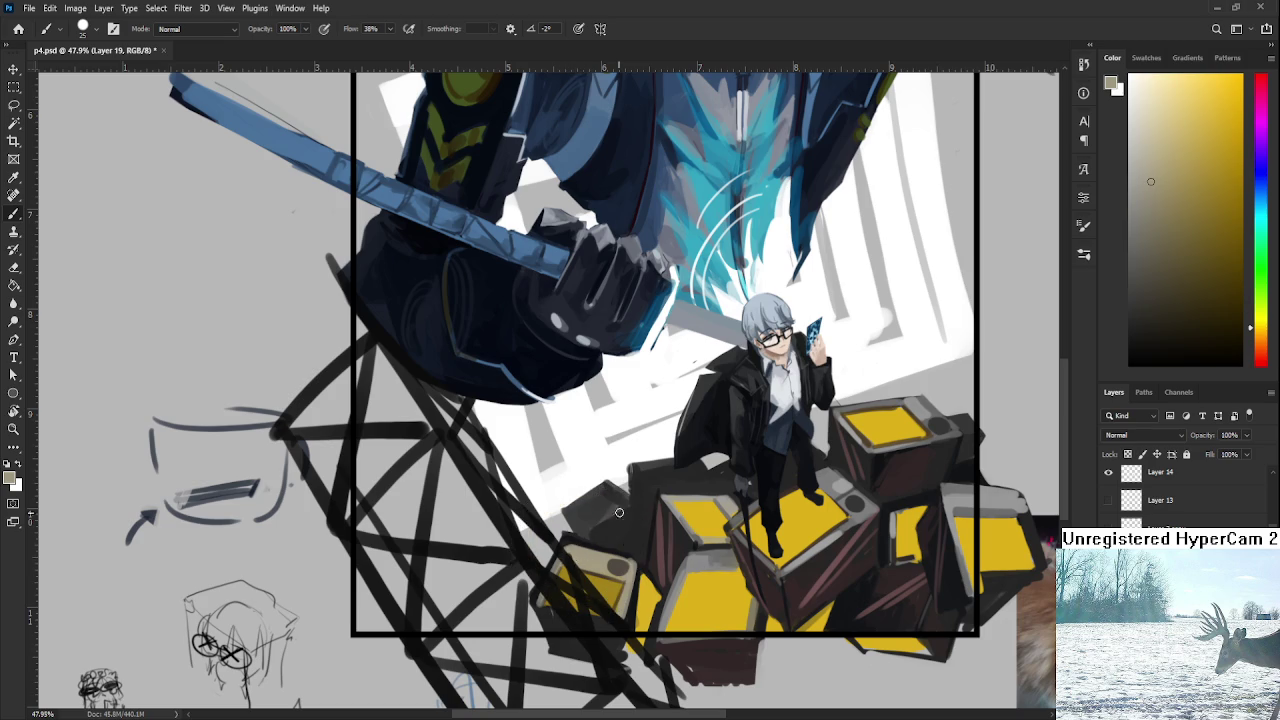
key(r)
drag(609, 526, 481, 521)
key(e)
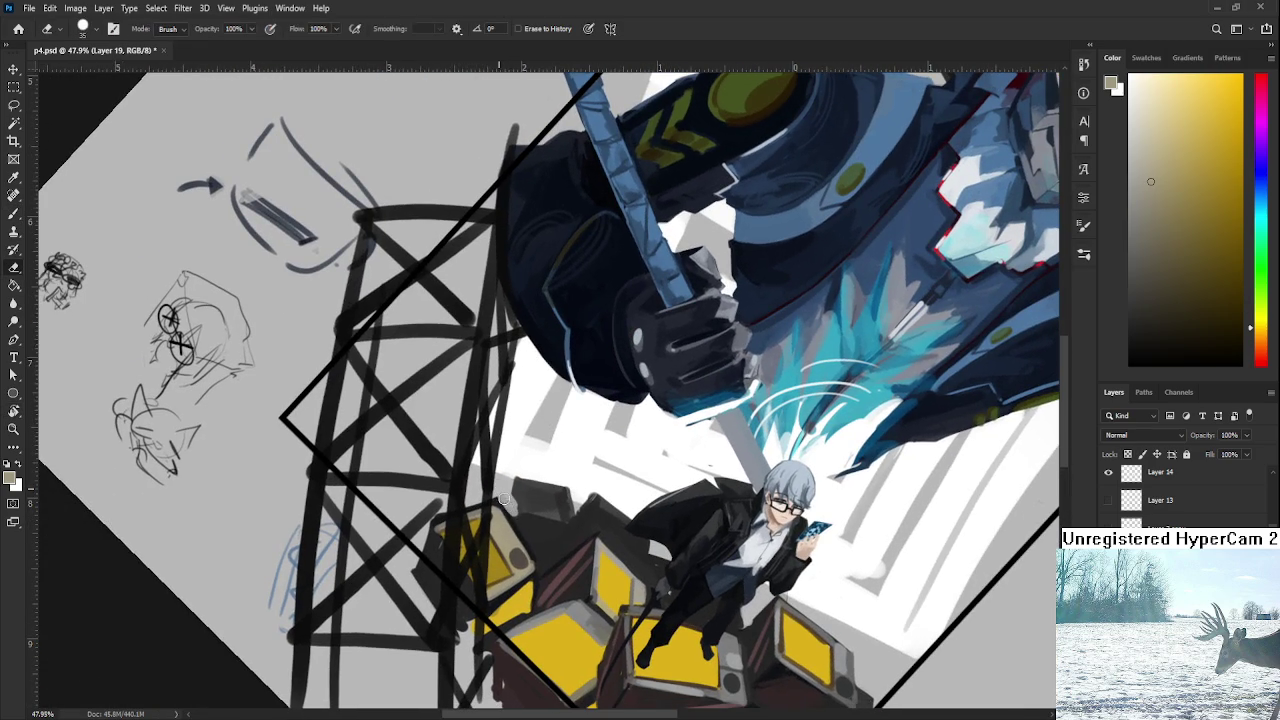
Rotate the canvas back near upright, sample dark grey, then tilt the view to a new angle.
key(r)
drag(510, 505, 605, 518)
key(b)
alt+click(585, 488)
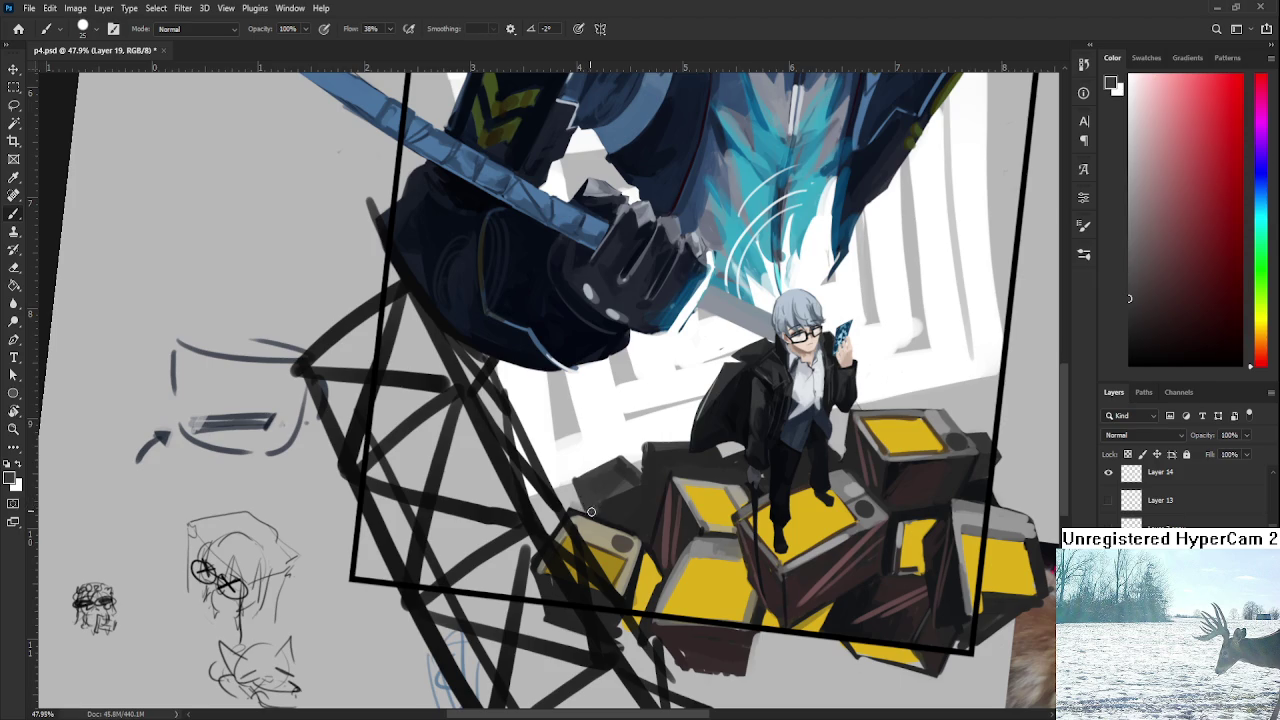
key(e)
drag(587, 498, 619, 459)
key(b)
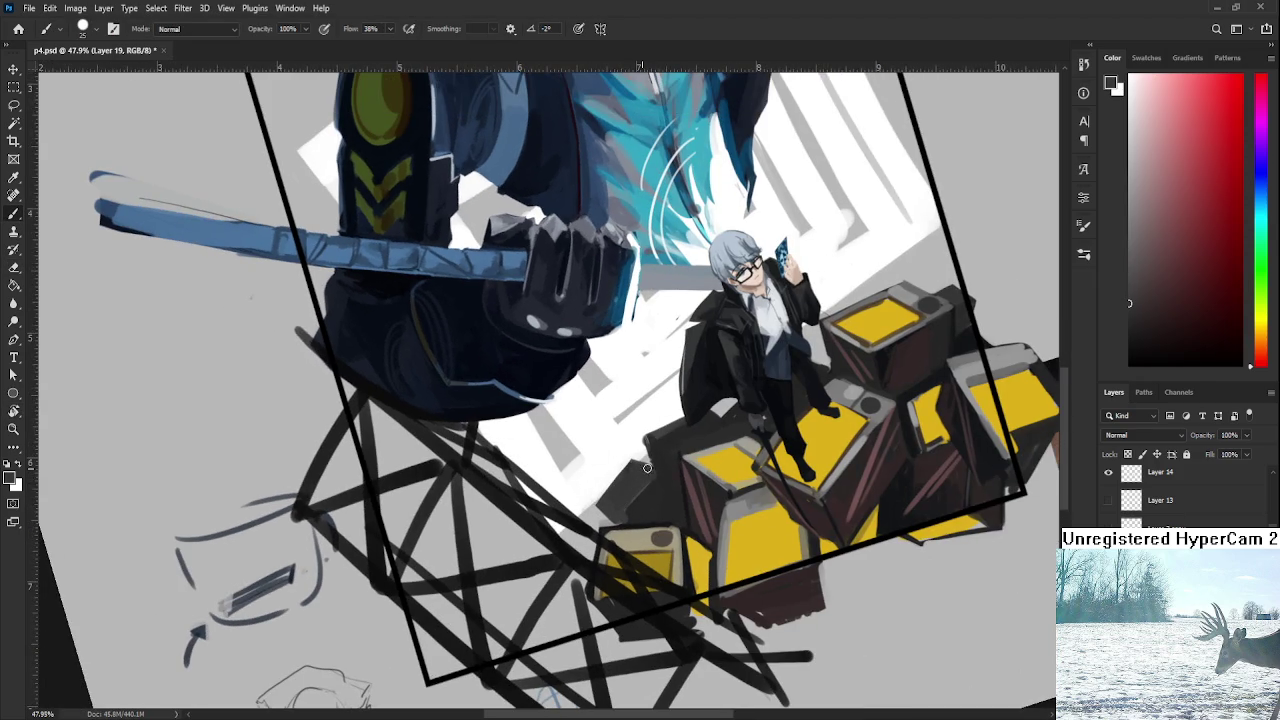
Sample dark navy, beige-yellow and olive-yellow tones from the crates near the feet.
alt+click(633, 510)
mouse_move(677, 517)
mouse_down()
mouse_move(658, 524)
mouse_move(654, 479)
mouse_up()
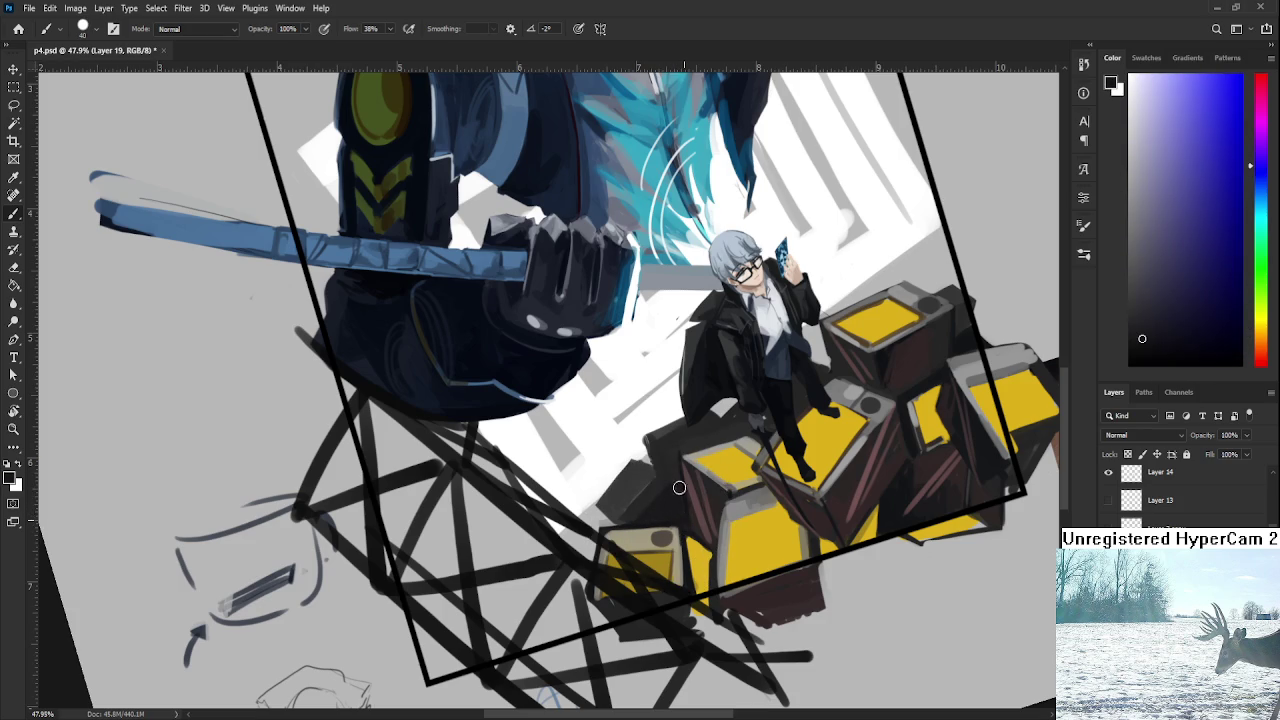
alt+click(636, 531)
drag(652, 516, 636, 535)
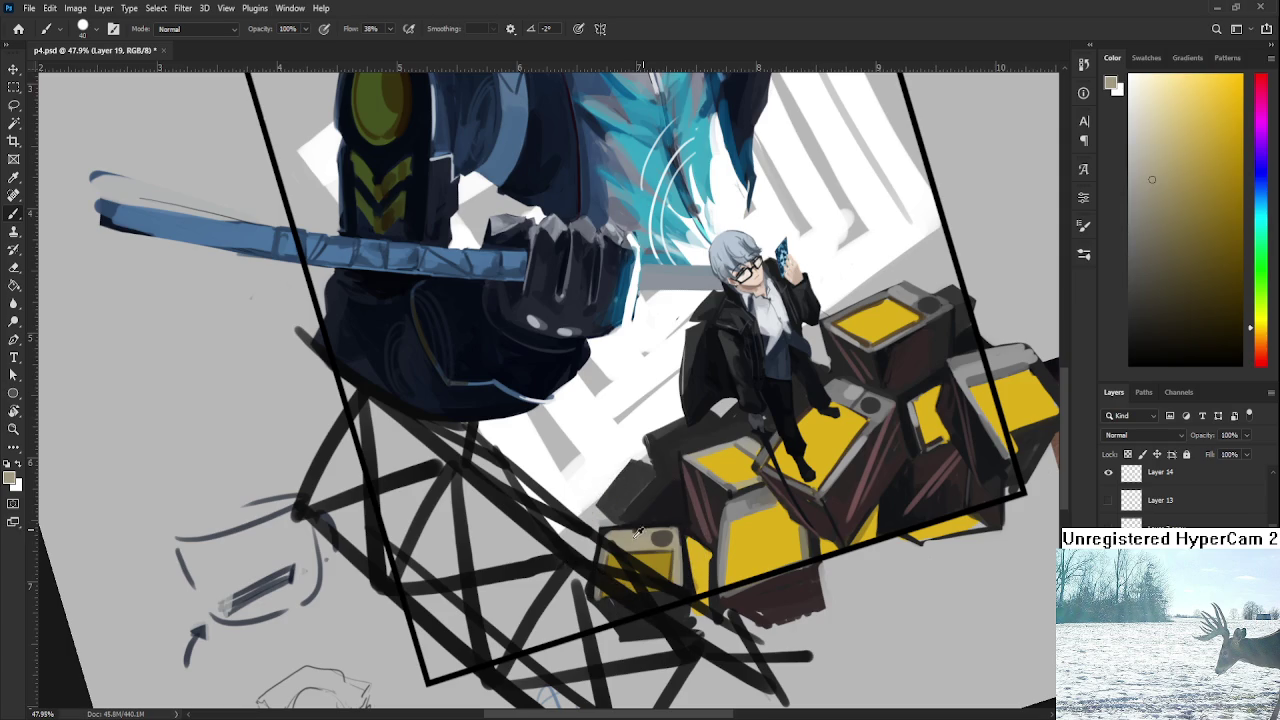
alt+click(651, 522)
alt+click(667, 503)
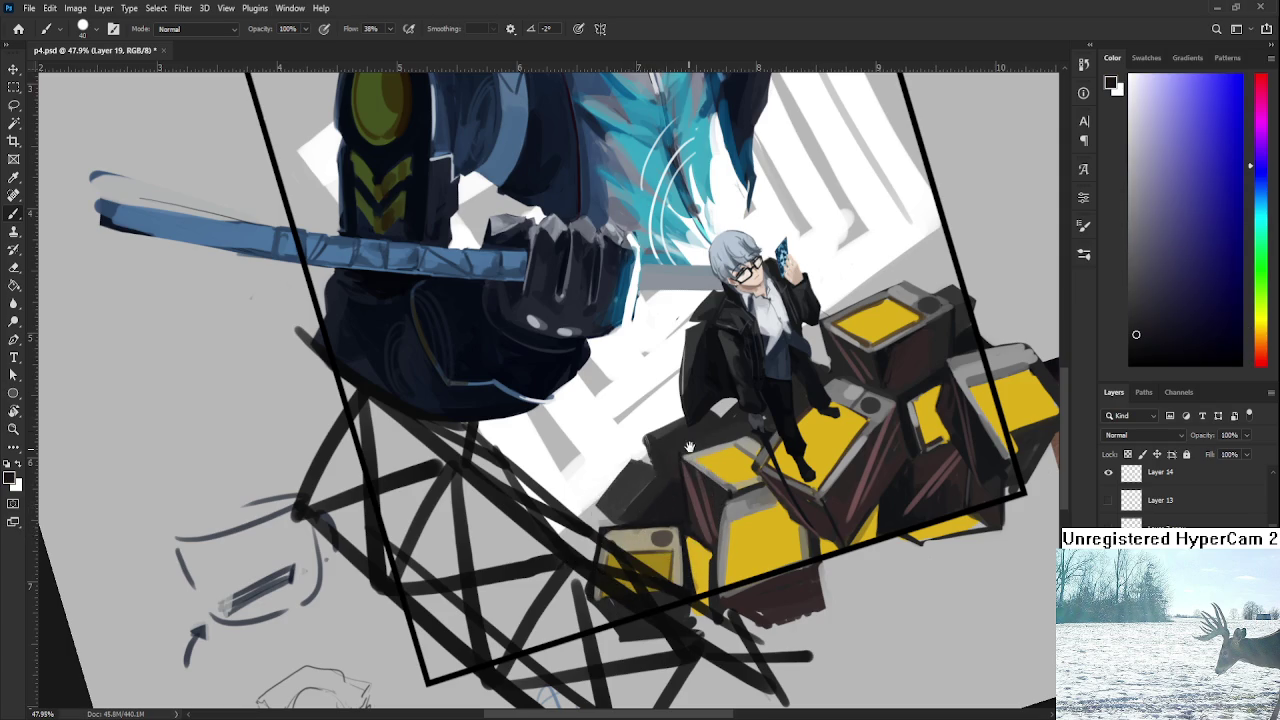
drag(677, 469, 652, 489)
alt+click(649, 515)
alt+click(614, 620)
Enlarge the brush to 60 and paint yellow and olive-brown strokes on the small crate.
key(bracketright)
key(bracketright)
drag(576, 546, 562, 562)
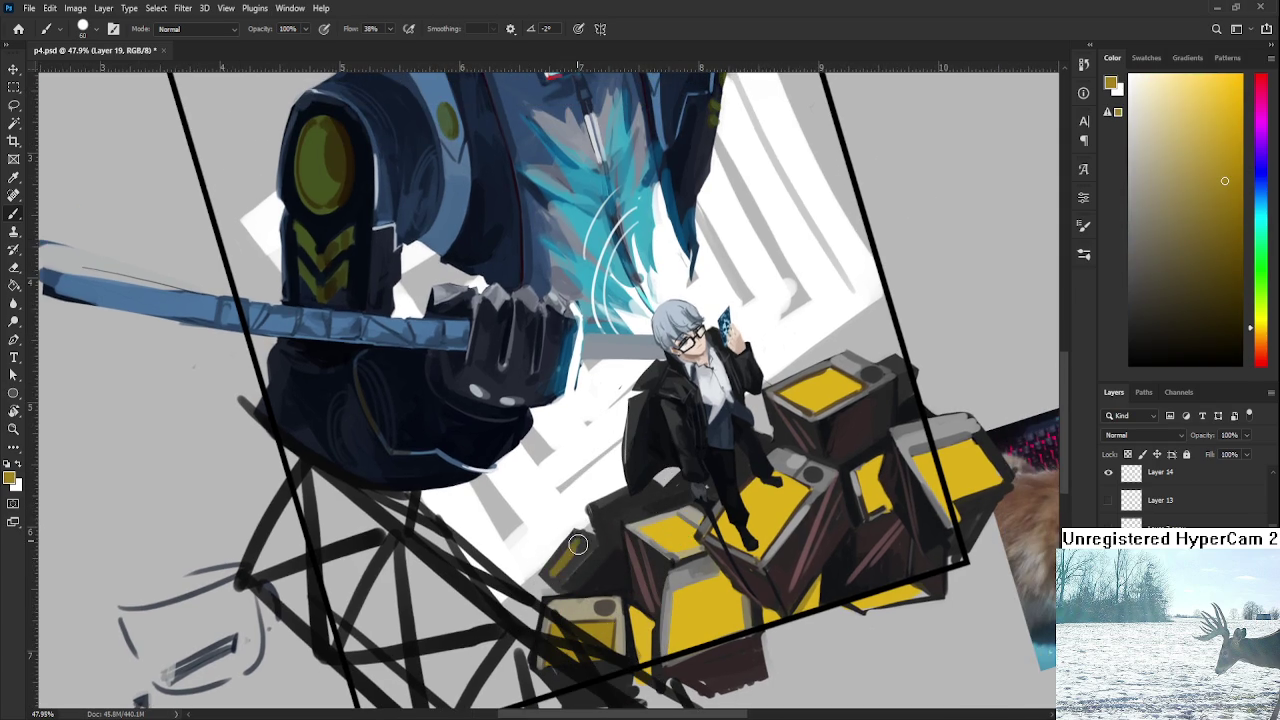
alt+click(587, 530)
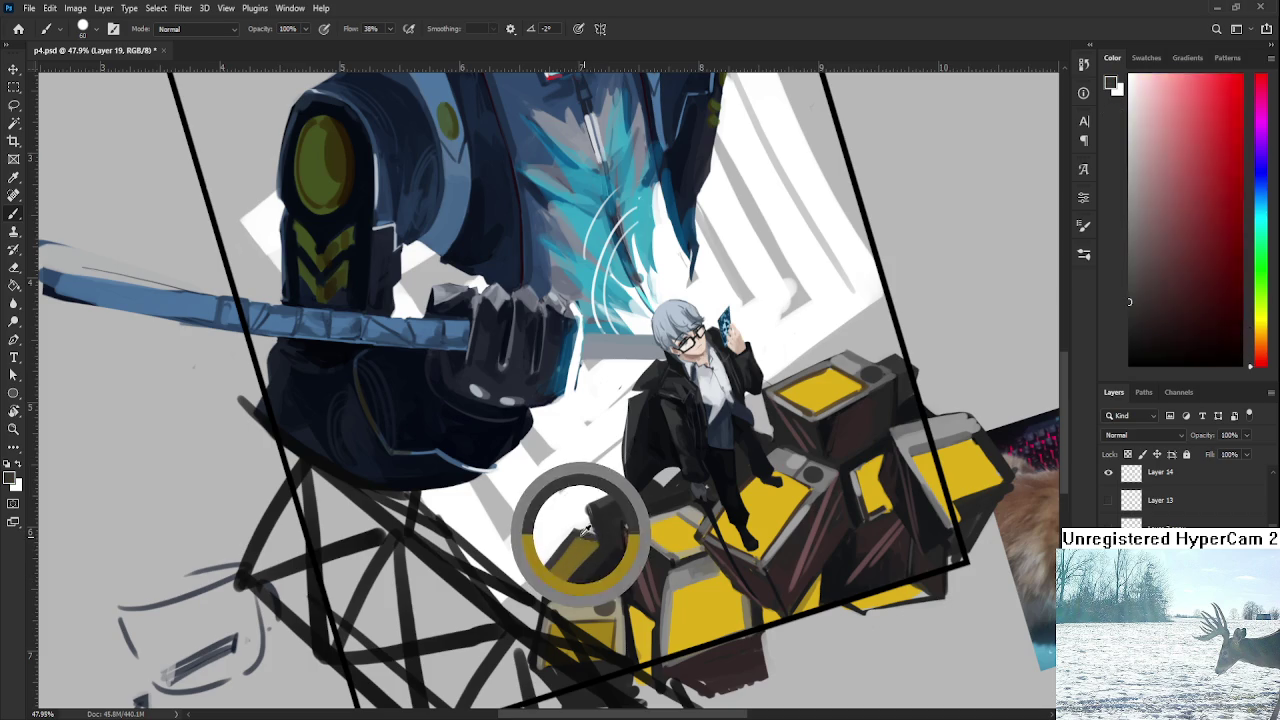
alt+click(577, 558)
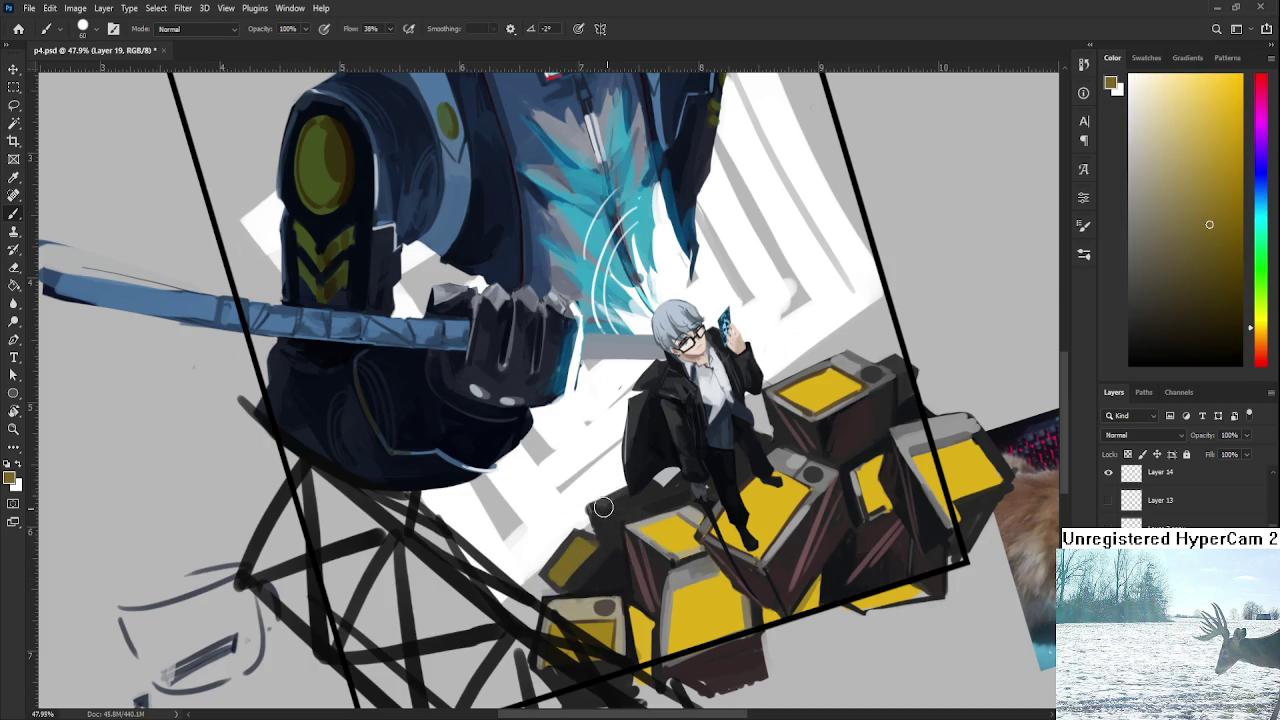
drag(603, 507, 639, 492)
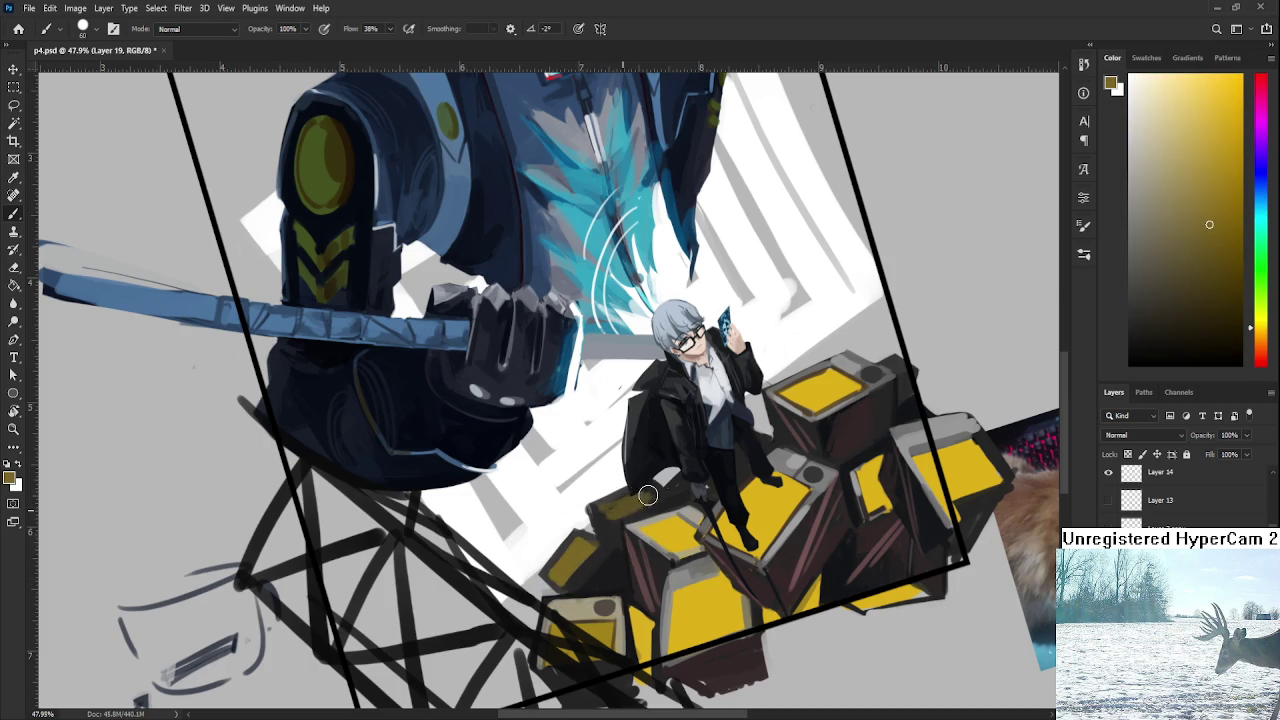
Highlight the crate under the foot with light grey-beige and paint dark brown over the yellow corner.
alt+click(602, 522)
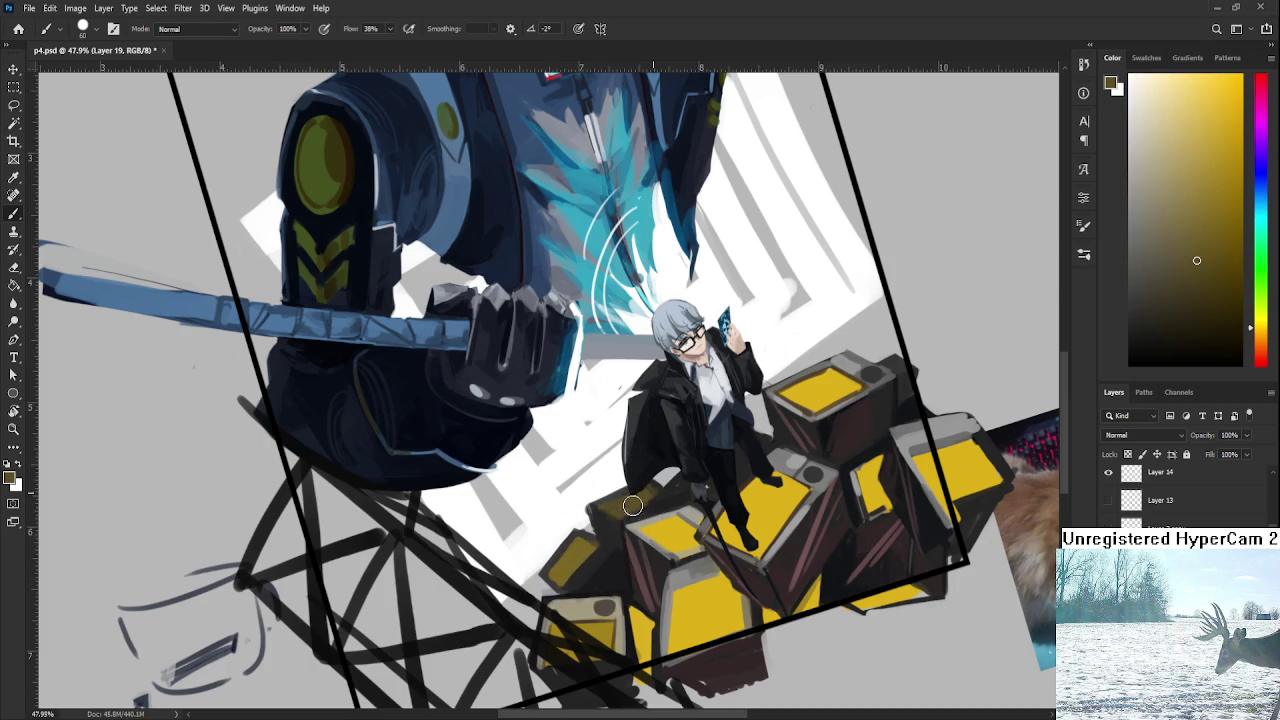
alt+click(640, 500)
alt+click(609, 522)
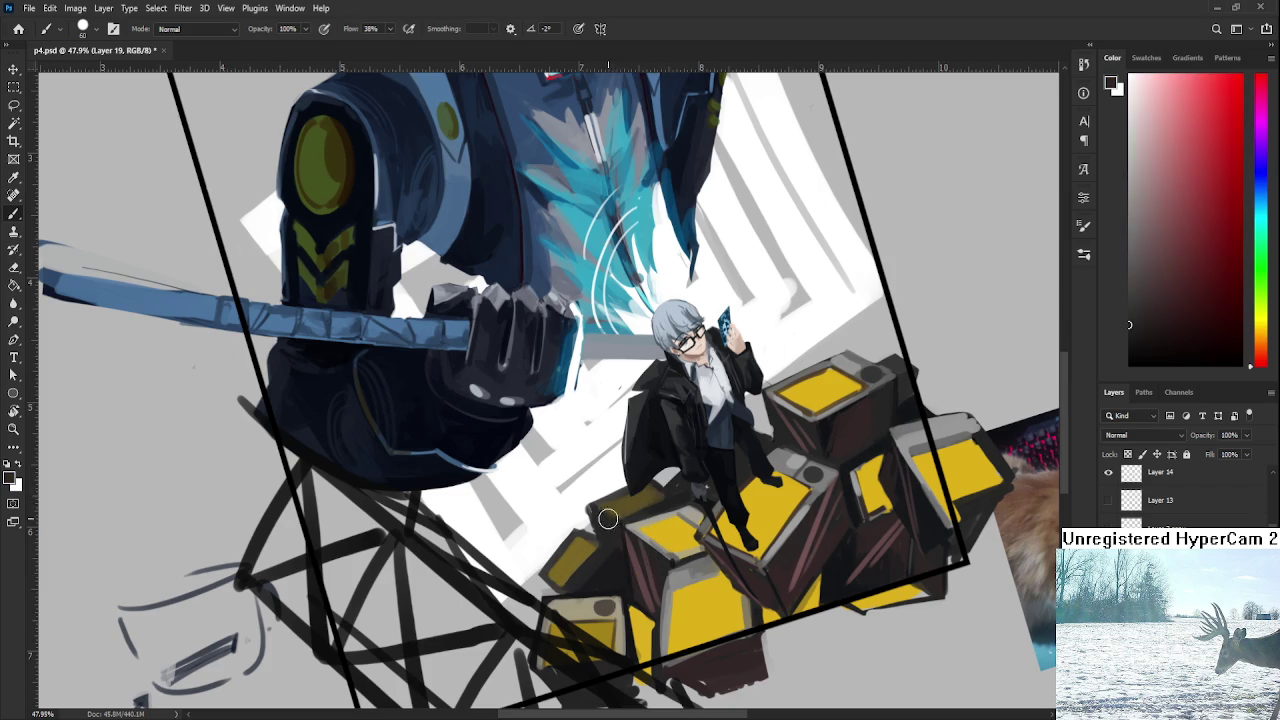
alt+click(642, 517)
drag(666, 498, 652, 480)
drag(589, 544, 557, 561)
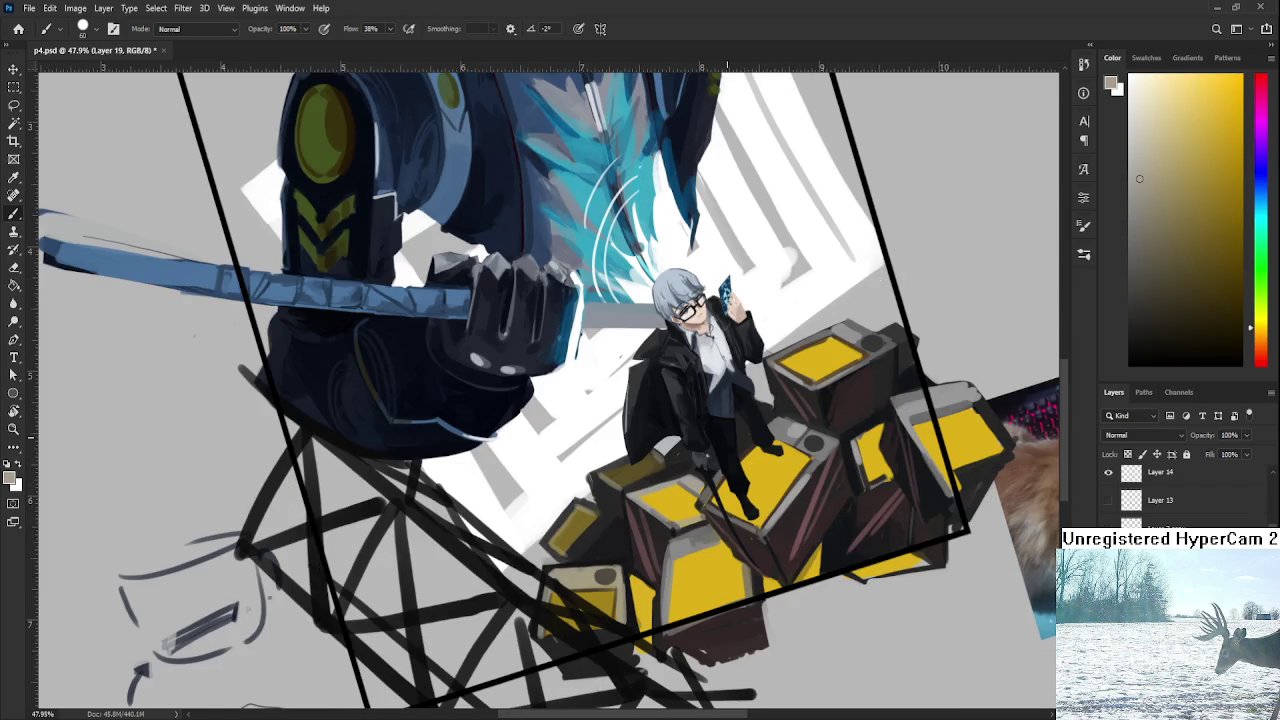
key(r)
alt+scroll(677, 462, down, 5)
mouse_move(690, 520)
mouse_down()
mouse_move(710, 548)
mouse_move(690, 565)
mouse_up()
alt+scroll(660, 520, up, 4)
key(b)
alt+click(660, 520)
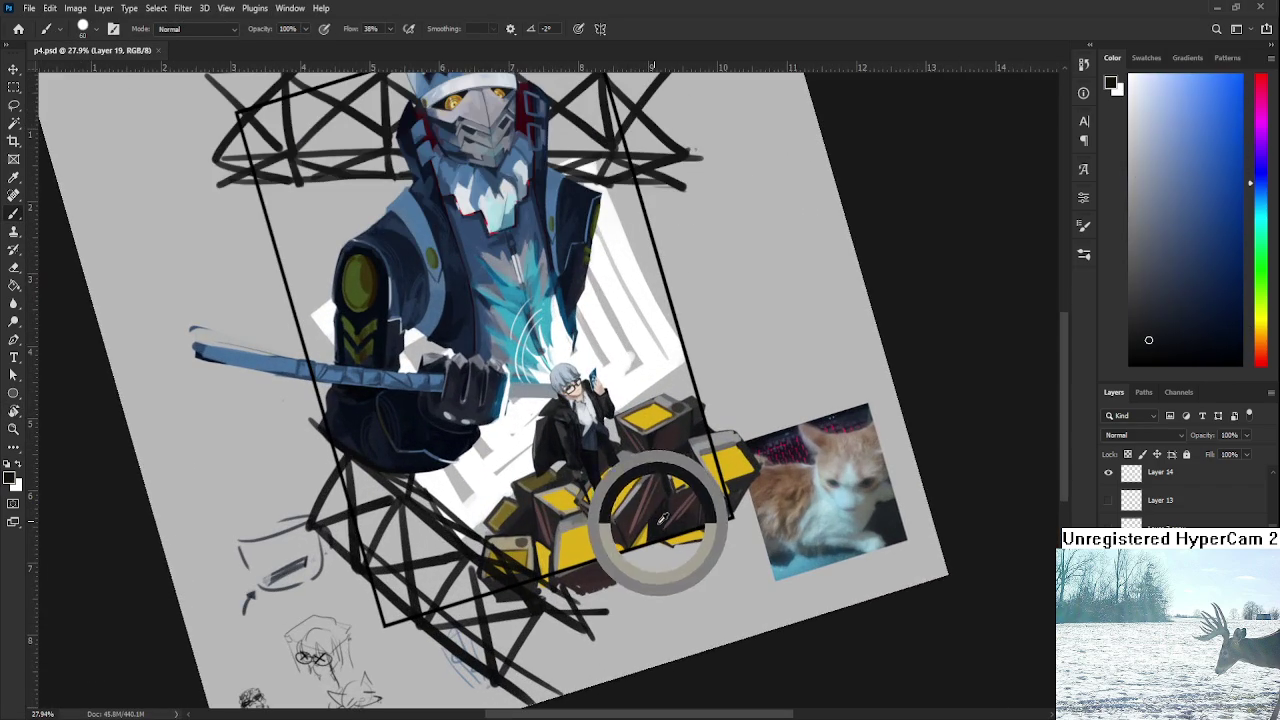
drag(531, 501, 551, 487)
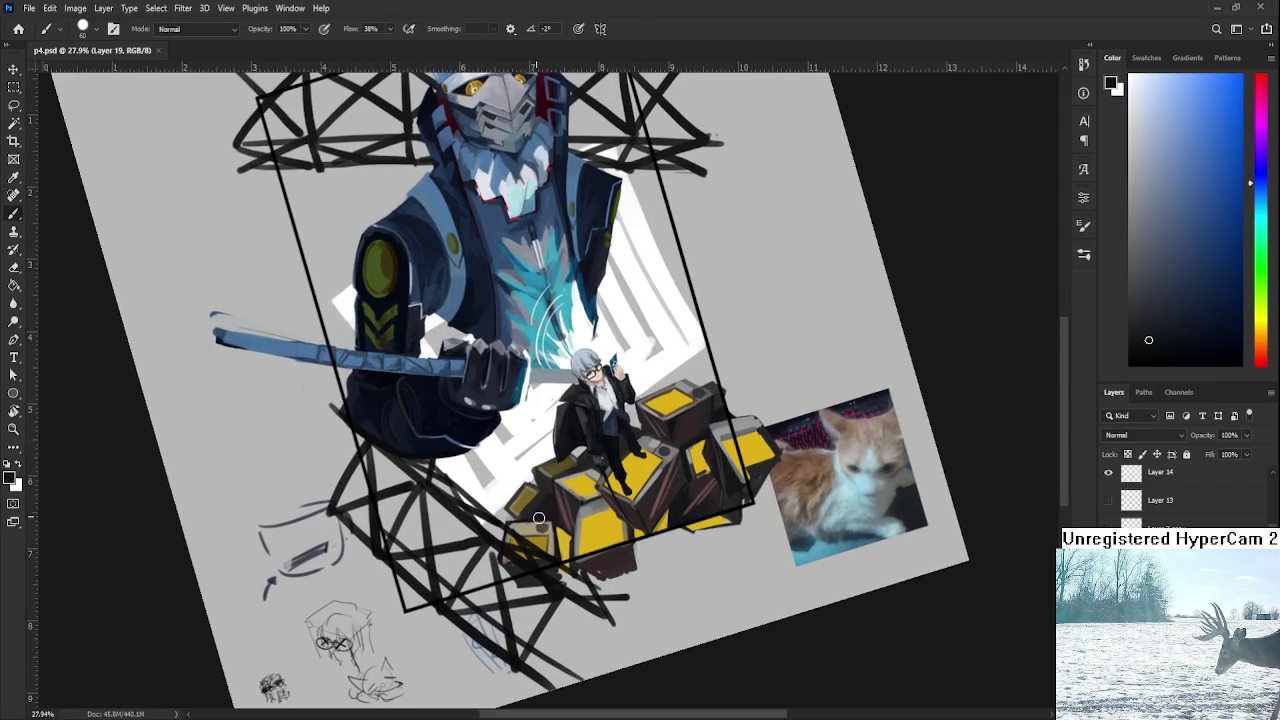
scroll(565, 505, up, 2)
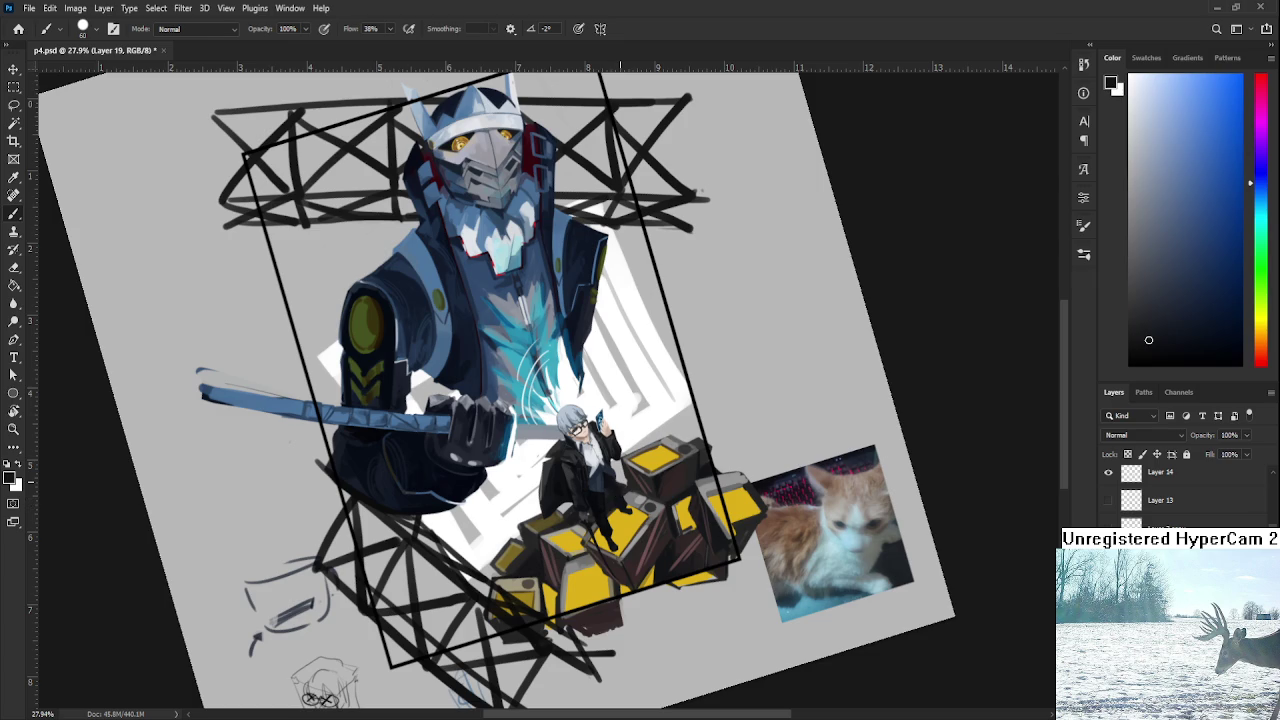
alt+scroll(745, 425, down, 3)
key(r)
mouse_move(740, 456)
mouse_down()
mouse_move(738, 468)
mouse_move(598, 455)
mouse_up()
alt+scroll(598, 455, up, 1)
alt+scroll(550, 460, up, 2)
alt+scroll(505, 500, up, 3)
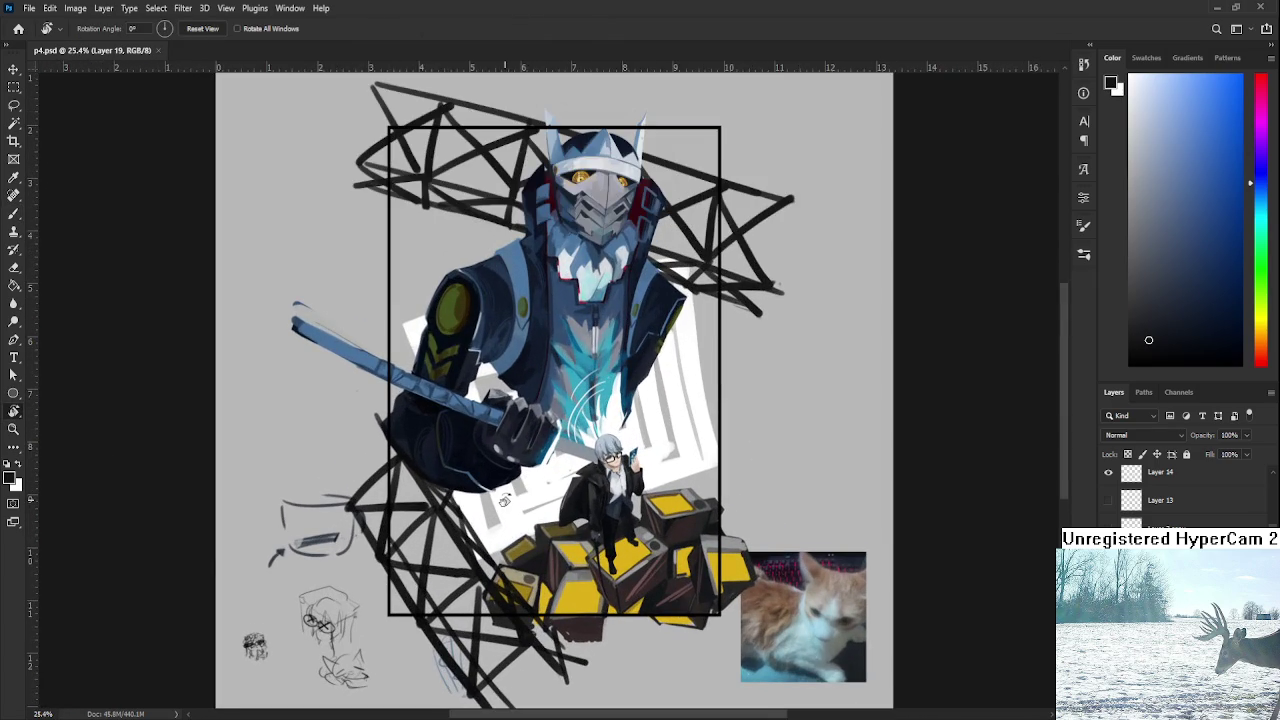
alt+scroll(504, 500, up, 2)
alt+scroll(504, 500, up, 2)
drag(504, 500, 650, 570)
scroll(1180, 495, up, 2)
scroll(1180, 495, up, 2)
Duplicate the lattice Layer 16 once to make the black towers bolder.
key(alt+bracketleft)
key(alt+bracketleft)
key(alt+bracketleft)
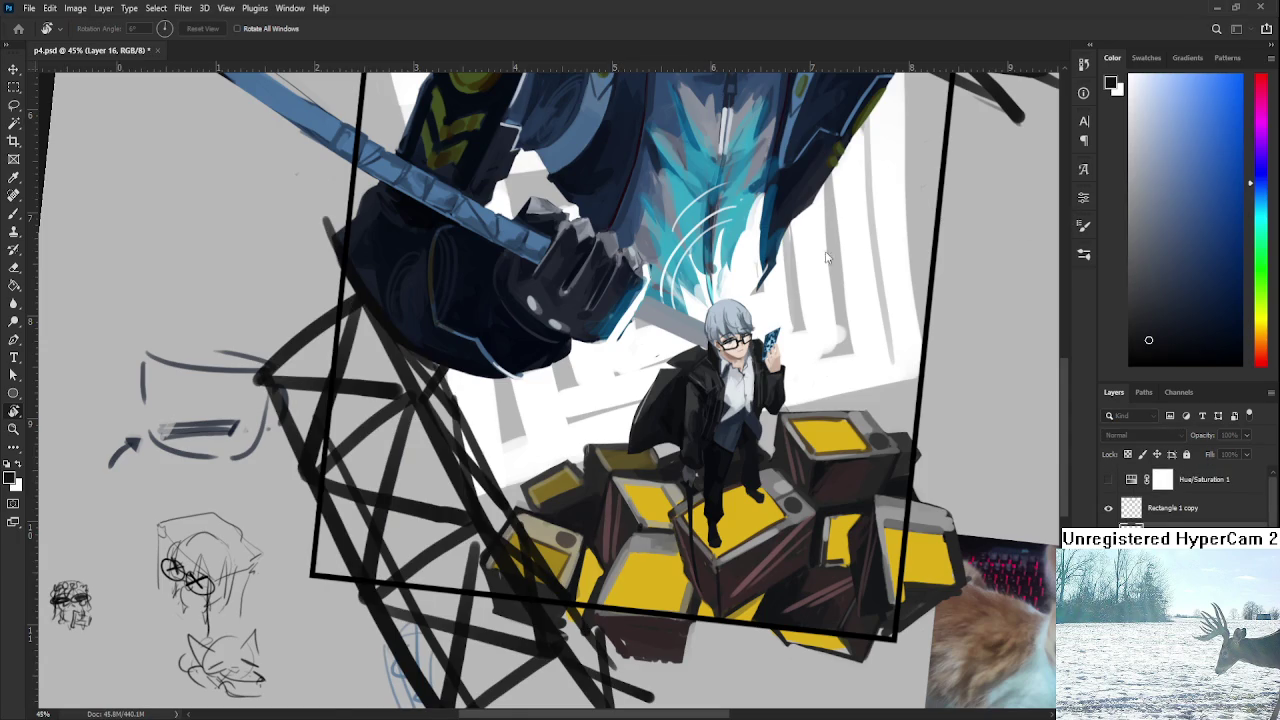
key(ctrl+j)
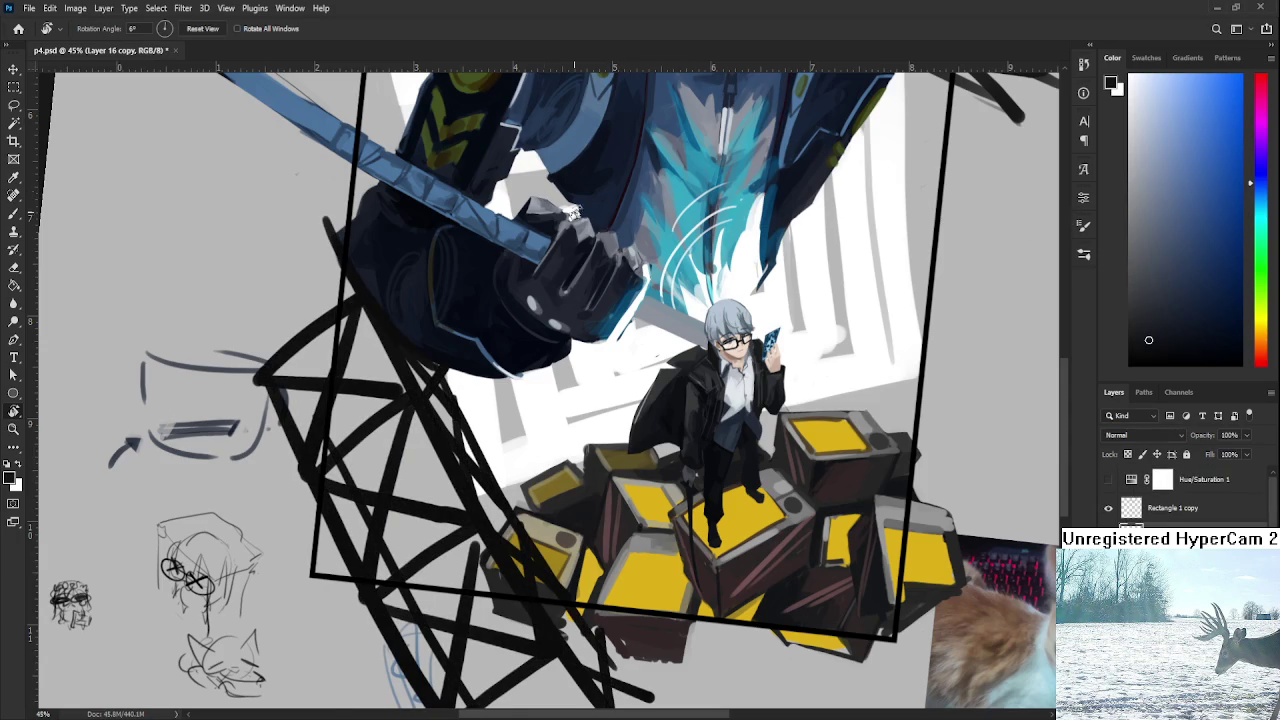
key(ctrl+j)
scroll(631, 541, down, 2)
key(ctrl+z)
key(ctrl+z)
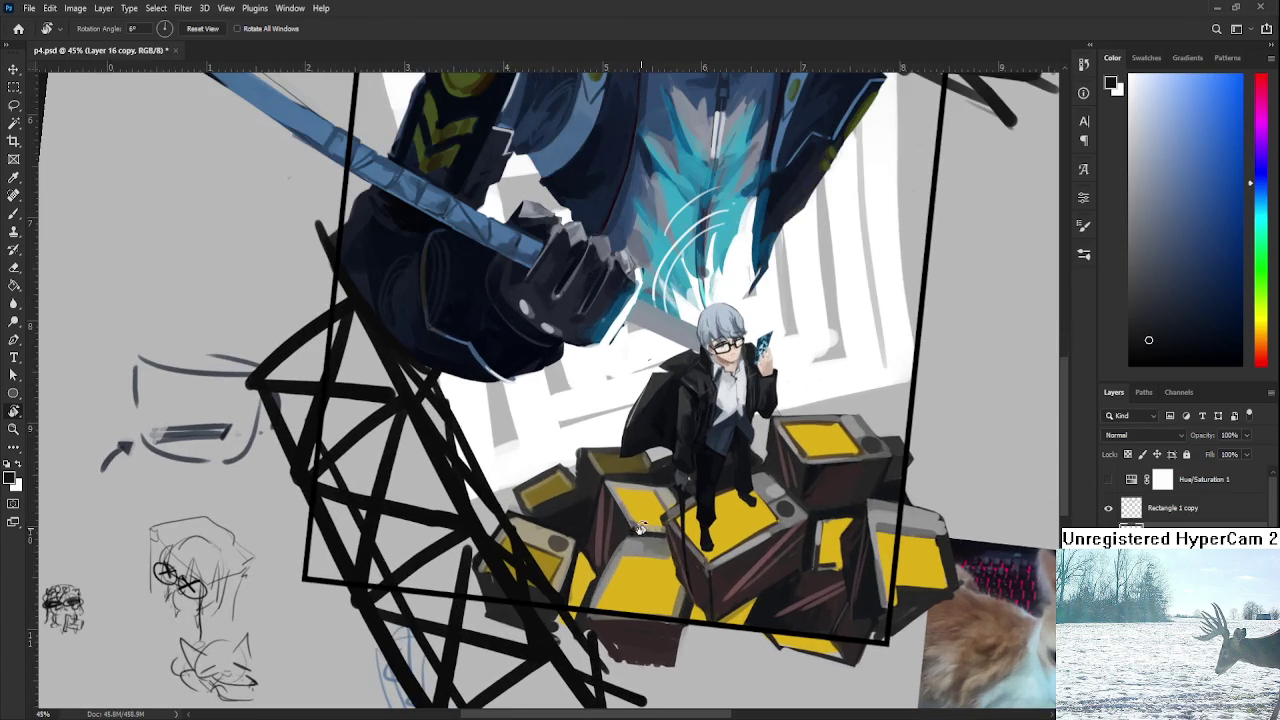
Paint a thin olive-yellow highlight down the tower's inner leg beside the crates.
alt+click(619, 583)
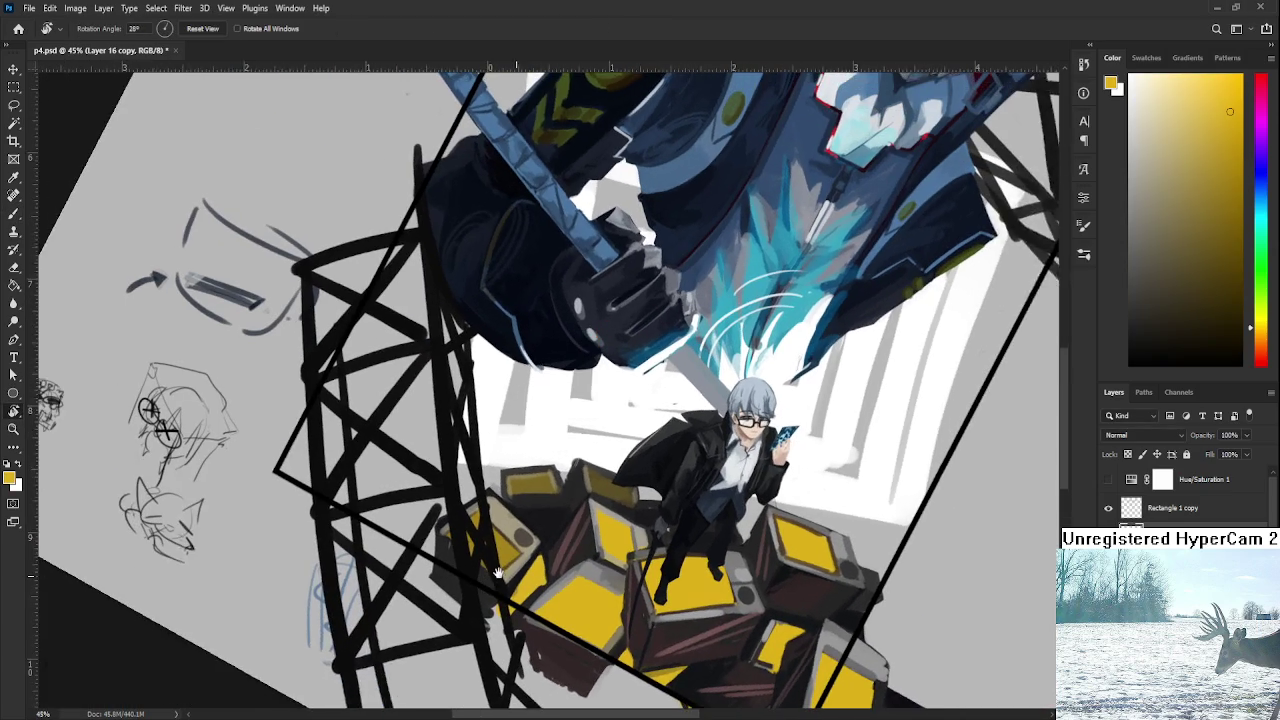
mouse_move(497, 573)
mouse_down()
mouse_move(511, 540)
mouse_move(534, 700)
mouse_up()
mouse_move(504, 435)
mouse_down()
mouse_move(513, 590)
mouse_move(505, 508)
mouse_up()
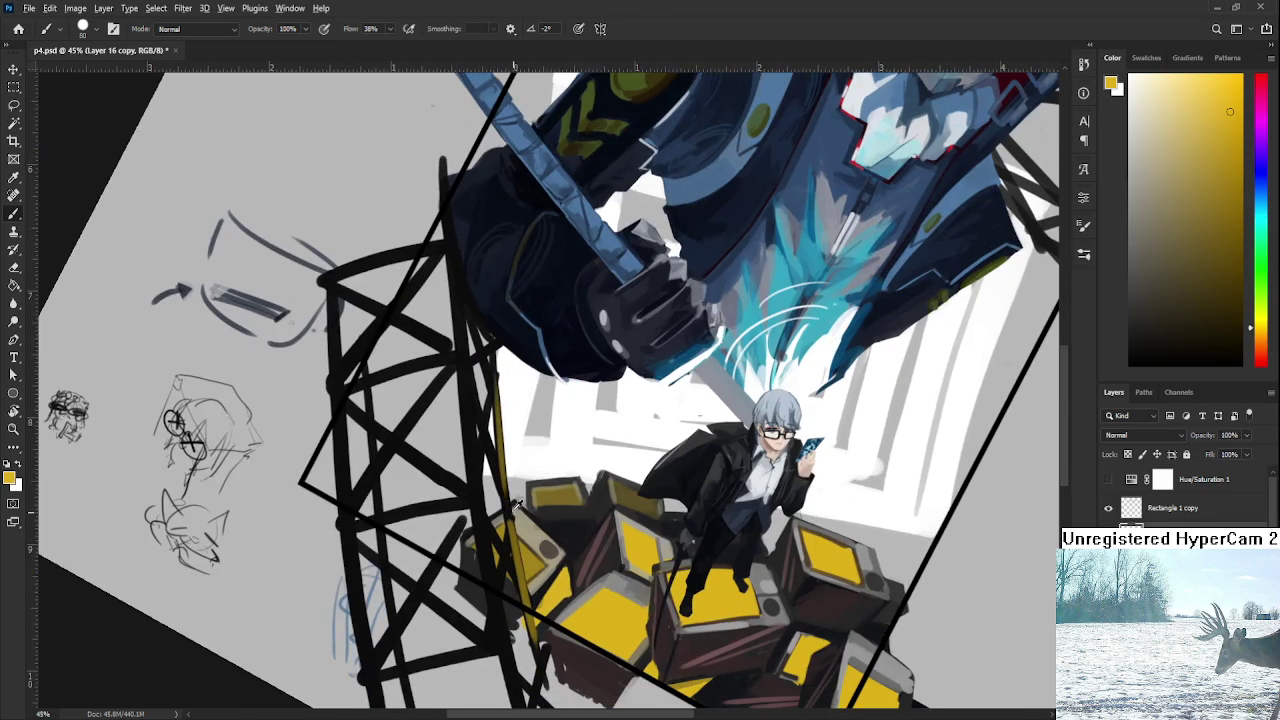
alt+click(508, 508)
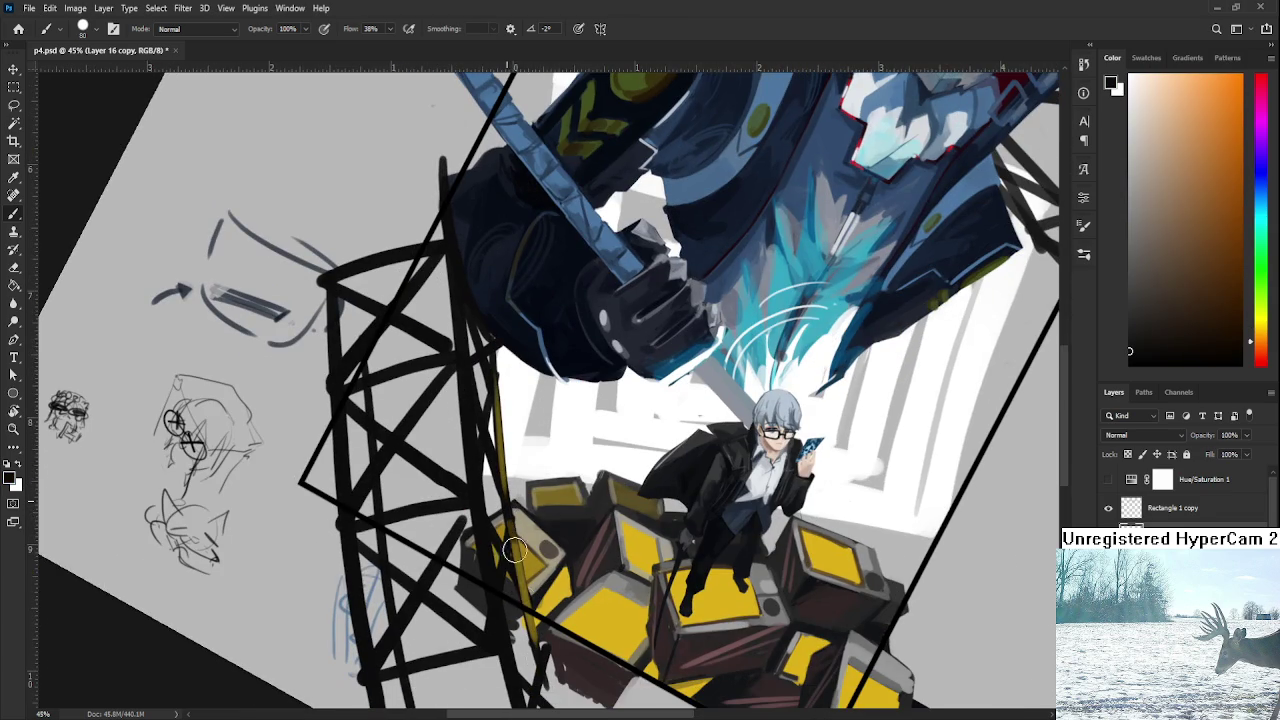
drag(490, 390, 508, 490)
drag(512, 563, 497, 463)
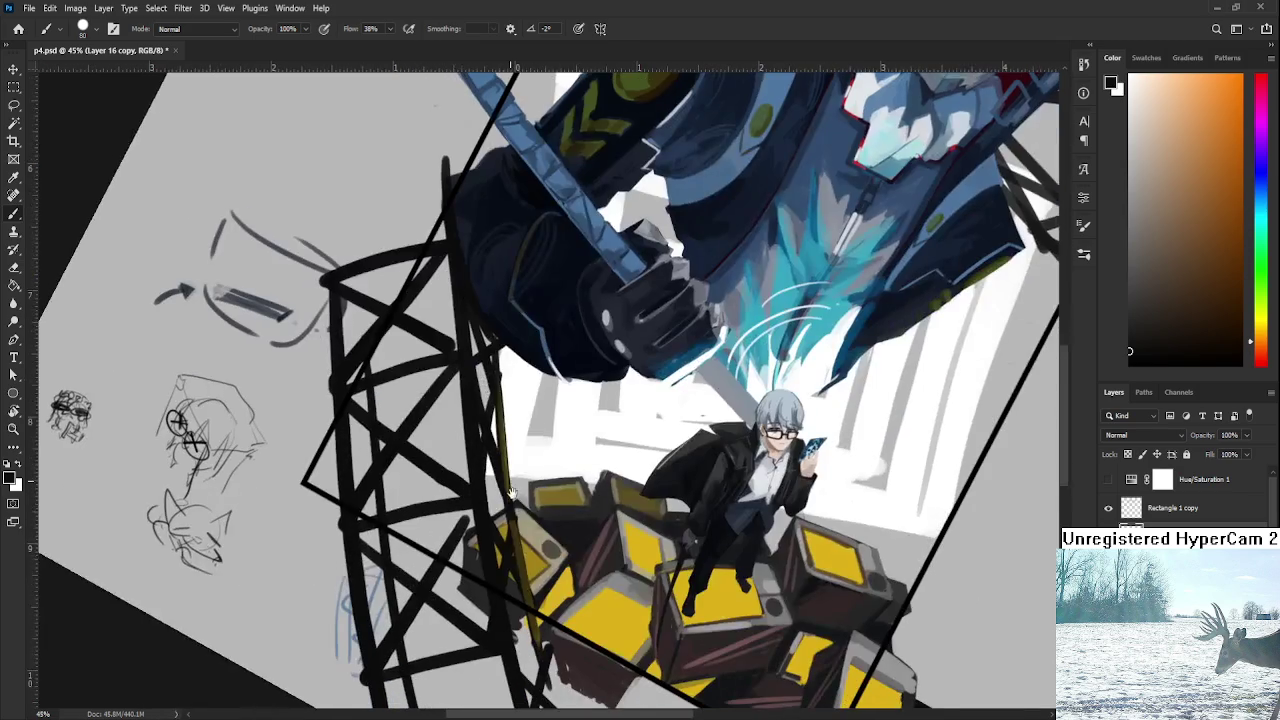
alt+click(508, 490)
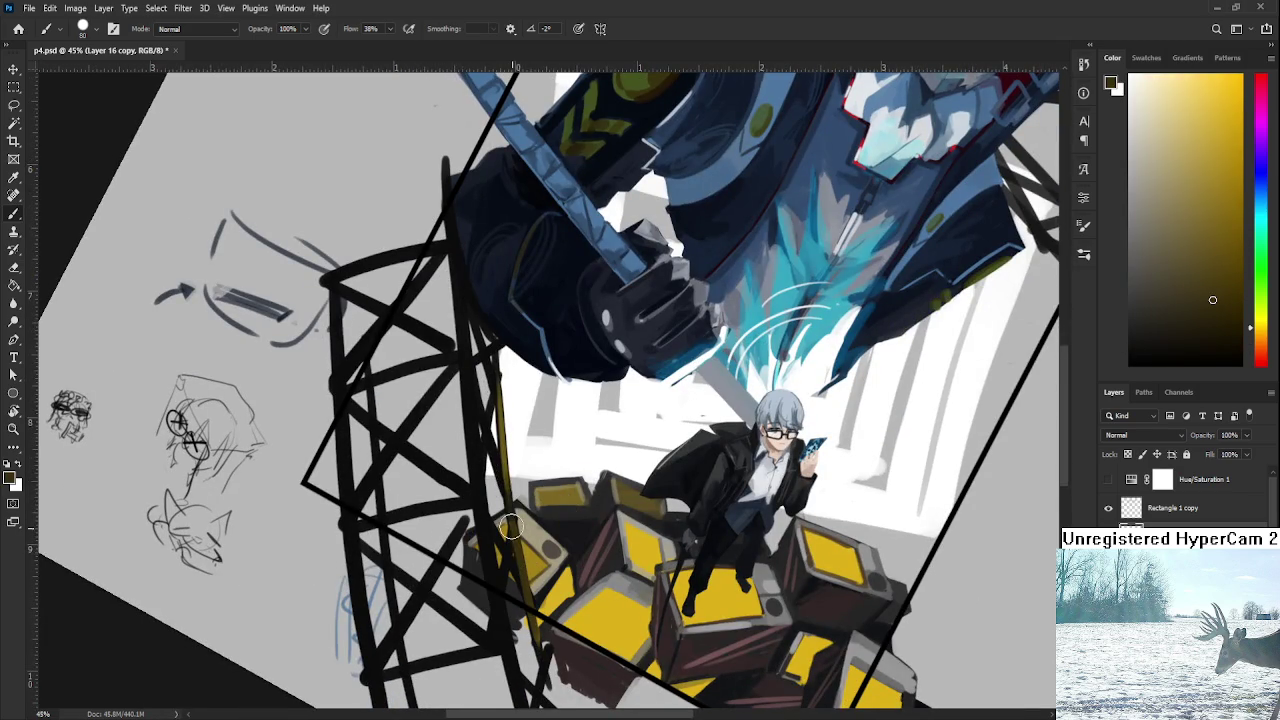
drag(509, 498, 516, 548)
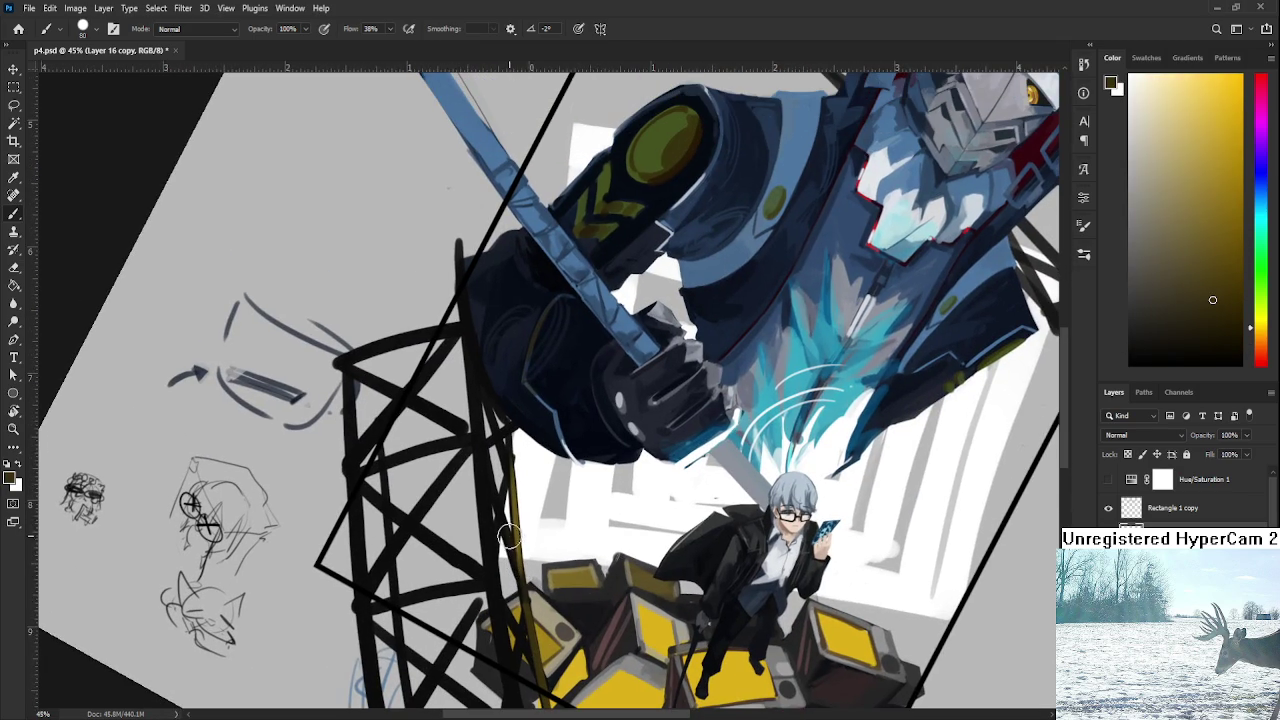
drag(533, 620, 506, 516)
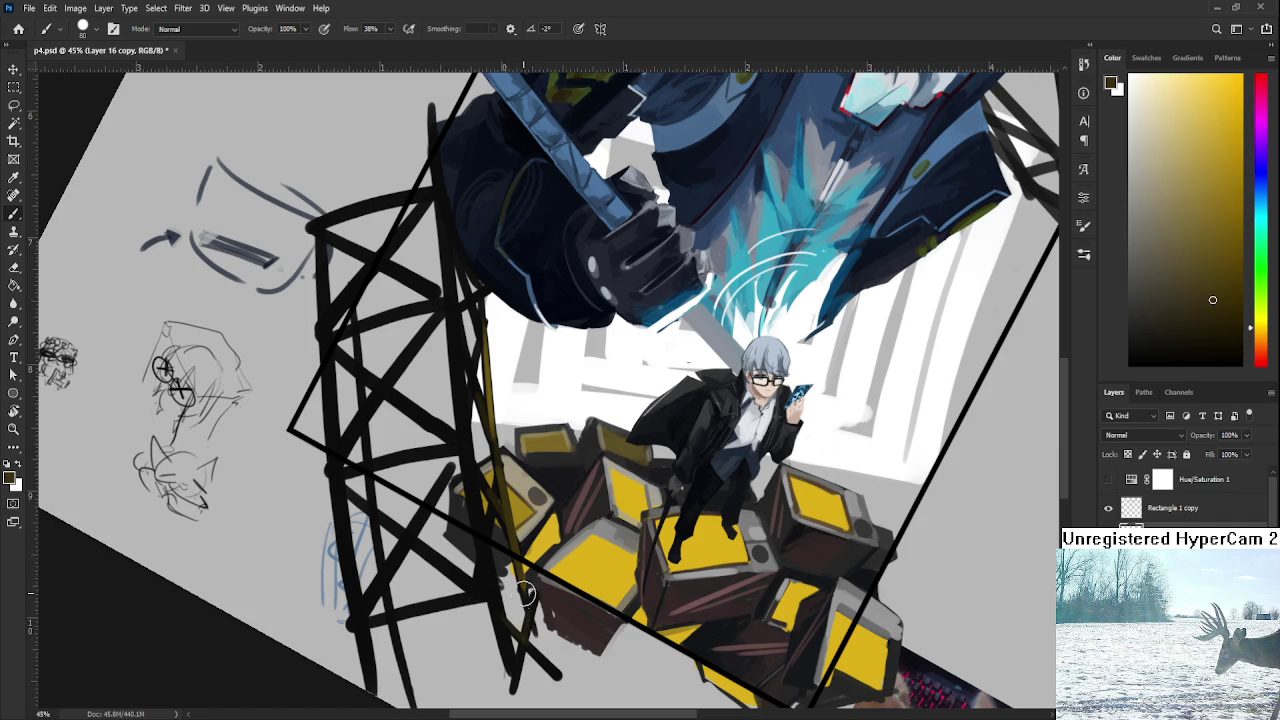
Tilt the canvas view to 15°.
key(r)
drag(530, 610, 528, 558)
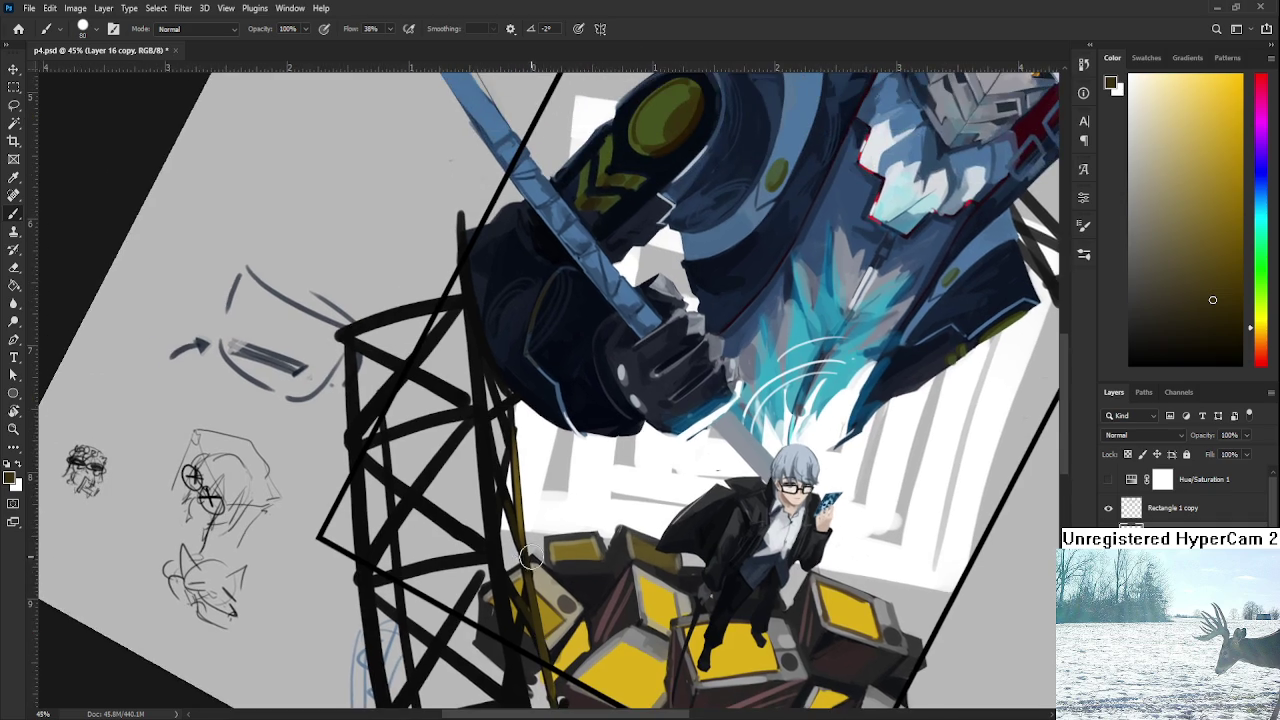
scroll(510, 552, down, 5)
scroll(493, 546, up, 4)
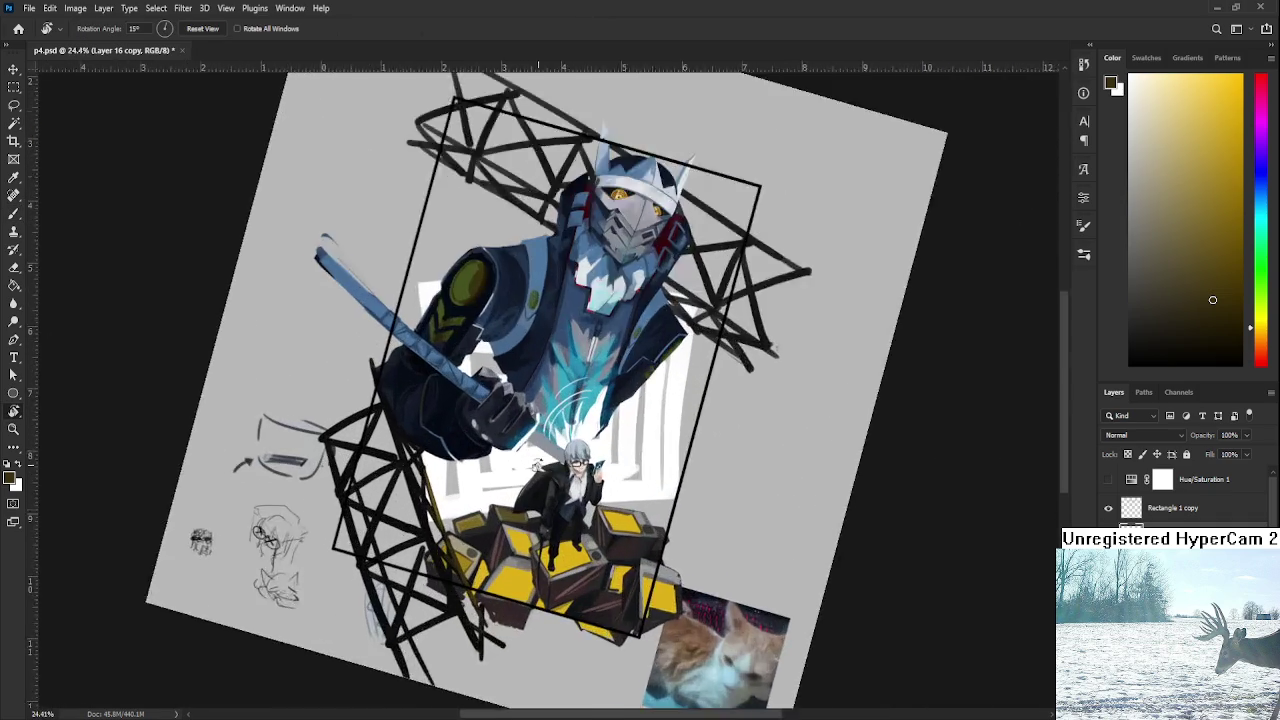
drag(493, 546, 607, 485)
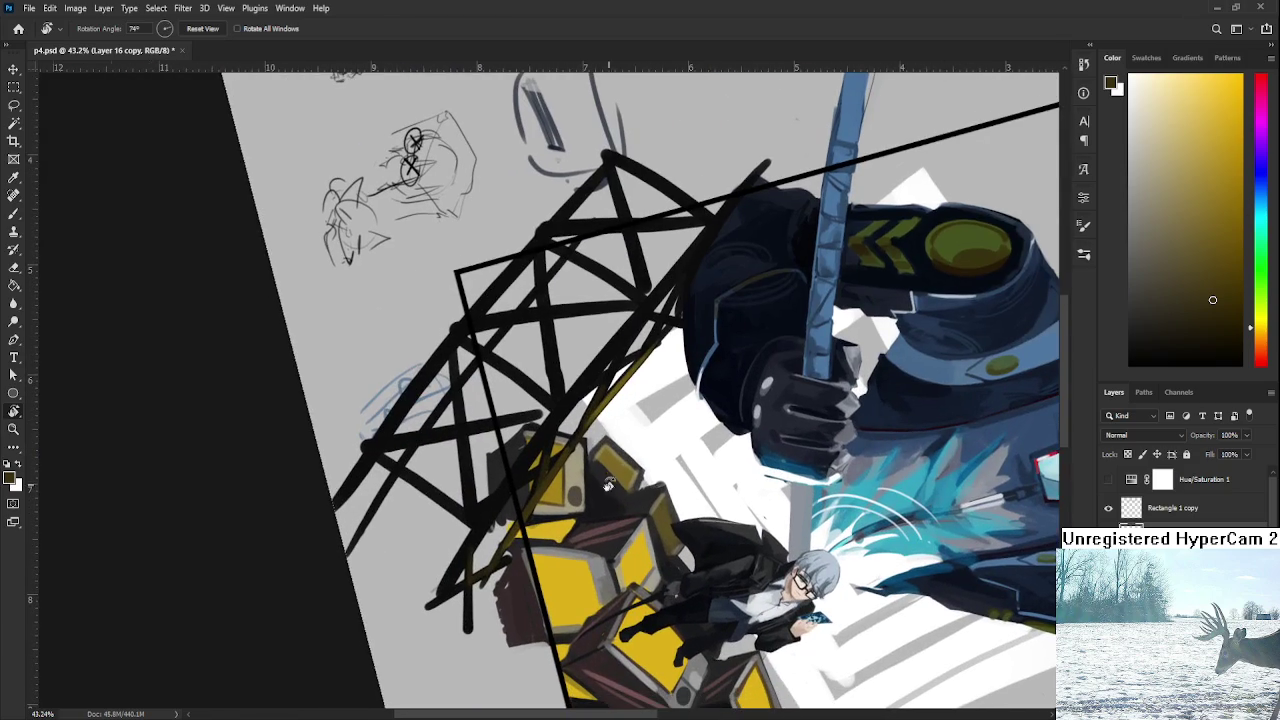
key(b)
alt+click(580, 380)
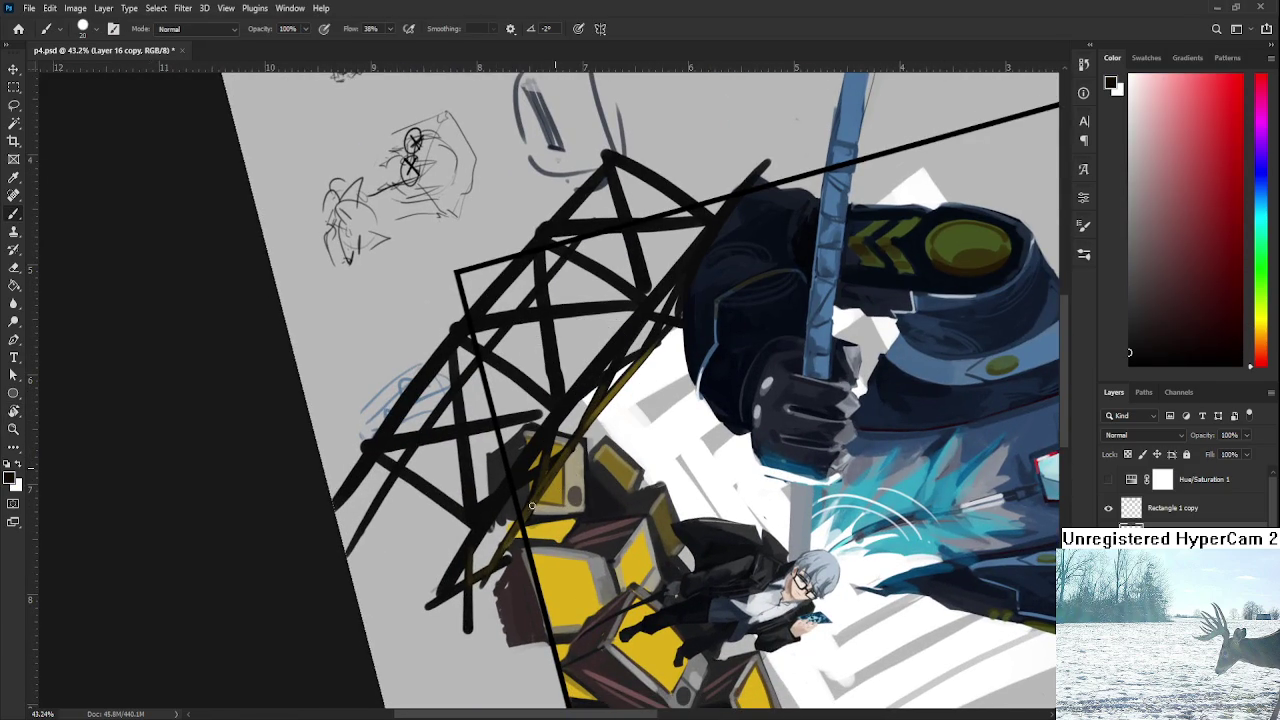
drag(511, 540, 451, 630)
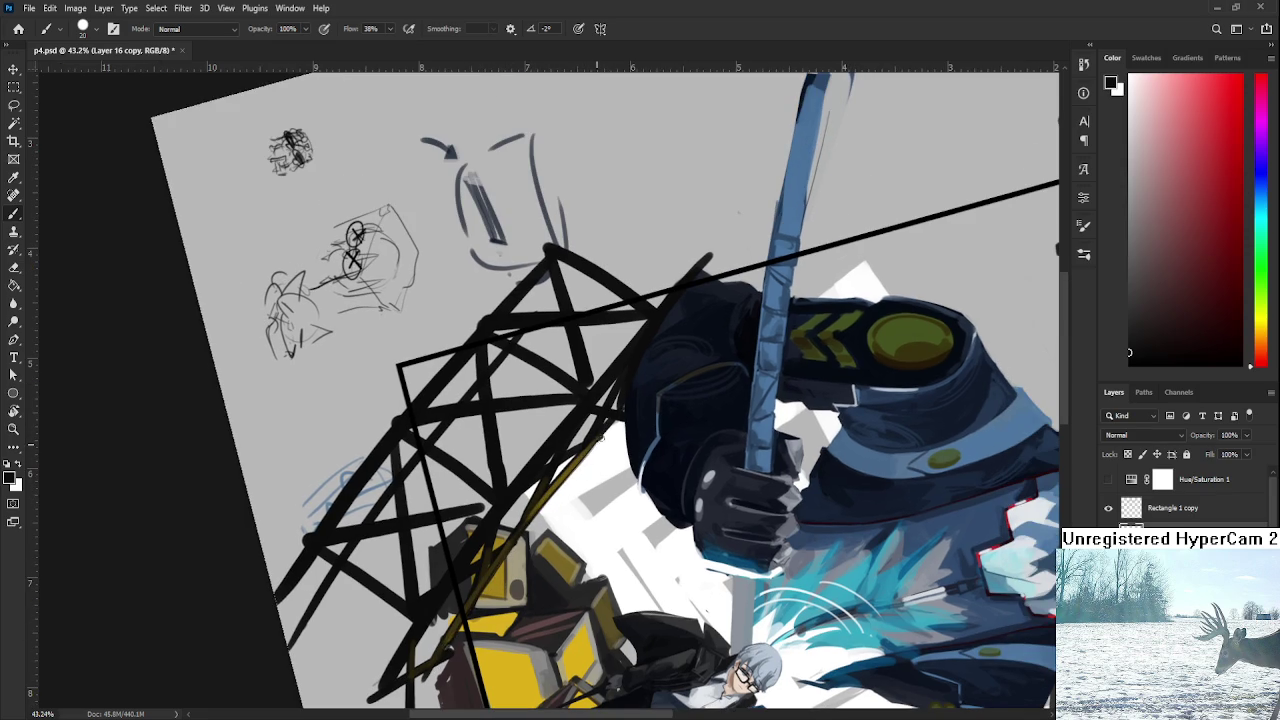
key(r)
mouse_move(602, 435)
mouse_down()
mouse_move(613, 527)
mouse_move(630, 551)
mouse_up()
scroll(630, 551, down, 1)
scroll(630, 551, down, 1)
key(b)
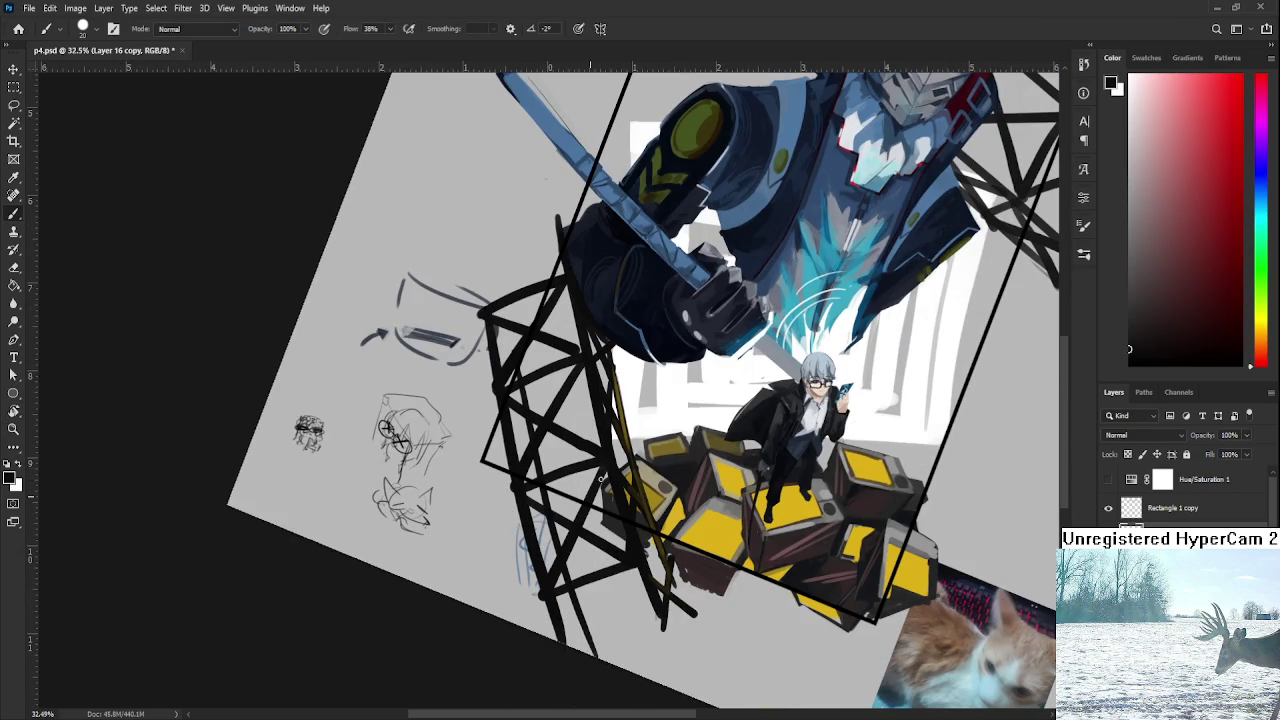
scroll(539, 464, up, 3)
scroll(539, 464, up, 1)
key(e)
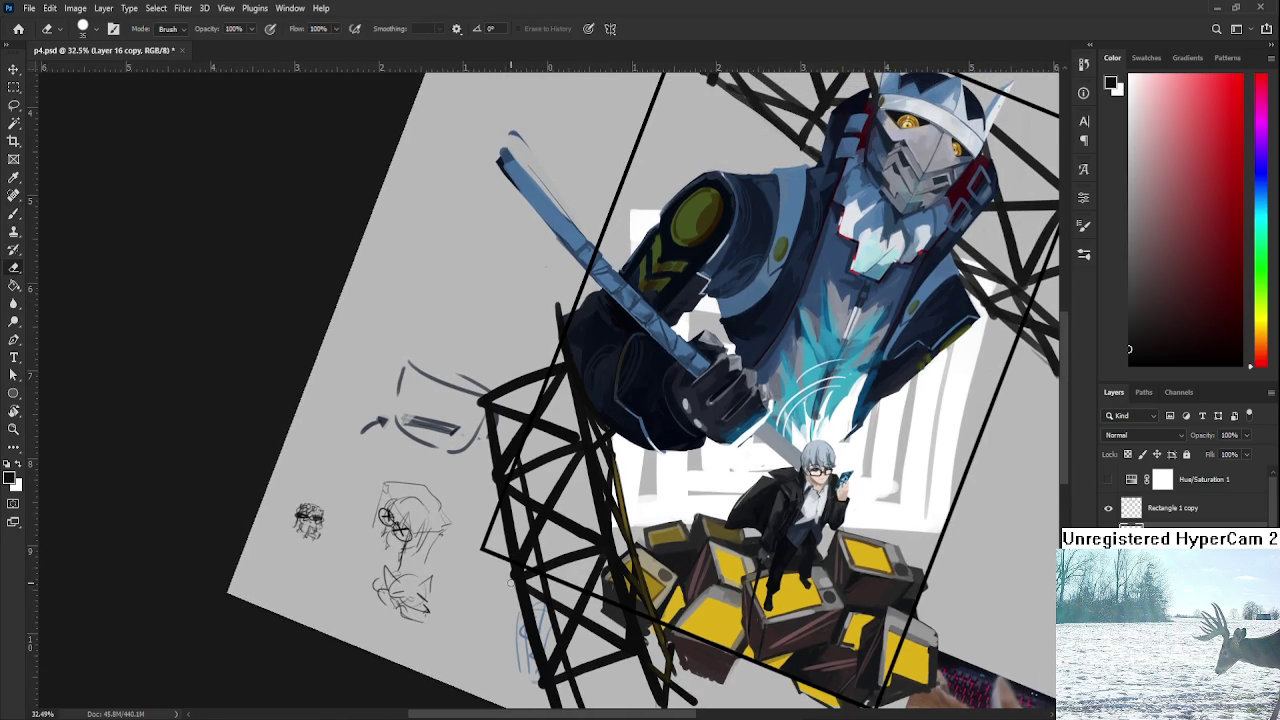
drag(519, 617, 562, 472)
key(b)
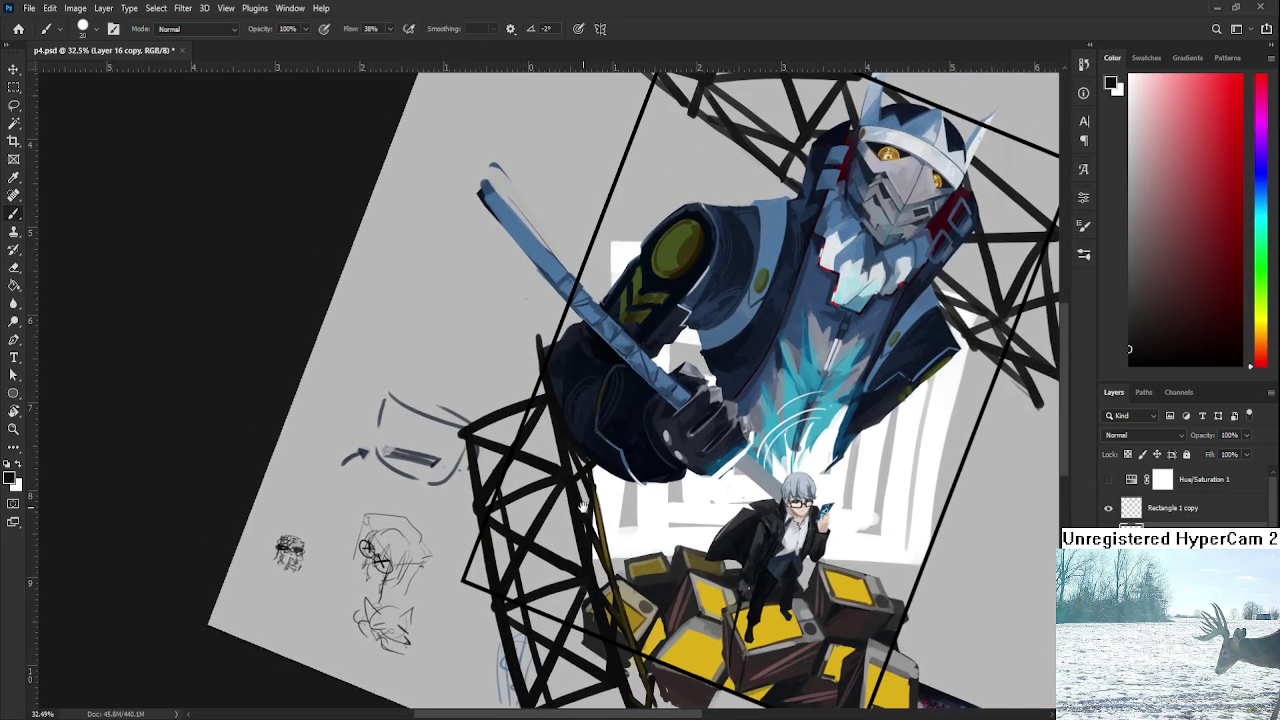
scroll(590, 478, down, 1)
scroll(600, 485, down, 1)
scroll(610, 490, down, 1)
scroll(625, 497, down, 1)
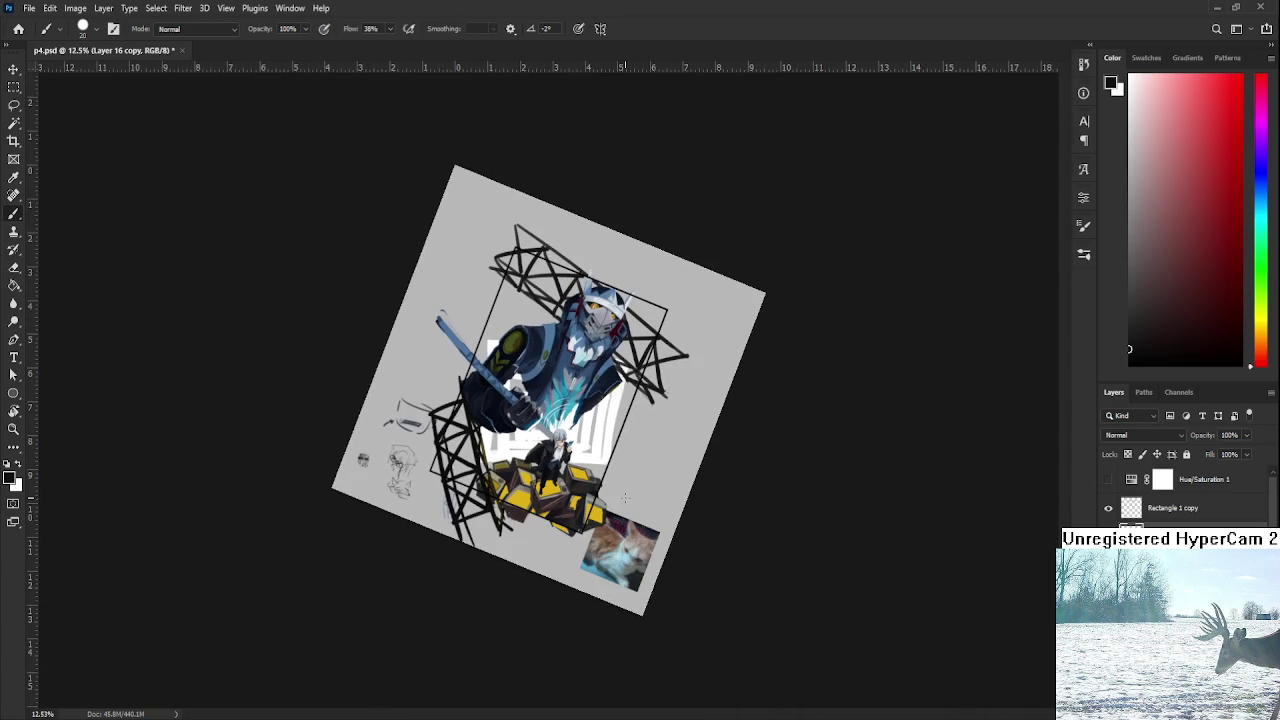
key(r)
scroll(603, 582, up, 1)
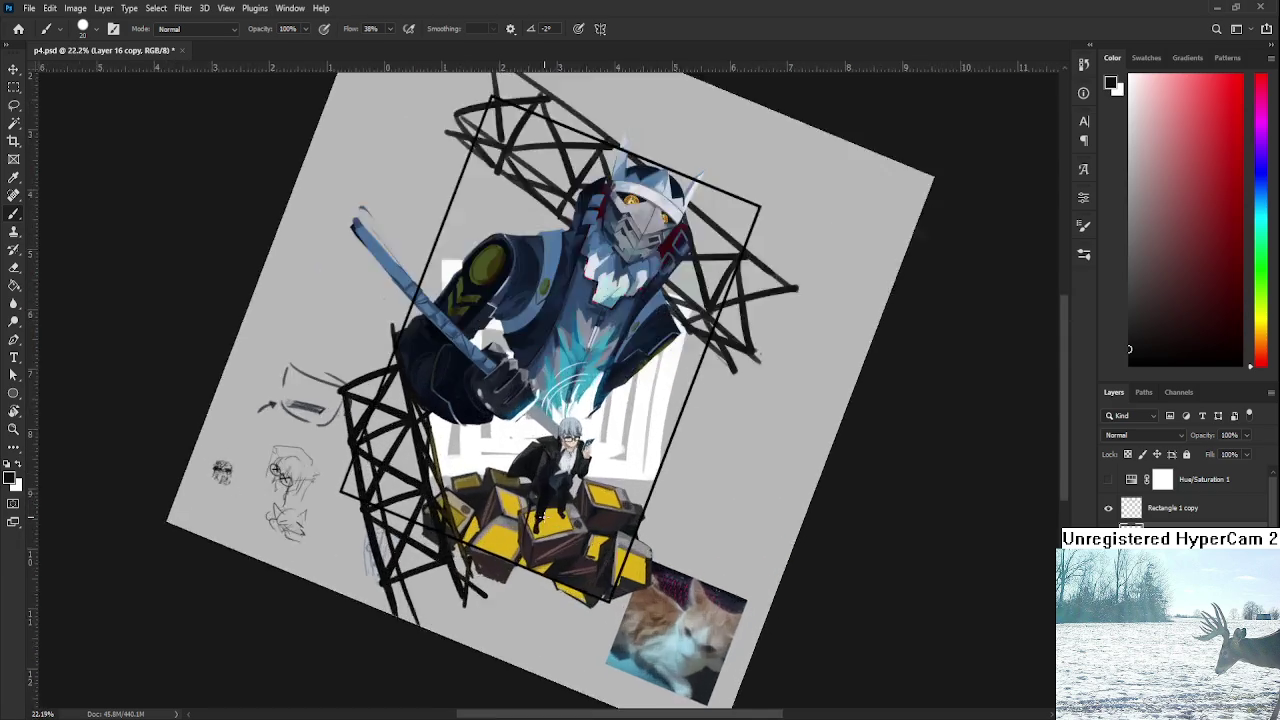
scroll(603, 582, up, 1)
scroll(603, 582, up, 1)
scroll(603, 582, up, 1)
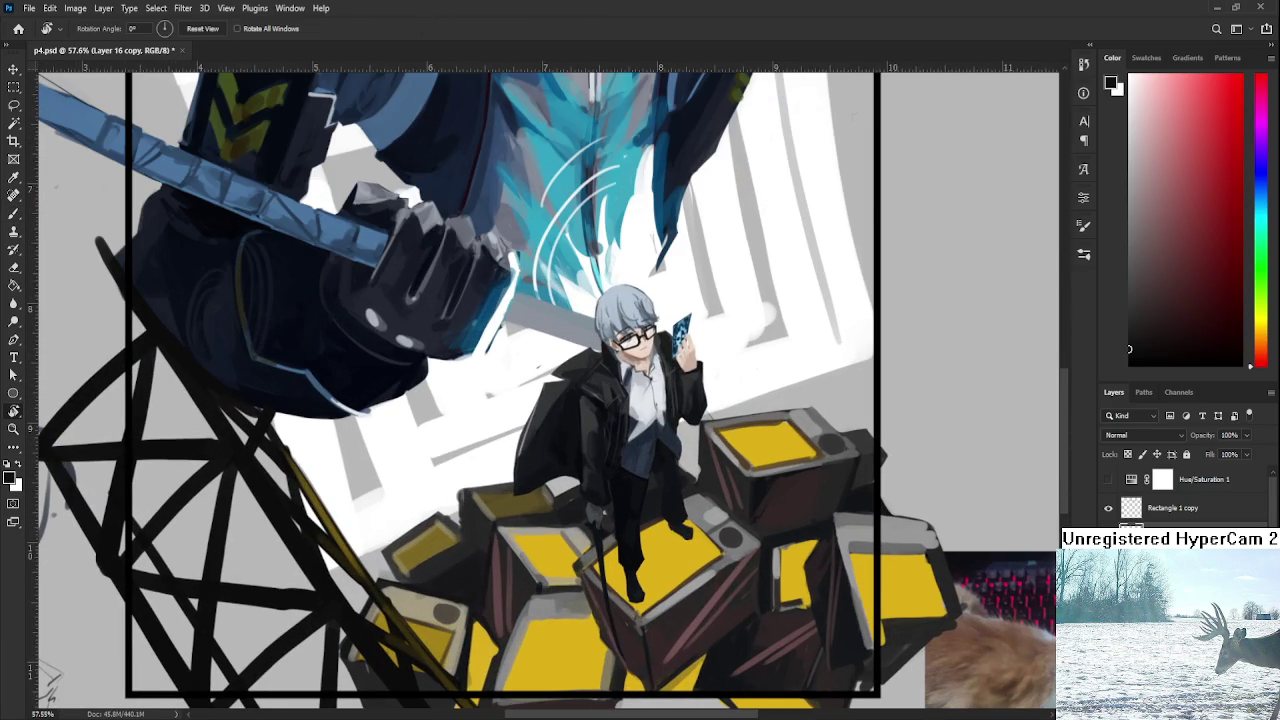
Compare the character layer's visibility and clip a new Layer 20 to it.
scroll(1132, 484, down, 1)
click(1108, 510)
click(1108, 510)
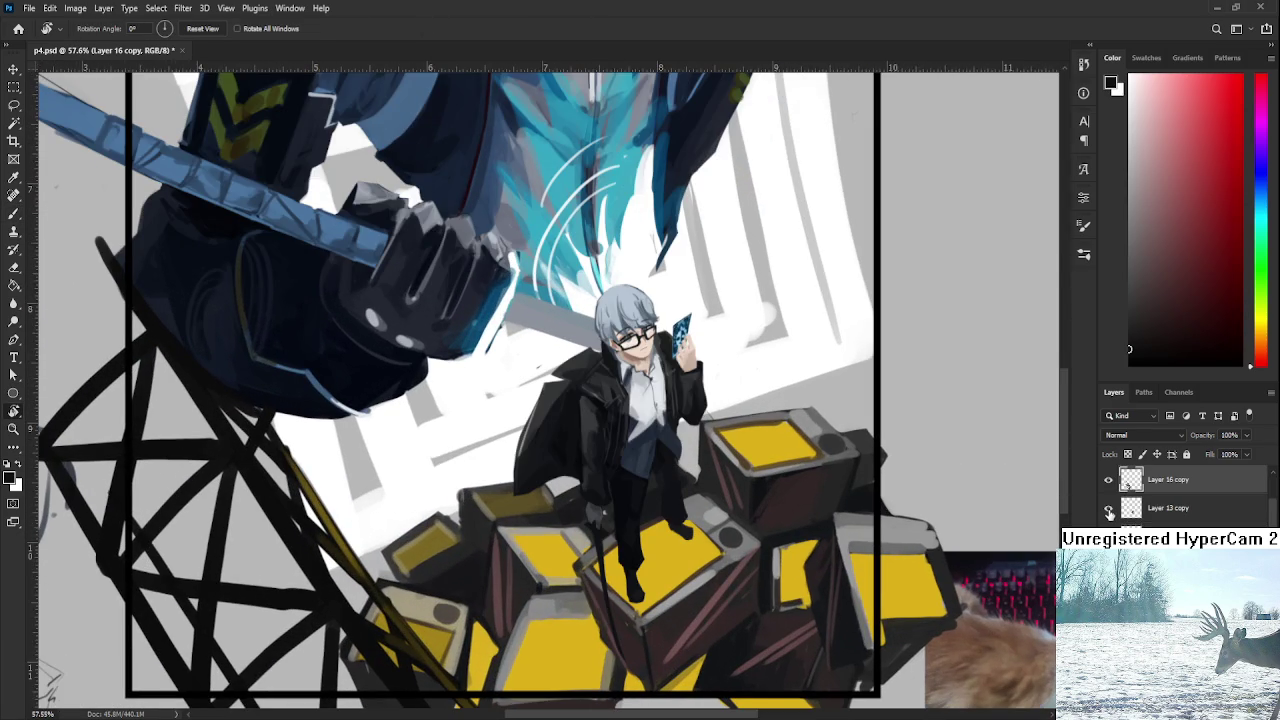
click(1168, 509)
key(ctrl+e)
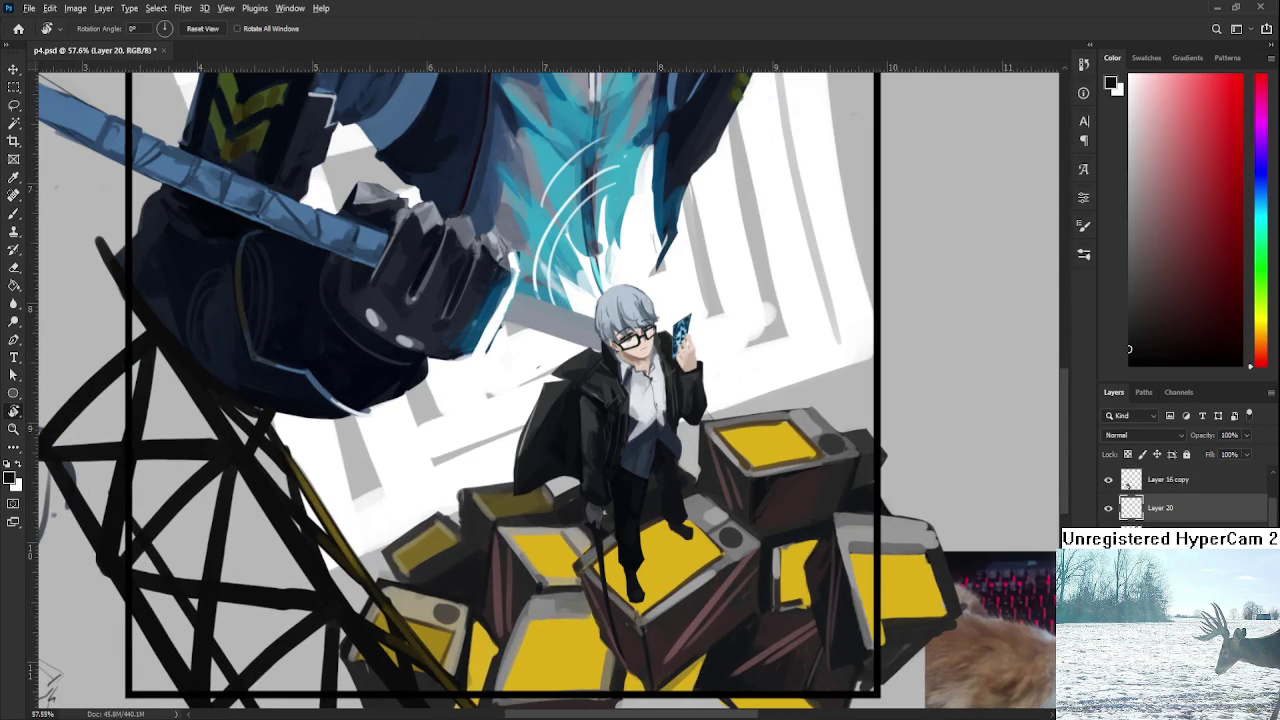
alt+click(1128, 494)
Load crate yellow on a soft round brush at size 175.
key(b)
alt+click(672, 559)
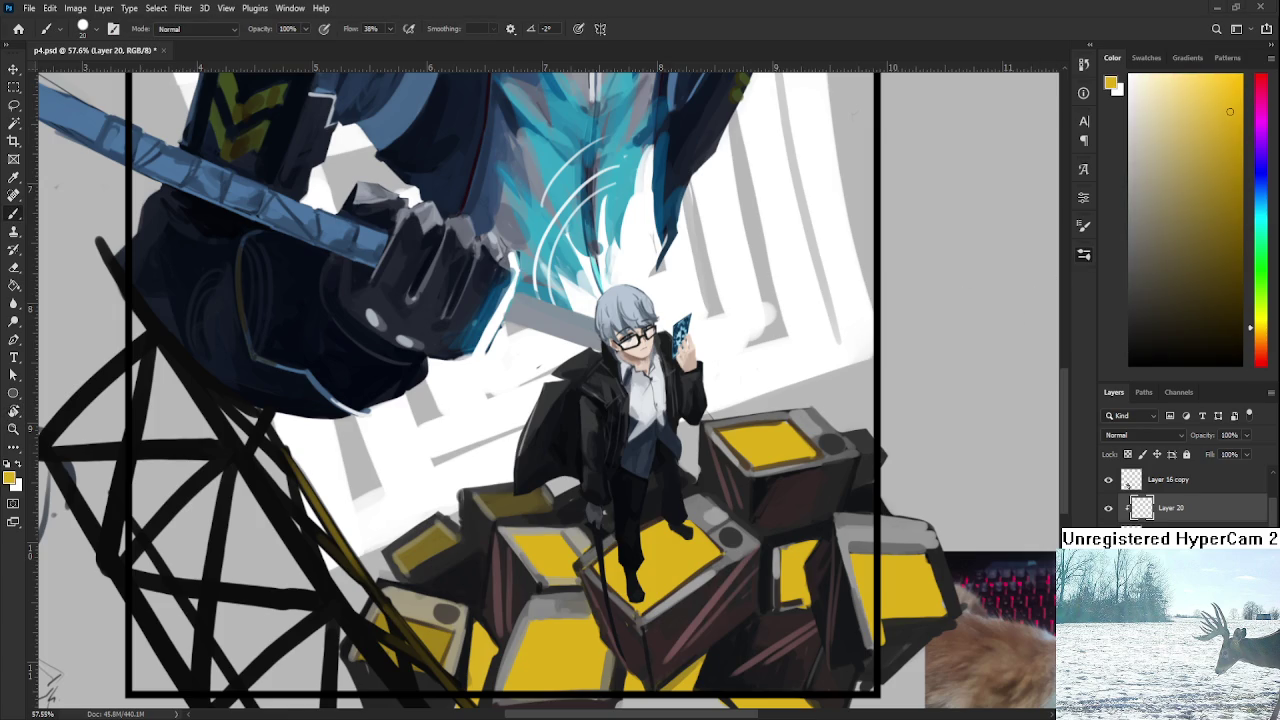
key(period)
key(bracketright)
key(bracketright)
key(bracketright)
key(bracketright)
key(bracketright)
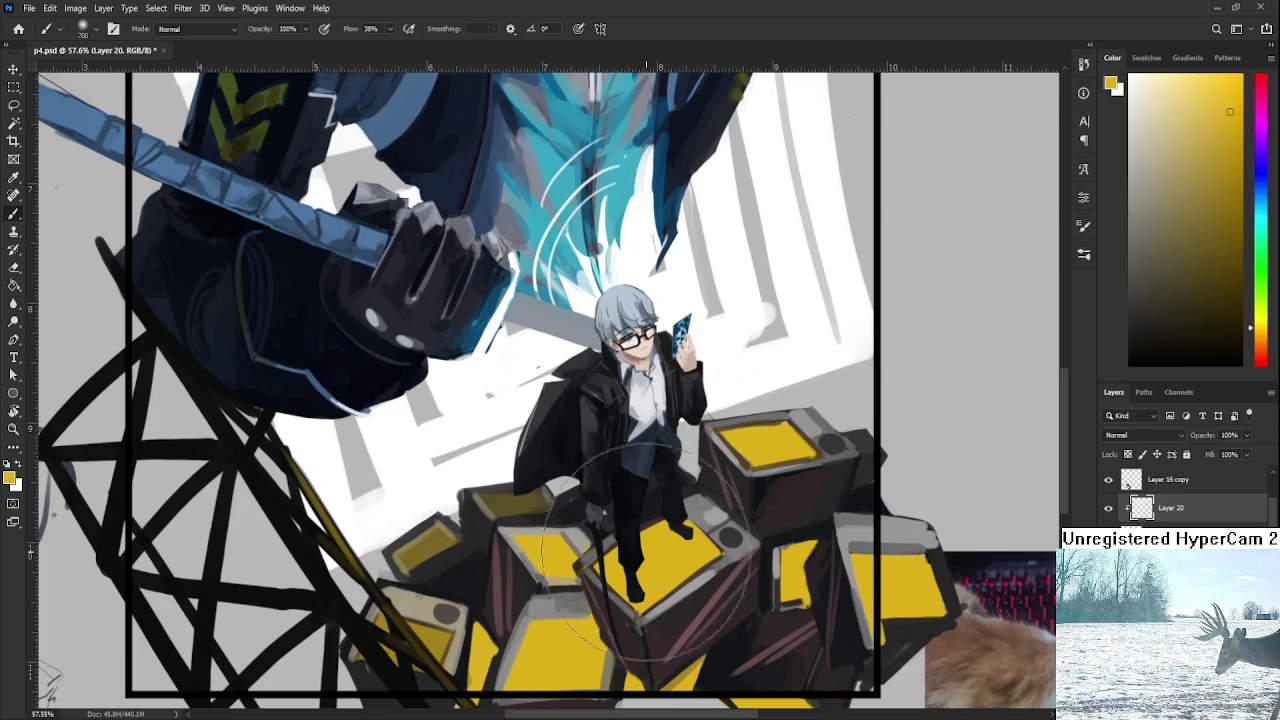
key(bracketright)
key(bracketright)
key(bracketright)
key(bracketright)
key(bracketleft)
key(bracketleft)
key(bracketleft)
key(bracketleft)
key(bracketleft)
key(bracketleft)
key(bracketleft)
Repaint the figure's leg and shoe, glaze the legs yellow, and darken the crate's front face.
drag(630, 566, 632, 600)
drag(605, 545, 638, 615)
scroll(640, 600, down, 3)
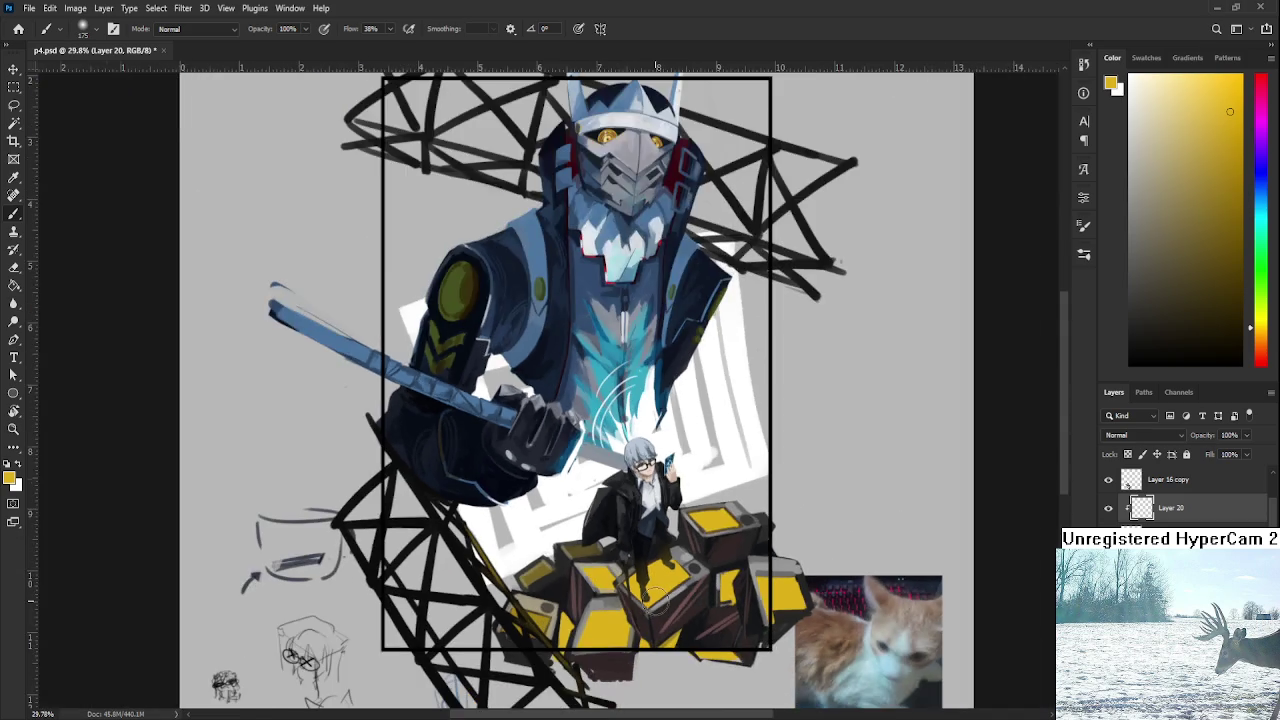
scroll(656, 588, up, 2)
drag(645, 505, 690, 555)
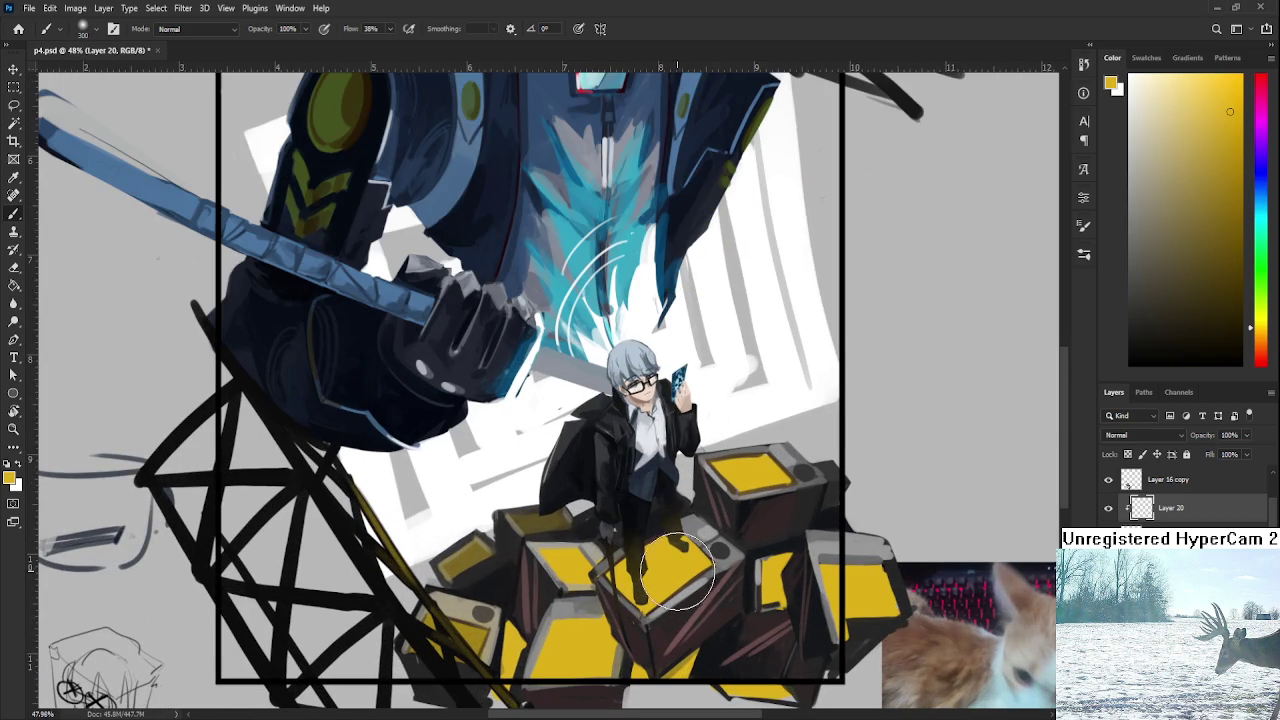
key(bracketright)
key(bracketright)
key(bracketright)
drag(625, 597, 655, 635)
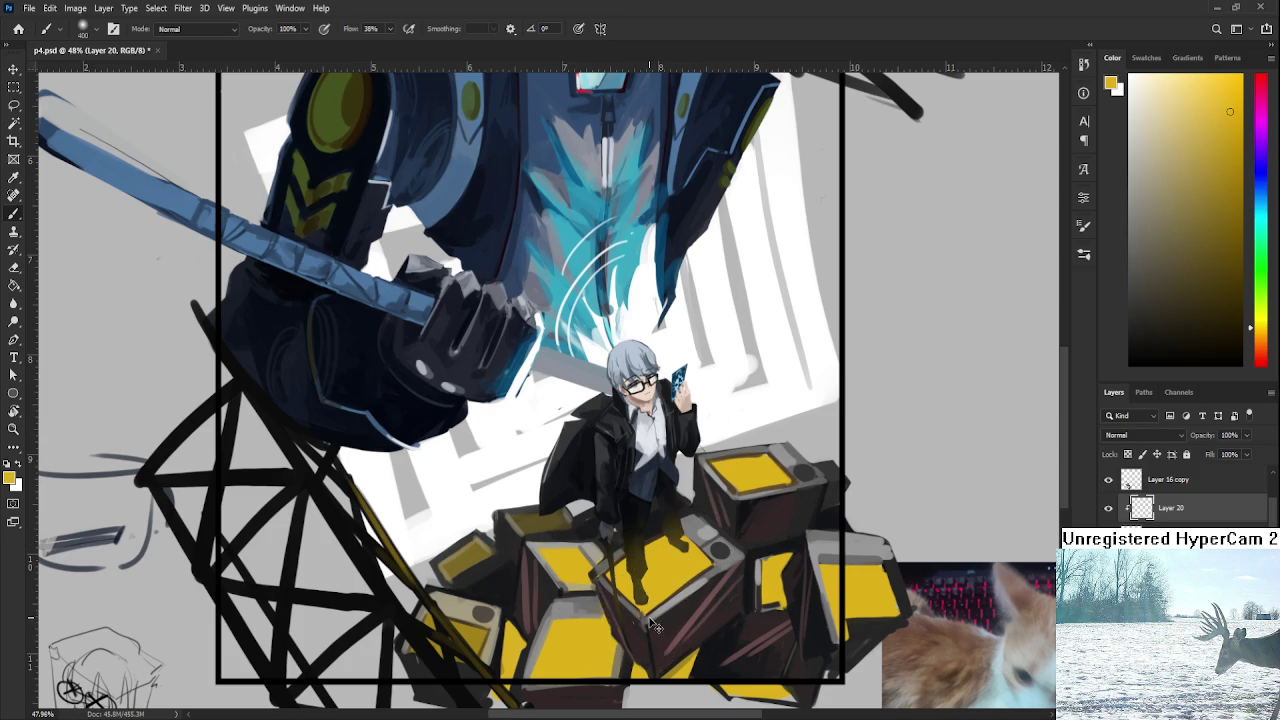
key(bracketright)
Switch to the Eraser and pan across the crates to the mech's arm.
key(e)
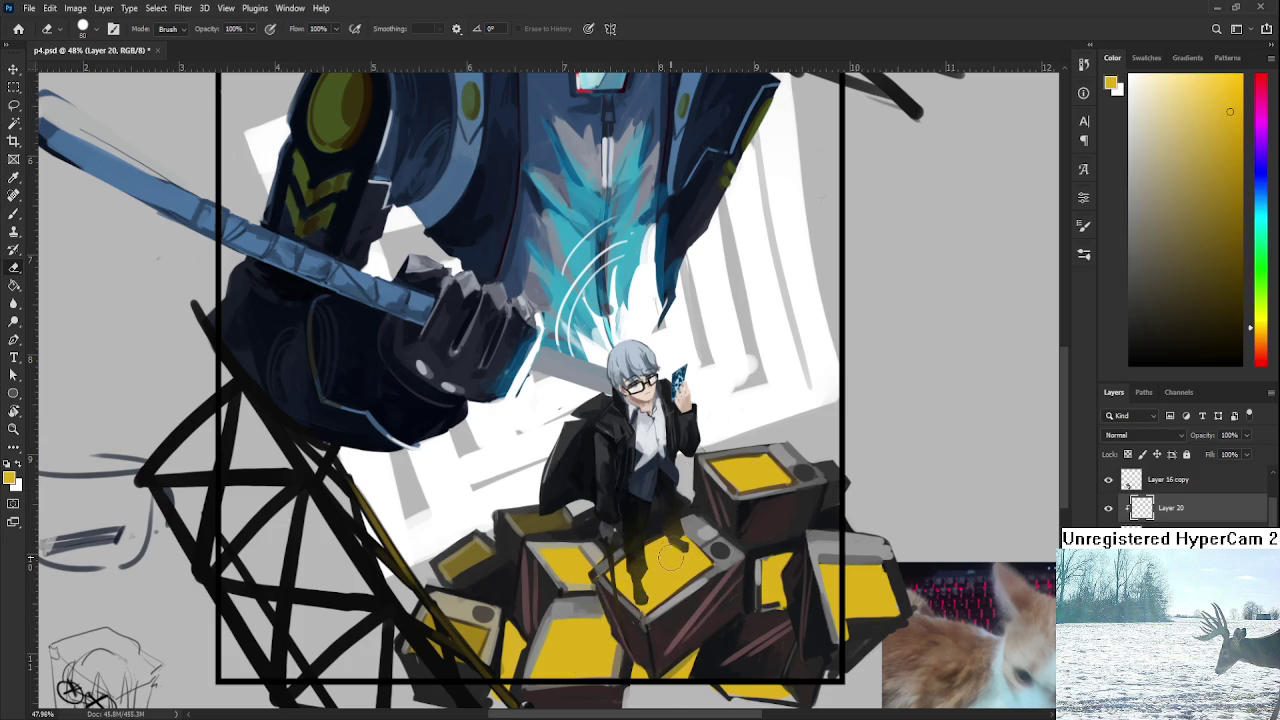
key(b)
key(e)
key(b)
key(e)
key(b)
key(e)
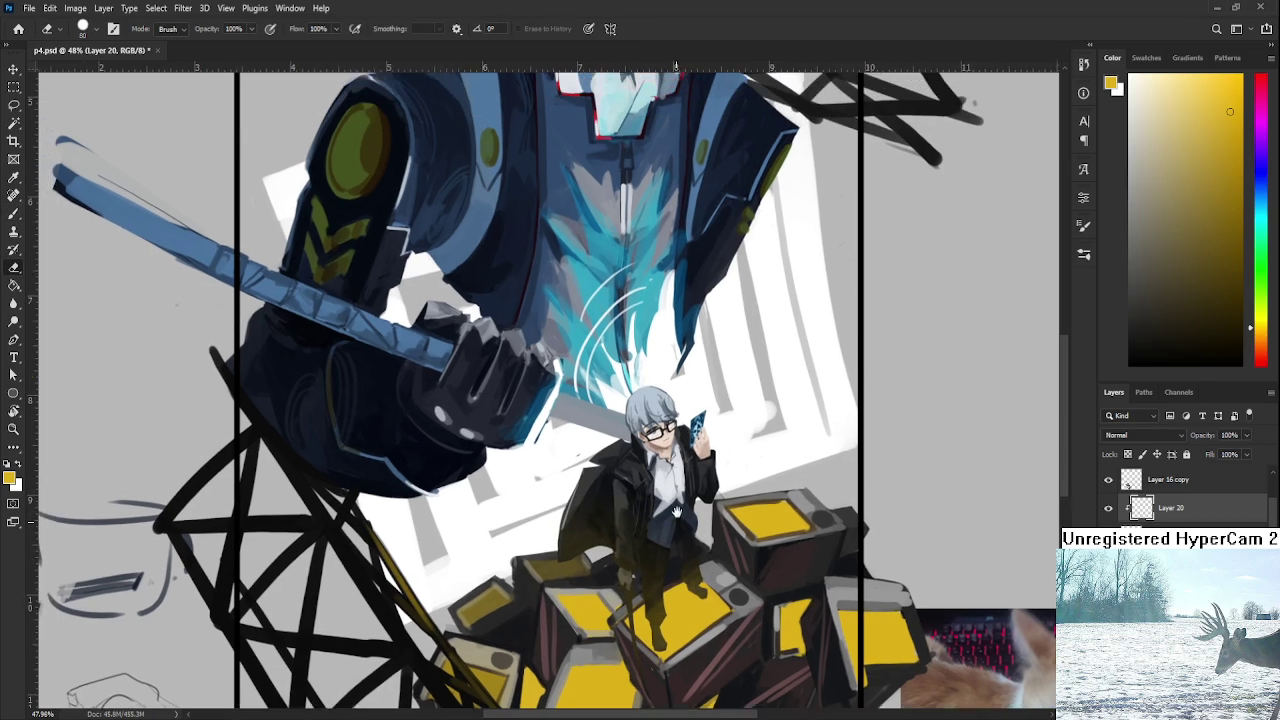
drag(595, 497, 625, 557)
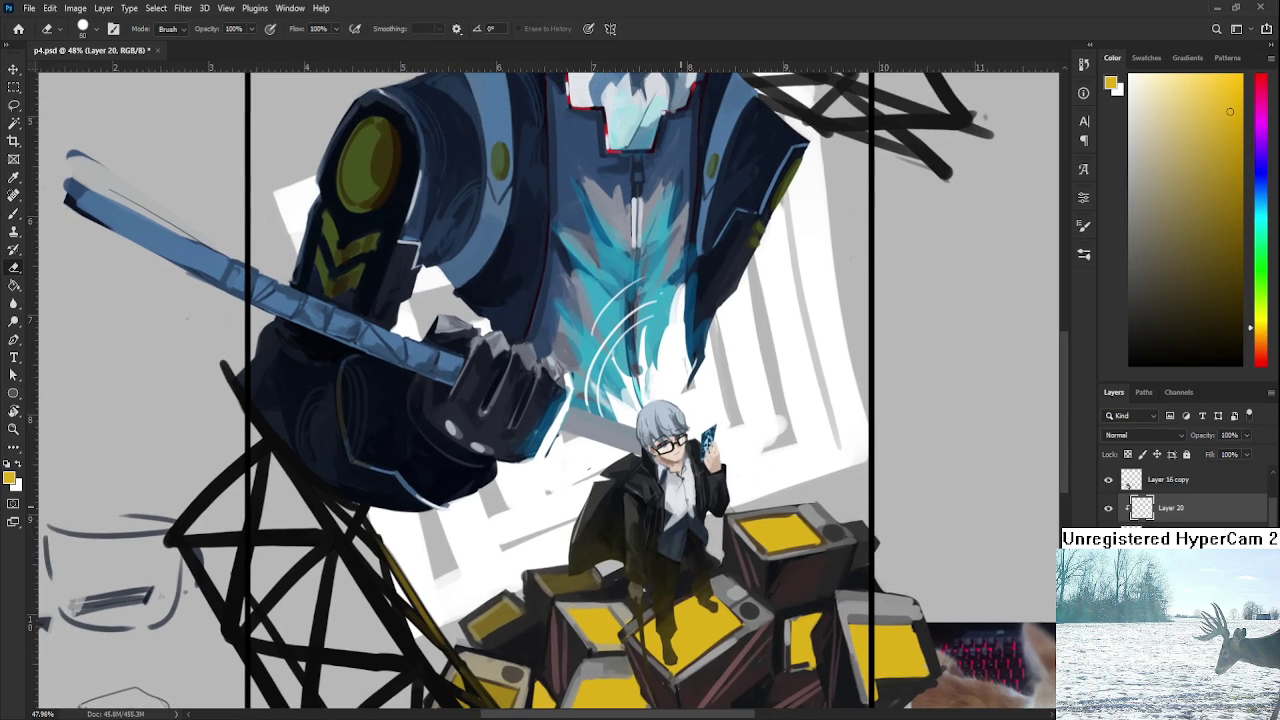
drag(662, 483, 698, 543)
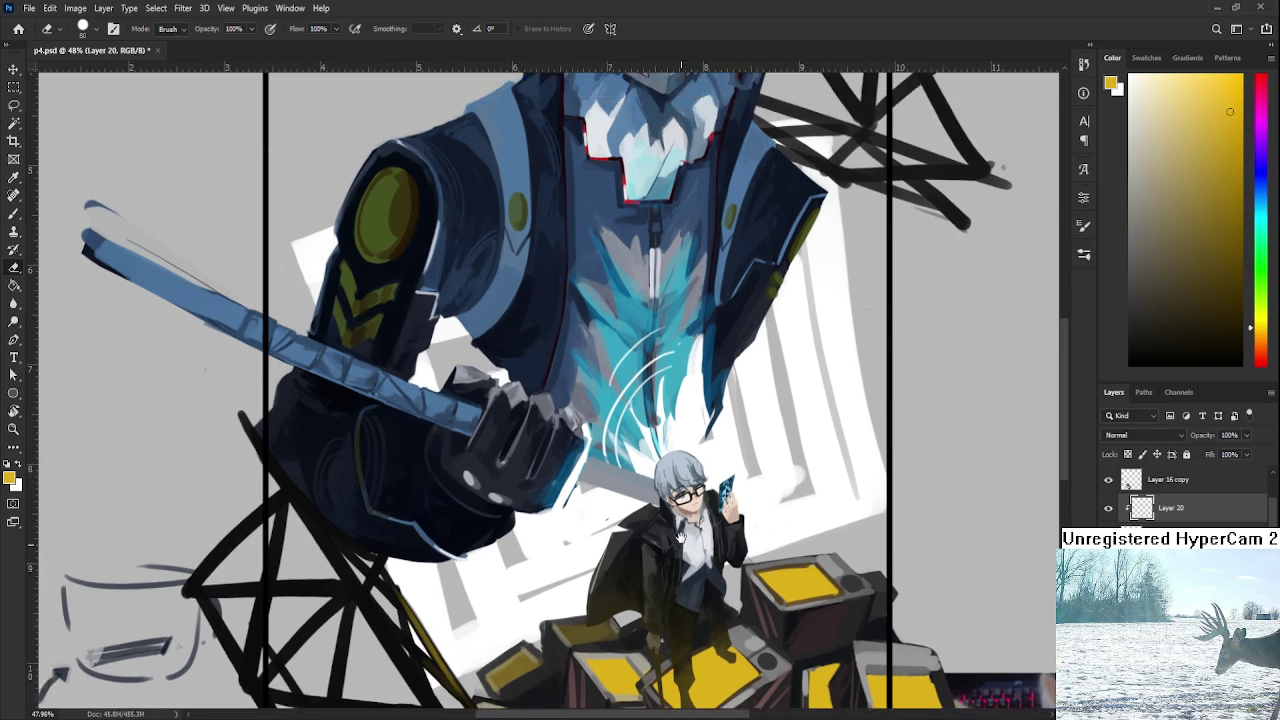
Zoom out to view the whole composition and select Layer 9 copy, the mech's layer.
scroll(697, 543, down, 3)
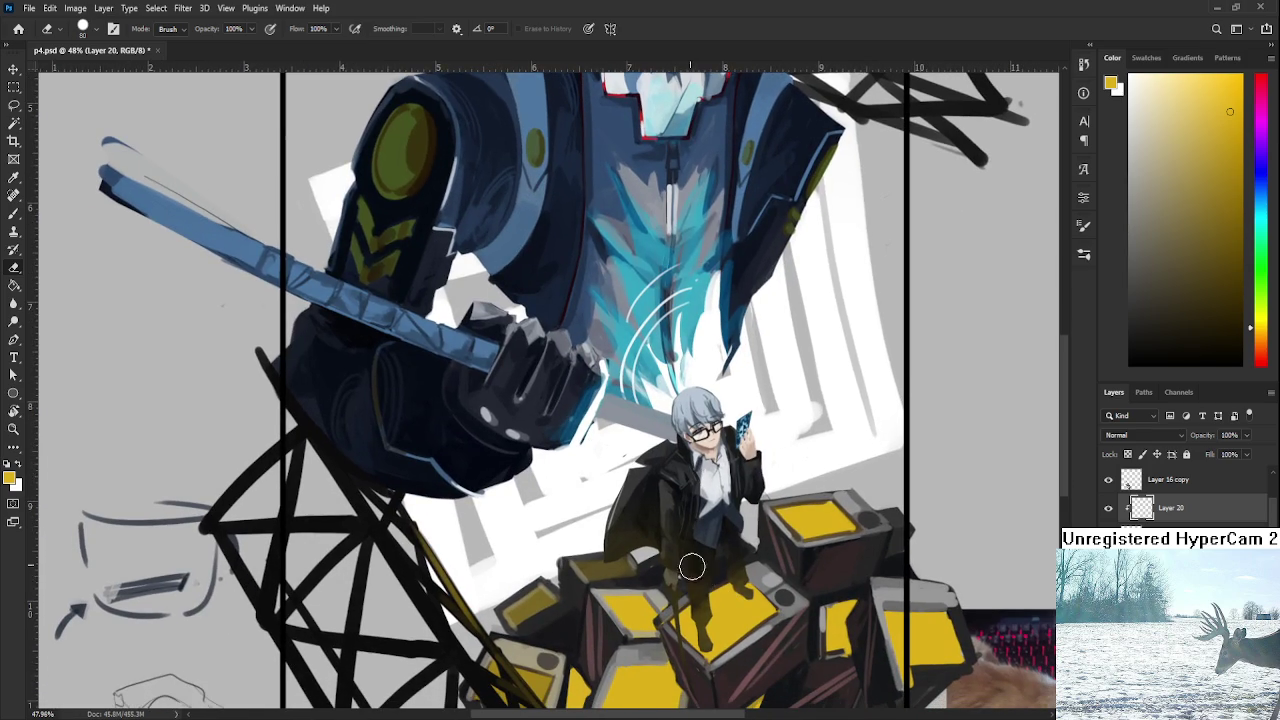
scroll(737, 551, down, 2)
scroll(760, 540, down, 2)
scroll(791, 525, down, 2)
scroll(785, 500, up, 2)
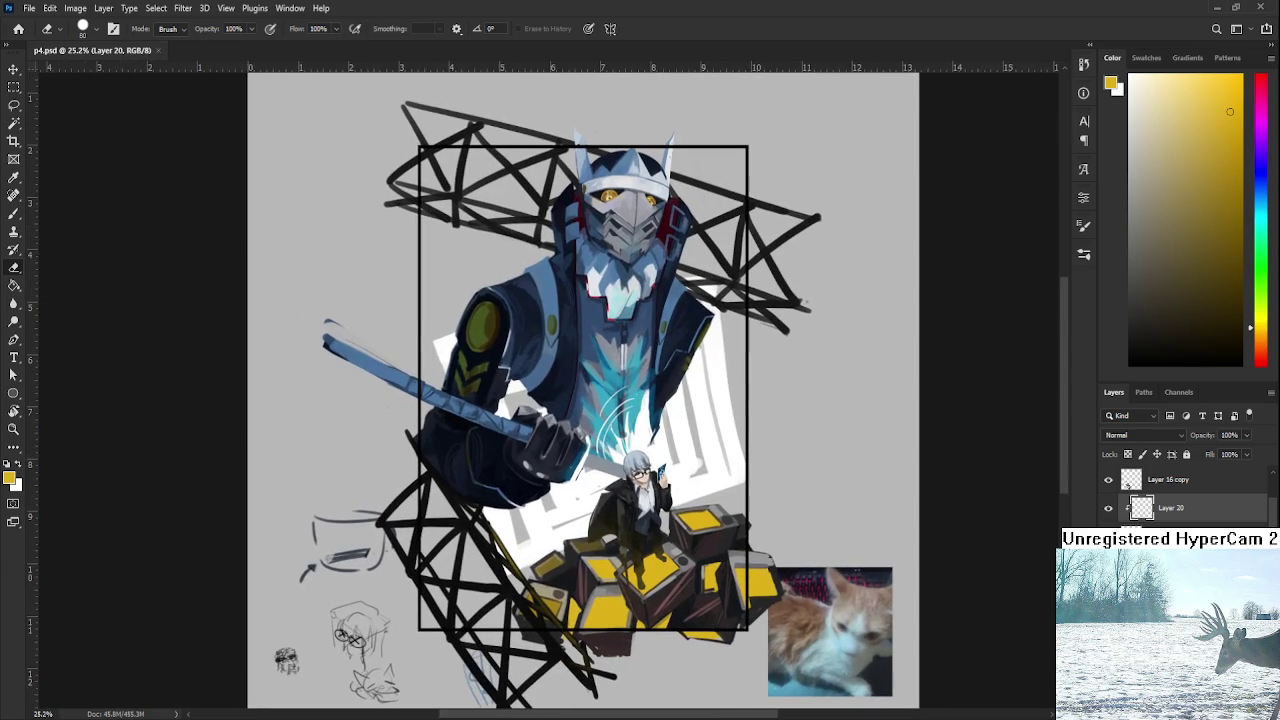
scroll(1185, 495, down, 3)
click(1165, 566)
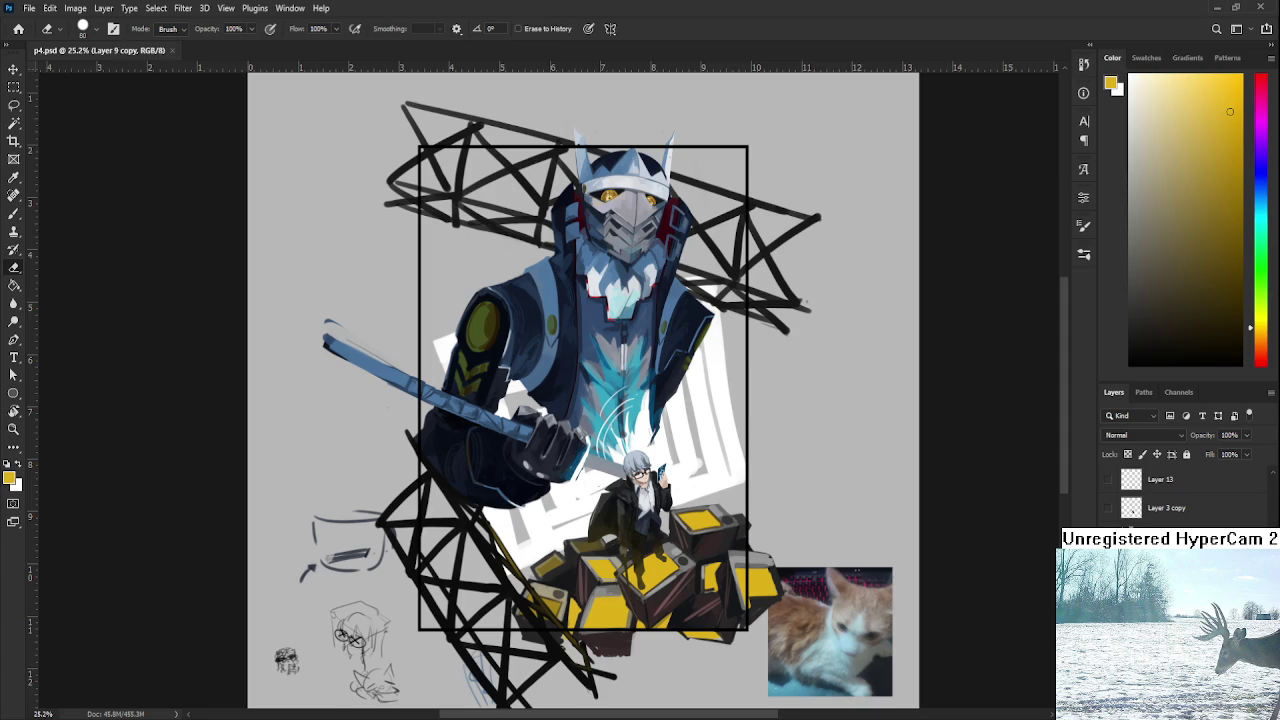
Toggle the mech layer to compare, then paint white highlights near the cyan energy burst.
key(h)
key(e)
key(ctrl+comma)
key(ctrl+comma)
scroll(588, 399, up, 3)
key(b)
key(x)
drag(672, 430, 645, 465)
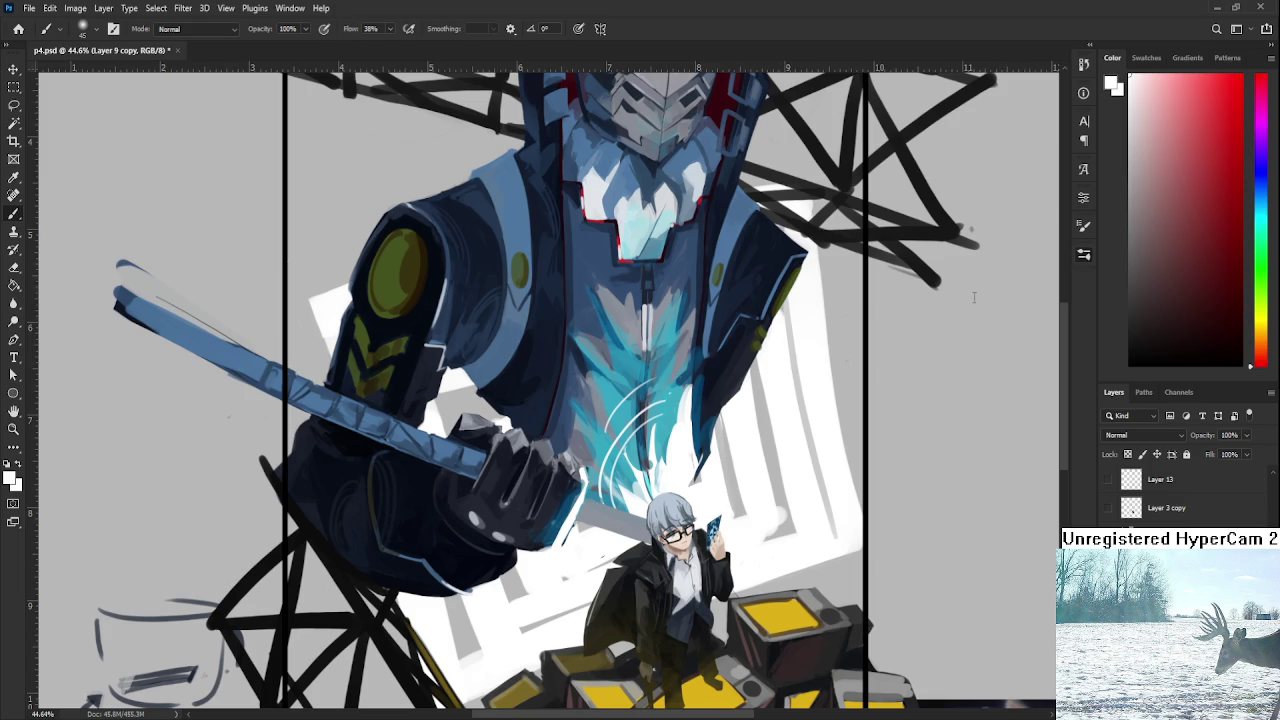
With a finer brush, add thin white arcs and short strokes over the burst.
key(bracketleft)
key(bracketleft)
mouse_move(612, 442)
mouse_down()
mouse_move(684, 406)
mouse_move(614, 441)
mouse_move(678, 421)
mouse_up()
key(ctrl+z)
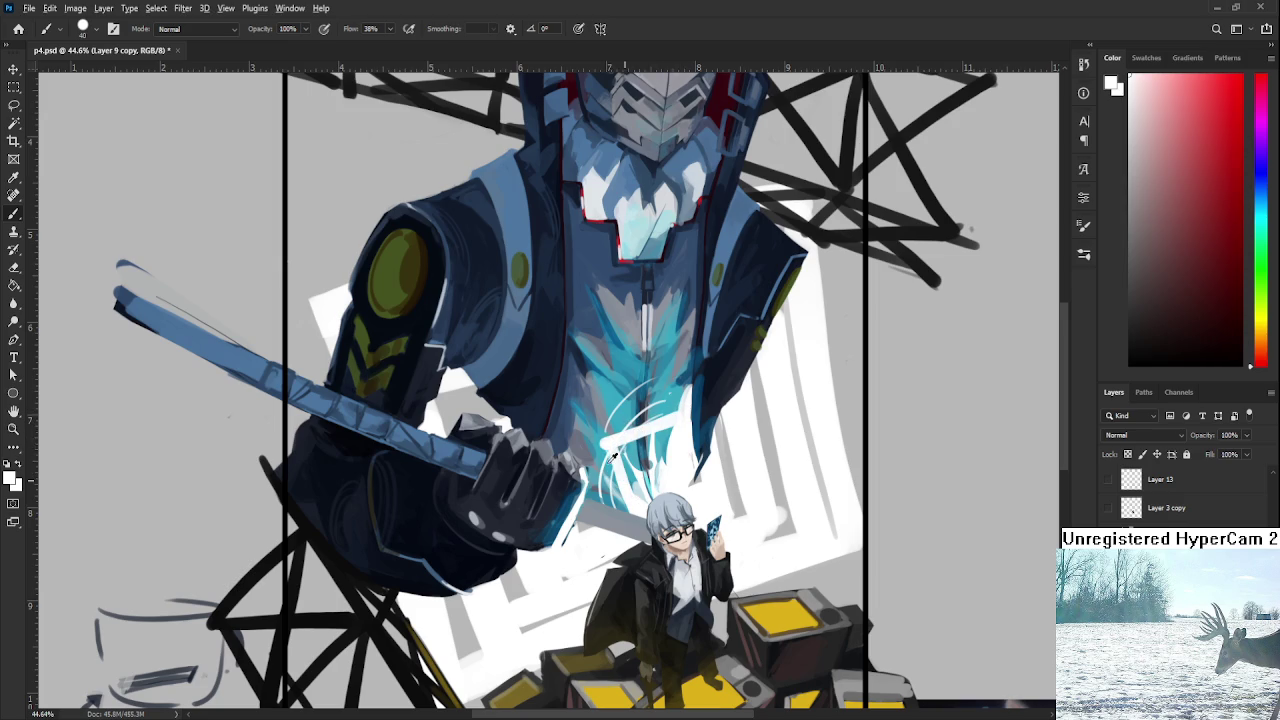
alt+click(601, 442)
alt+click(640, 490)
drag(632, 475, 676, 442)
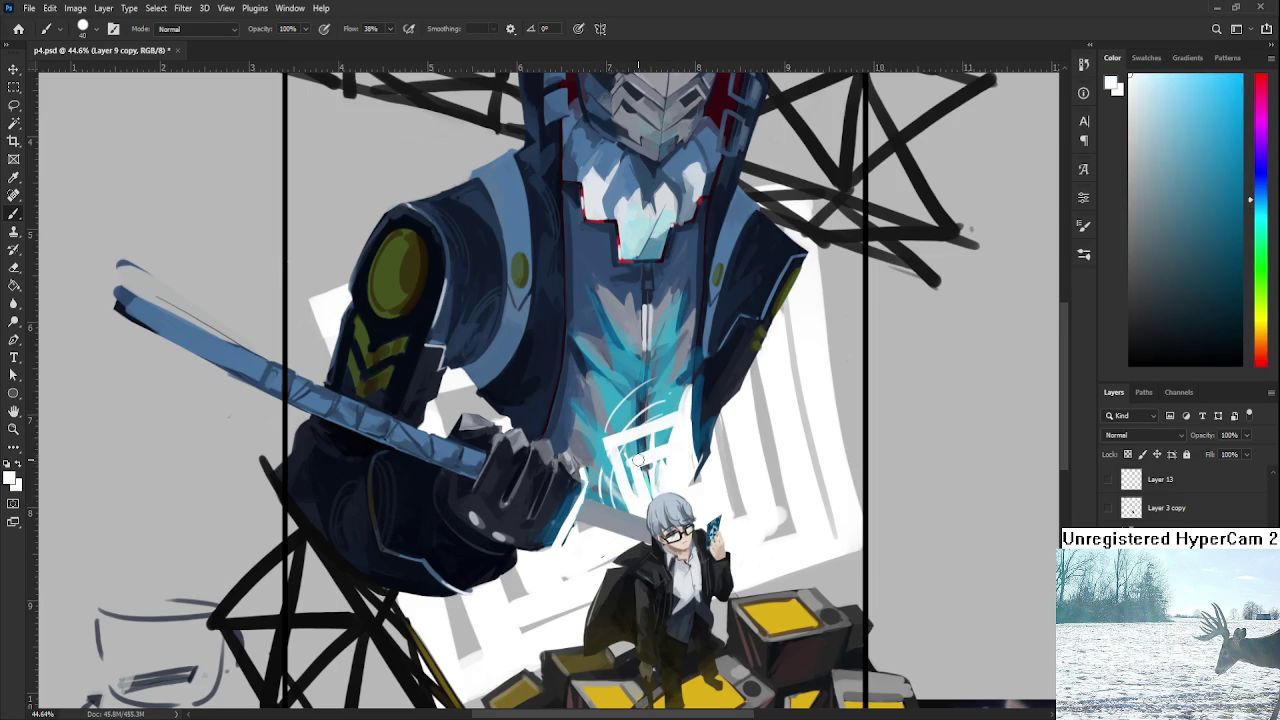
Bring the mech's chest into view and paint white strokes along the glyph's left edge.
scroll(689, 427, down, 3)
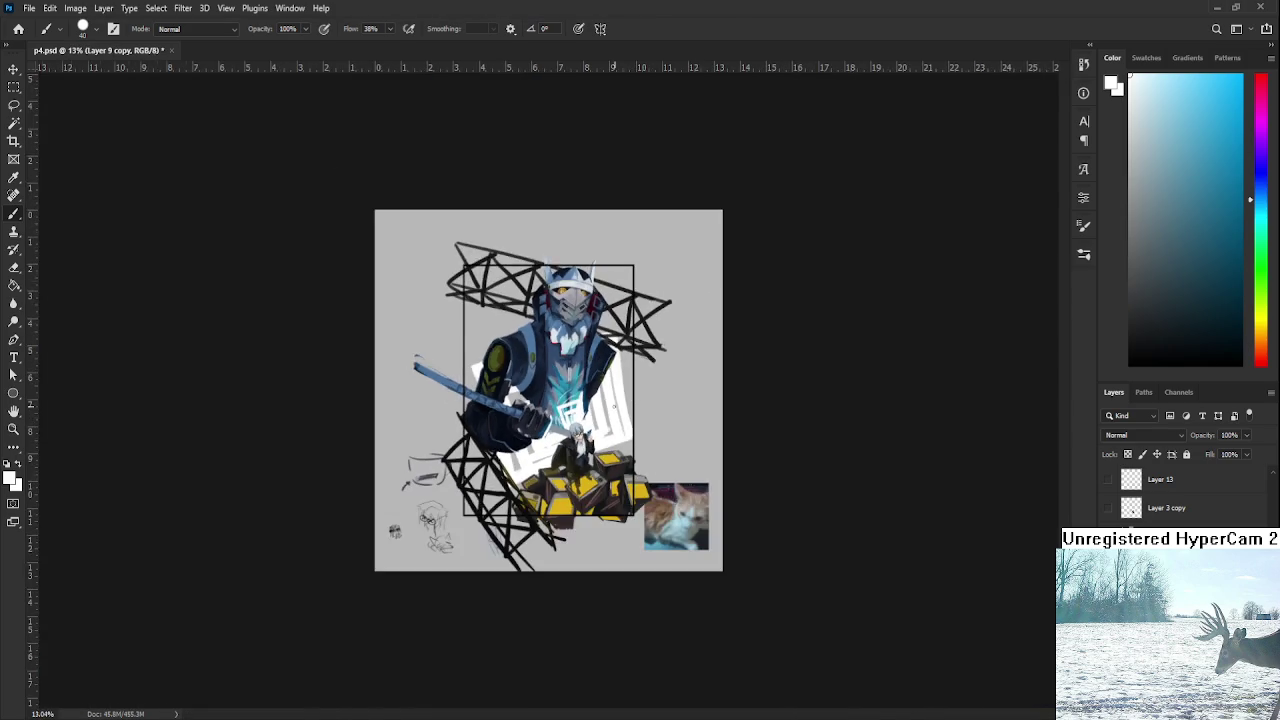
scroll(689, 427, up, 6)
drag(621, 372, 655, 400)
alt+click(643, 414)
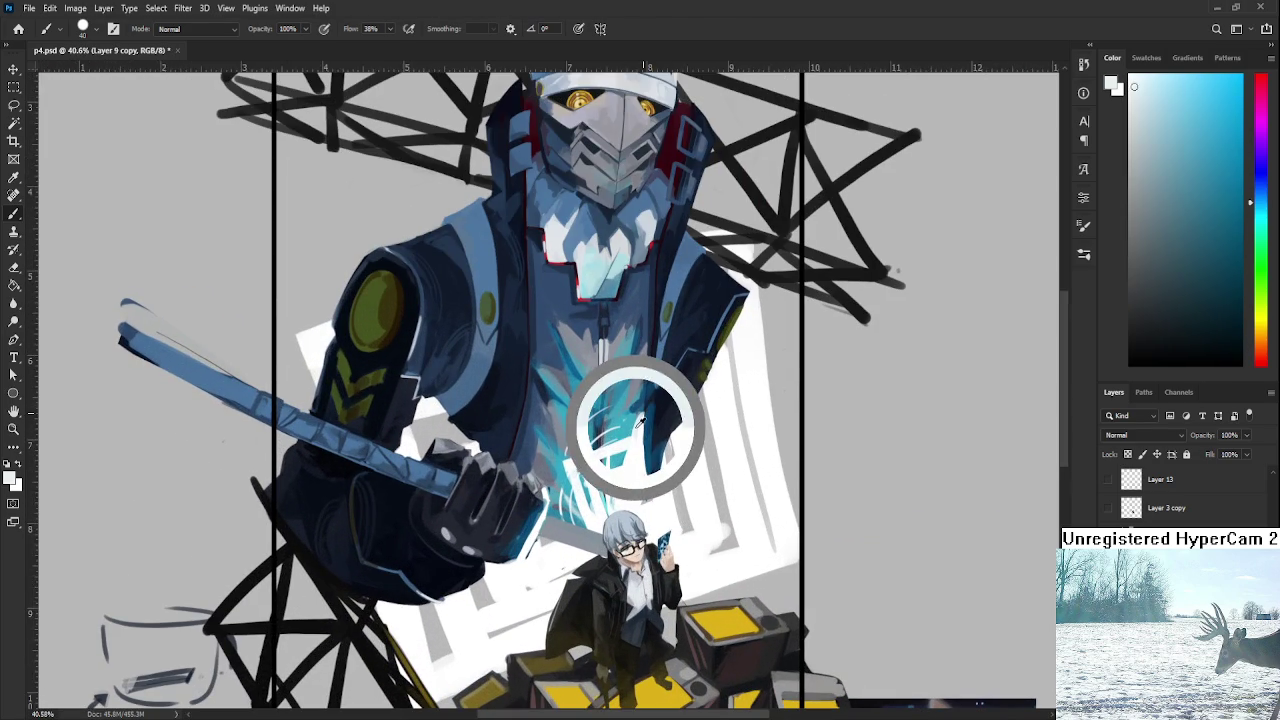
drag(548, 446, 564, 520)
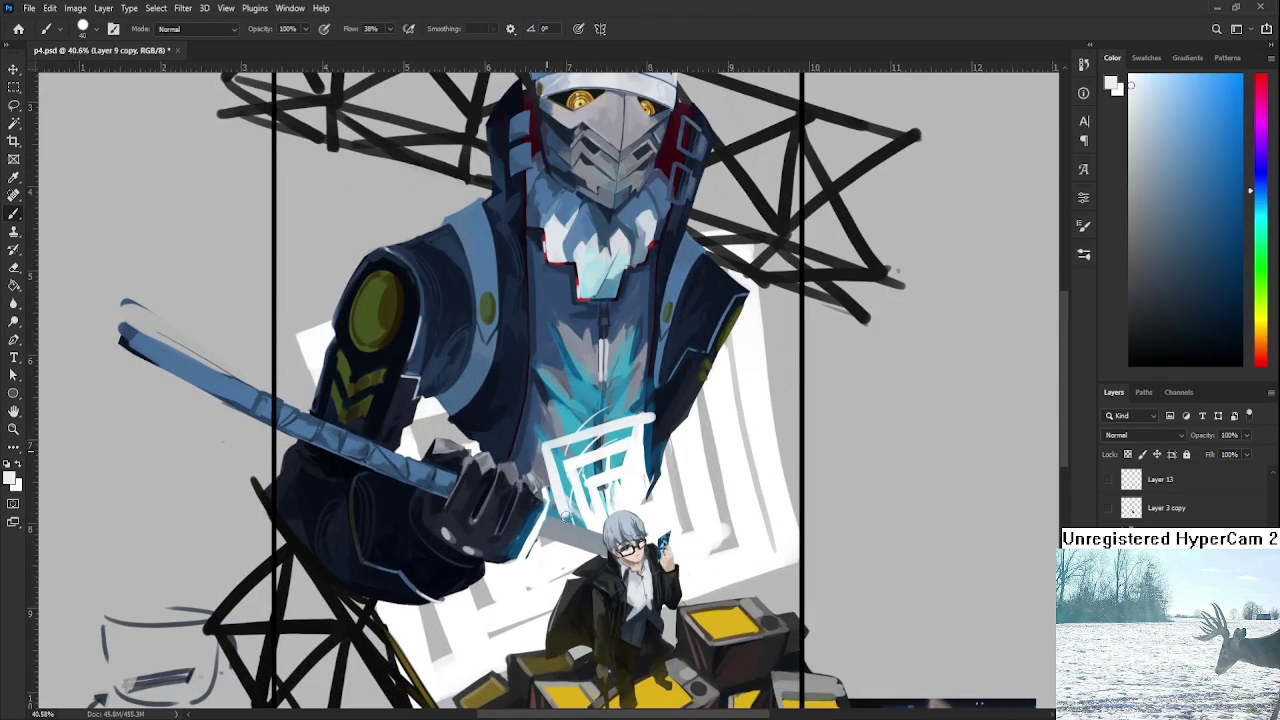
Sample dark blue and white tones from the chest glyph.
alt+click(655, 425)
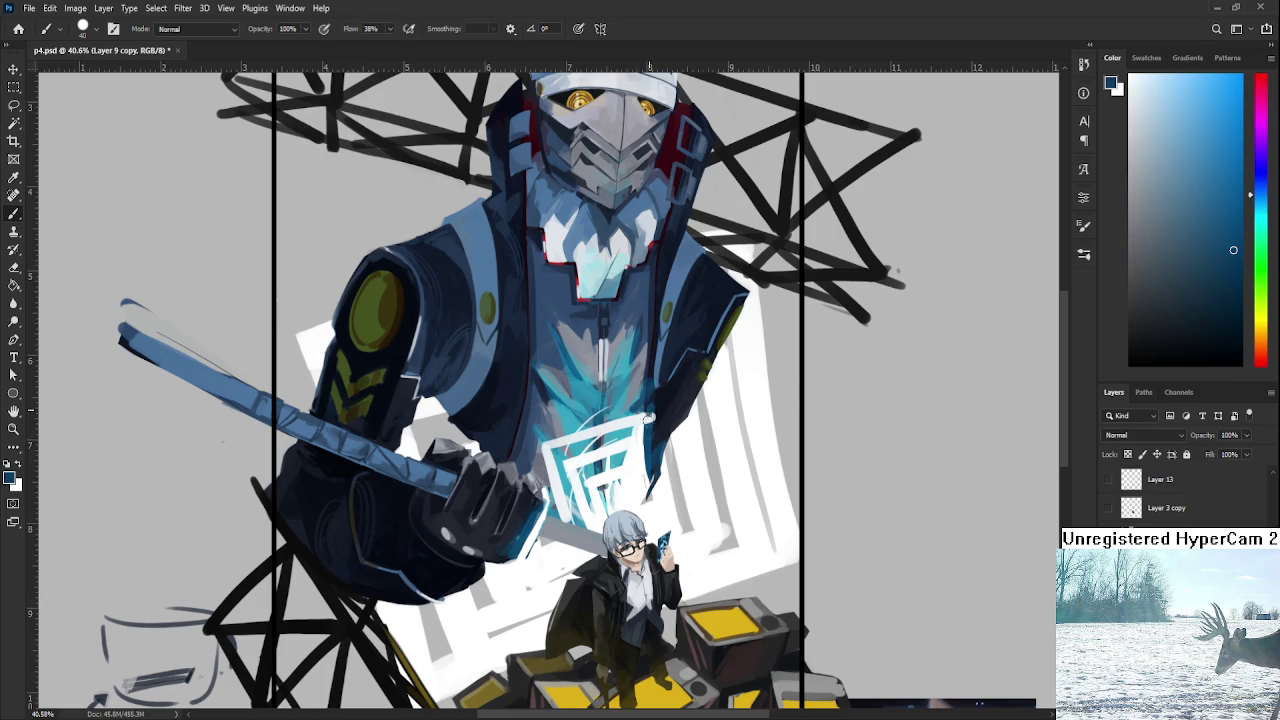
alt+click(660, 420)
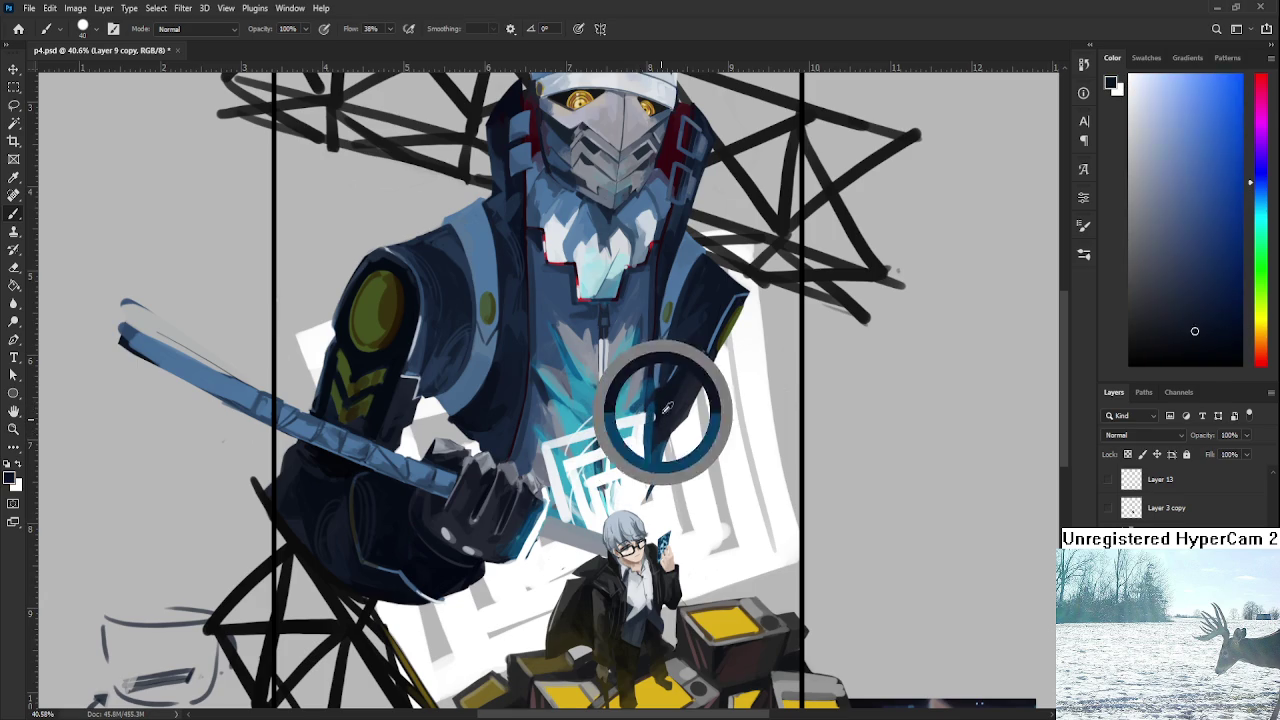
alt+click(636, 432)
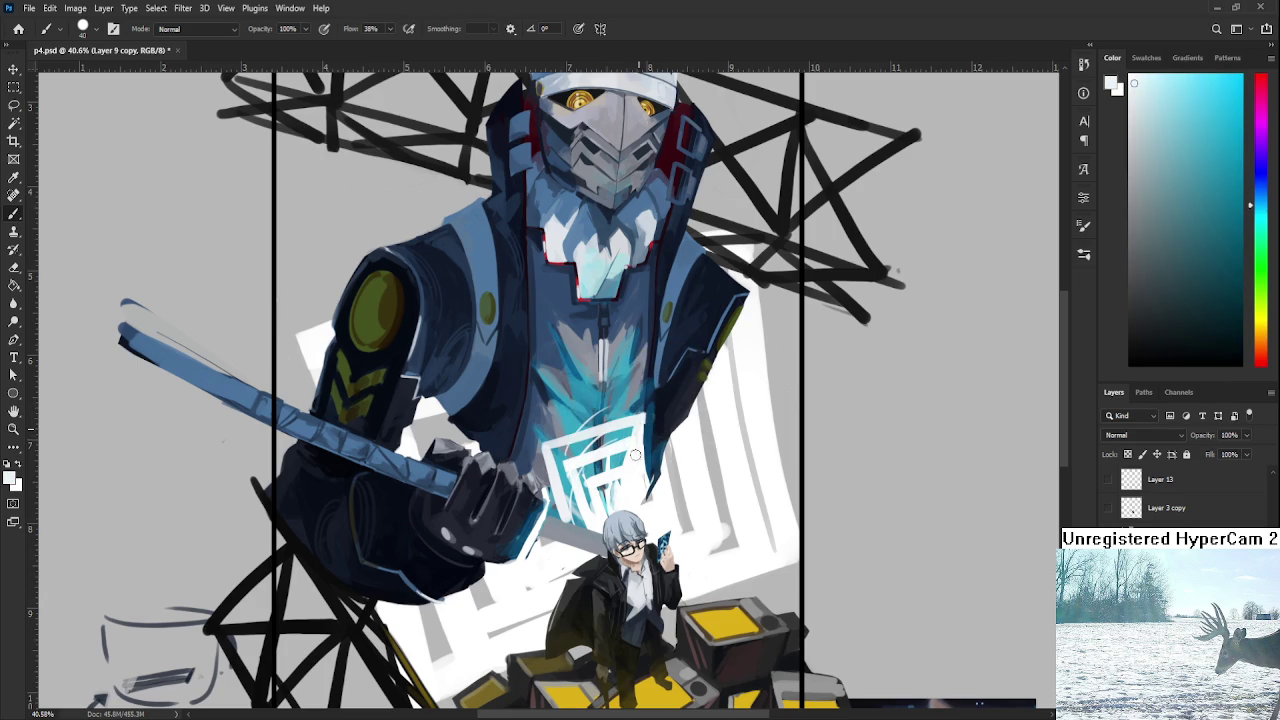
scroll(558, 368, down, 3)
scroll(558, 368, down, 3)
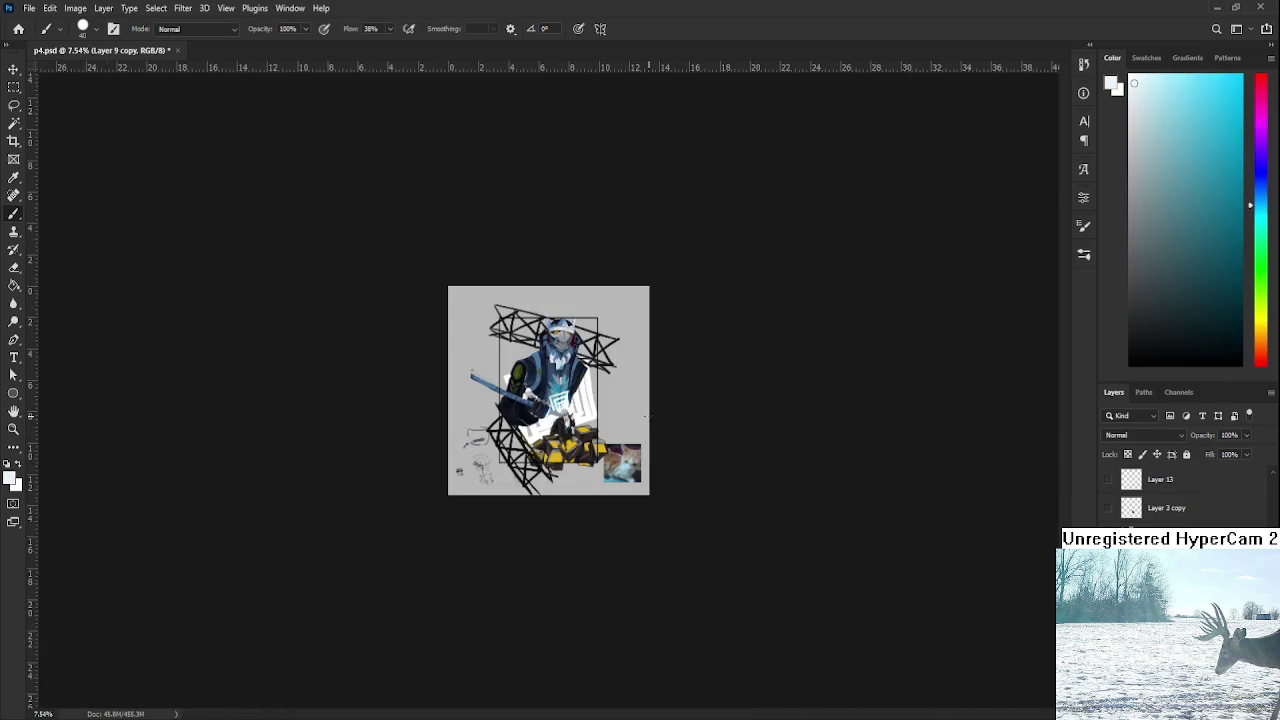
scroll(558, 368, up, 3)
scroll(563, 395, up, 4)
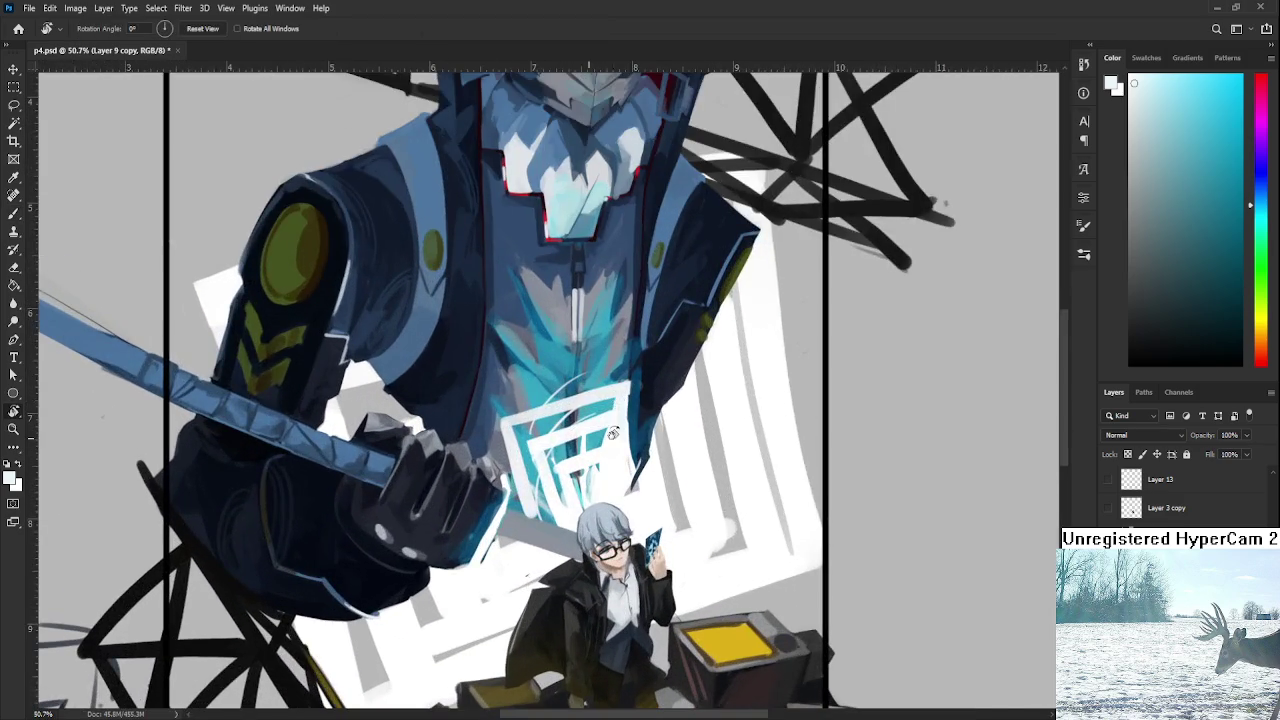
Tilt the view and sample several blues and lighter cyans from the chest emblem.
drag(560, 400, 543, 395)
alt+click(543, 395)
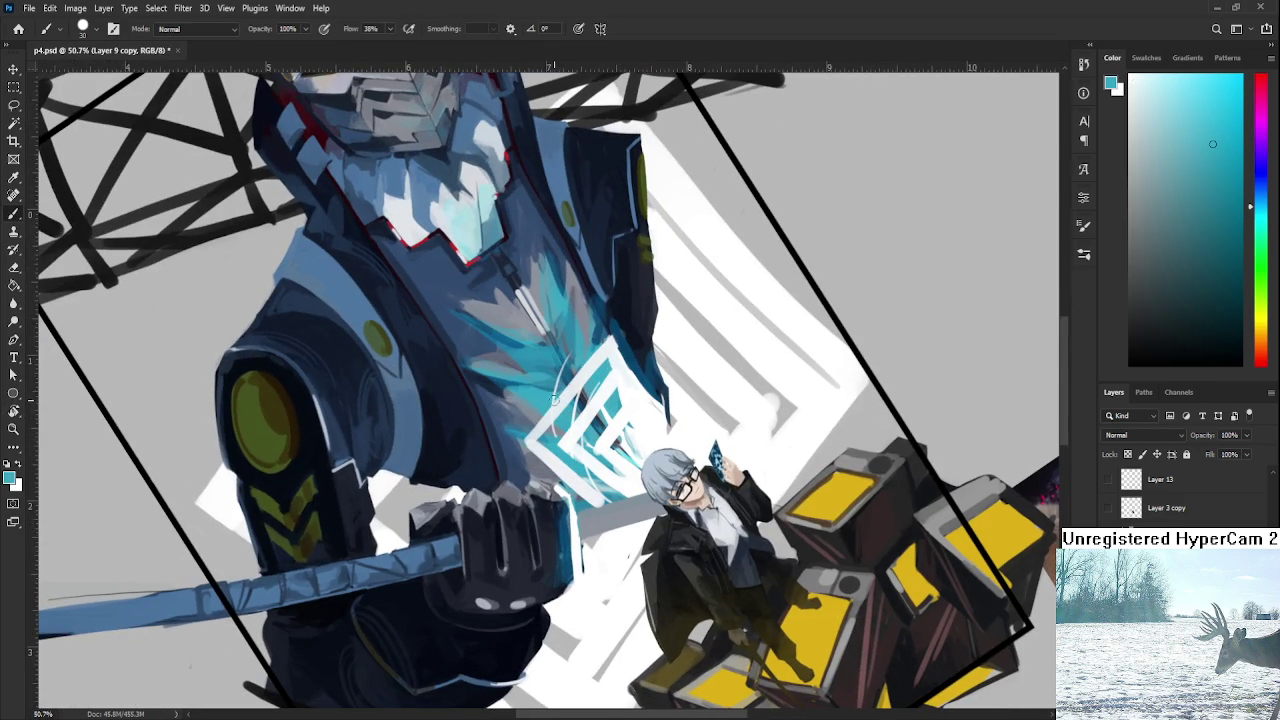
alt+click(555, 386)
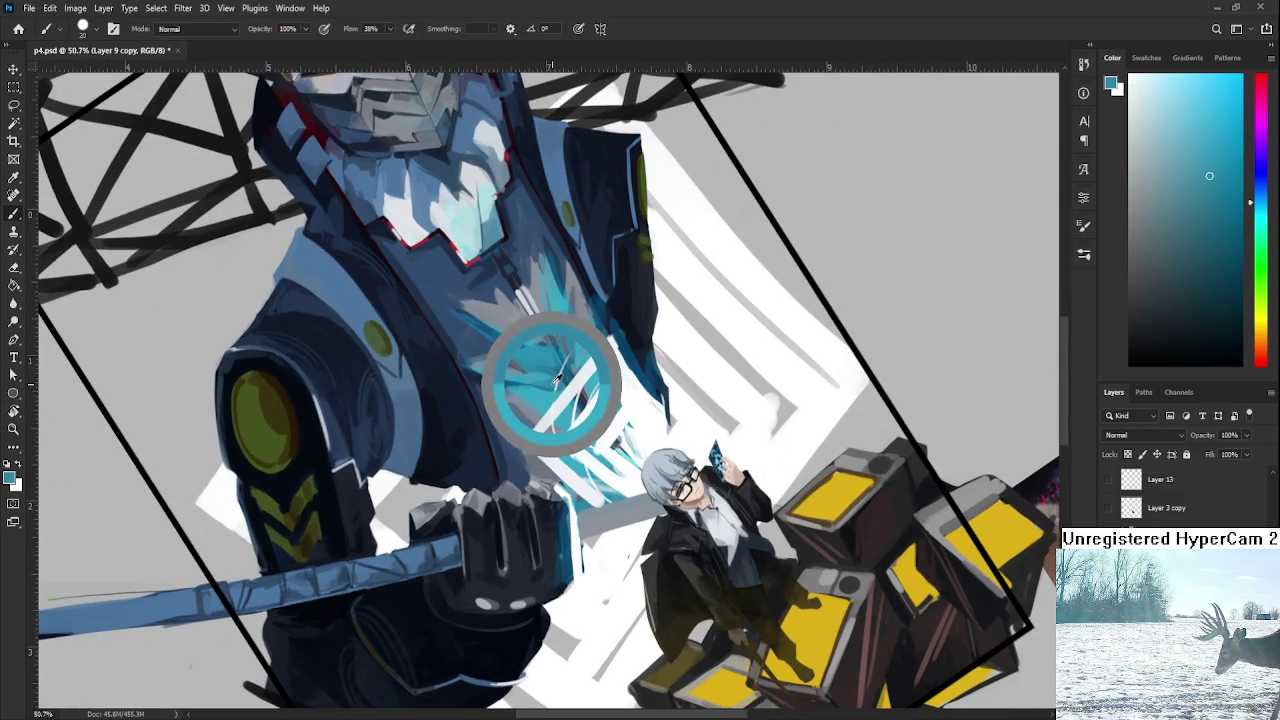
alt+click(563, 362)
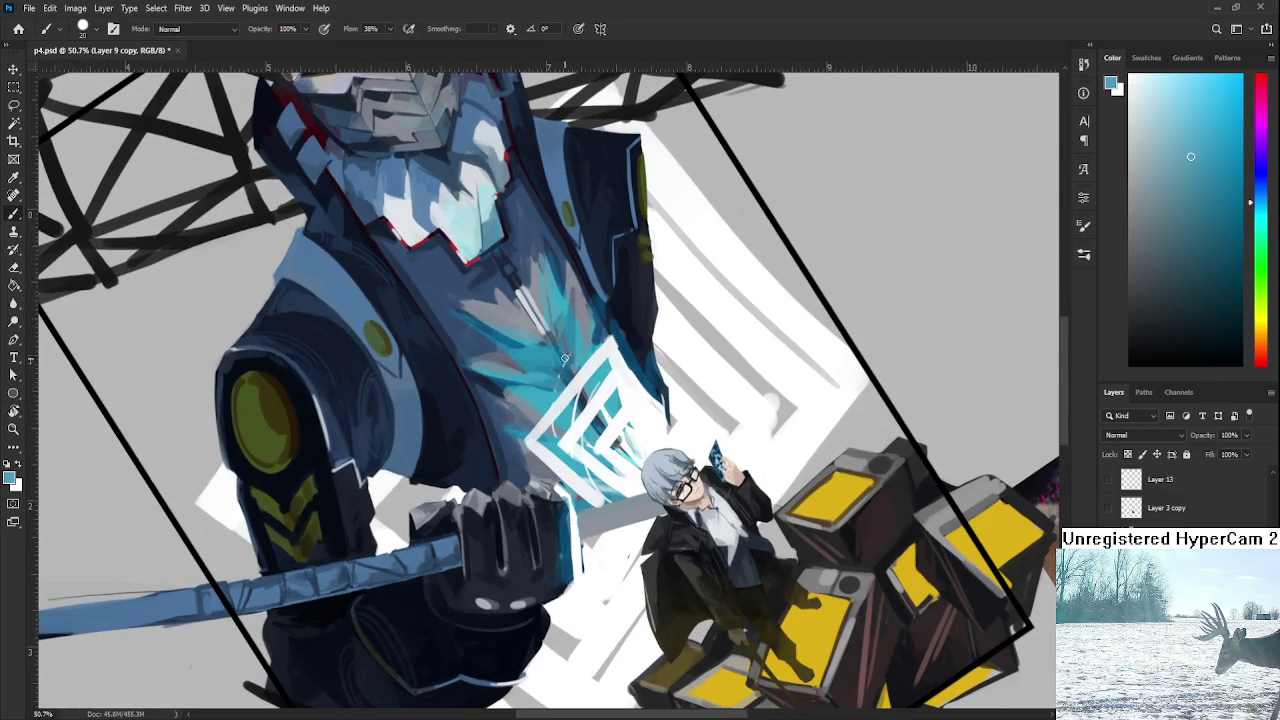
alt+click(567, 356)
alt+click(569, 353)
alt+click(565, 368)
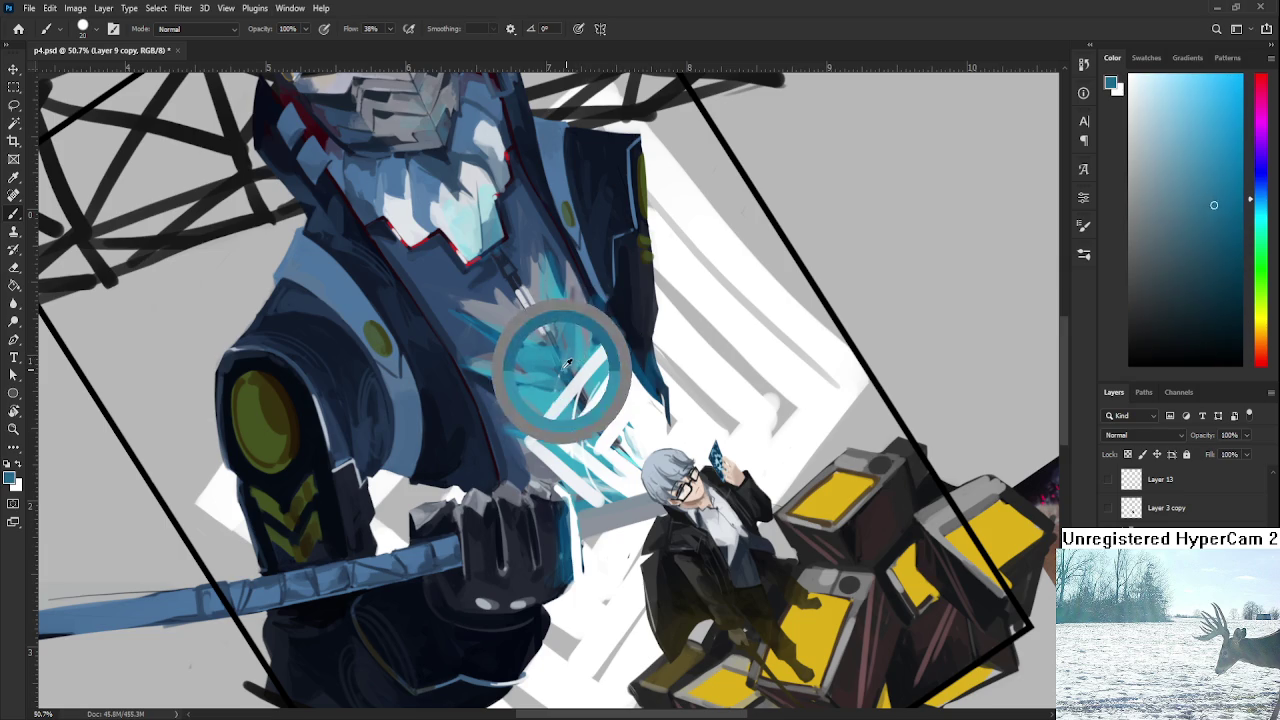
alt+click(567, 375)
alt+click(564, 375)
alt+click(566, 379)
alt+click(557, 387)
Sample greyish blue, glow cyan and dark teal, settling on a brighter, lighter cyan.
alt+click(557, 430)
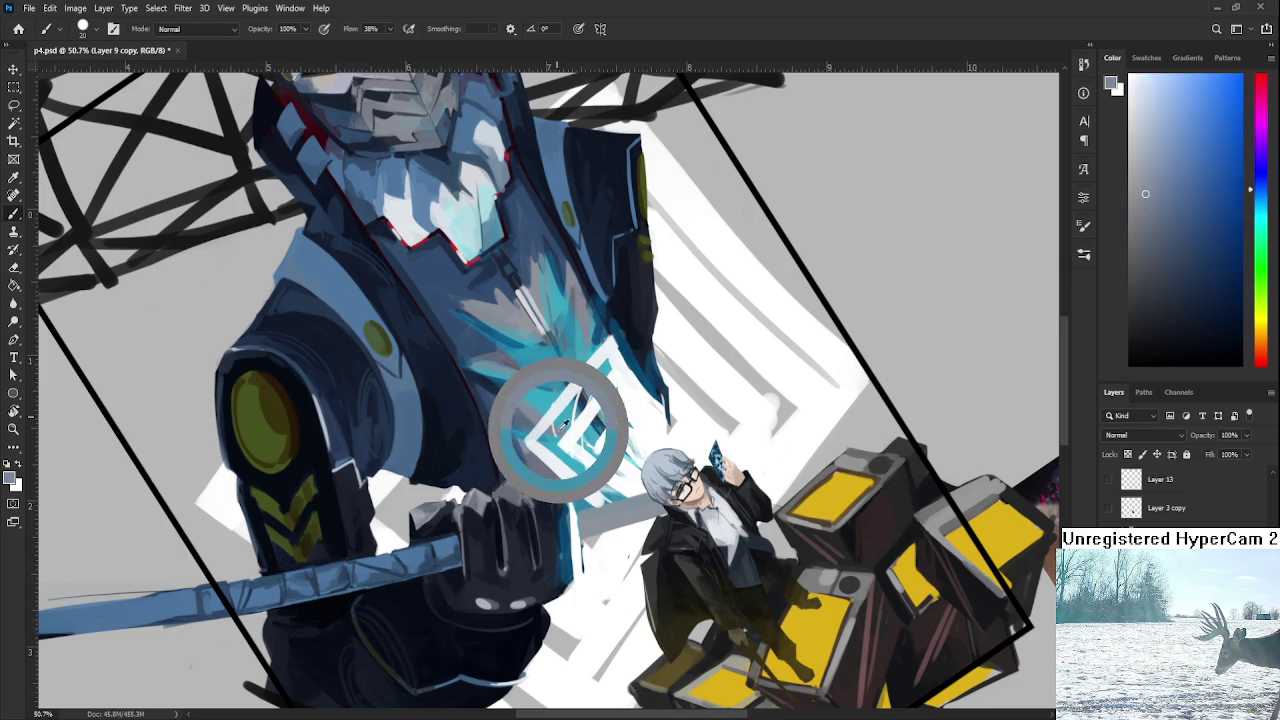
alt+click(554, 414)
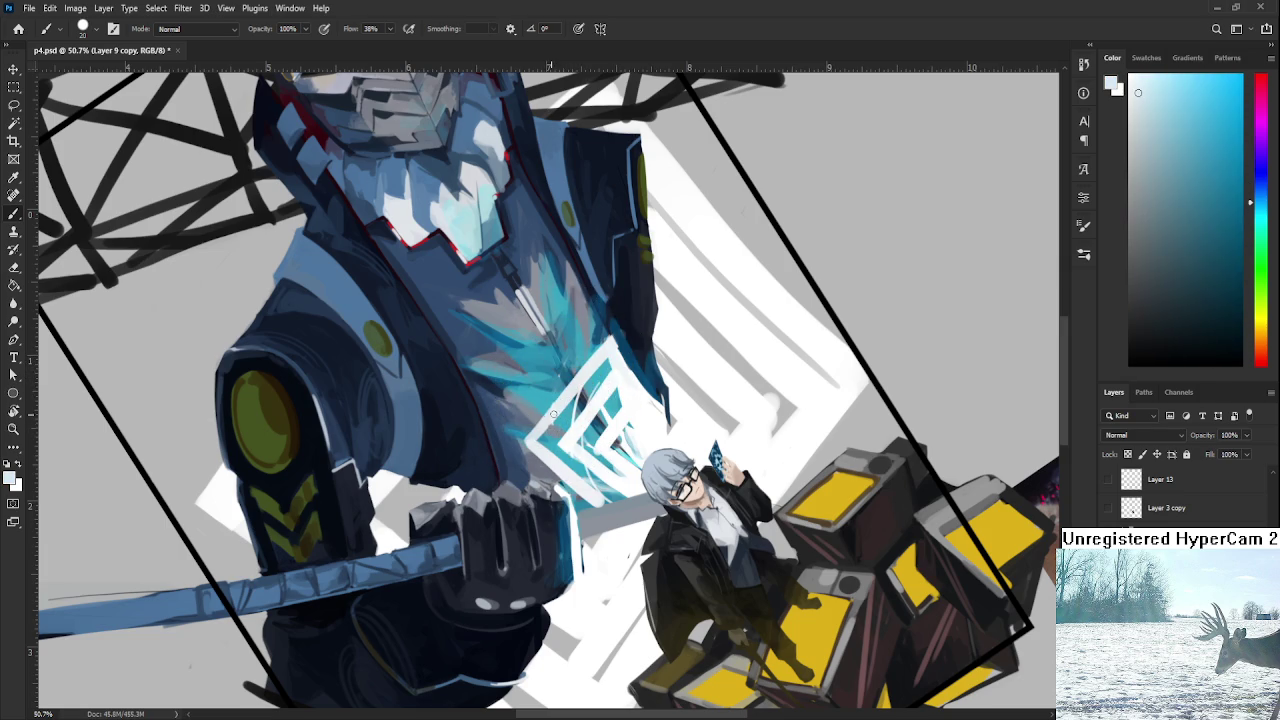
alt+click(560, 418)
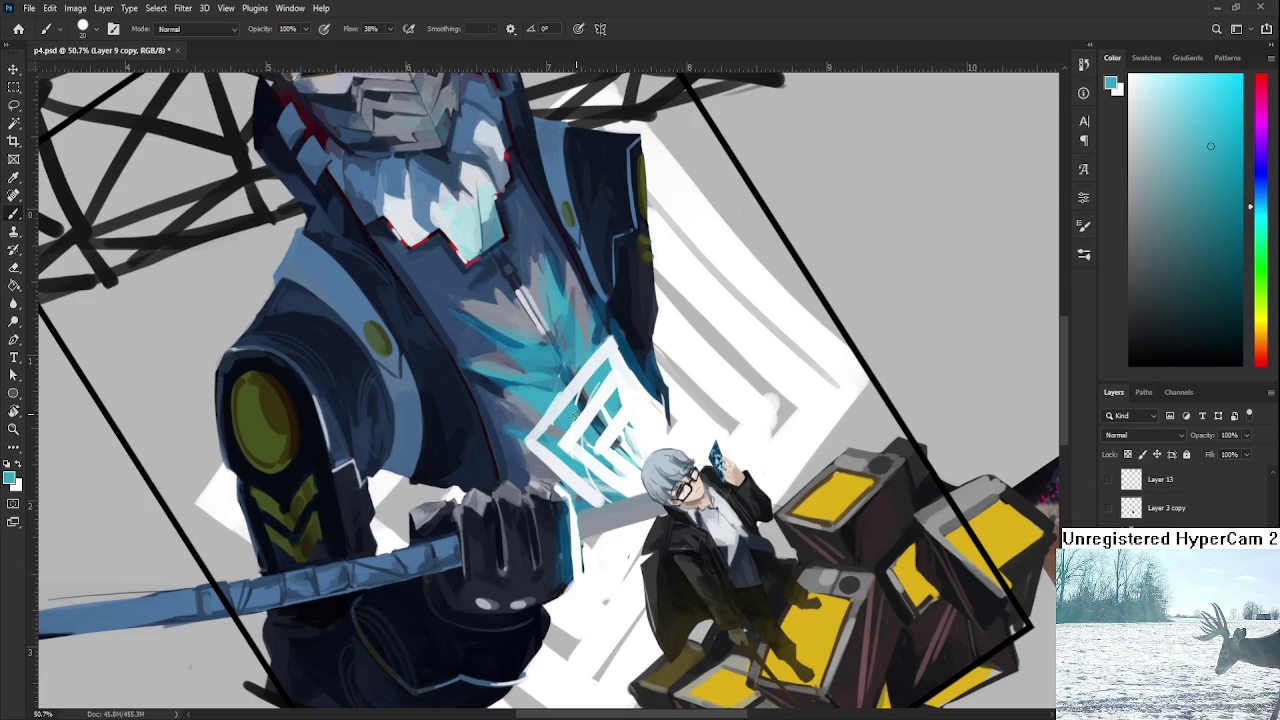
alt+click(580, 398)
alt+click(579, 403)
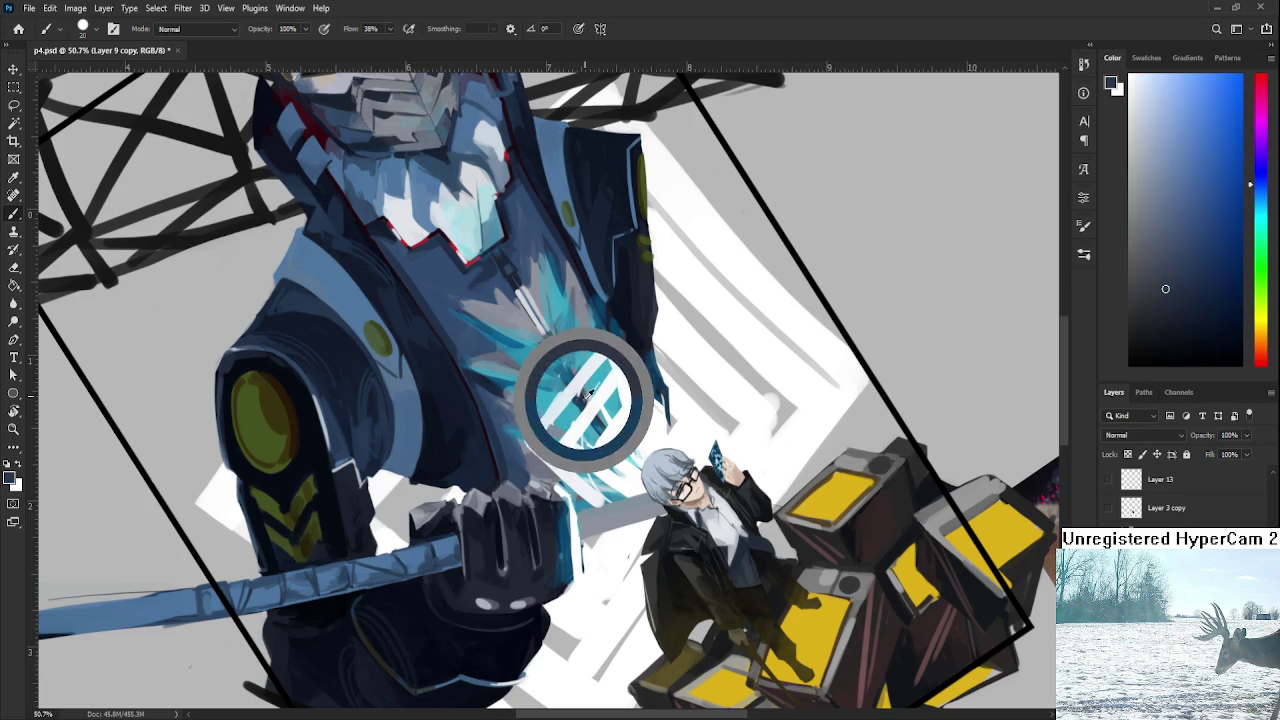
alt+click(594, 383)
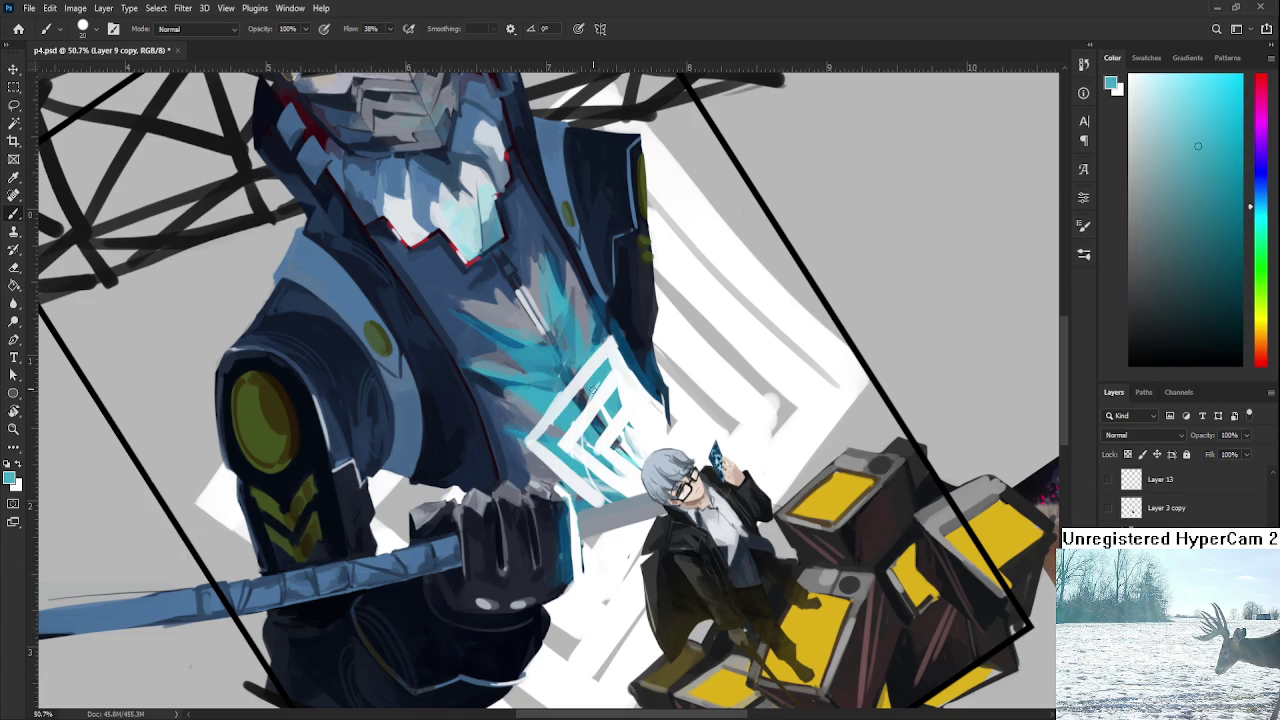
alt+click(581, 401)
alt+click(590, 422)
alt+click(612, 404)
Rotate the view back and paint small cyan strokes on the emblem's inner bars.
key(x)
key(r)
drag(609, 396, 640, 420)
alt+click(531, 482)
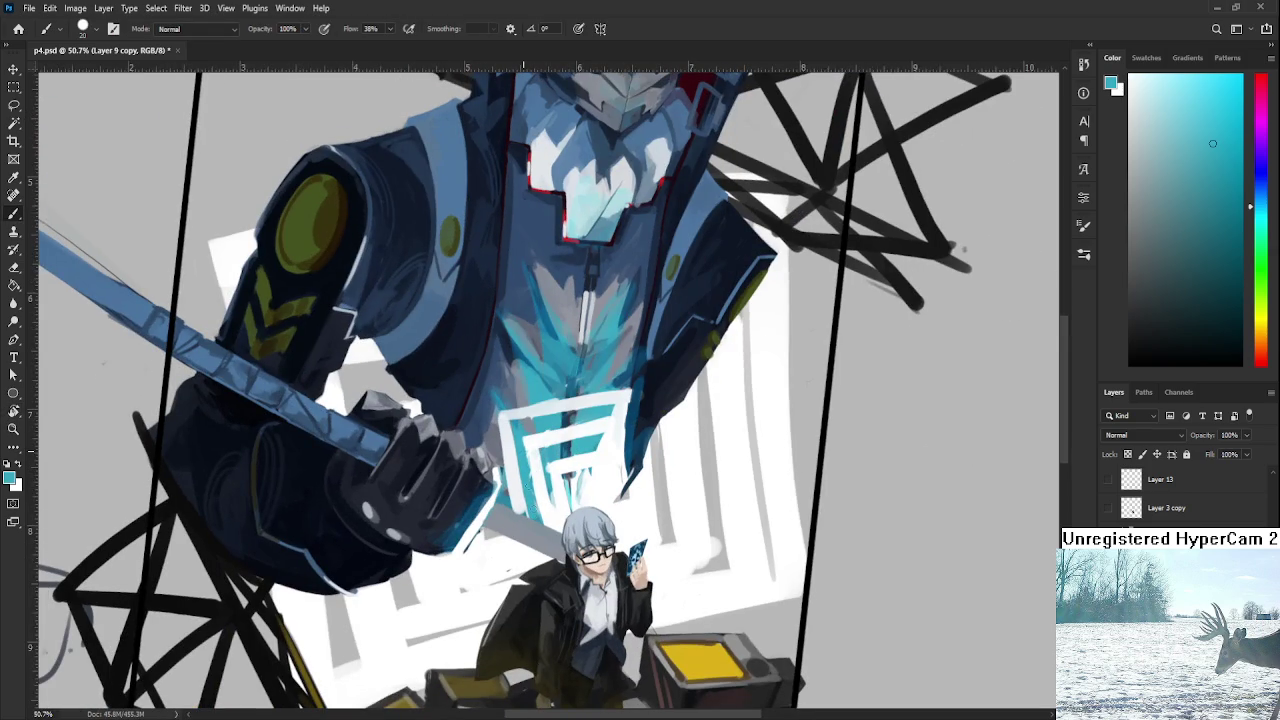
alt+click(572, 482)
alt+click(592, 450)
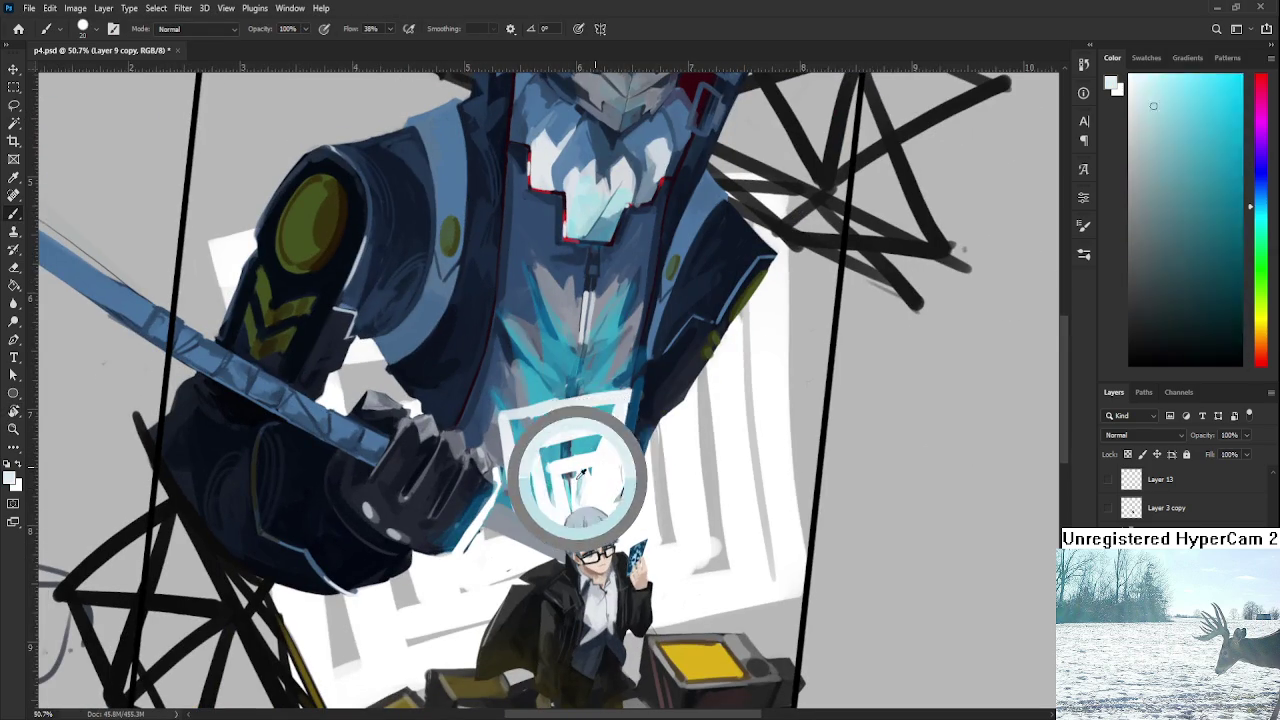
mouse_move(576, 500)
mouse_down()
mouse_move(578, 478)
mouse_move(586, 508)
mouse_move(588, 484)
mouse_move(577, 490)
mouse_up()
Sample lighter cyan from the emblem, then set the paint colour to white.
alt+click(602, 494)
alt+click(600, 476)
alt+click(598, 458)
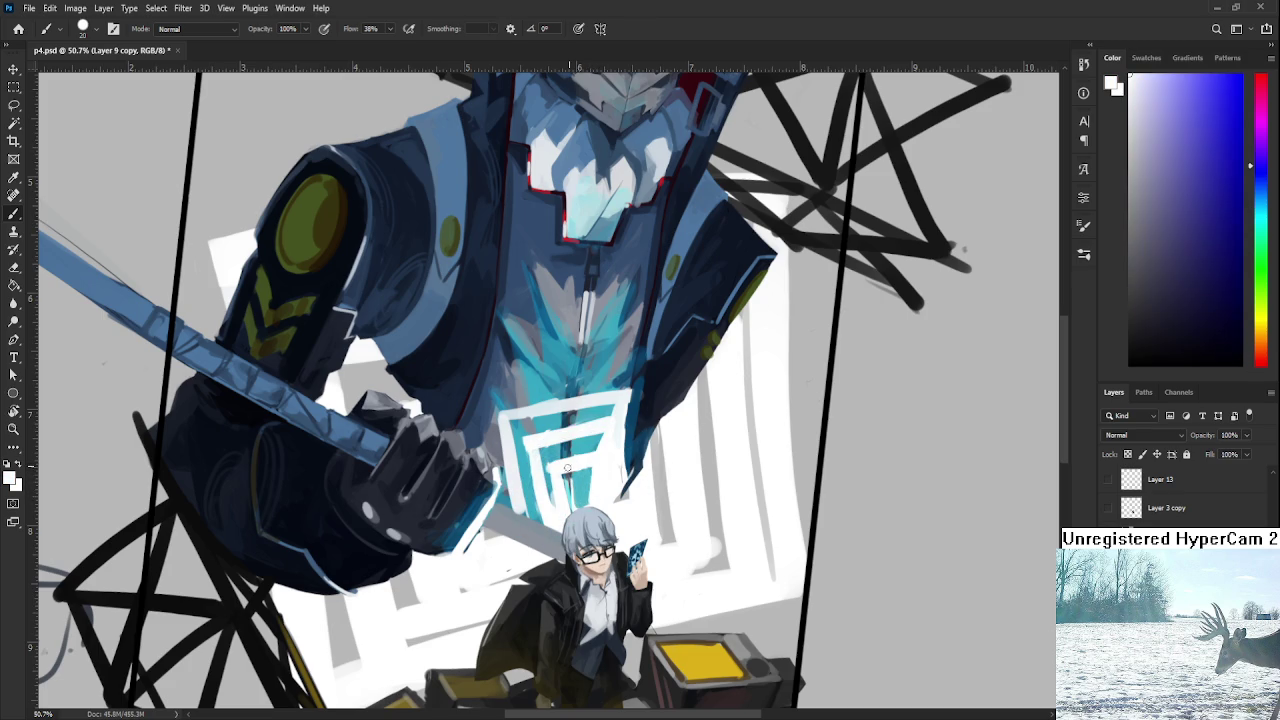
scroll(540, 390, down, 3)
scroll(540, 390, down, 3)
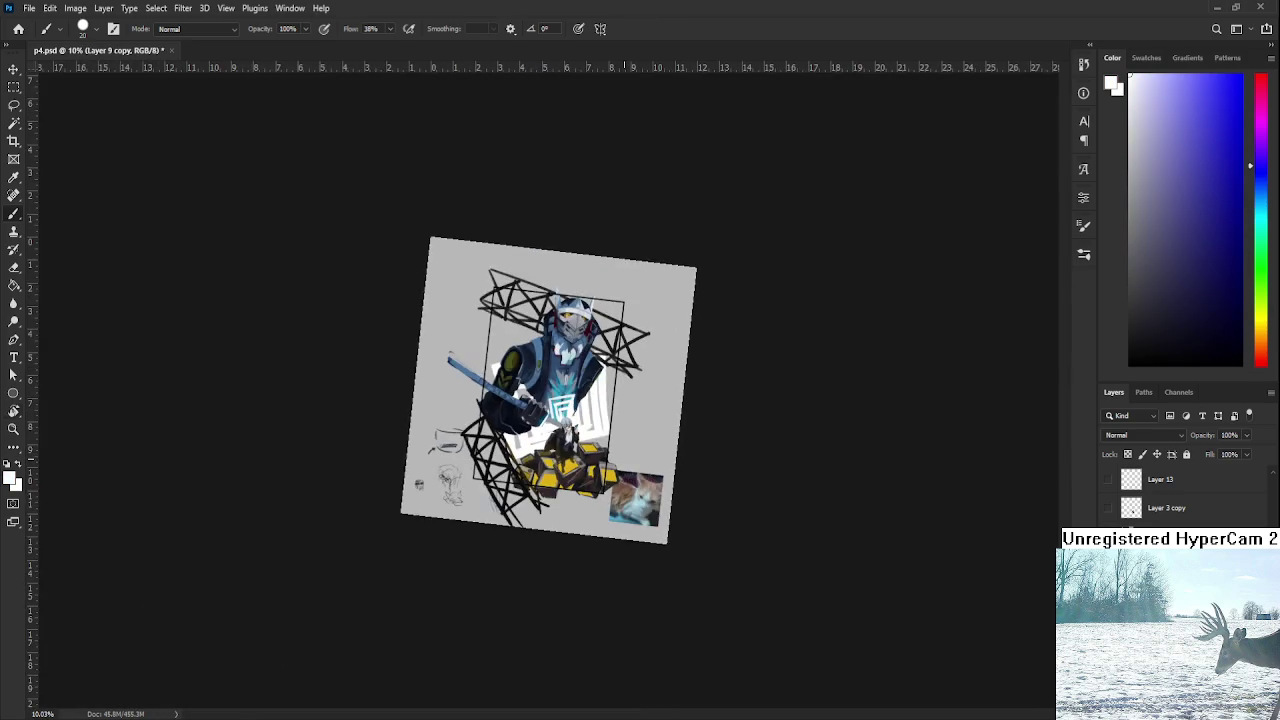
Rotate the canvas slightly, zoom out over the artwork and enlarge the brush.
key(r)
mouse_move(690, 230)
mouse_down()
mouse_move(731, 291)
mouse_move(726, 237)
mouse_move(700, 423)
mouse_move(605, 503)
mouse_up()
scroll(605, 503, up, 1)
scroll(598, 485, up, 2)
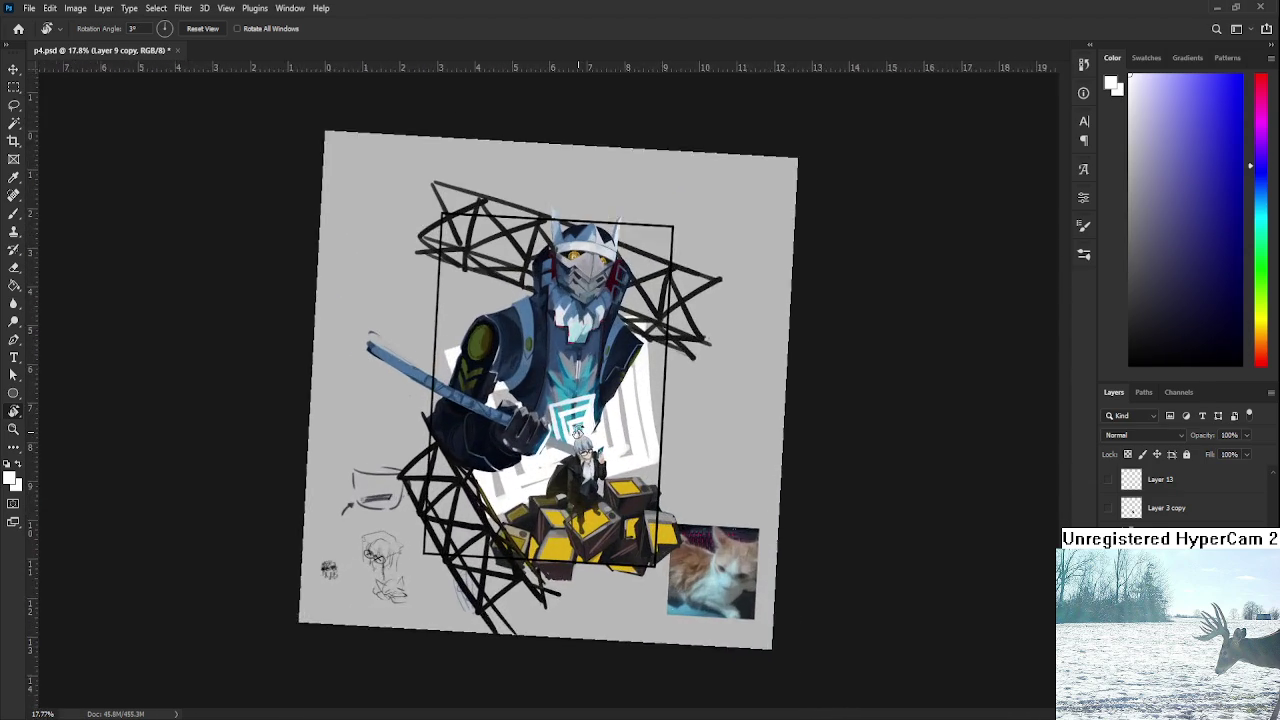
scroll(591, 467, up, 2)
scroll(577, 432, up, 2)
scroll(577, 432, up, 1)
key(b)
key(bracketright)
key(bracketright)
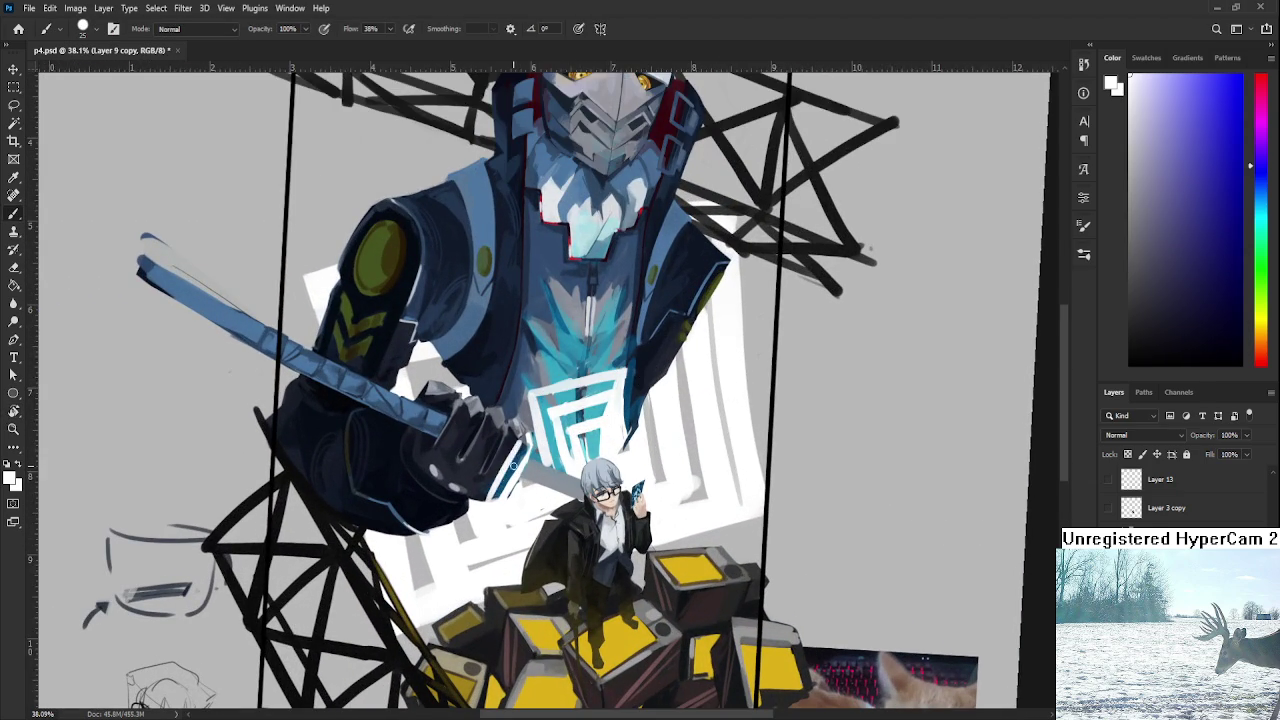
Rotate the canvas view about 45°, then turn it nearly upright.
key(r)
drag(618, 455, 502, 500)
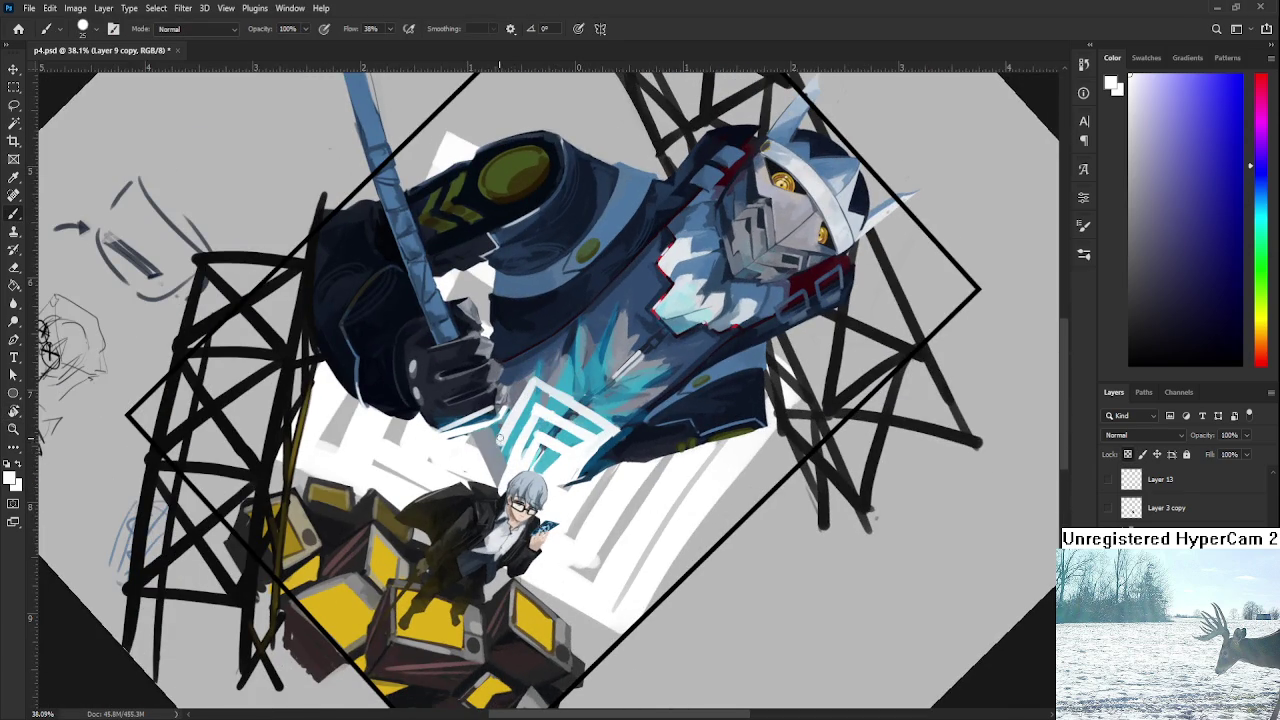
key(r)
mouse_move(487, 463)
mouse_down()
mouse_move(590, 480)
mouse_move(492, 462)
mouse_move(486, 424)
mouse_move(496, 452)
mouse_up()
key(b)
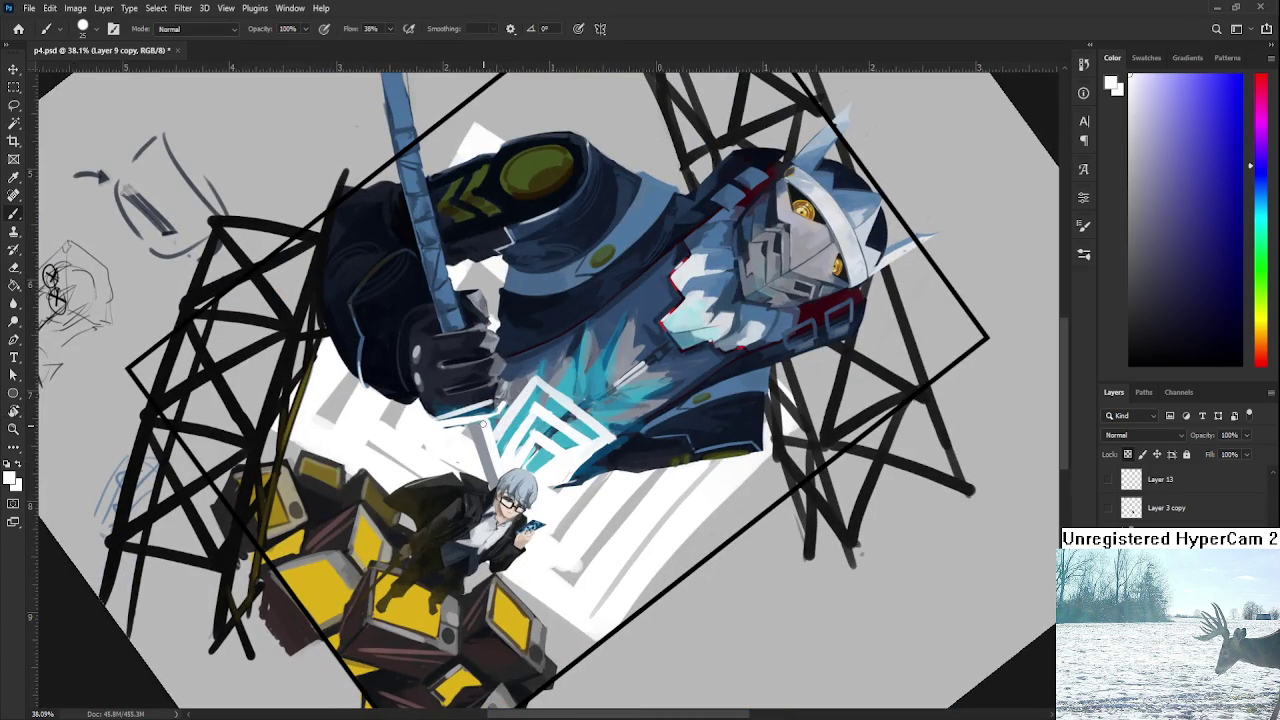
Reset the paint colour to white and tilt the canvas view to about 12°.
alt+click(488, 440)
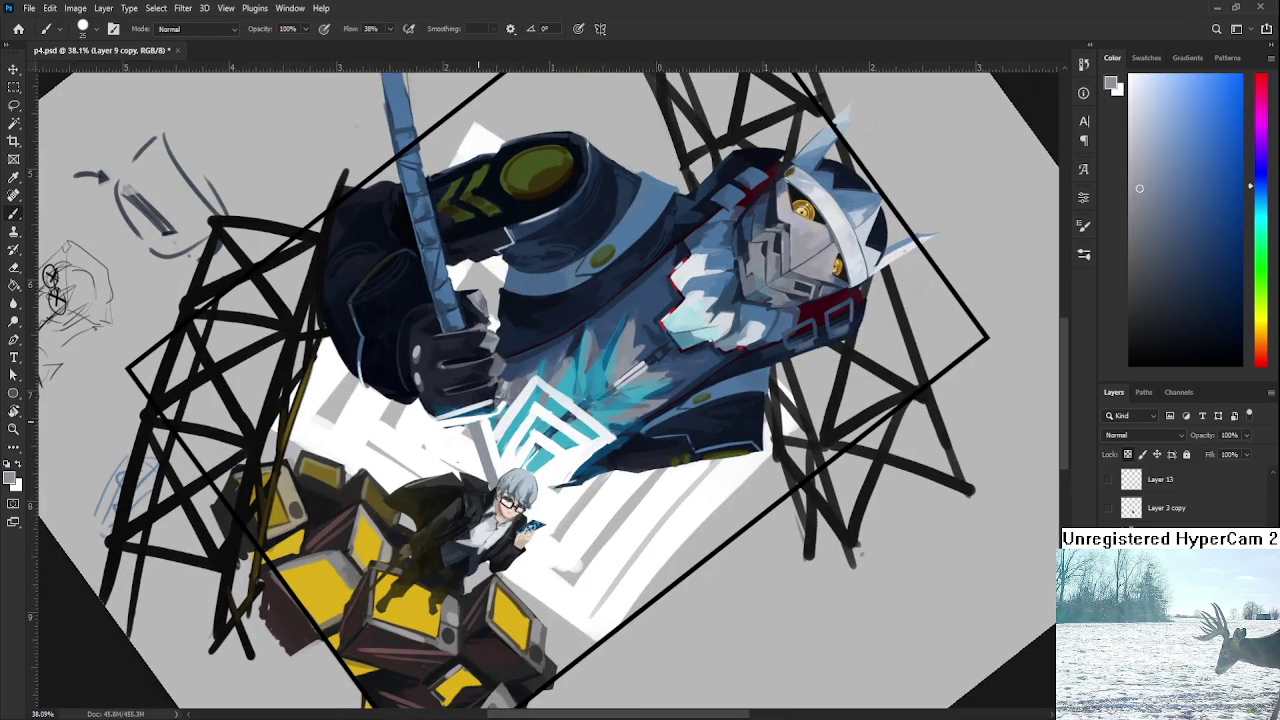
alt+click(490, 440)
key(r)
drag(490, 440, 560, 480)
scroll(683, 500, down, 5)
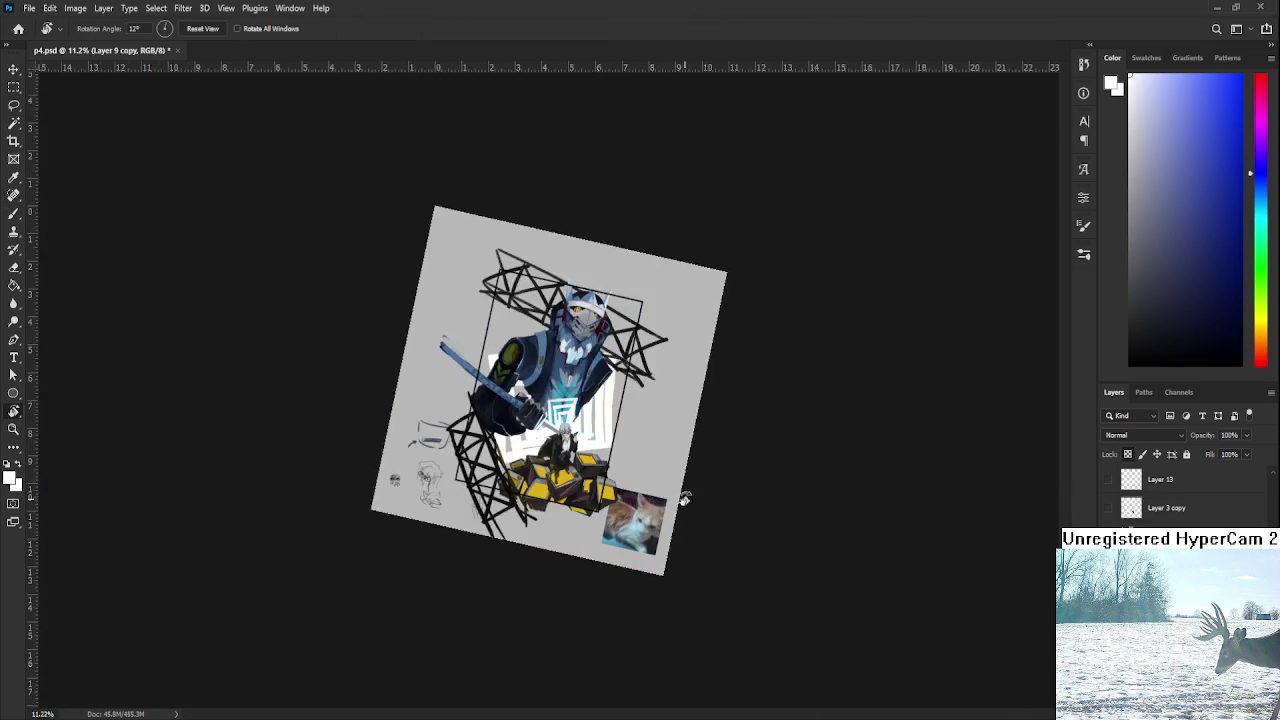
Straighten the canvas view upright and pan and zoom across the painting.
scroll(654, 434, down, 2)
scroll(622, 399, up, 2)
key(Escape)
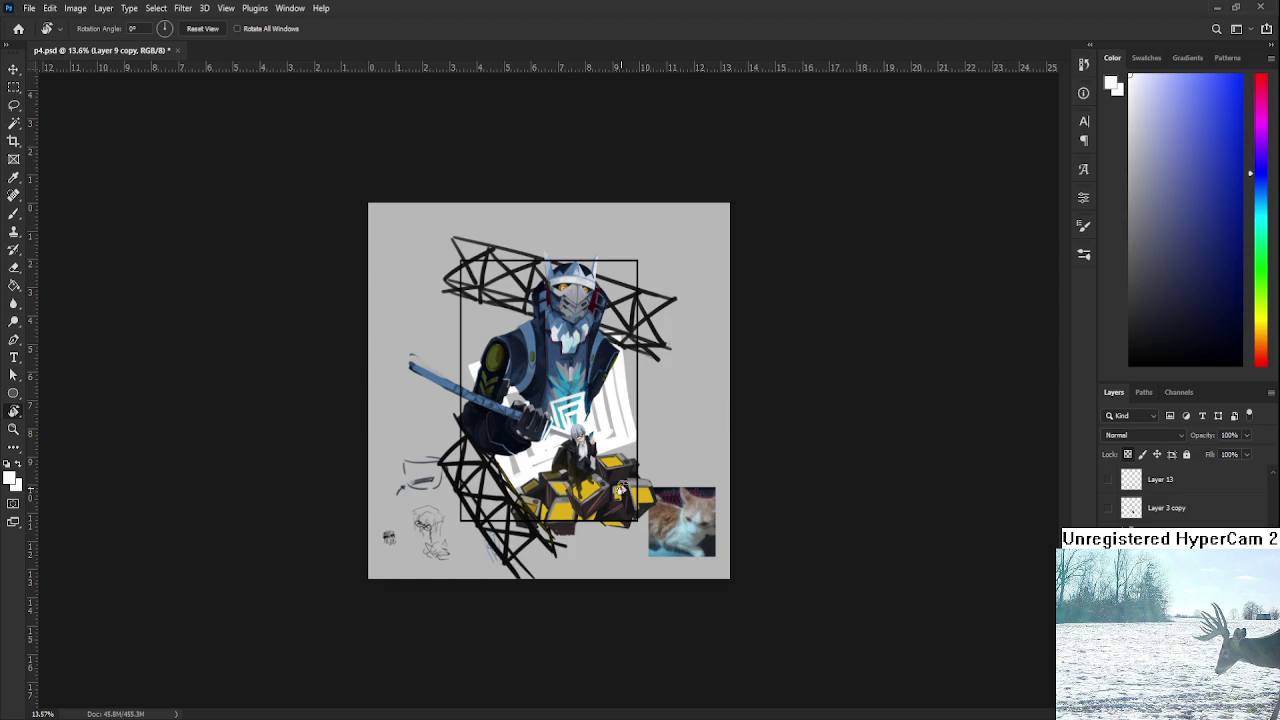
scroll(560, 480, up, 5)
mouse_move(589, 478)
mouse_down()
mouse_move(645, 540)
mouse_move(608, 588)
mouse_move(653, 484)
mouse_up()
scroll(645, 540, down, 3)
scroll(645, 540, up, 2)
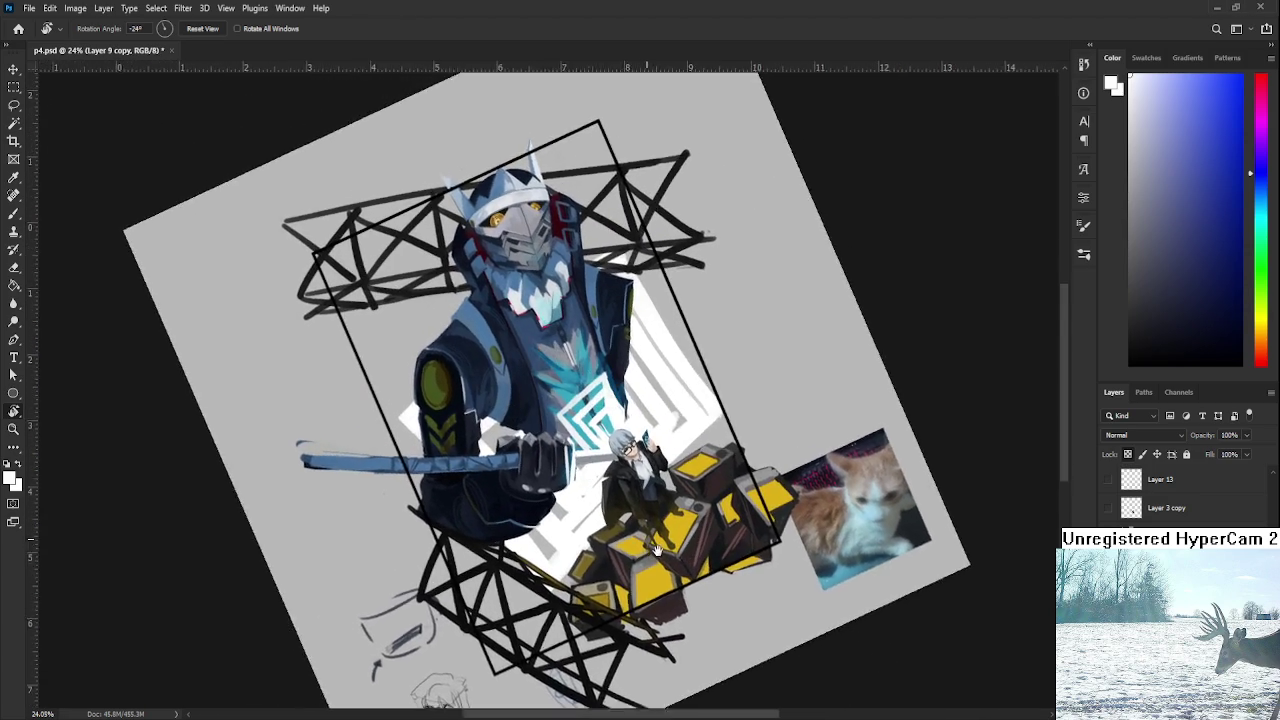
scroll(653, 484, up, 1)
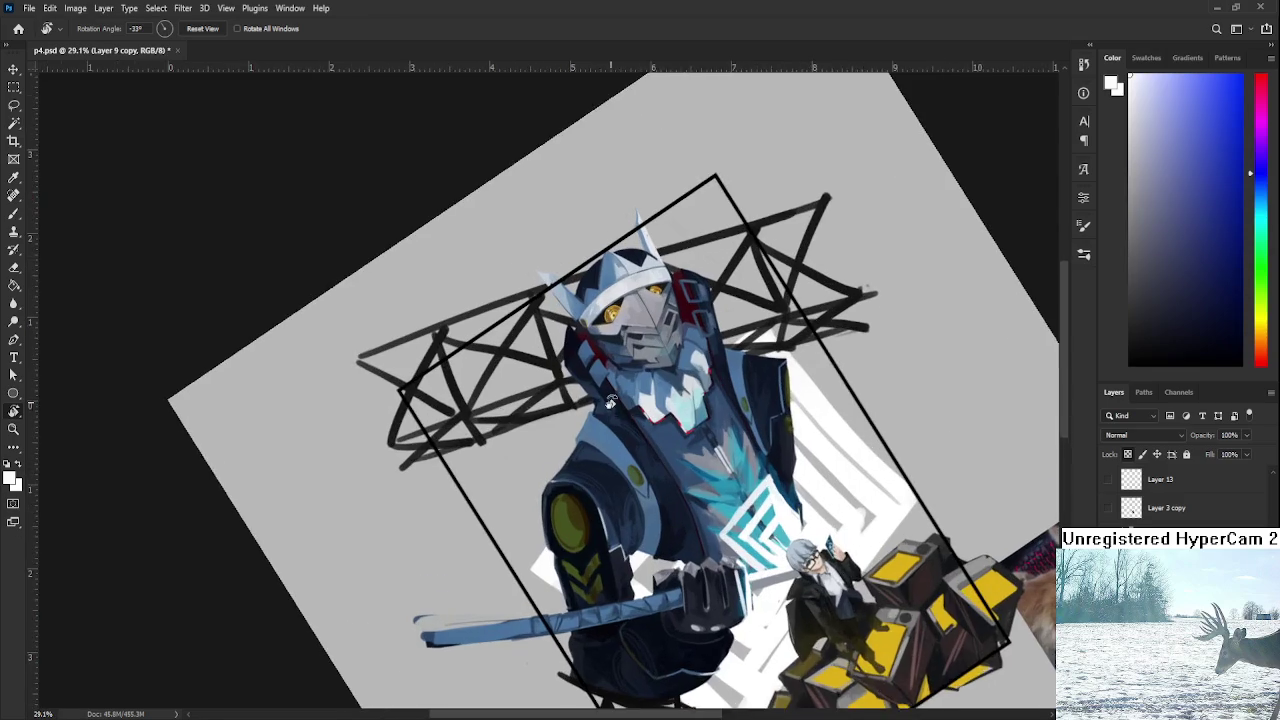
scroll(653, 484, up, 1)
scroll(1185, 495, down, 2)
scroll(1185, 495, down, 2)
scroll(1185, 495, down, 1)
scroll(1185, 495, down, 1)
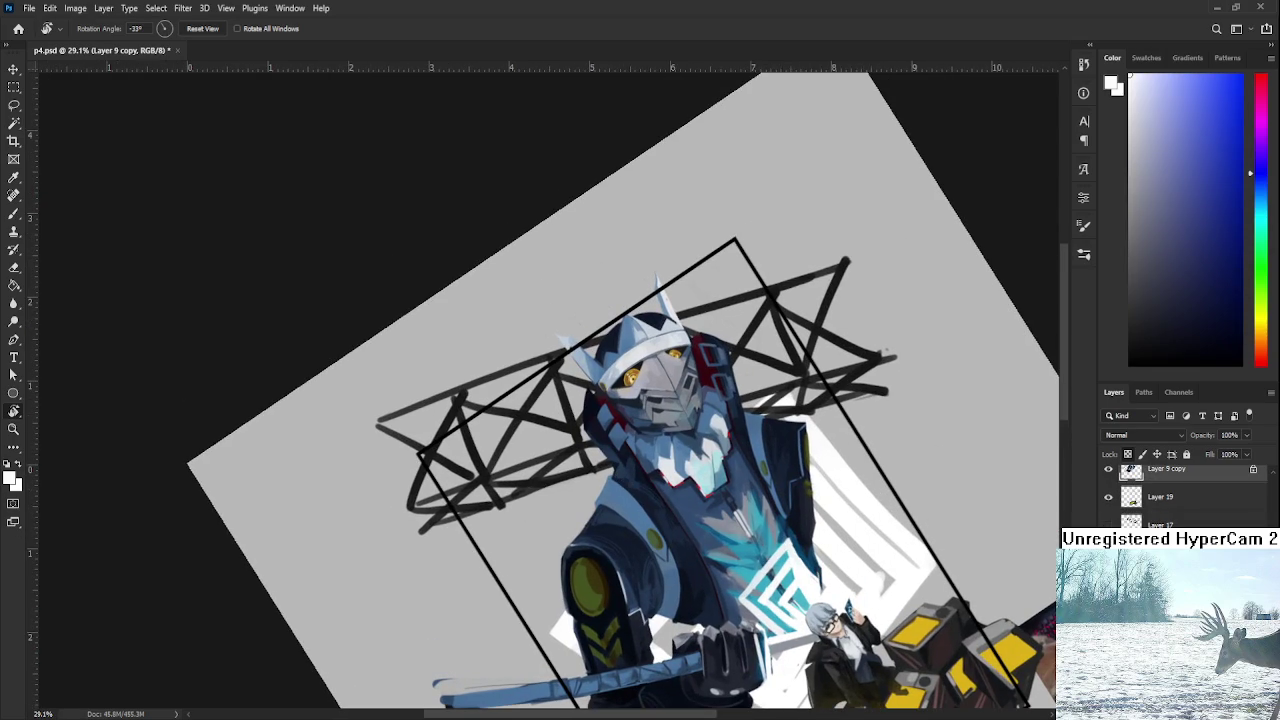
Duplicate Layer 17 with Ctrl+J to darken the black lattice tower lines.
click(1180, 521)
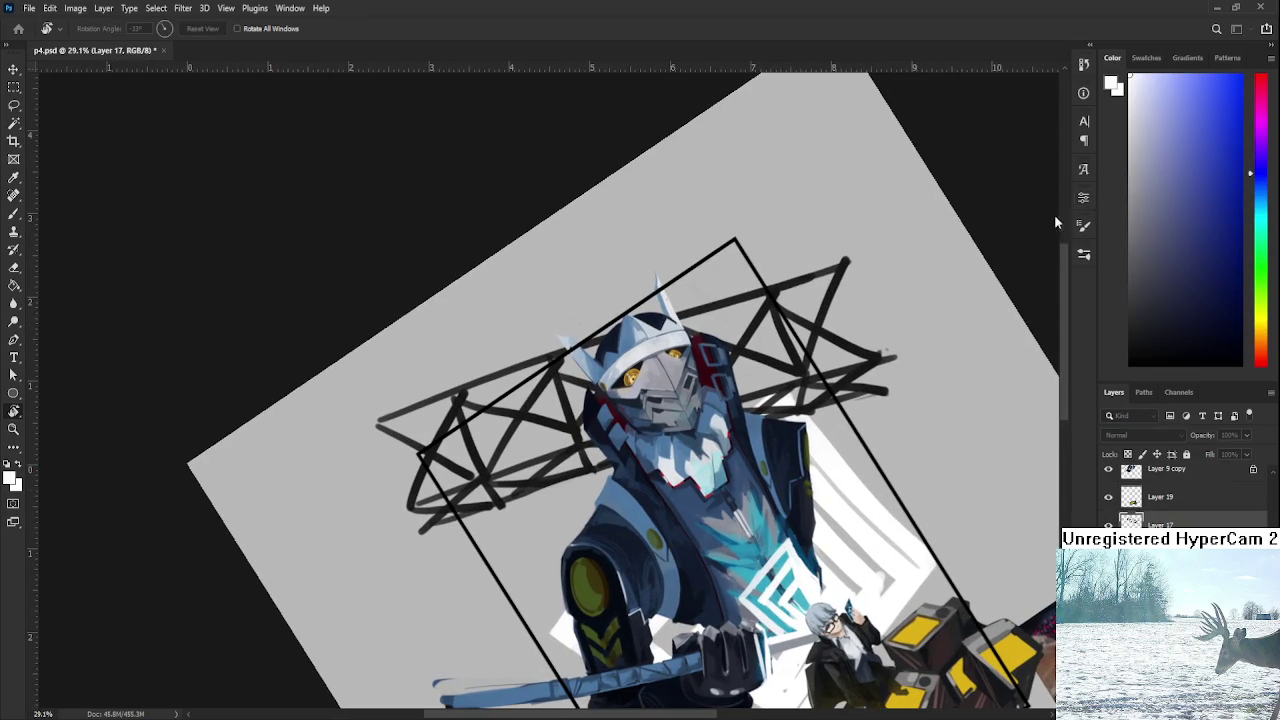
key(ctrl+j)
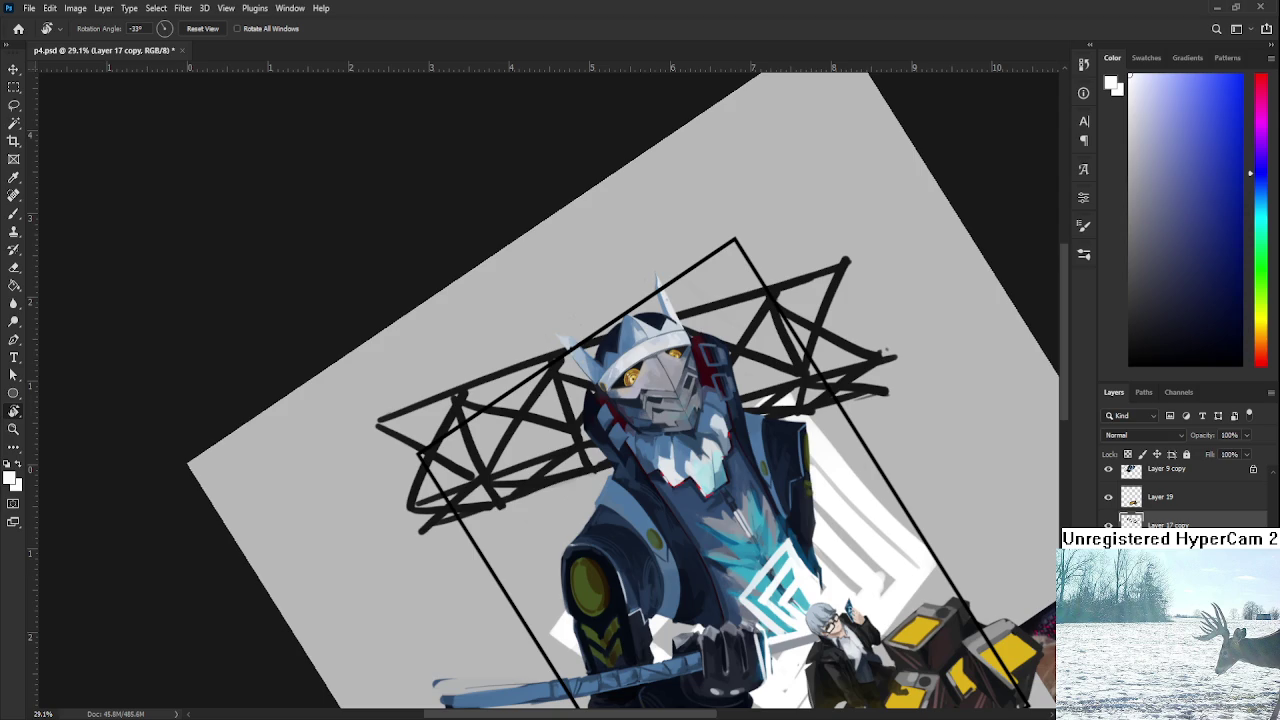
key(ctrl+z)
Set the paint colour to black and angle the view toward the top tower.
mouse_move(518, 526)
mouse_down()
mouse_move(490, 481)
mouse_move(500, 476)
mouse_up()
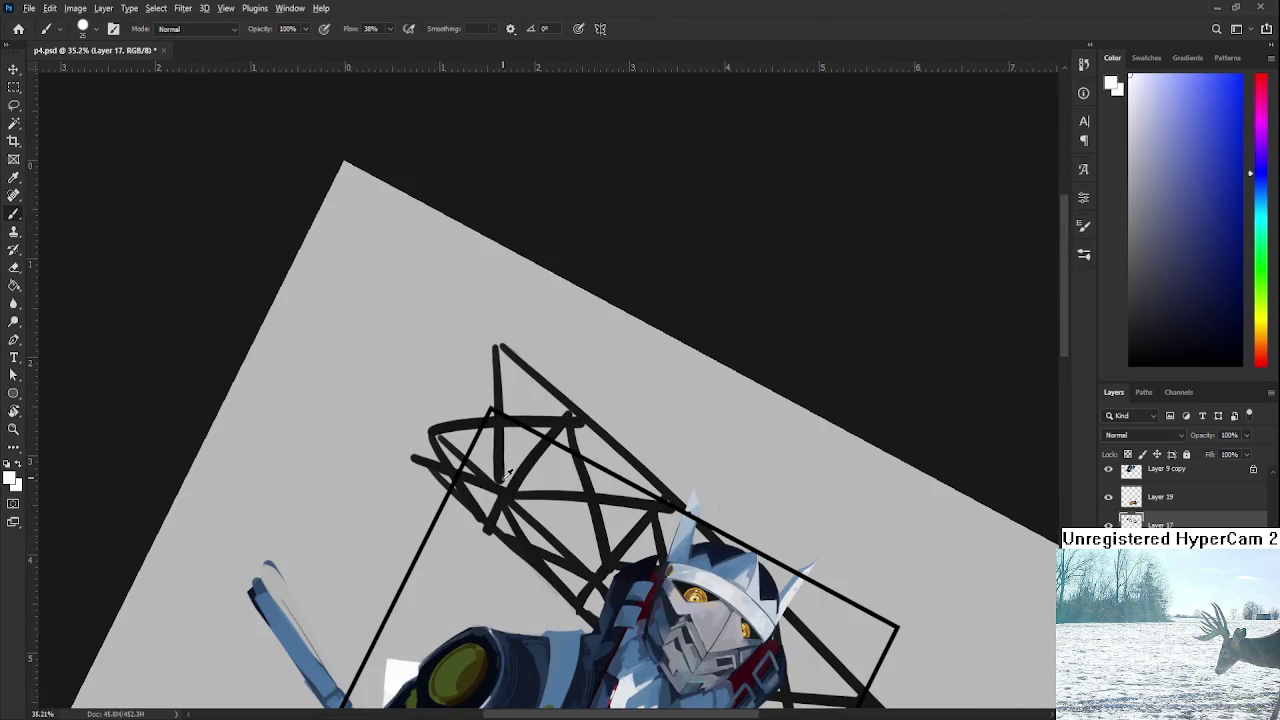
alt+click(500, 476)
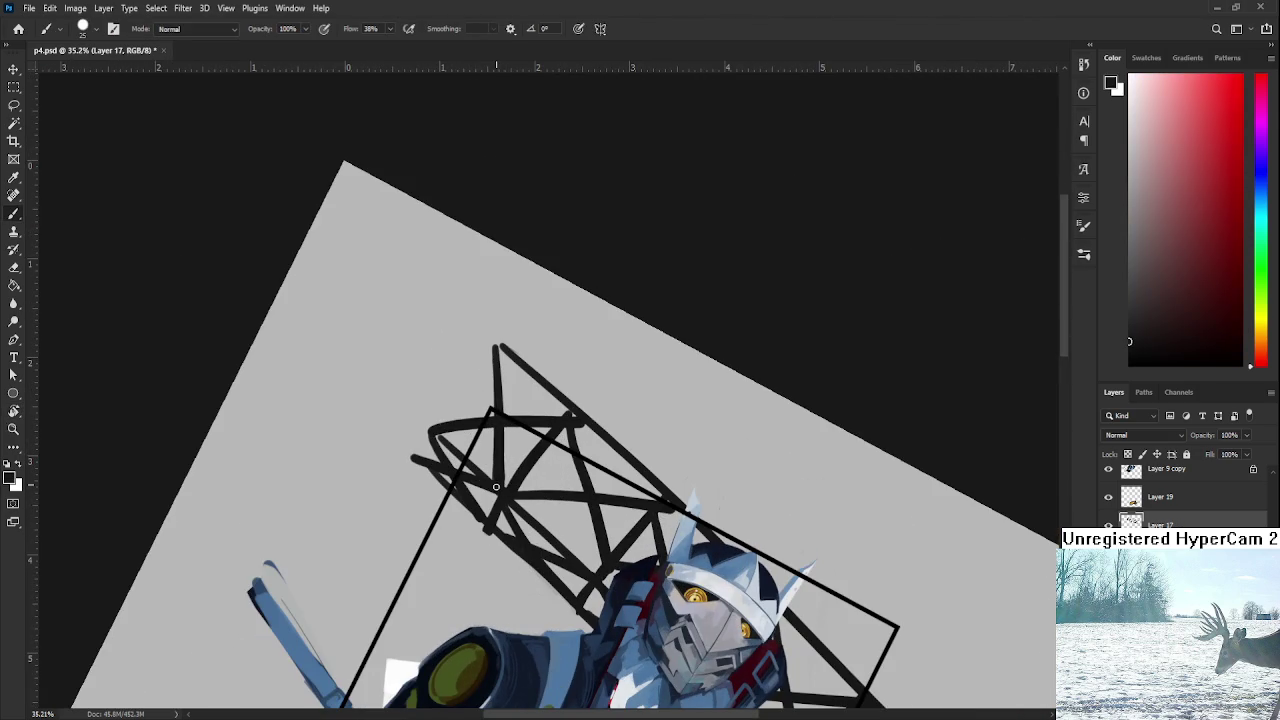
scroll(499, 476, down, 2)
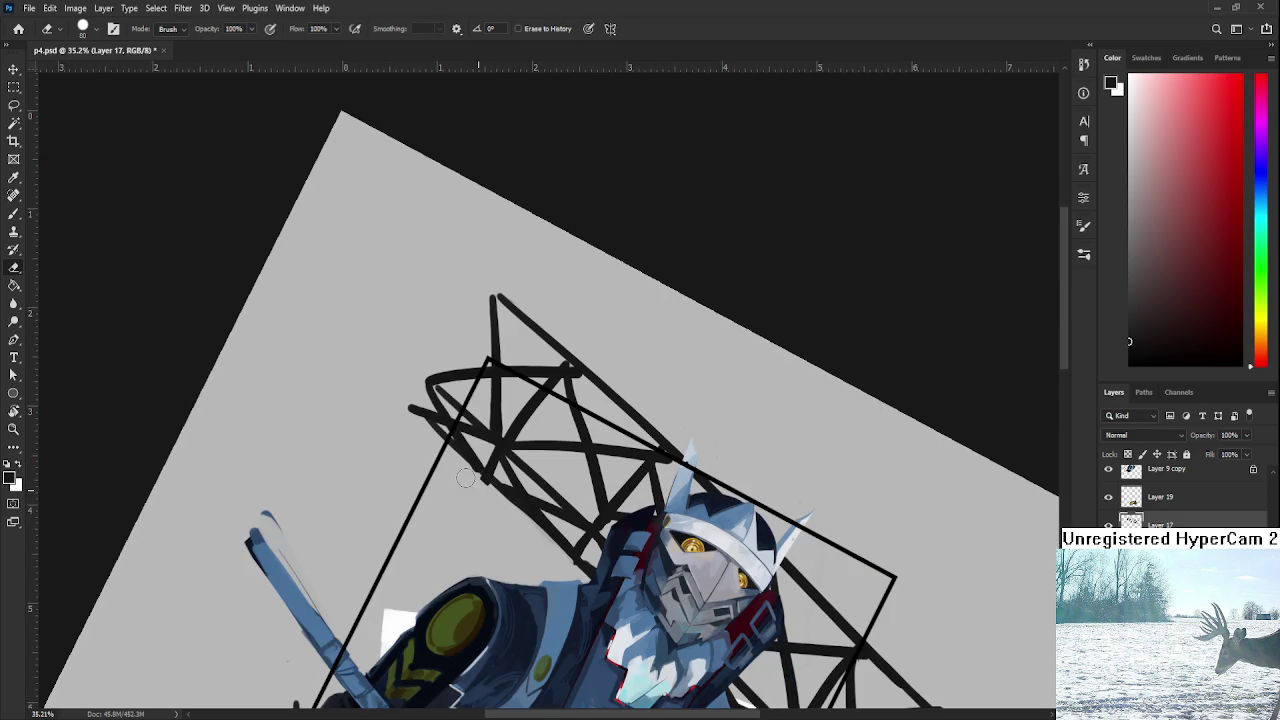
key(r)
mouse_move(500, 510)
mouse_down()
mouse_move(671, 417)
mouse_move(566, 485)
mouse_up()
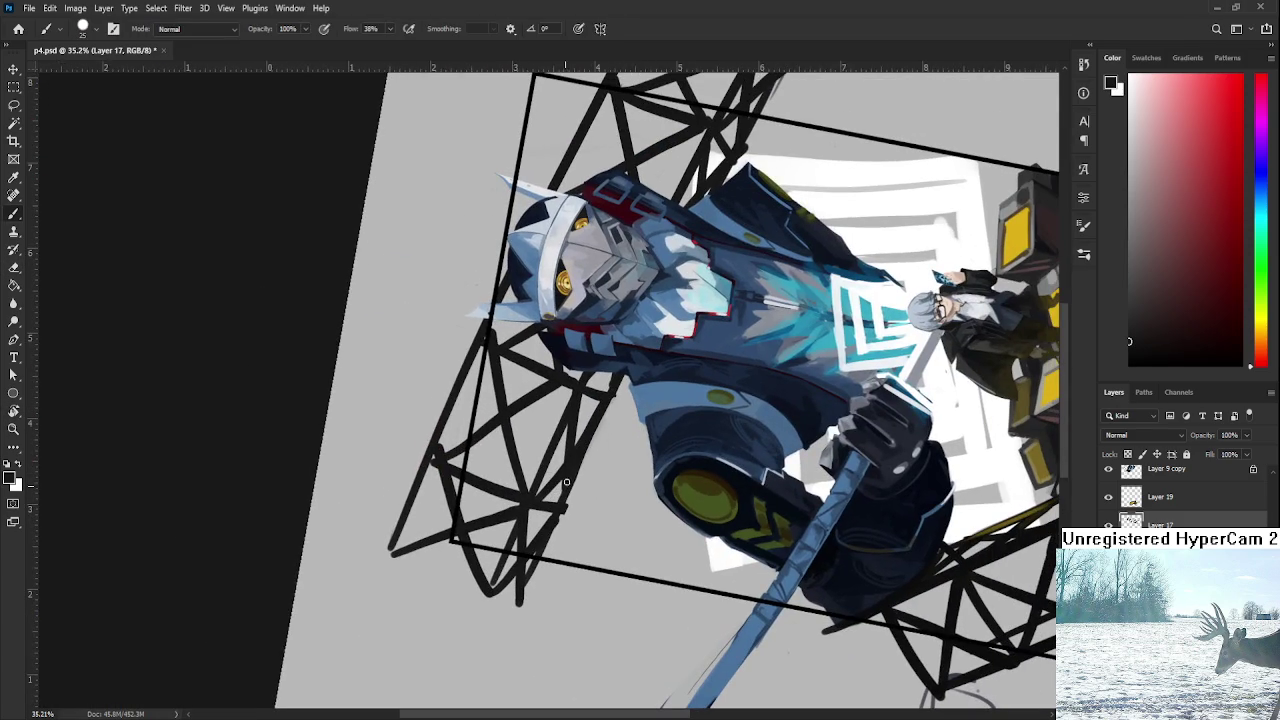
drag(543, 533, 493, 613)
Alternate eraser and brush on the tower tip, then turn the view back upright.
key(e)
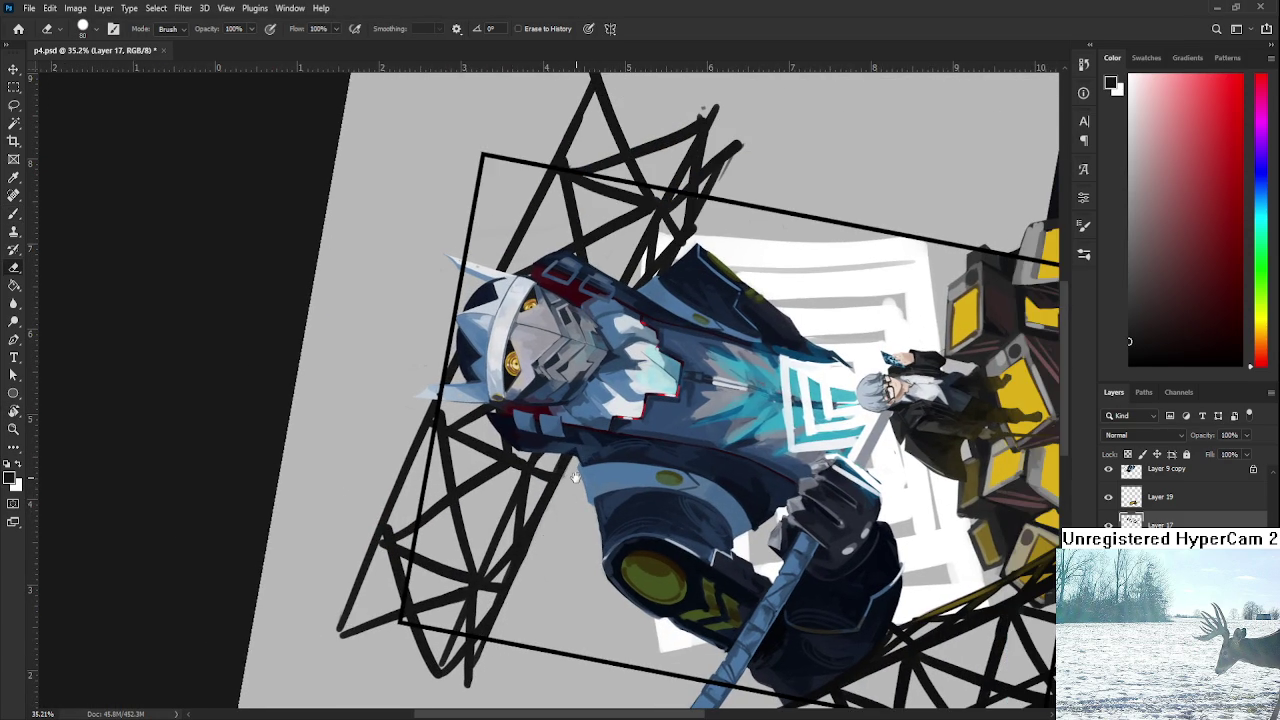
drag(556, 509, 511, 593)
drag(561, 485, 495, 628)
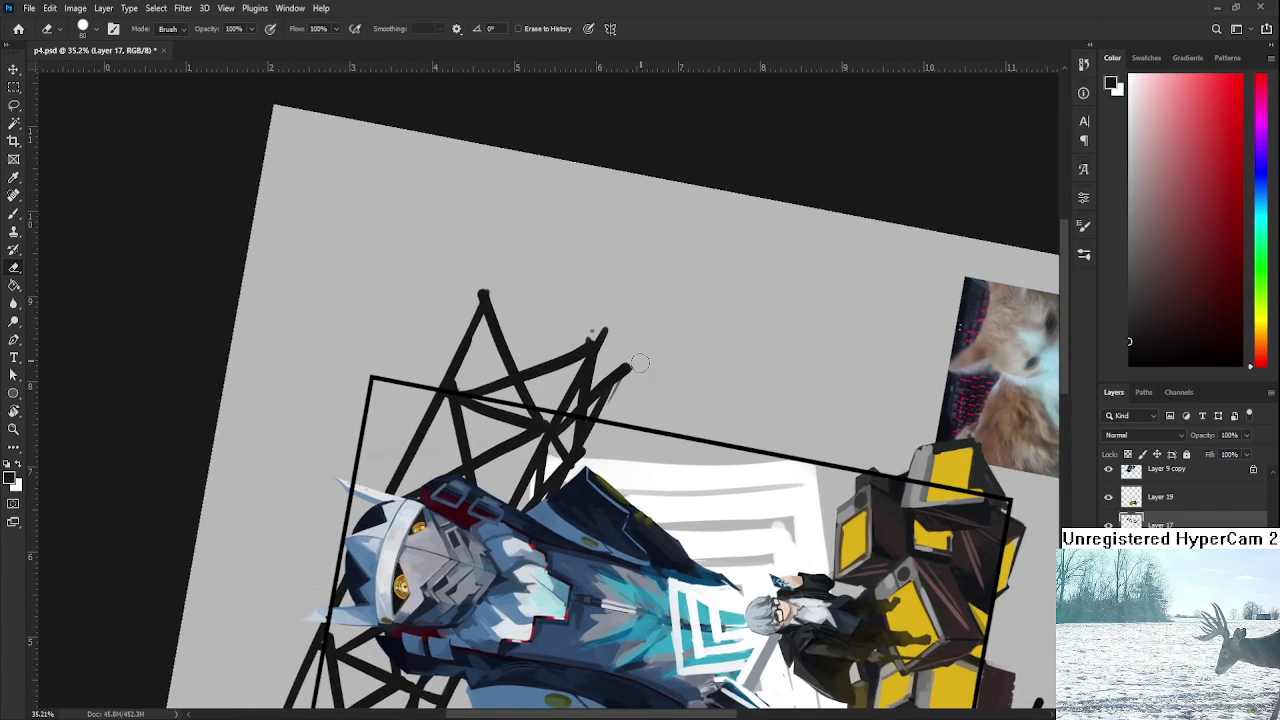
key(r)
drag(630, 428, 520, 420)
key(b)
key(r)
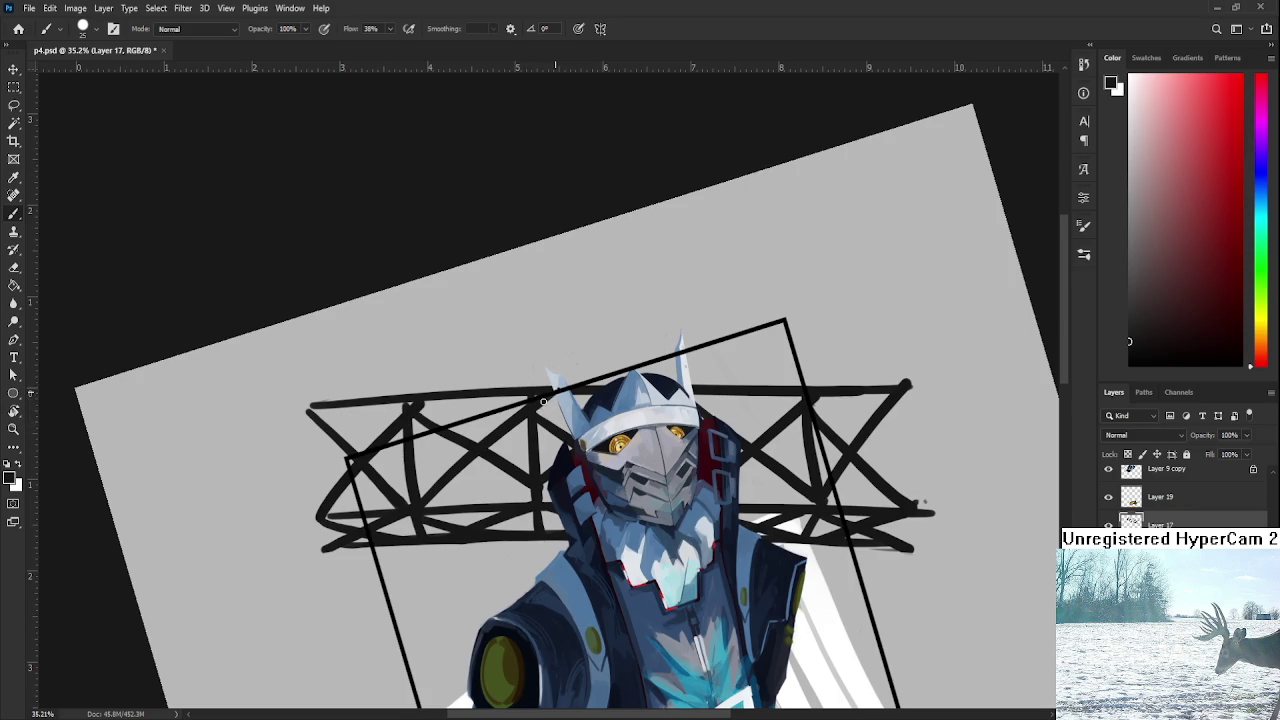
scroll(553, 395, left, 2)
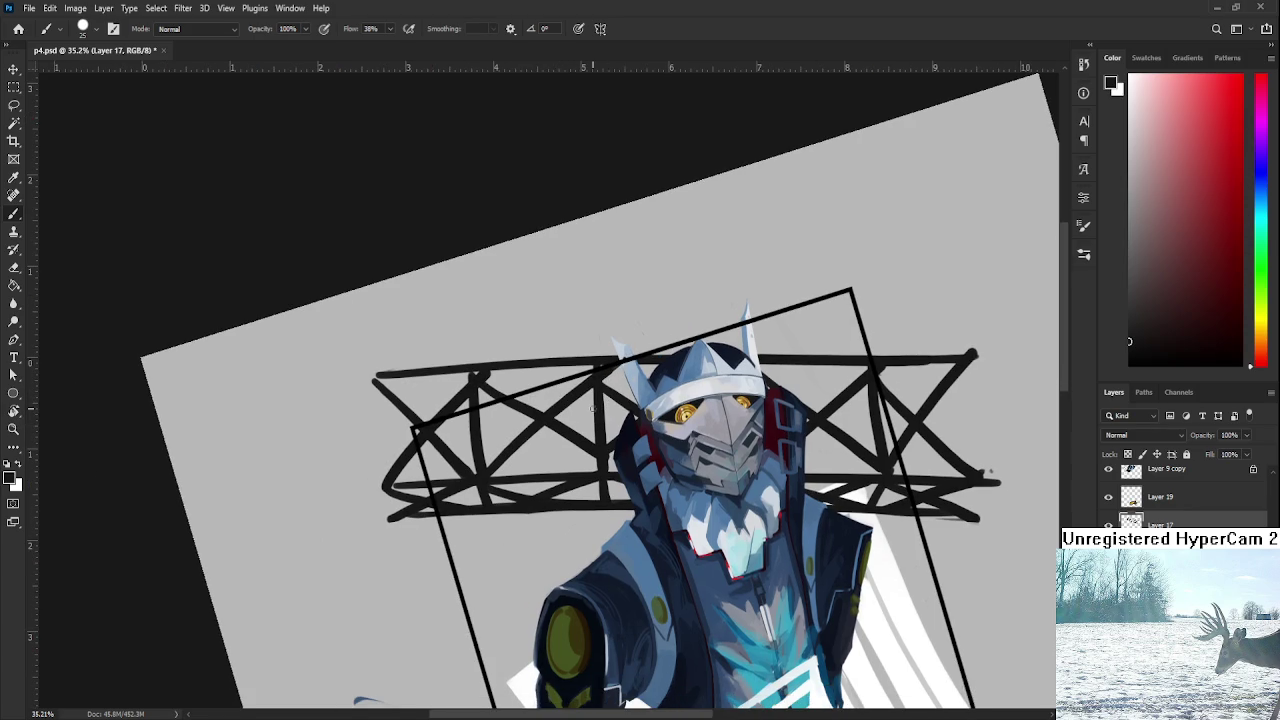
scroll(594, 405, down, 5)
key(r)
drag(664, 420, 651, 452)
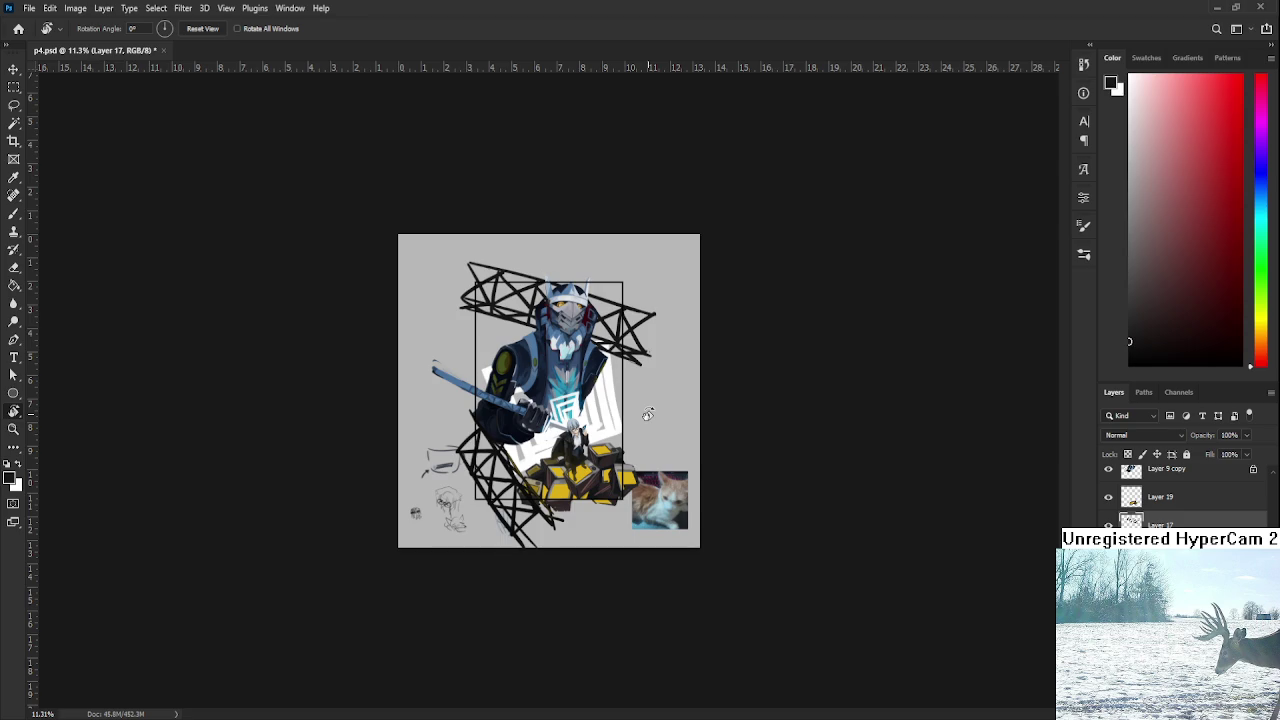
Zoom in on the towers above the mech's head and paint a black stroke down-left from the tip.
scroll(648, 414, up, 2)
scroll(648, 414, up, 2)
scroll(648, 414, up, 1)
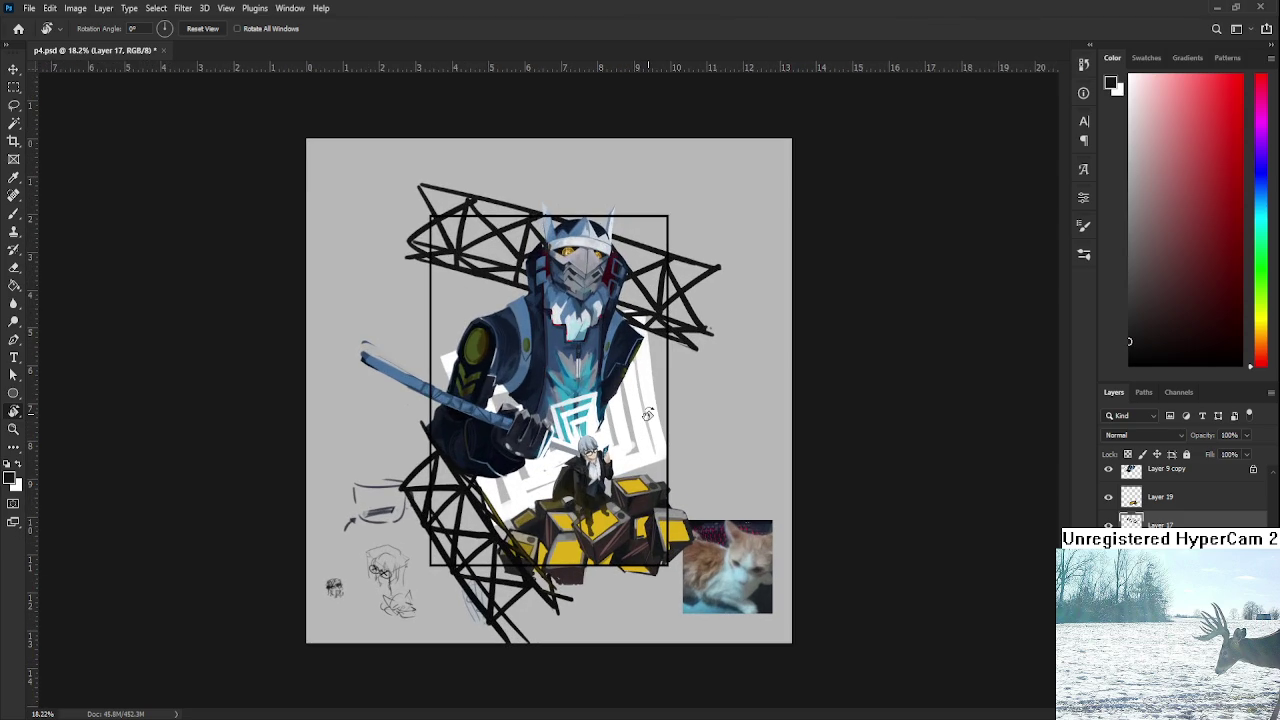
scroll(648, 414, up, 1)
scroll(648, 414, up, 2)
scroll(648, 414, down, 1)
scroll(648, 414, down, 3)
scroll(632, 446, up, 2)
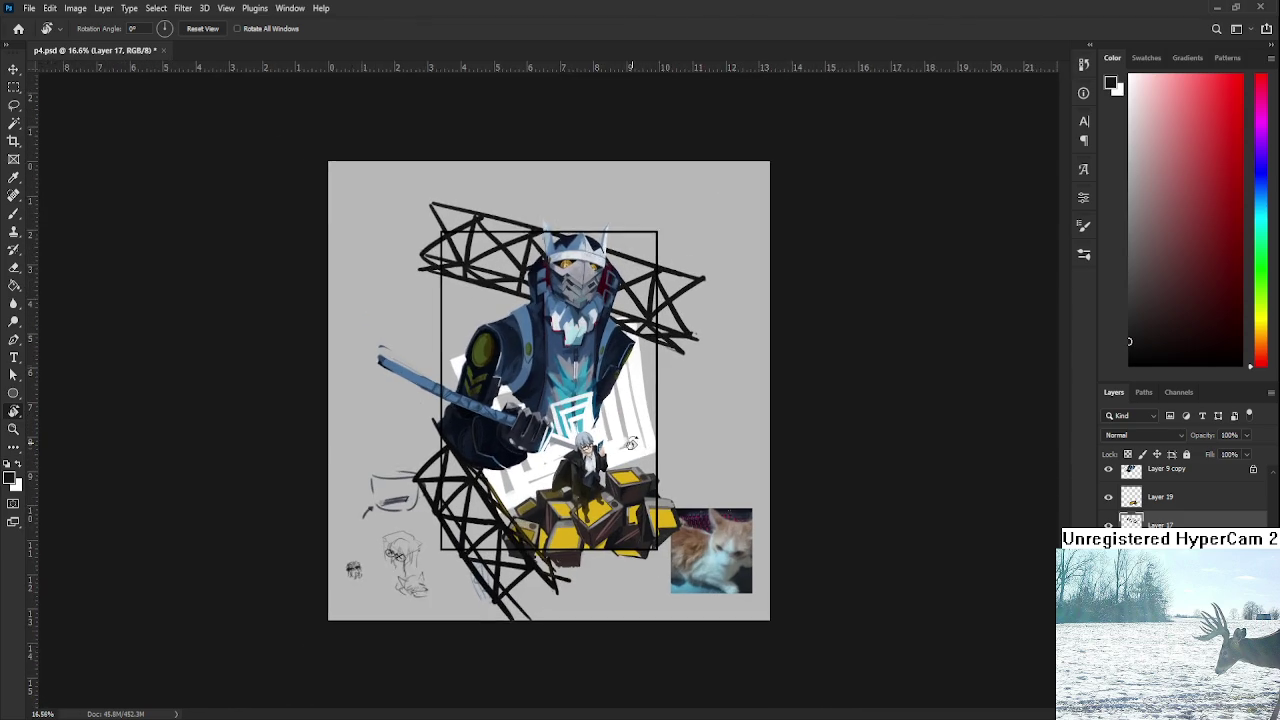
scroll(632, 444, down, 2)
drag(715, 403, 700, 440)
scroll(600, 400, up, 5)
key(b)
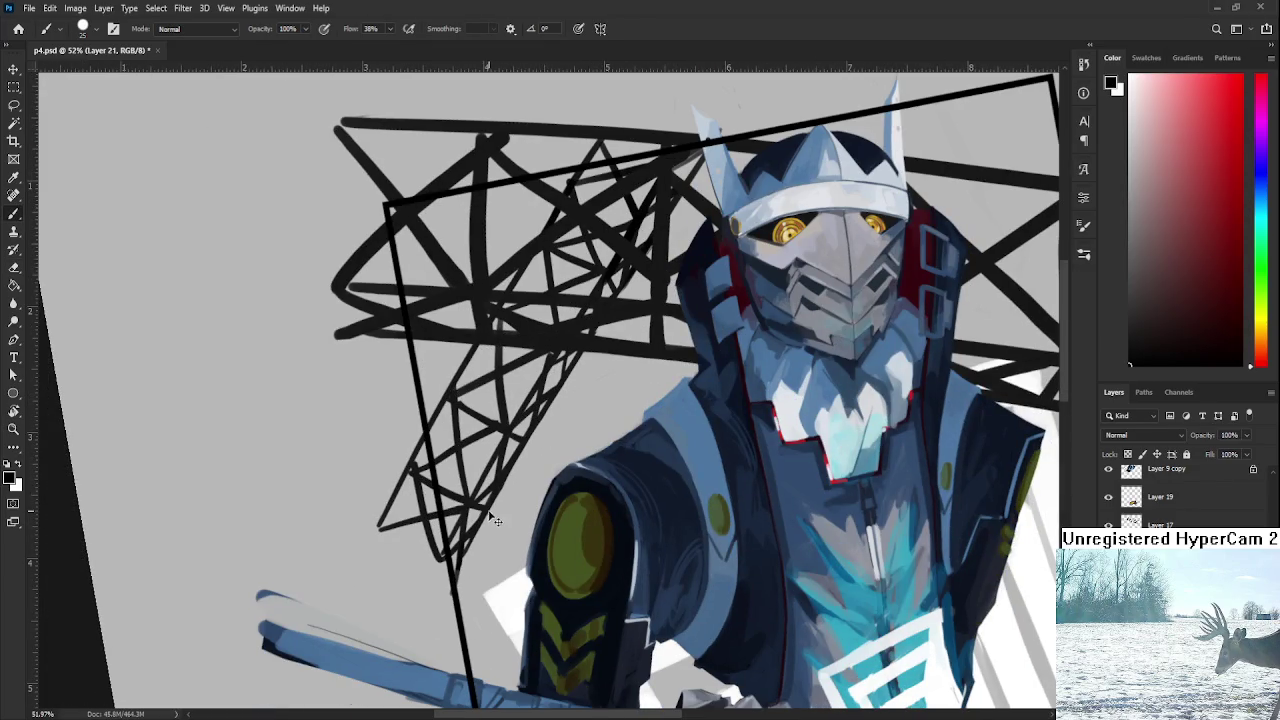
drag(480, 516, 441, 604)
Switch to the eraser and reposition the view around the mech's head to tidy the stroke.
key(e)
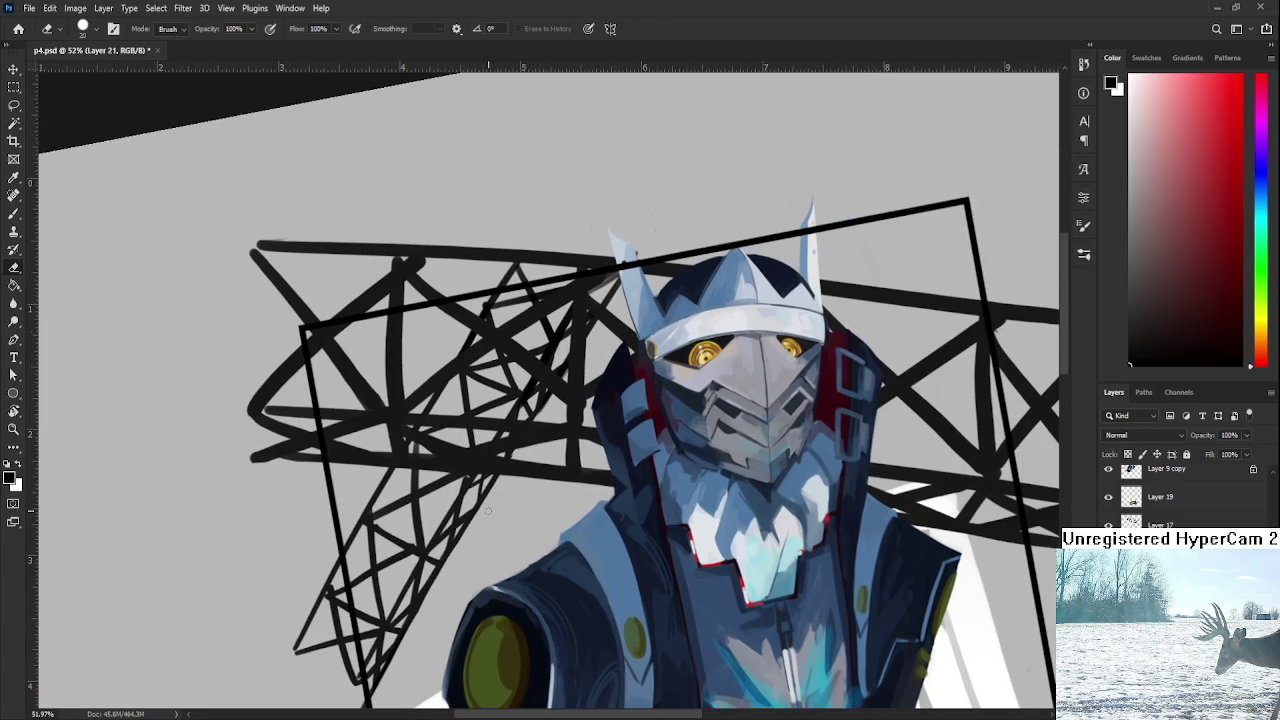
drag(549, 440, 464, 560)
drag(520, 465, 463, 562)
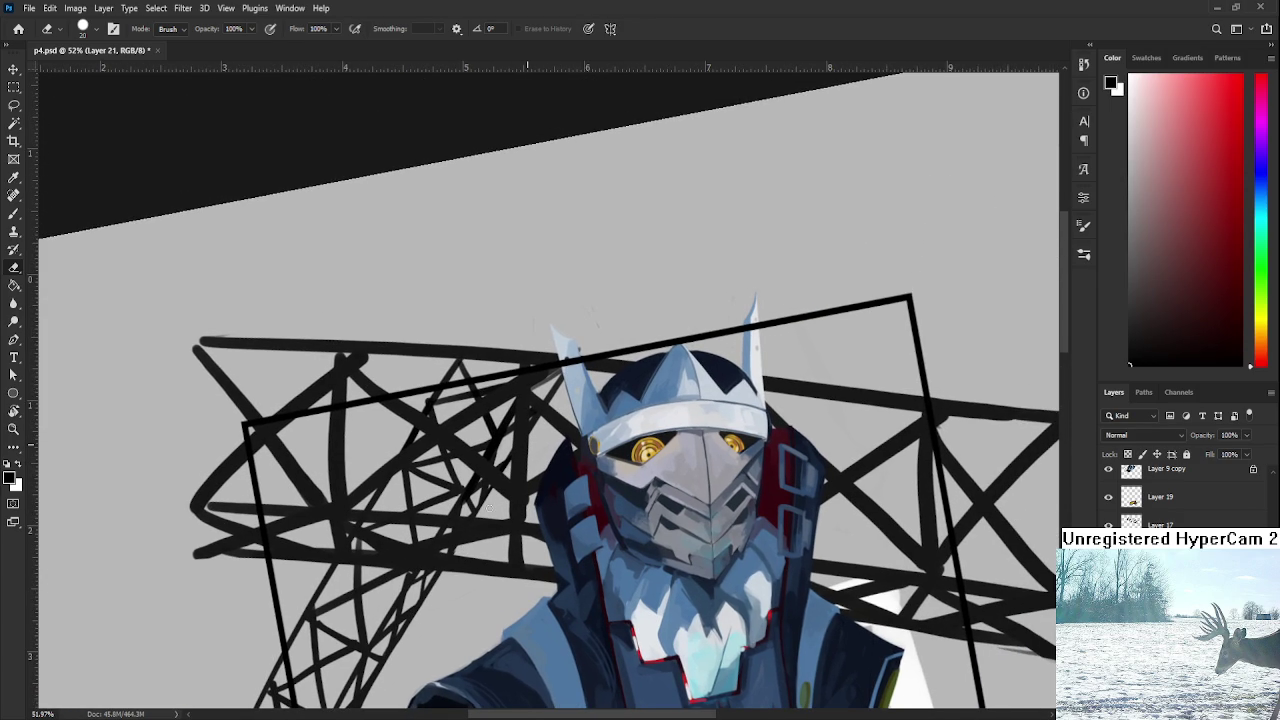
drag(463, 559, 427, 609)
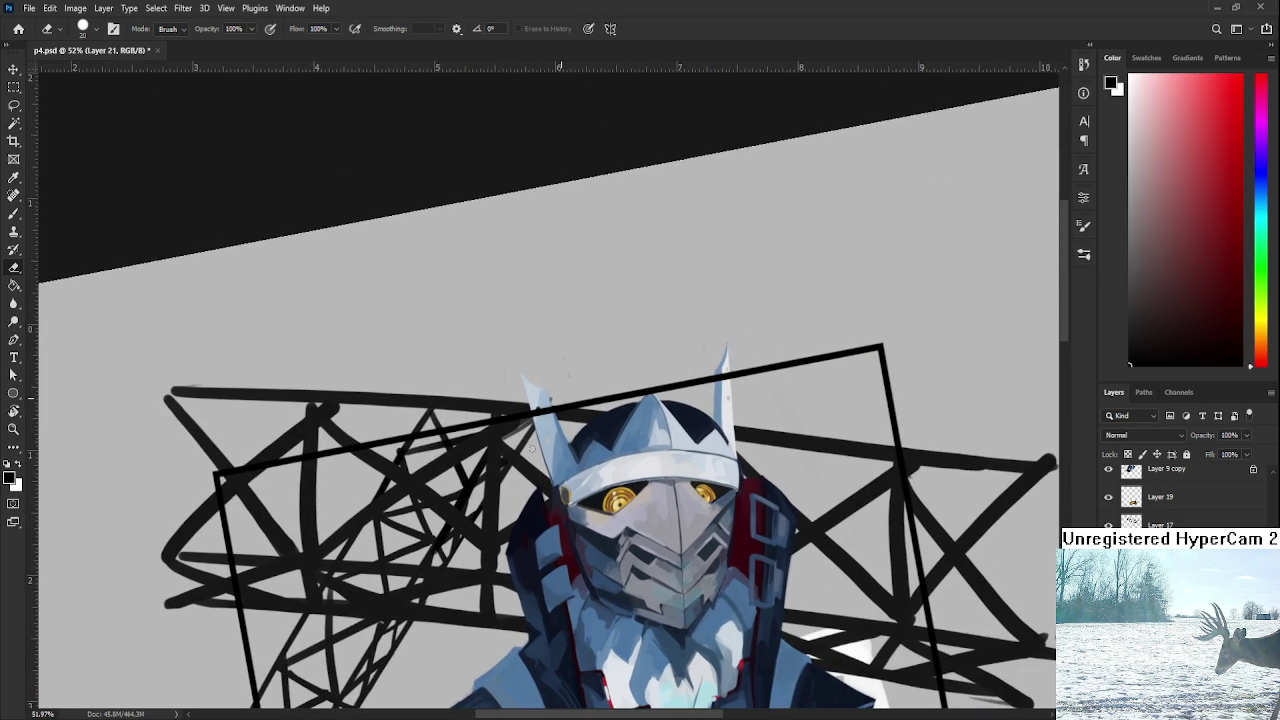
drag(545, 467, 552, 374)
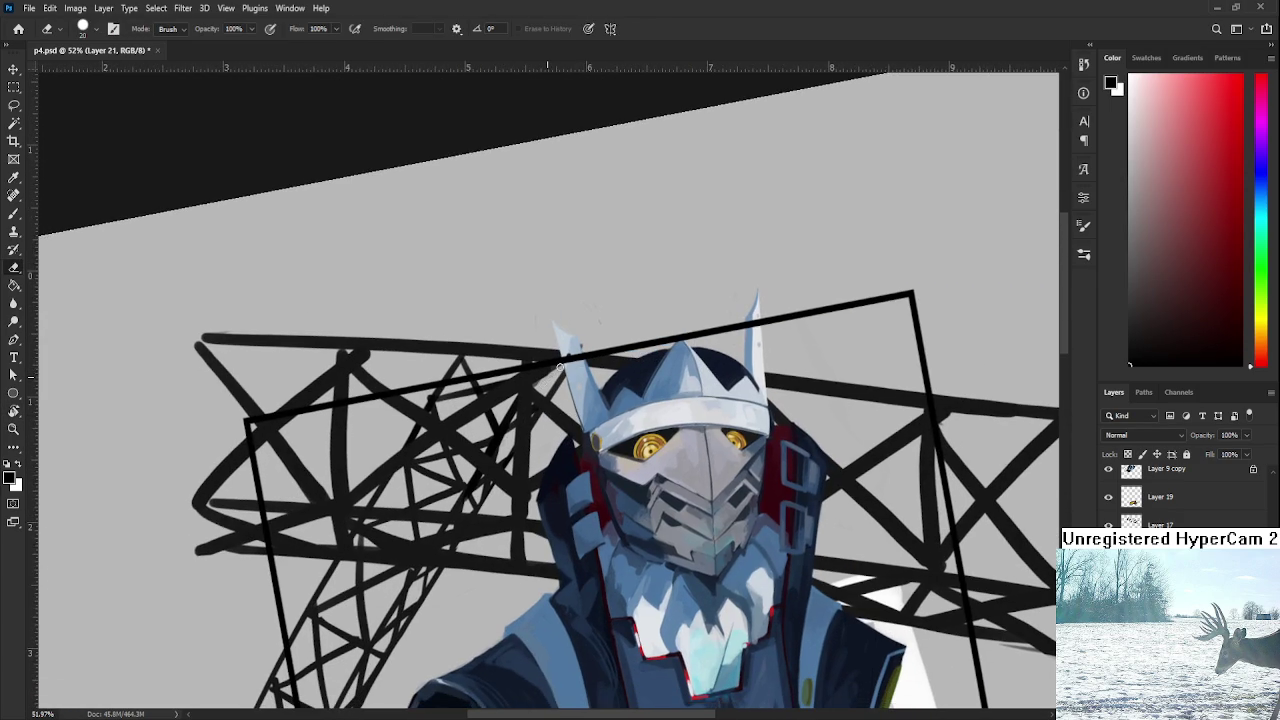
Return to the brush, zoom out, and rotate the canvas view back to 0°.
key(b)
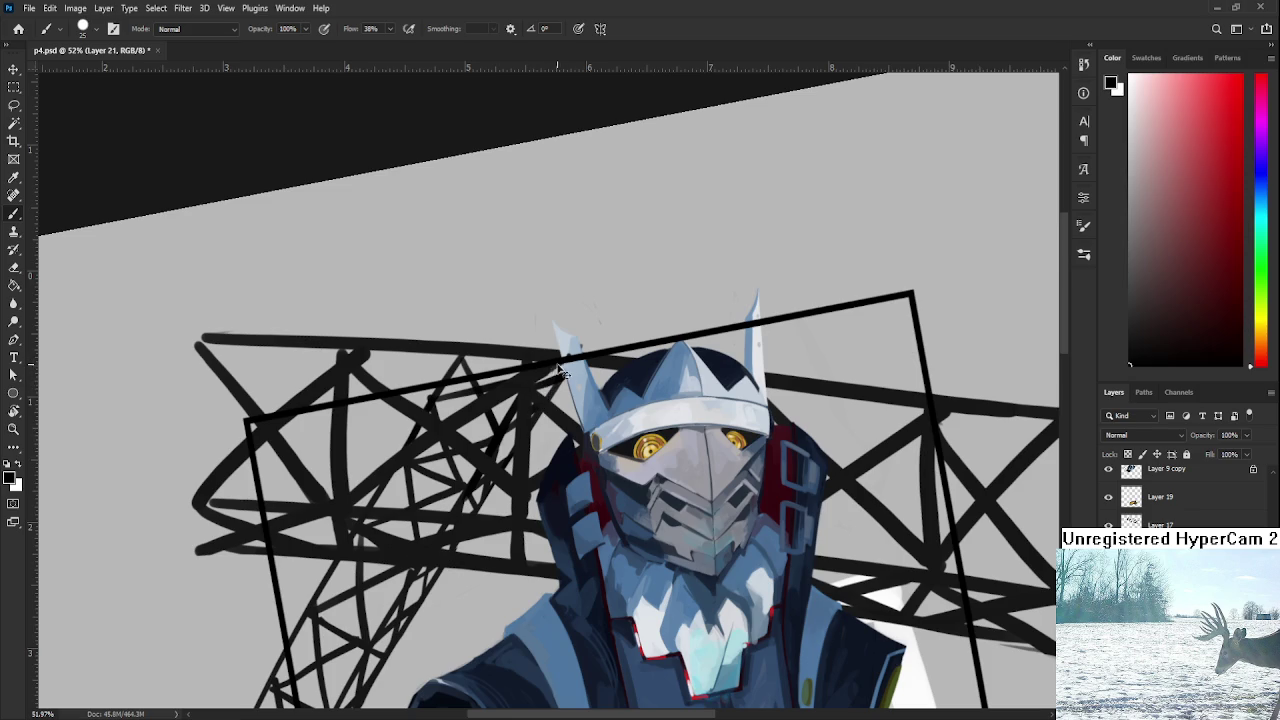
scroll(545, 325, down, 2)
scroll(560, 326, down, 4)
scroll(575, 327, down, 2)
scroll(581, 328, up, 2)
key(r)
drag(705, 425, 720, 469)
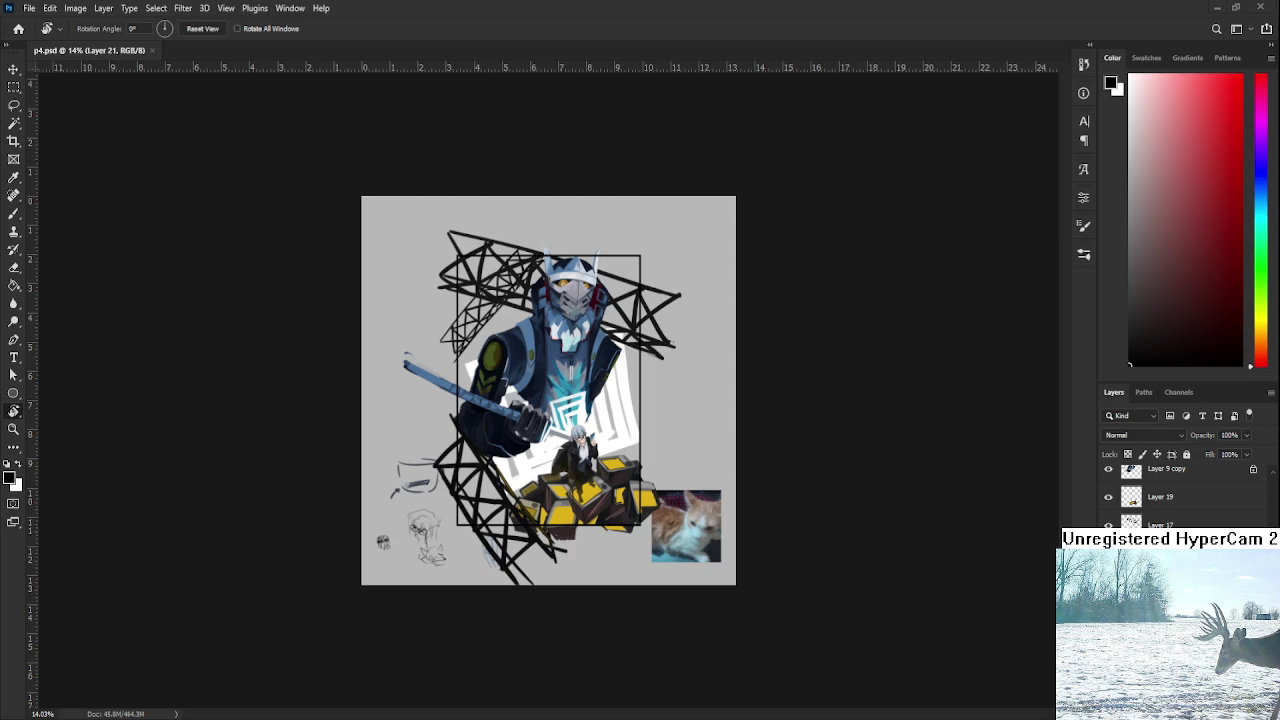
Sample the crates' yellow as paint colour and marquee-select the rectangle covering the black frame.
scroll(555, 330, up, 2)
scroll(552, 327, down, 2)
scroll(552, 327, down, 1)
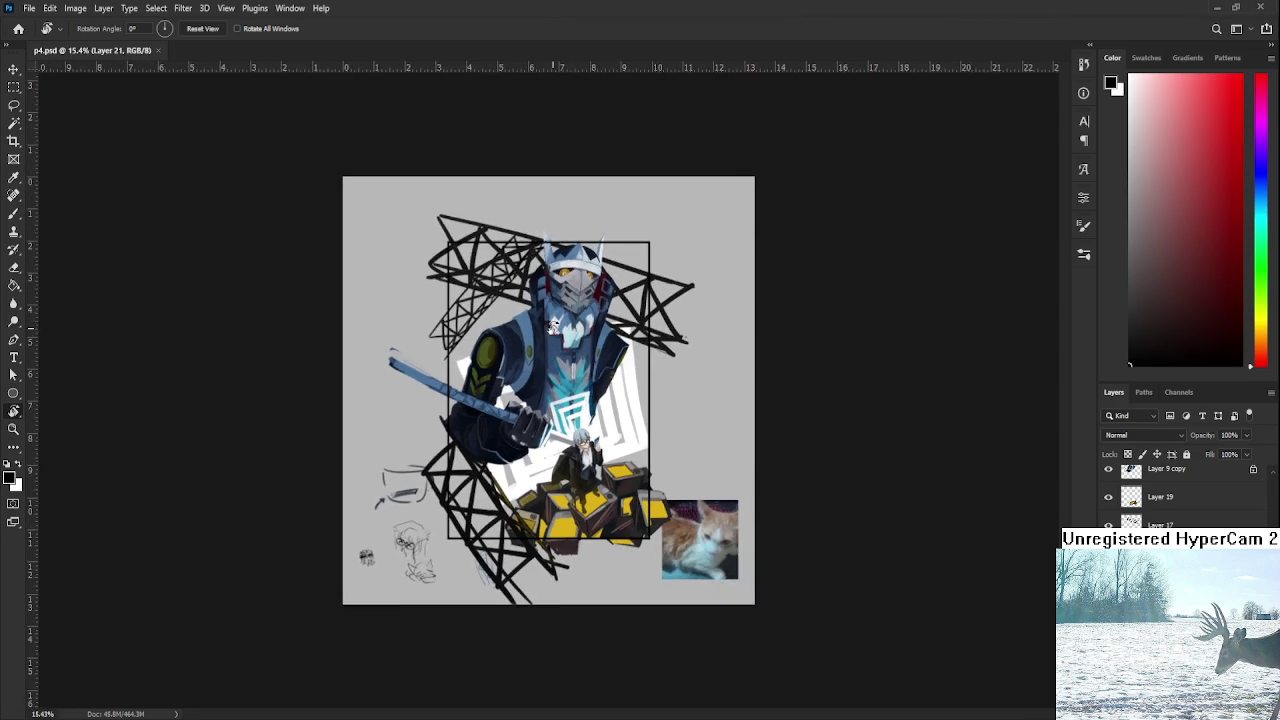
scroll(553, 328, up, 1)
scroll(553, 328, up, 2)
scroll(647, 447, up, 1)
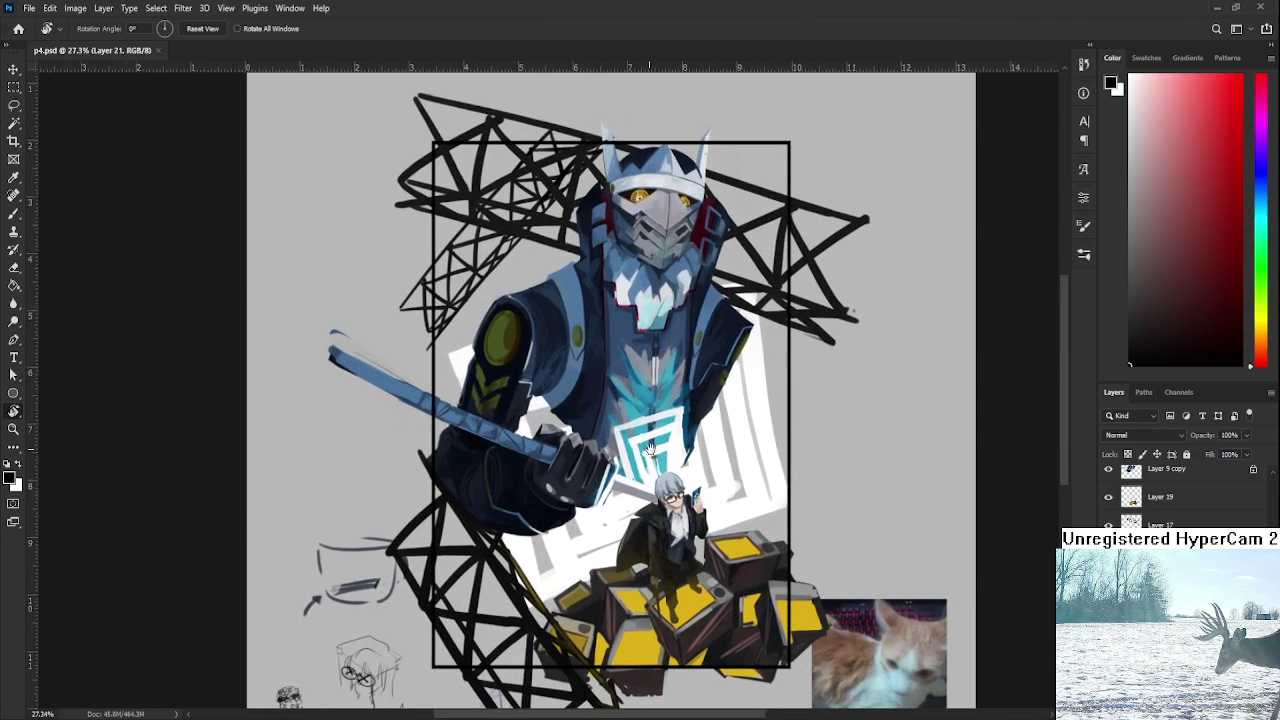
scroll(650, 448, down, 2)
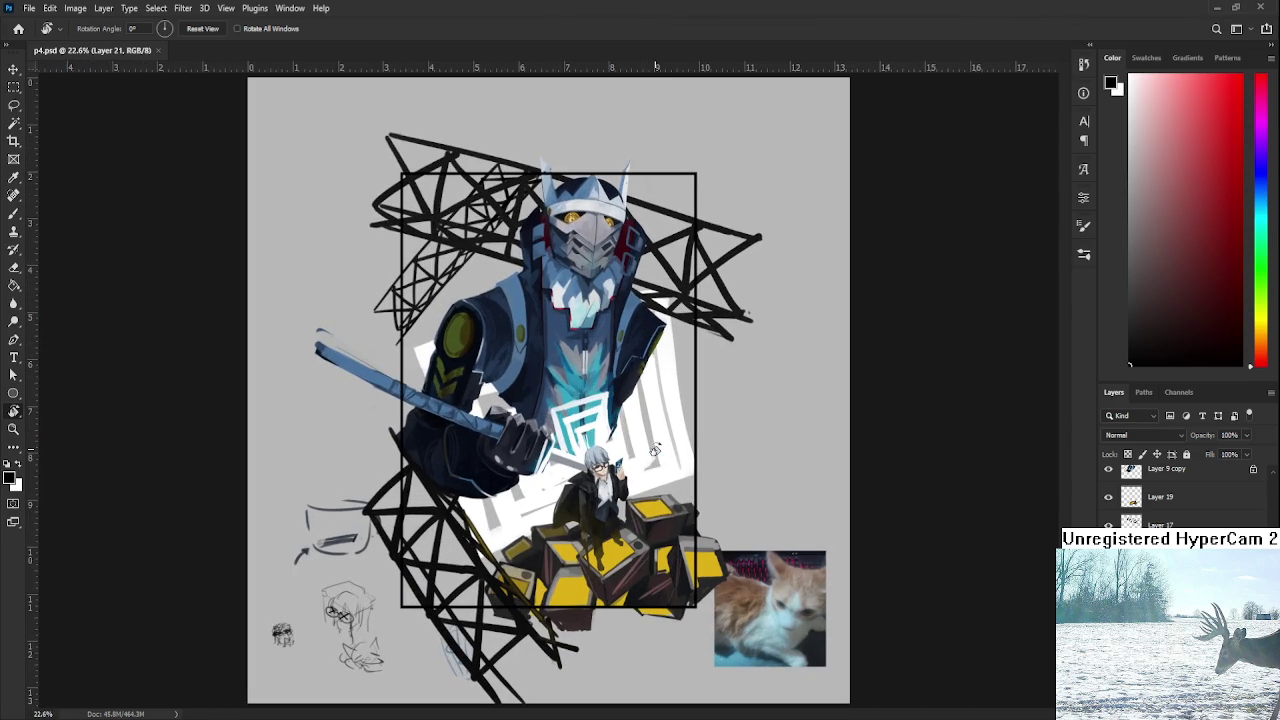
scroll(637, 455, up, 2)
scroll(637, 455, down, 1)
scroll(637, 455, down, 2)
scroll(640, 455, down, 1)
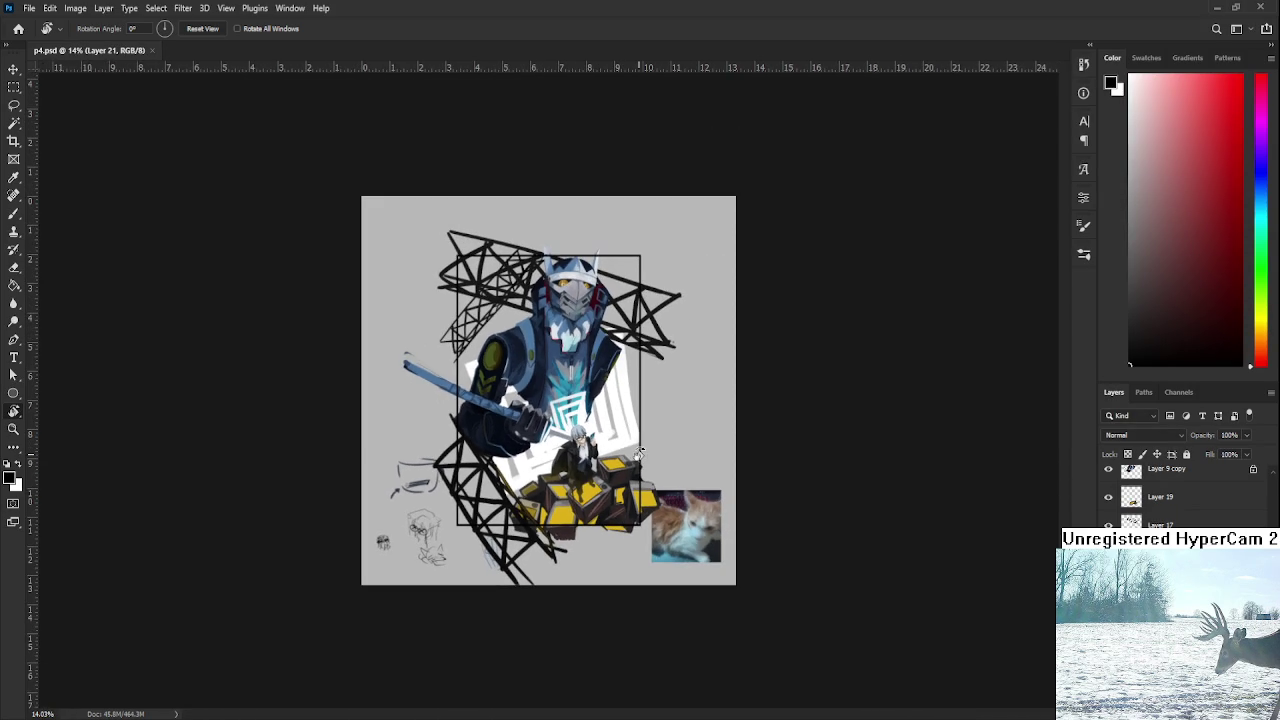
scroll(640, 455, up, 1)
scroll(640, 455, up, 1)
scroll(640, 455, up, 1)
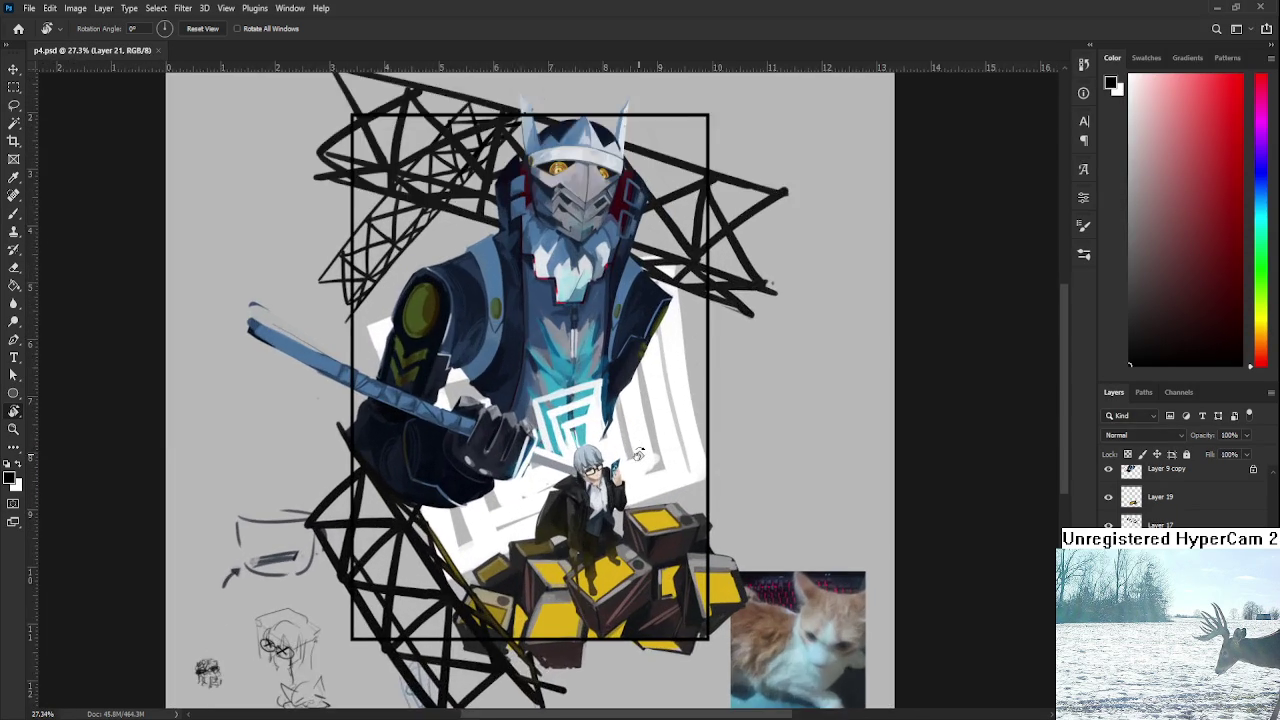
scroll(638, 455, up, 1)
scroll(638, 455, up, 1)
scroll(635, 470, up, 1)
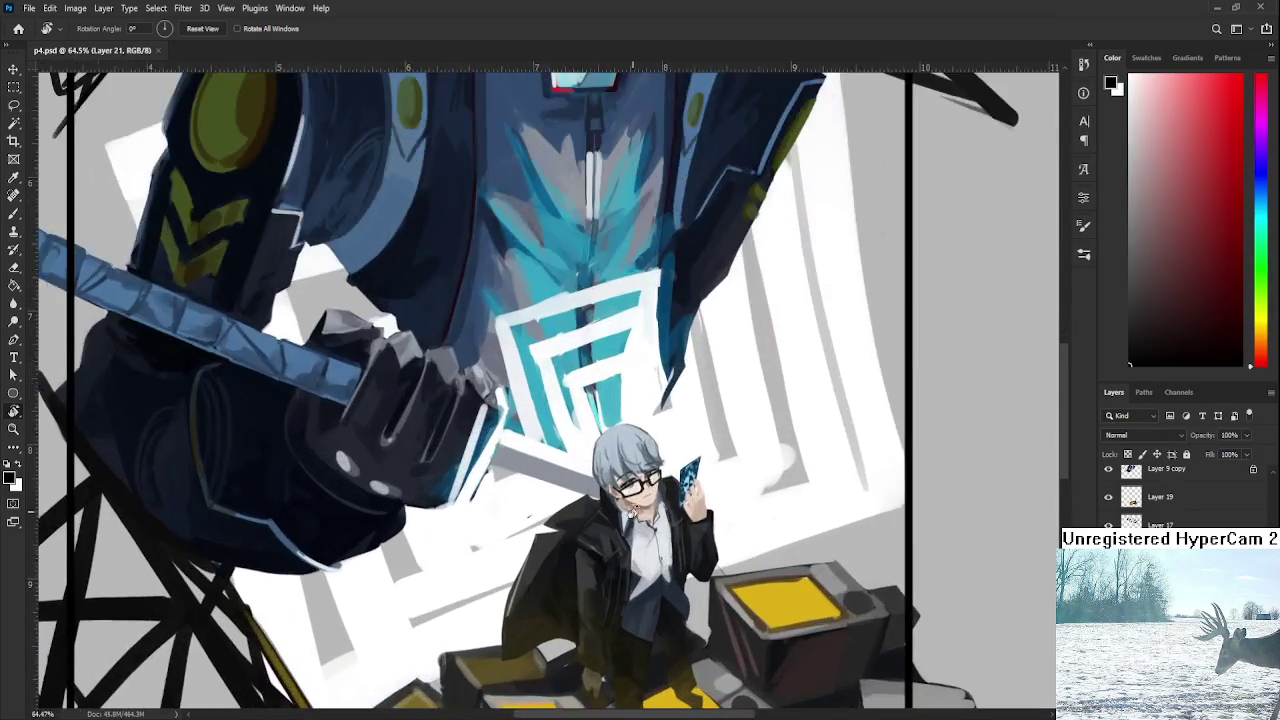
scroll(630, 500, up, 1)
scroll(632, 497, down, 1)
scroll(640, 480, down, 1)
scroll(660, 450, down, 1)
scroll(666, 440, down, 1)
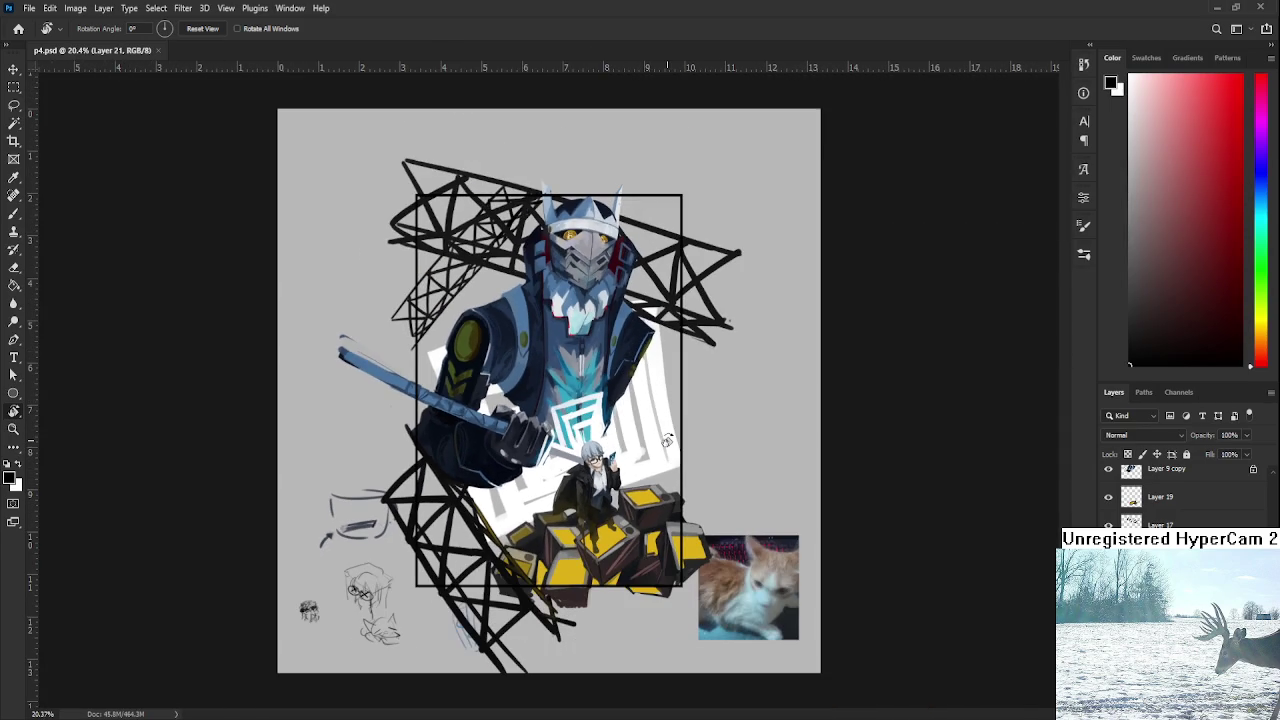
scroll(651, 396, up, 1)
scroll(620, 450, up, 2)
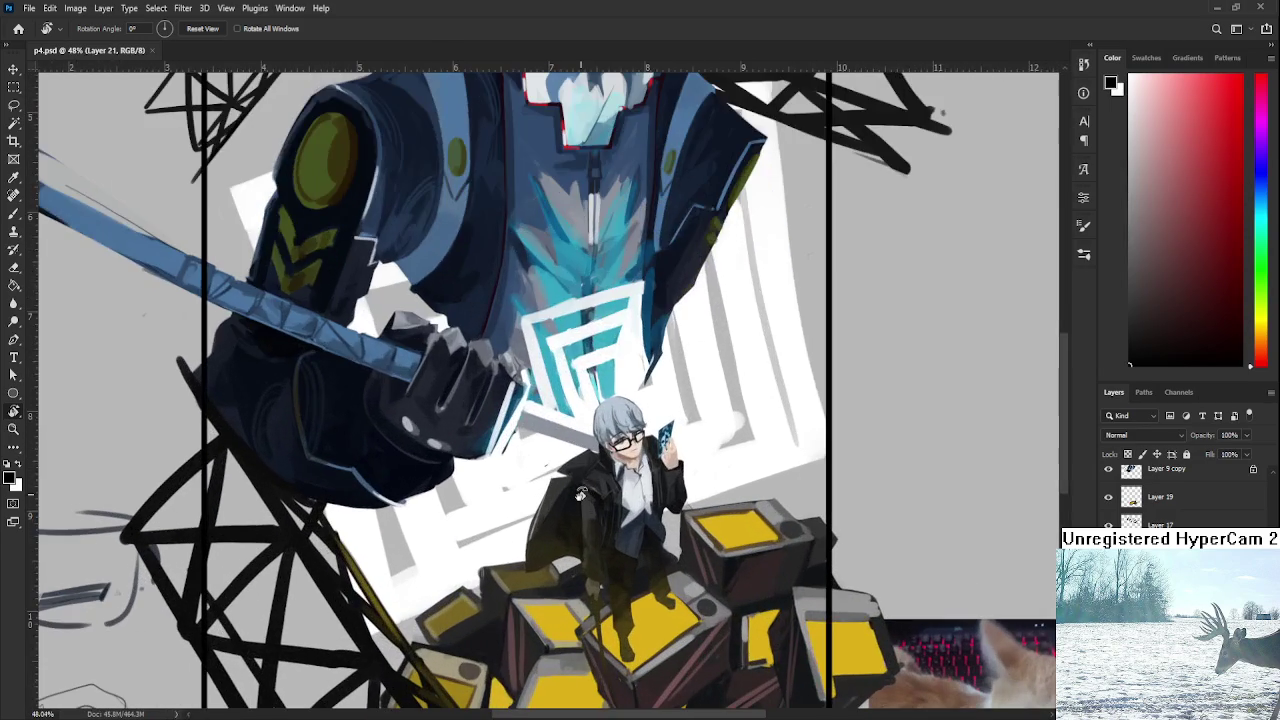
scroll(580, 493, down, 2)
scroll(580, 493, down, 1)
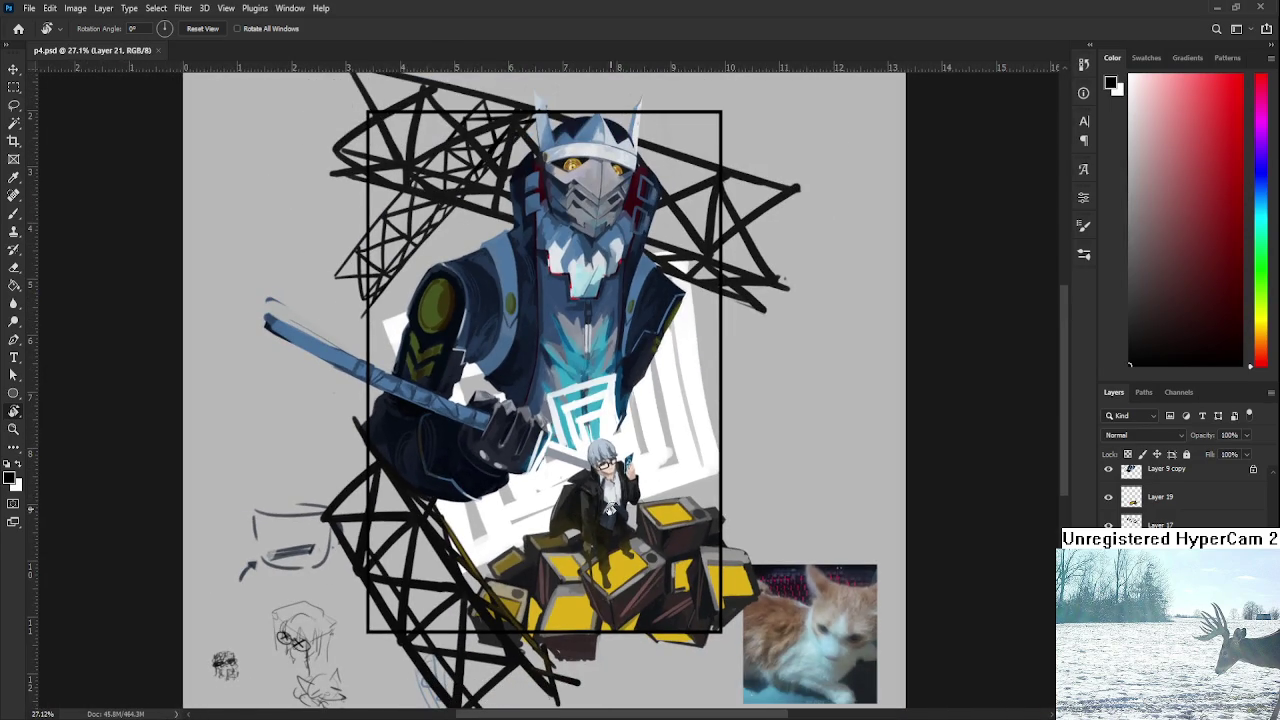
scroll(610, 507, down, 2)
scroll(610, 507, down, 1)
scroll(610, 507, down, 1)
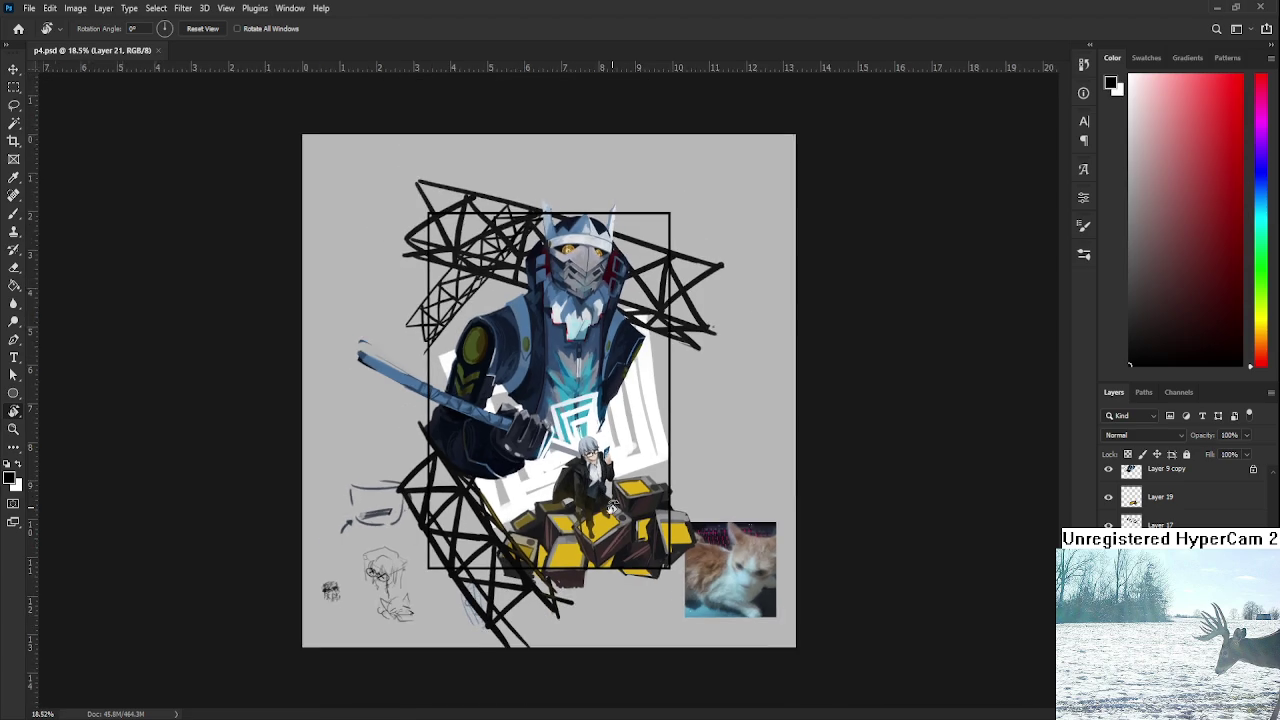
scroll(610, 507, down, 1)
scroll(610, 507, up, 1)
scroll(600, 470, up, 2)
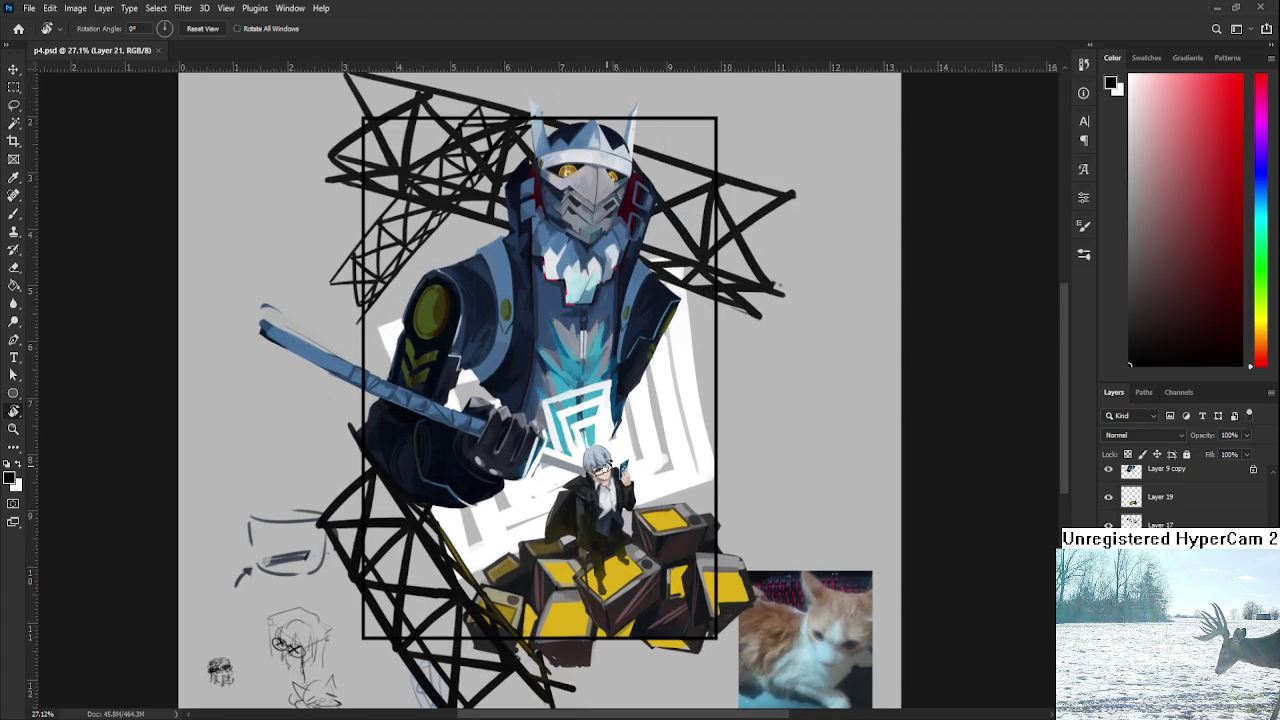
scroll(610, 518, up, 1)
scroll(612, 520, up, 2)
scroll(614, 522, up, 1)
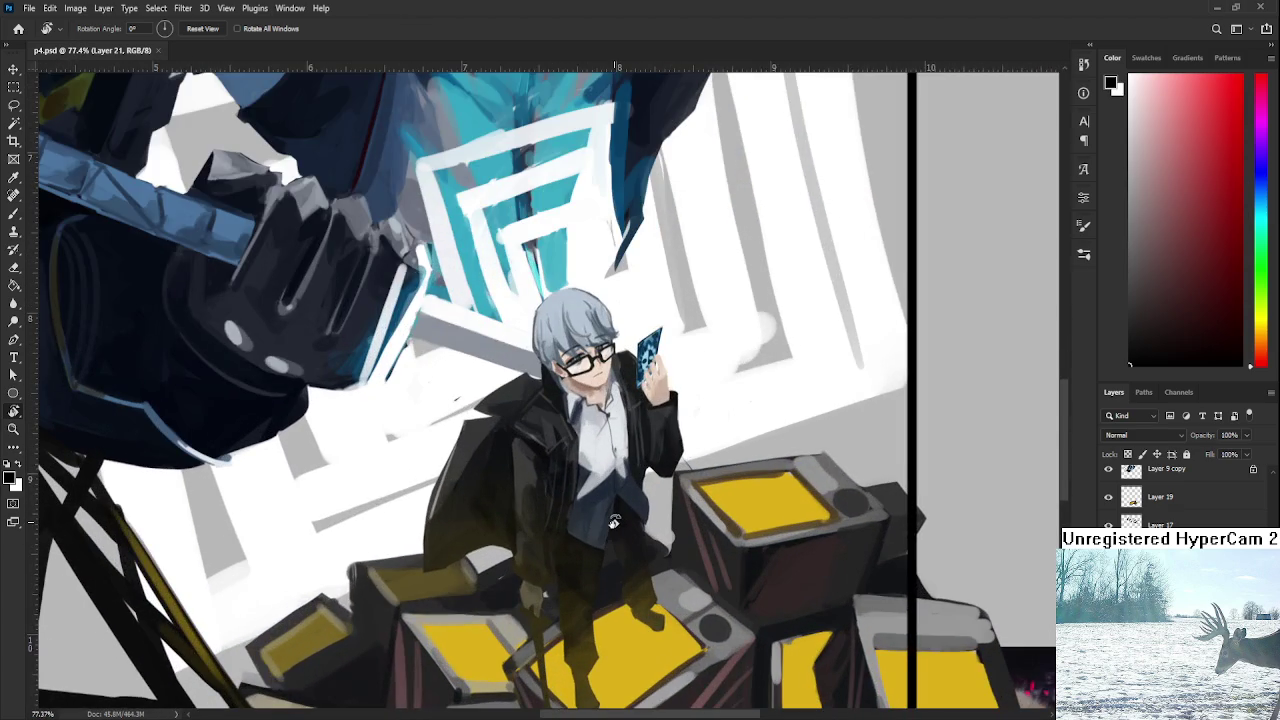
scroll(614, 522, down, 4)
scroll(614, 522, down, 3)
scroll(545, 392, up, 2)
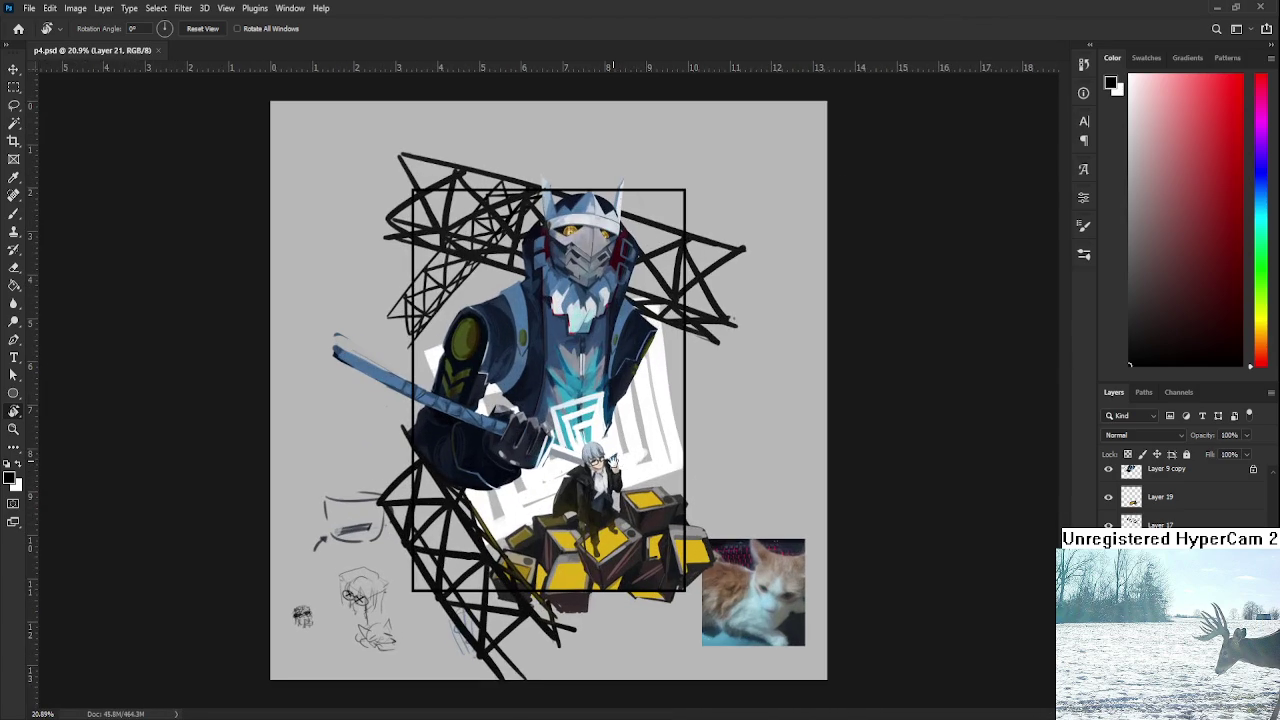
scroll(620, 520, up, 2)
scroll(625, 535, down, 1)
scroll(622, 560, down, 1)
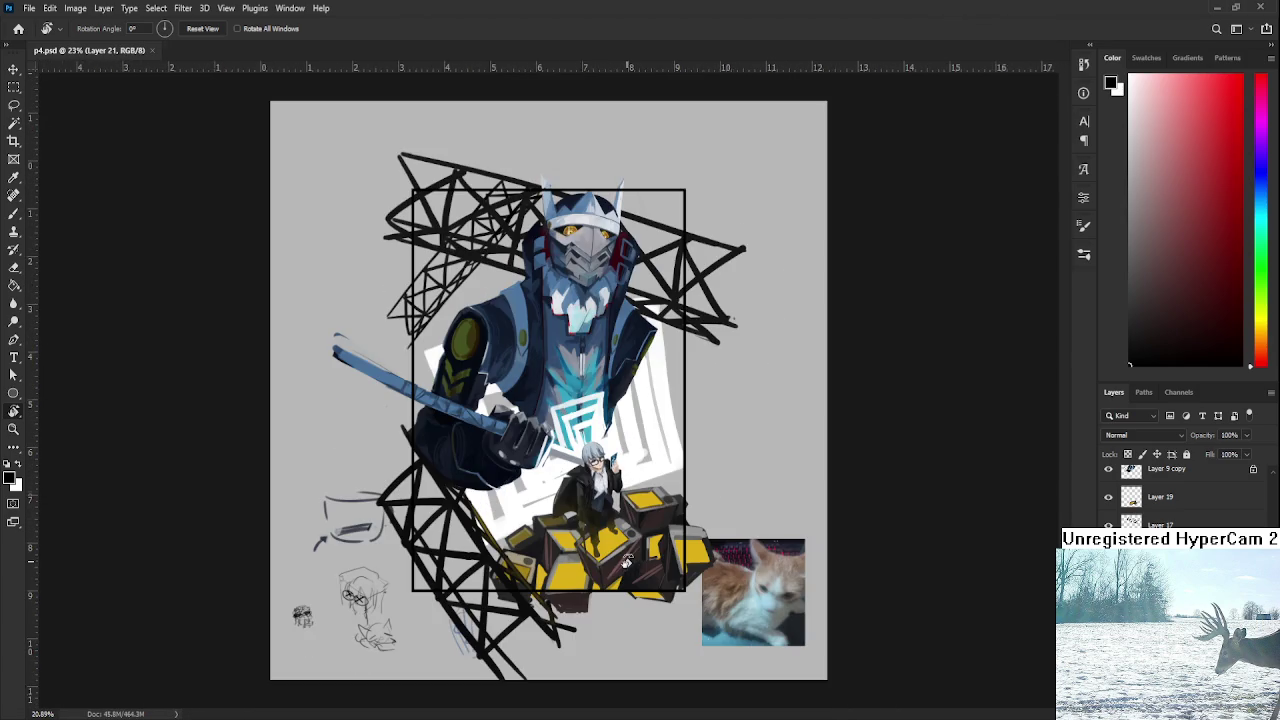
scroll(565, 545, up, 2)
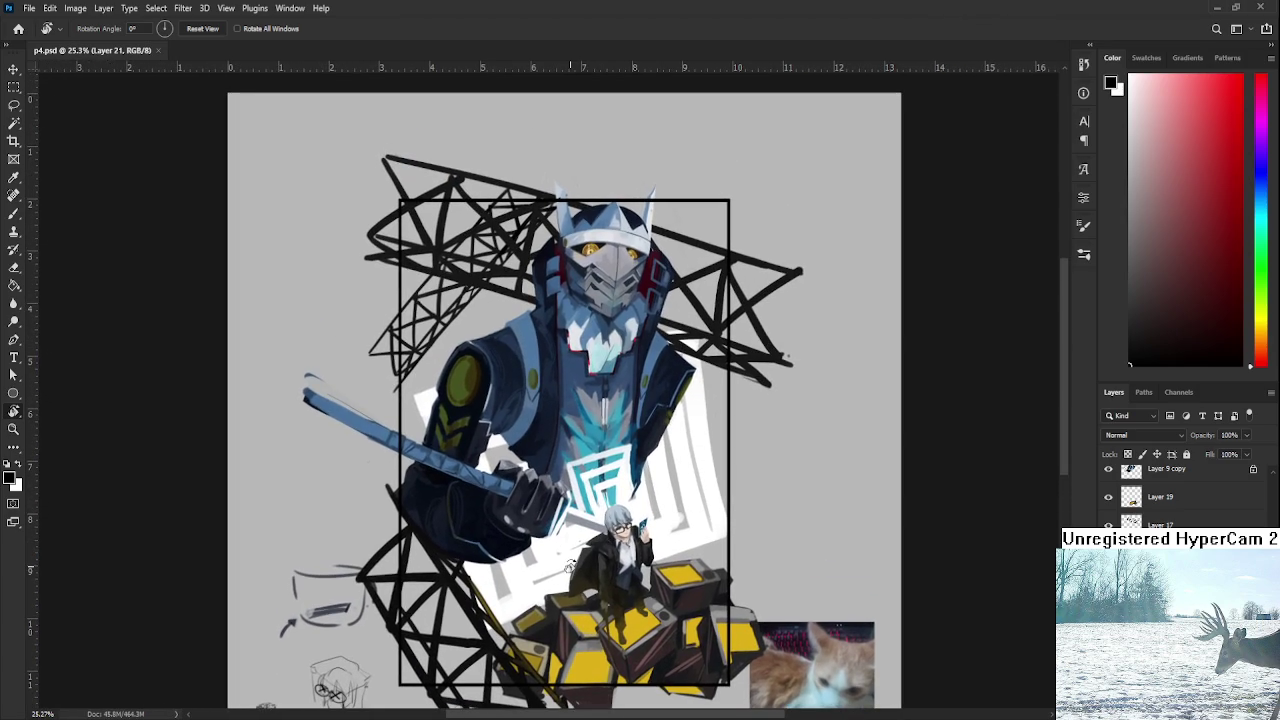
drag(590, 492, 598, 510)
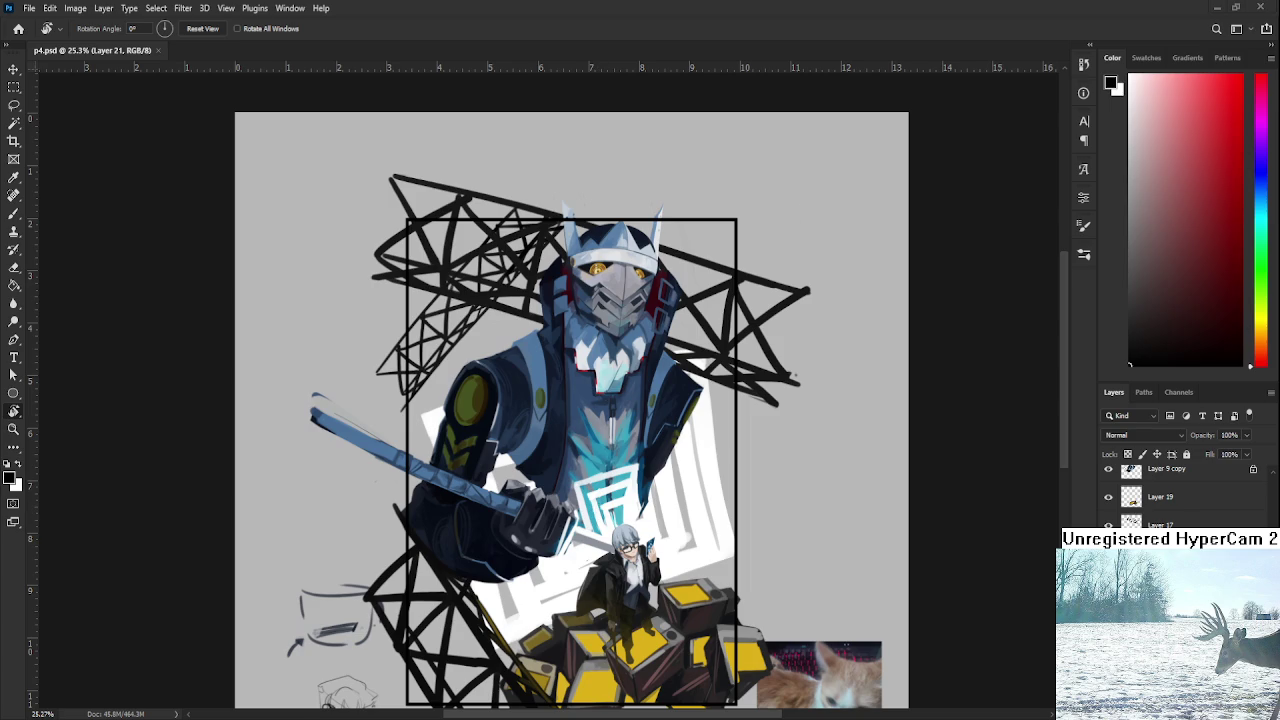
drag(620, 444, 660, 458)
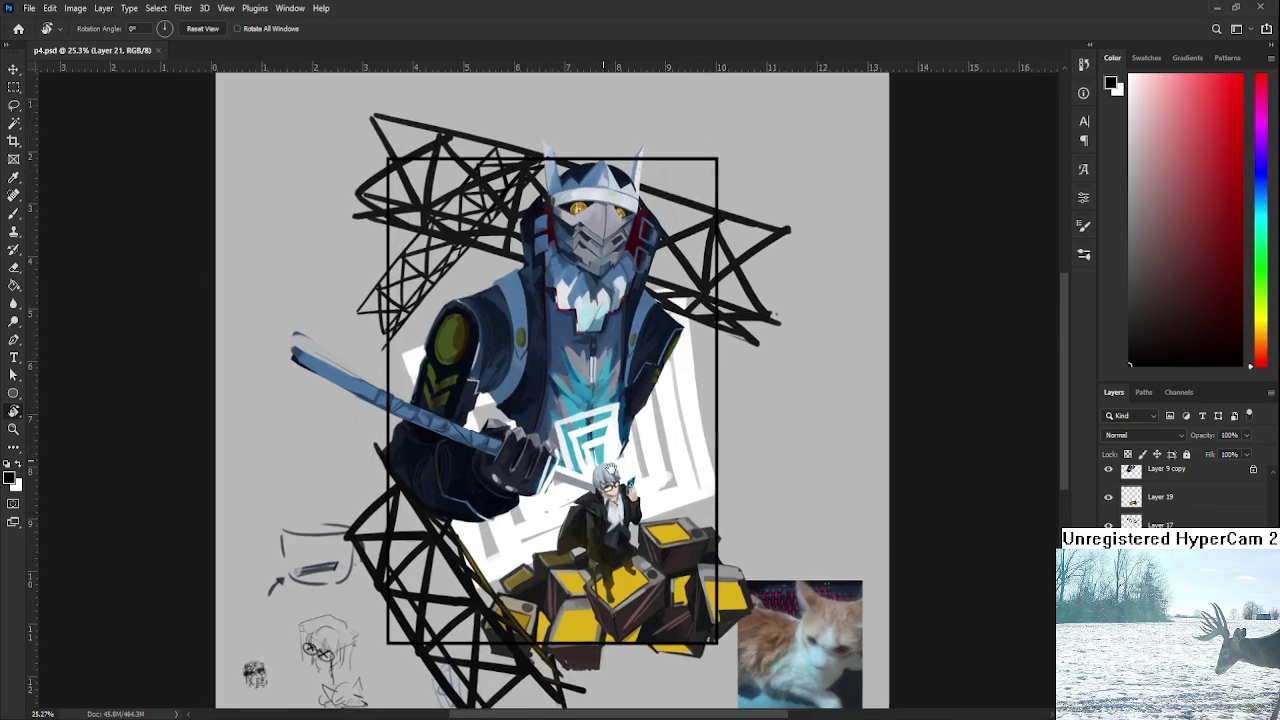
scroll(660, 458, down, 1)
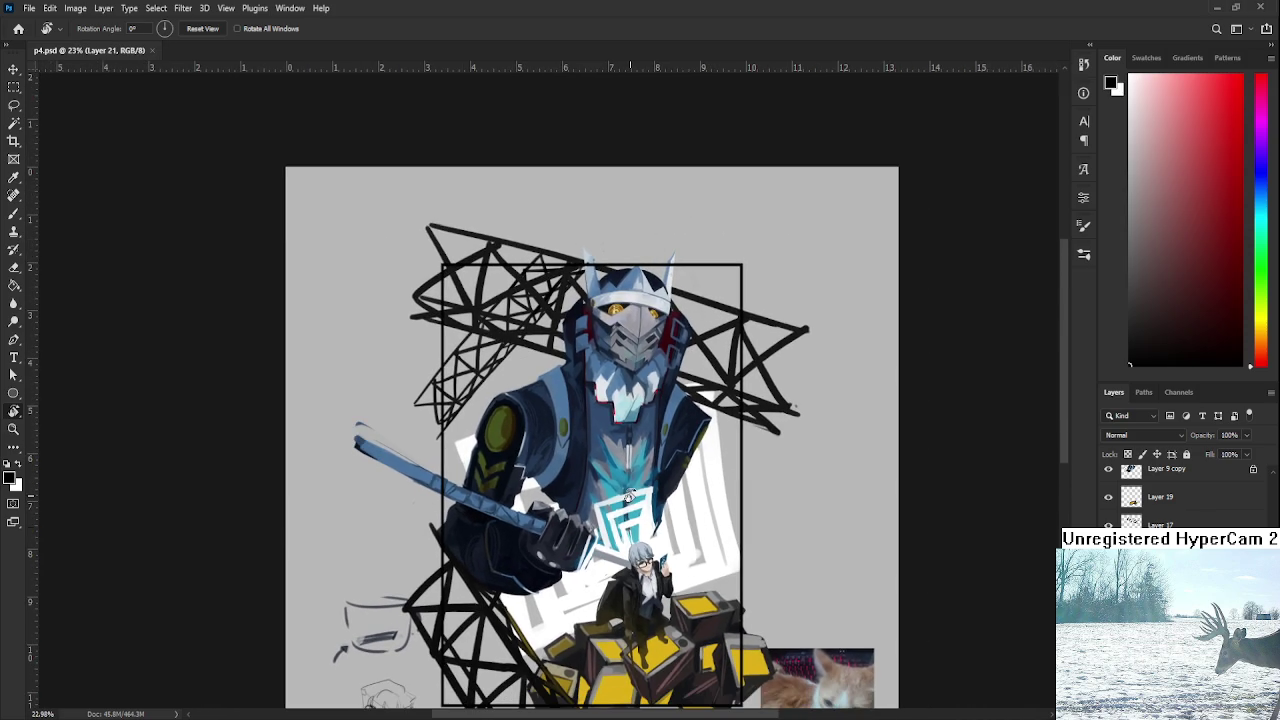
key(b)
alt+click(665, 648)
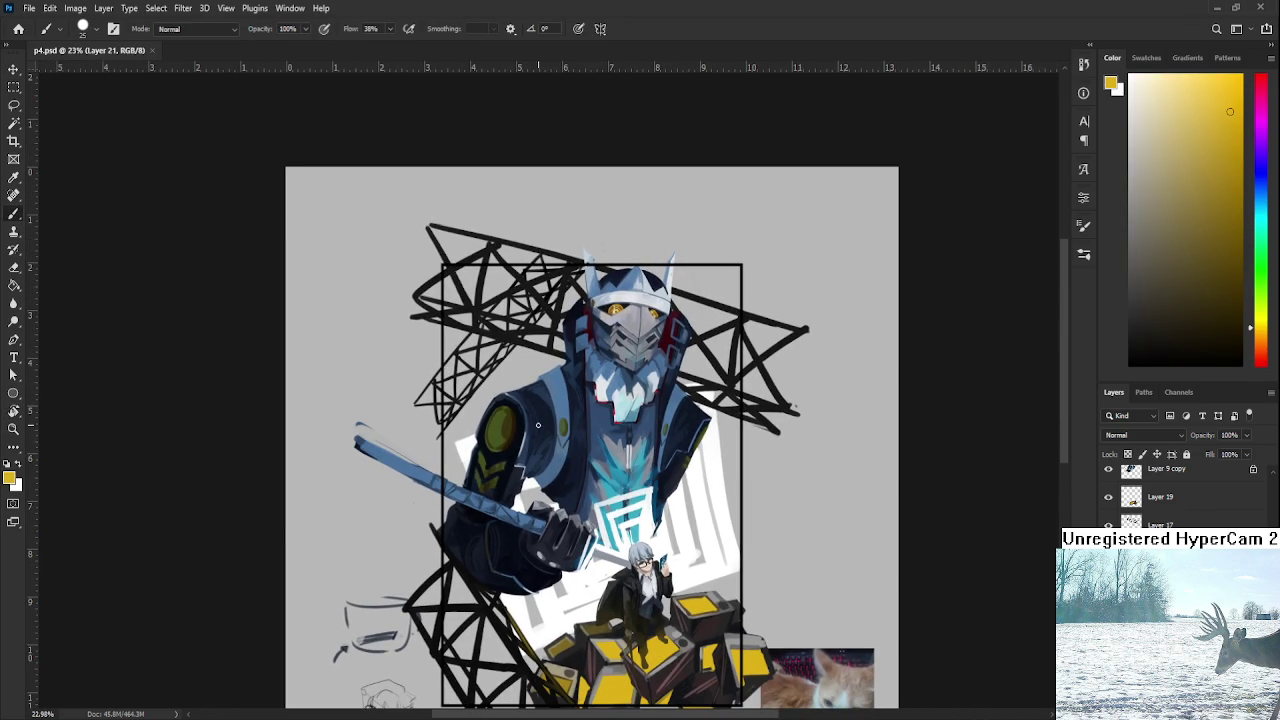
key(m)
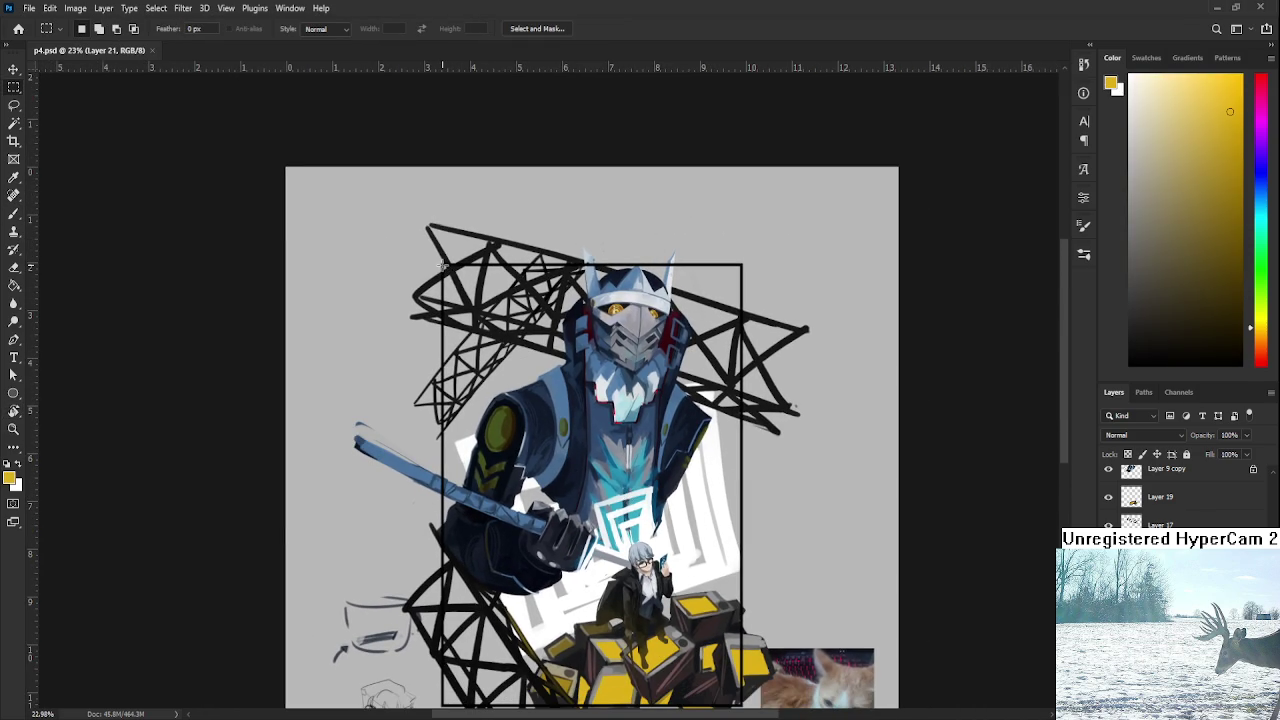
mouse_move(443, 263)
mouse_down()
mouse_move(725, 580)
mouse_move(740, 578)
mouse_up()
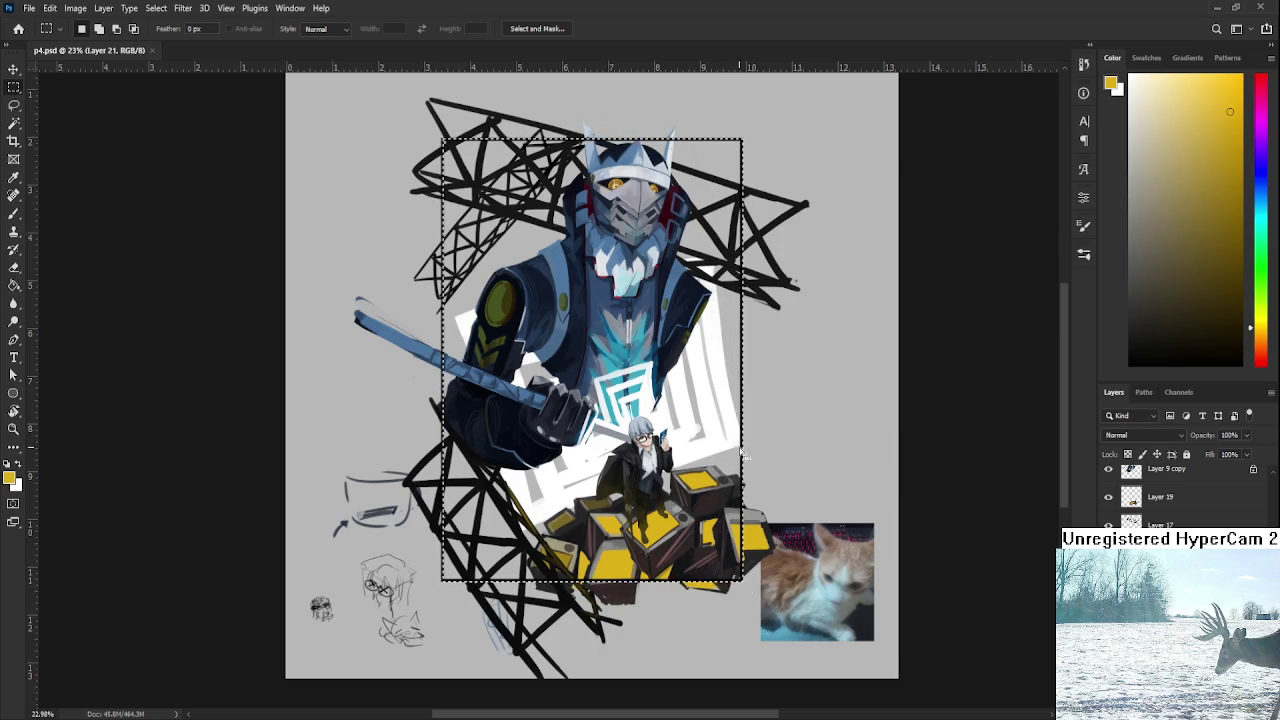
Fill the marquee with the crate yellow on new Layer 22, then deselect.
key(ctrl+g)
key(ctrl+shift+alt+n)
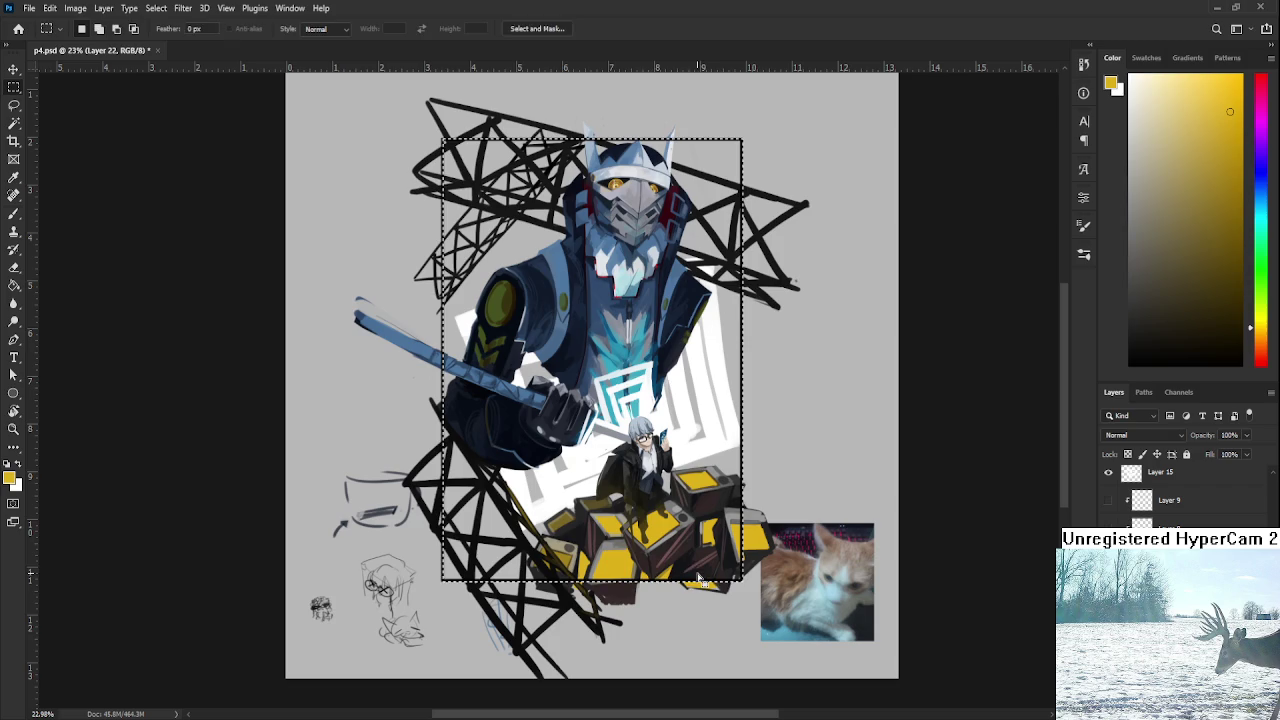
key(b)
key(alt+BackSpace)
key(ctrl+d)
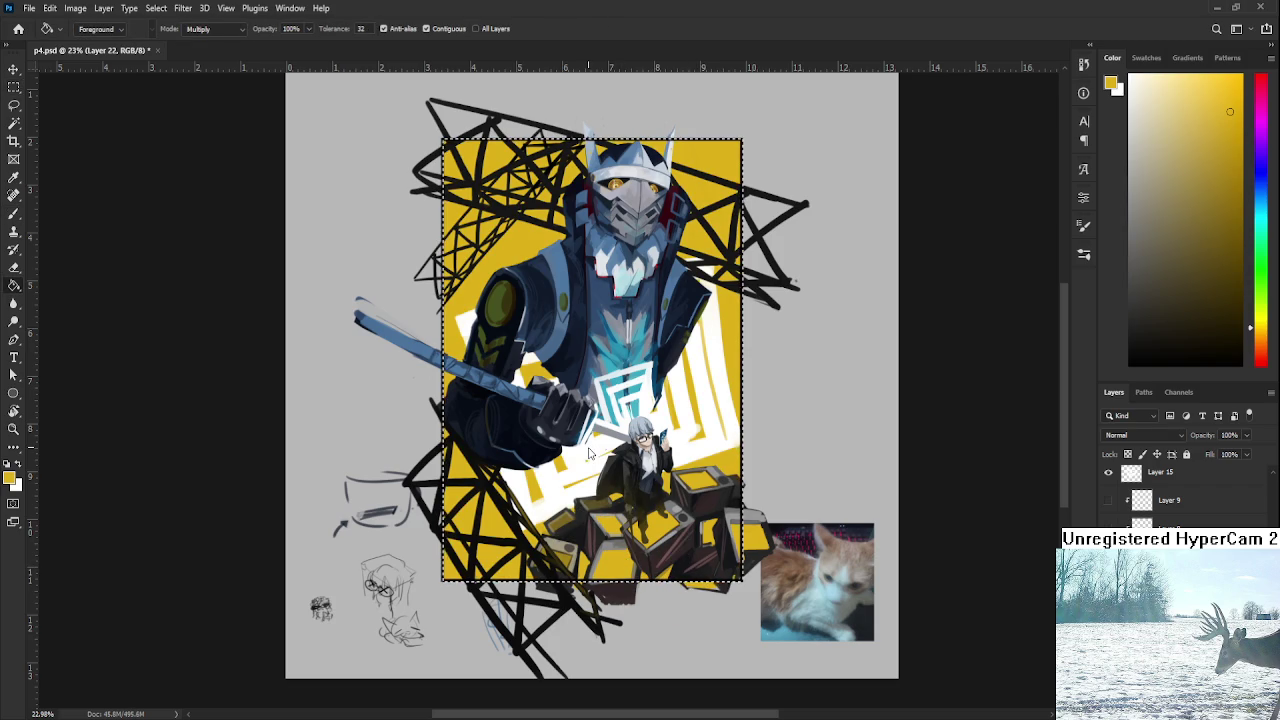
key(l)
scroll(765, 517, down, 3)
On Layer 19, paint out the yellow patch at the frame's bottom edge with near-black.
scroll(766, 520, down, 2)
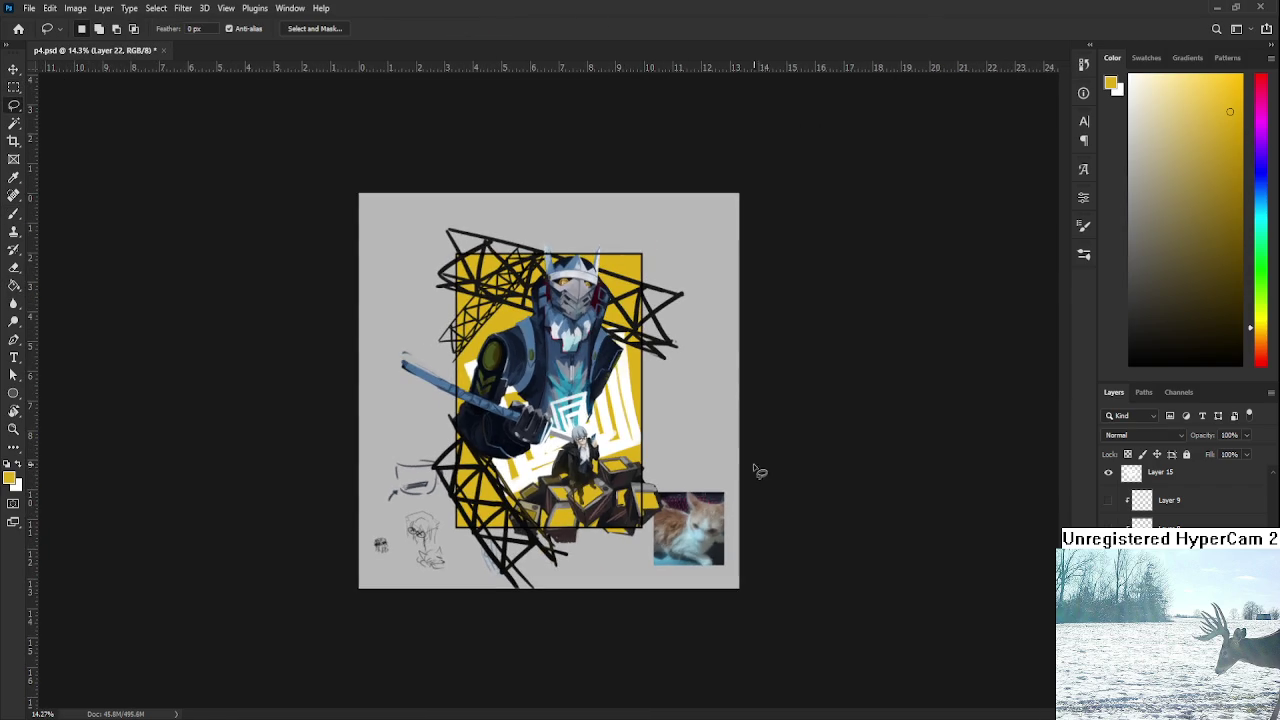
scroll(648, 546, up, 1)
scroll(648, 546, up, 3)
scroll(648, 546, up, 3)
scroll(648, 546, up, 3)
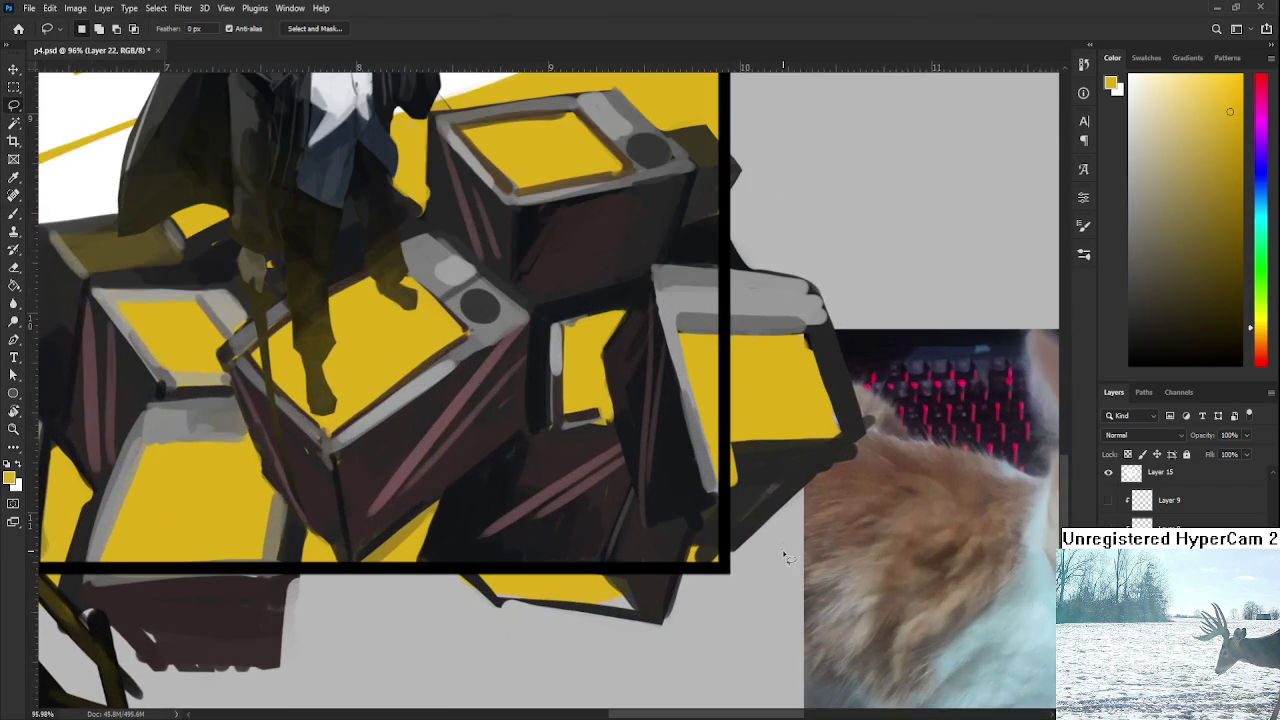
scroll(1180, 495, down, 1)
scroll(1180, 495, down, 2)
scroll(1180, 495, down, 1)
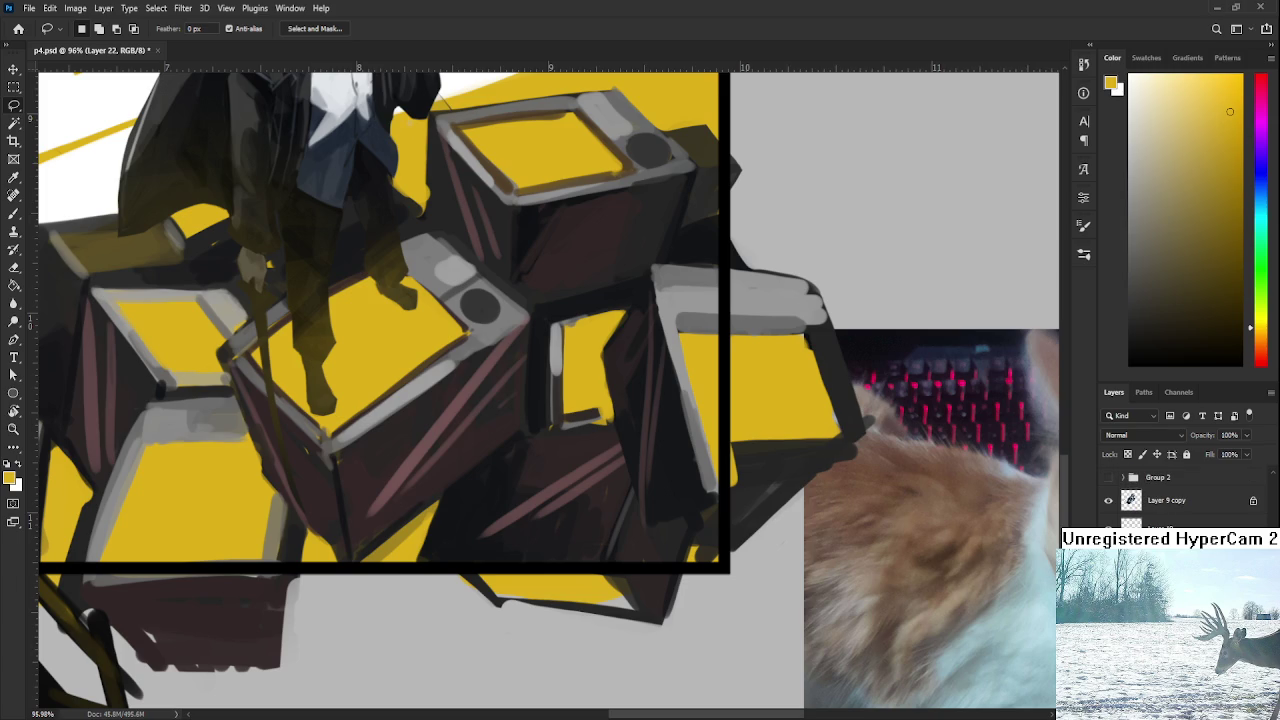
ctrl+click(685, 508)
key(b)
alt+click(680, 505)
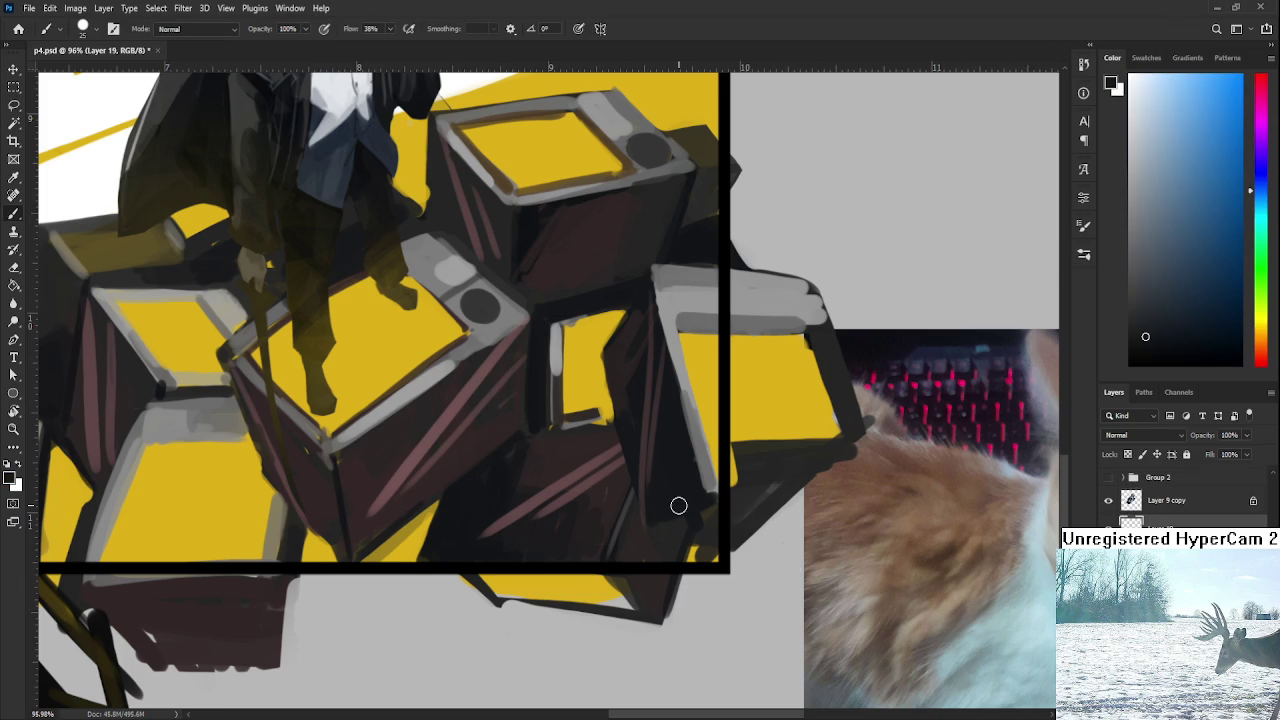
mouse_move(719, 508)
mouse_down()
mouse_move(694, 549)
mouse_move(703, 534)
mouse_move(714, 563)
mouse_move(708, 510)
mouse_up()
Darken the crate edges beside the yellow crate top with dark orange, greyish red and reddish brown.
alt+click(680, 521)
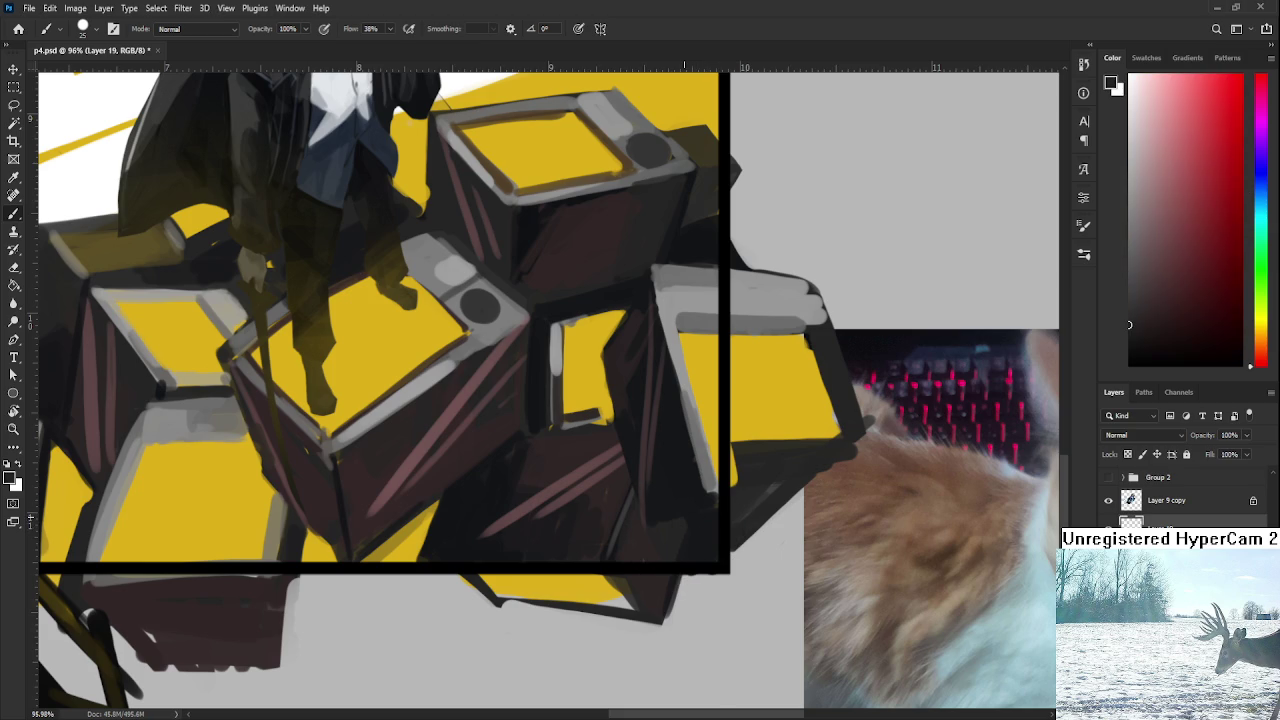
scroll(685, 522, down, 1)
scroll(685, 522, down, 3)
scroll(685, 522, down, 1)
scroll(690, 535, up, 3)
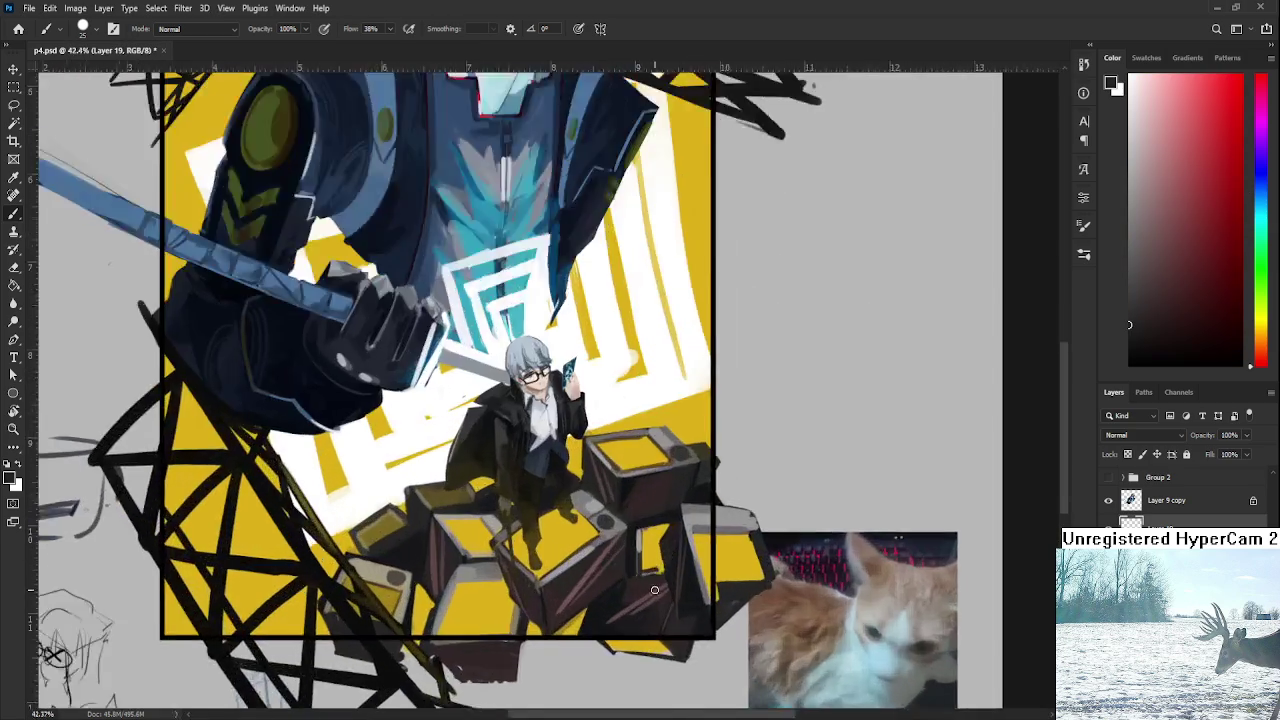
scroll(695, 549, up, 3)
drag(694, 508, 444, 533)
alt+click(444, 524)
drag(449, 527, 462, 552)
alt+click(423, 500)
mouse_move(428, 490)
mouse_down()
mouse_move(456, 560)
mouse_move(441, 549)
mouse_up()
alt+click(429, 527)
alt+click(443, 491)
drag(440, 486, 468, 555)
Extend the black crate shadow downward using a sampled dark blue shadow colour.
alt+click(440, 490)
alt+click(471, 545)
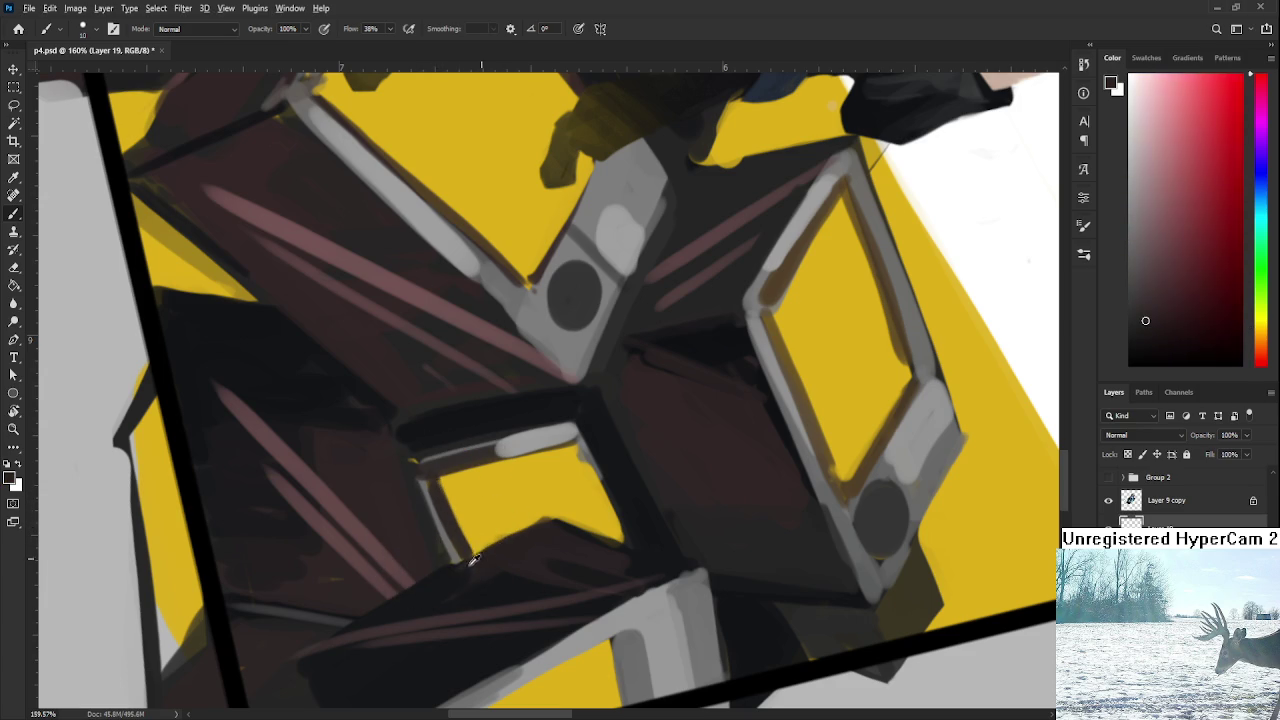
alt+click(483, 540)
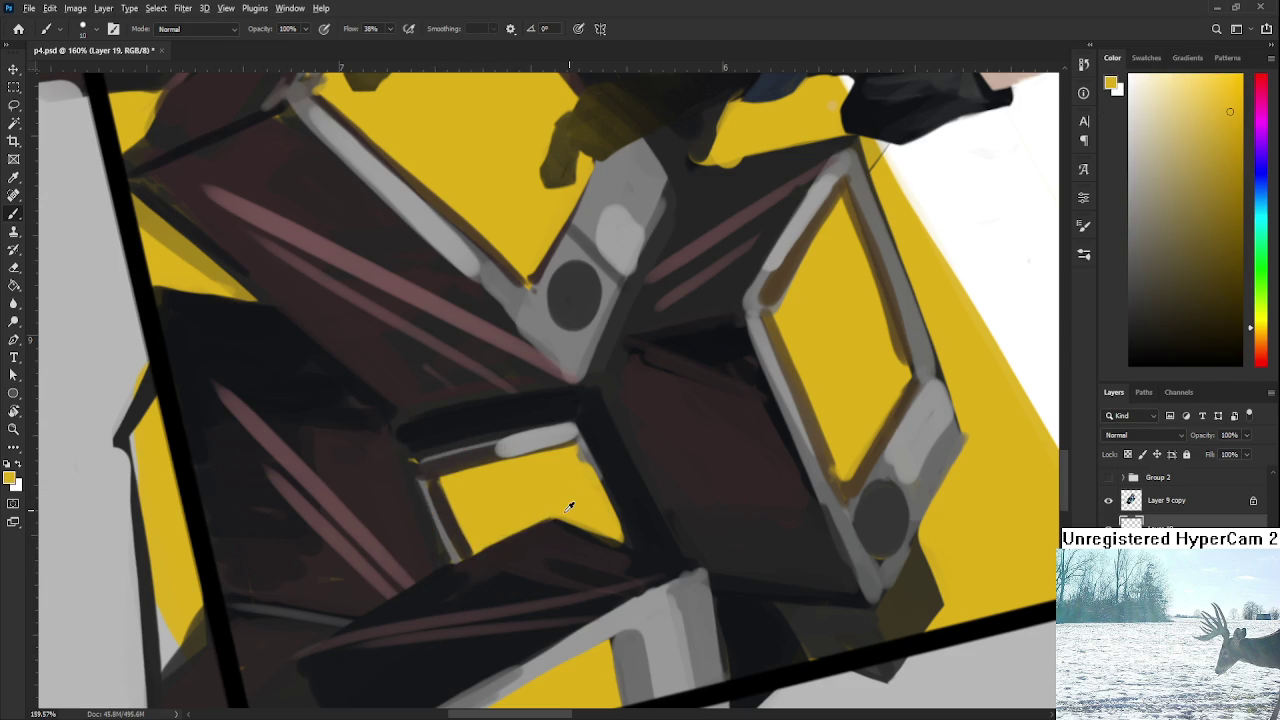
drag(608, 506, 677, 420)
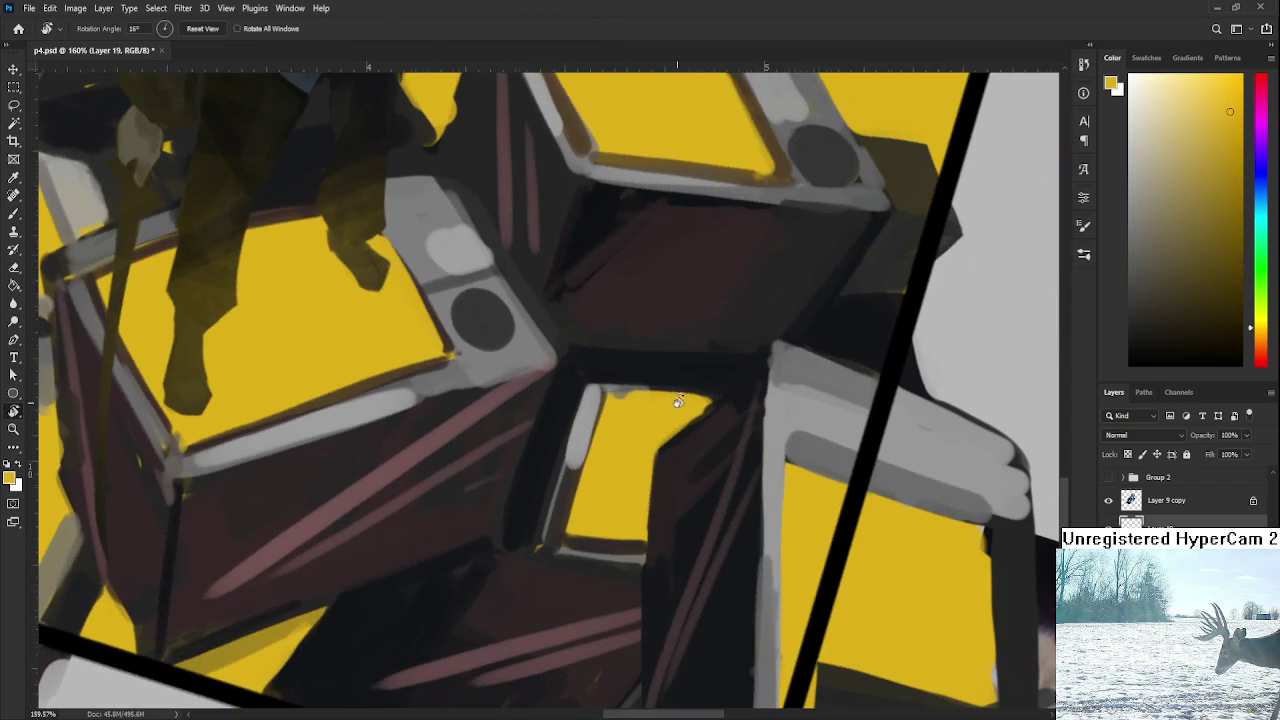
alt+click(678, 432)
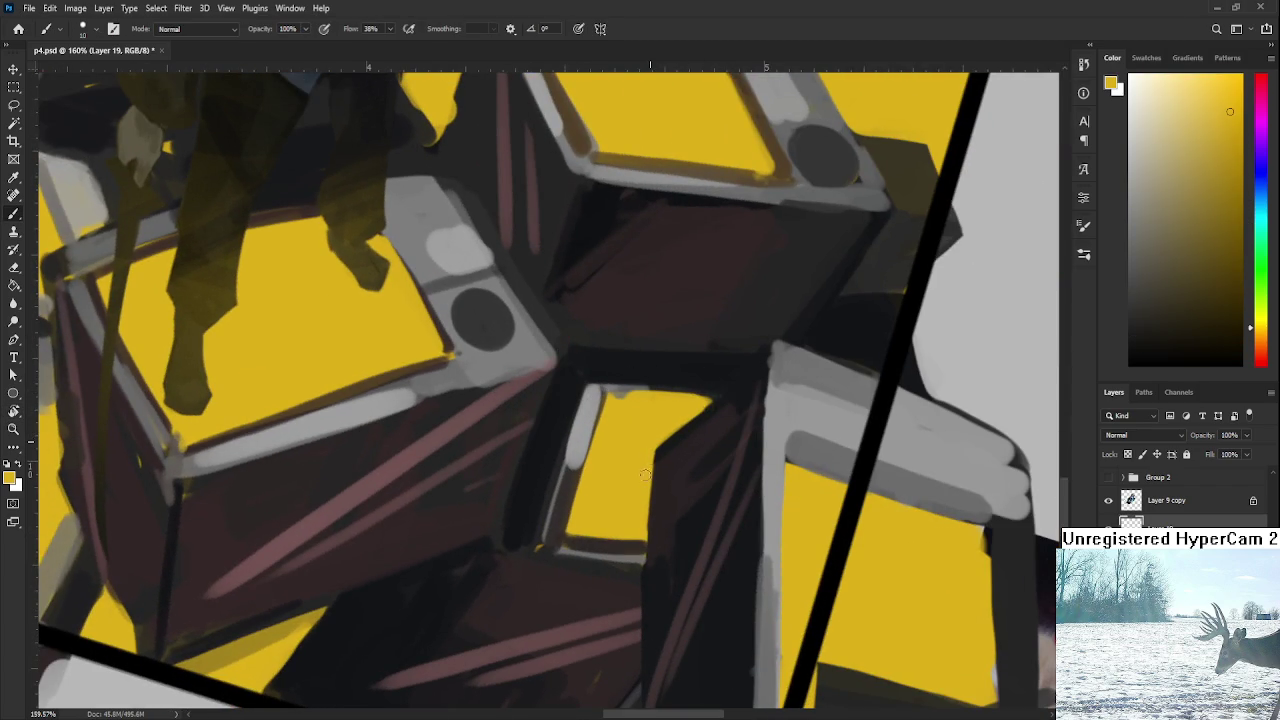
alt+click(536, 535)
mouse_move(513, 547)
mouse_down()
mouse_move(501, 547)
mouse_move(559, 614)
mouse_up()
key(ctrl+0)
Level the canvas view and sample light greys from the crate rim and painting.
key(r)
scroll(559, 614, up, 1)
scroll(549, 609, up, 1)
scroll(617, 591, up, 2)
scroll(560, 550, up, 2)
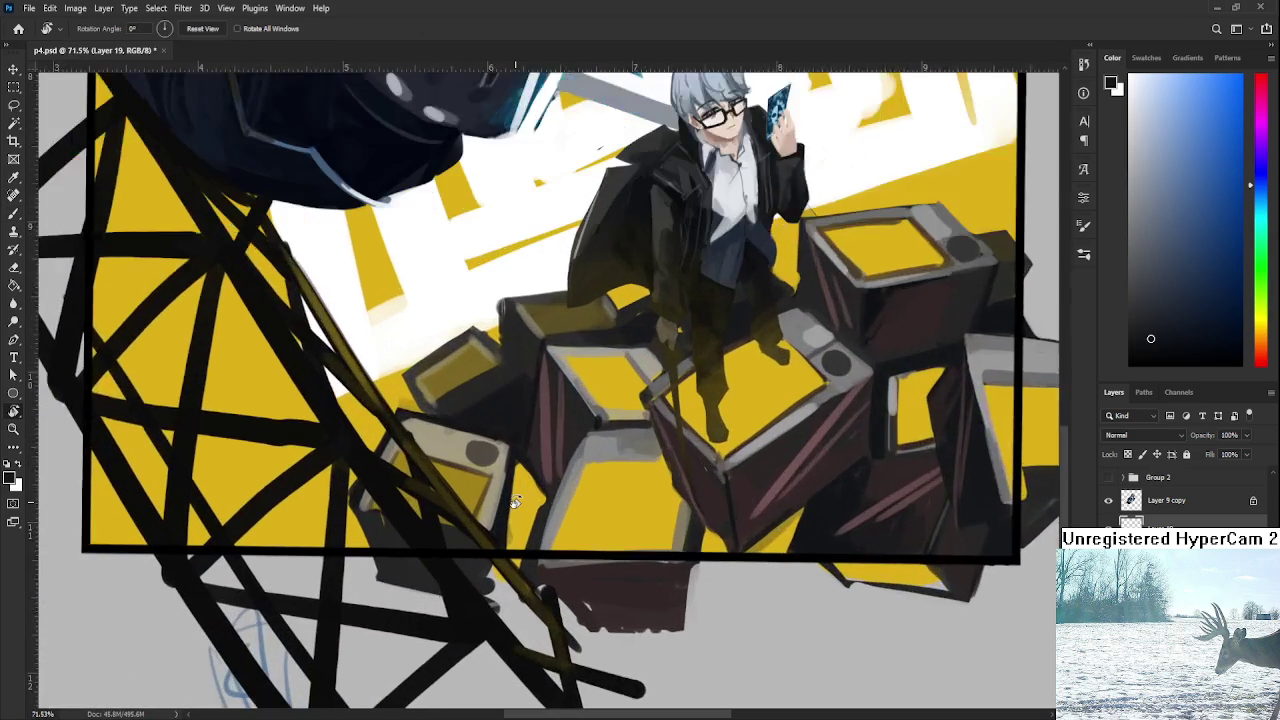
scroll(515, 502, up, 1)
key(b)
alt+click(527, 460)
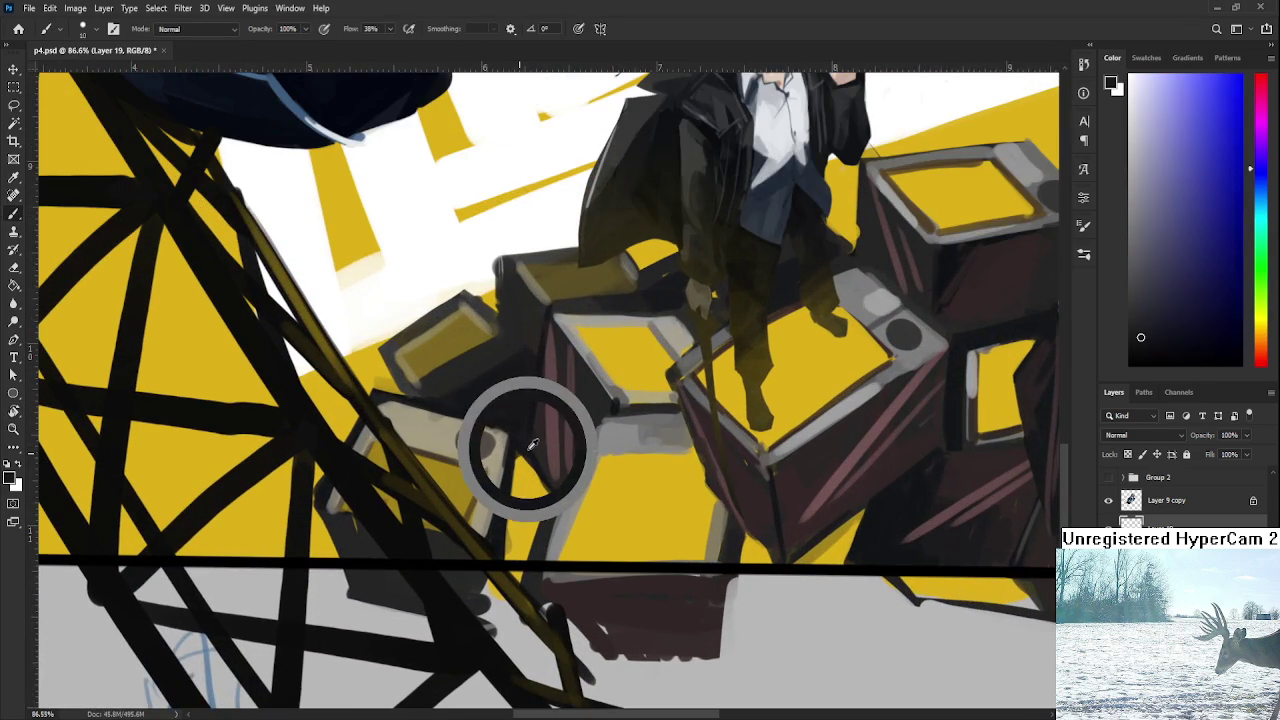
alt+click(566, 502)
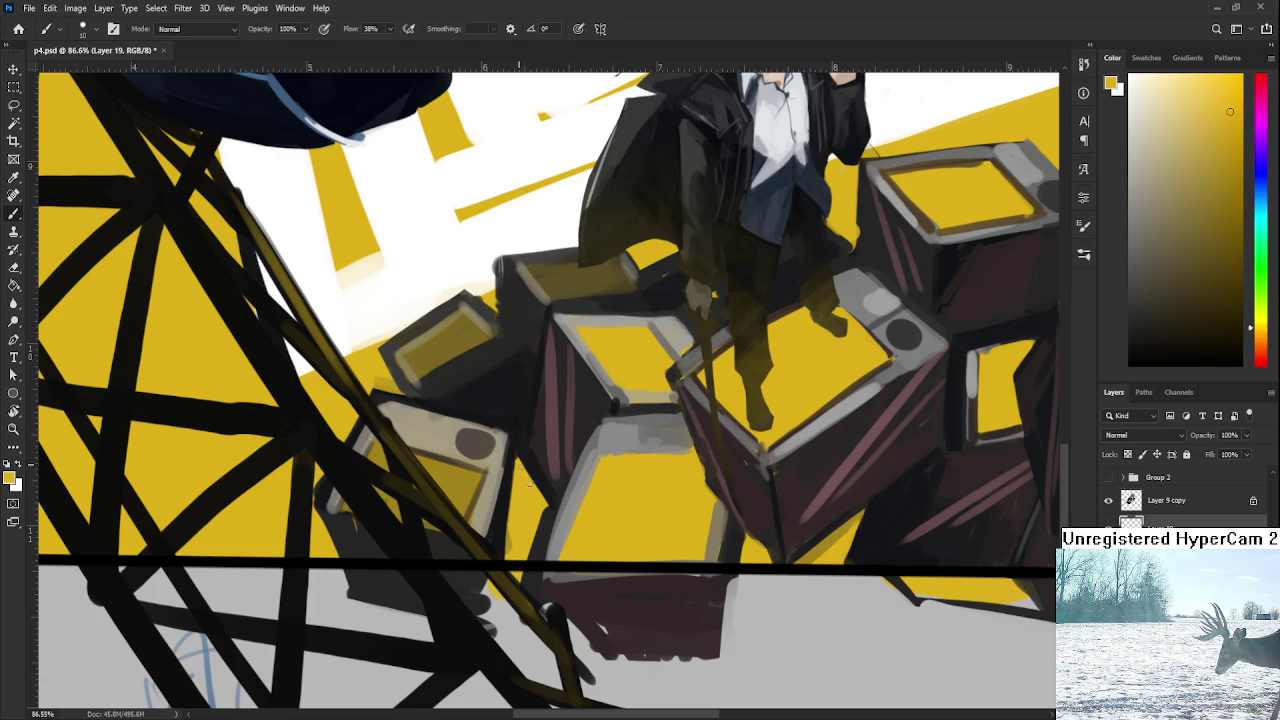
alt+click(553, 506)
alt+click(533, 463)
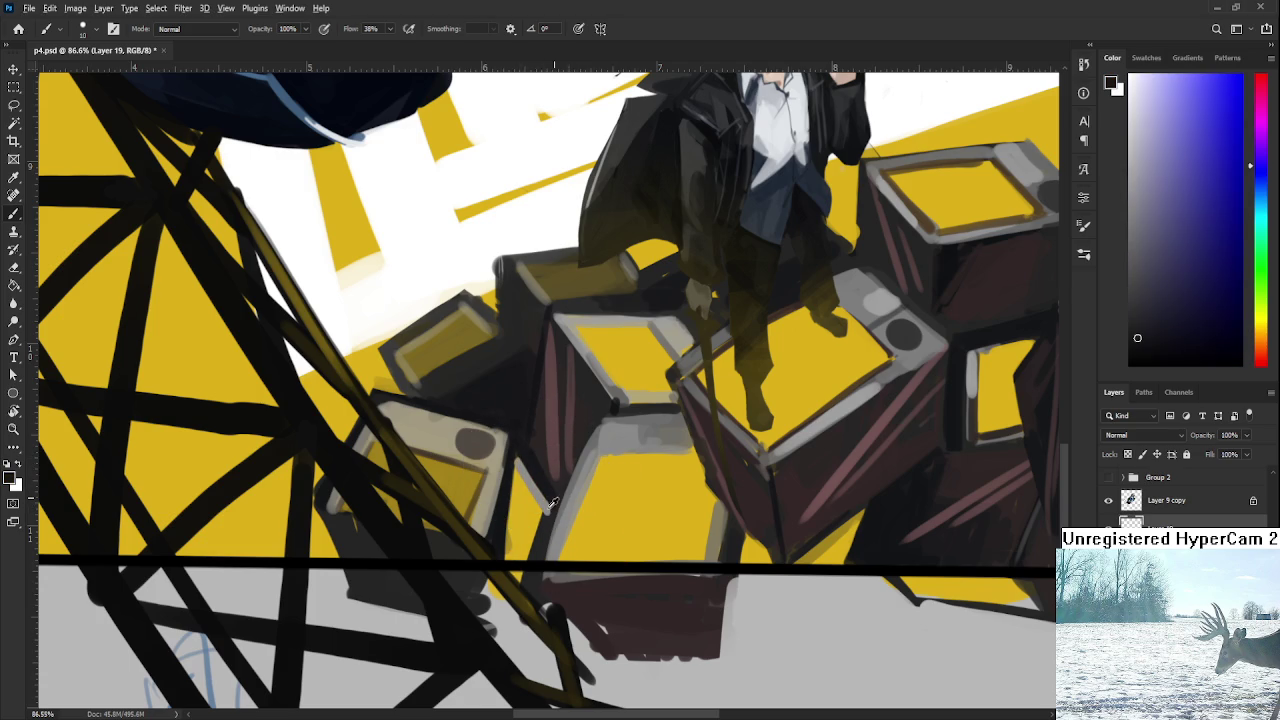
alt+click(537, 487)
Set the brush to size 10 and paint faint grey strokes along the crate edge.
key(bracketright)
key(bracketright)
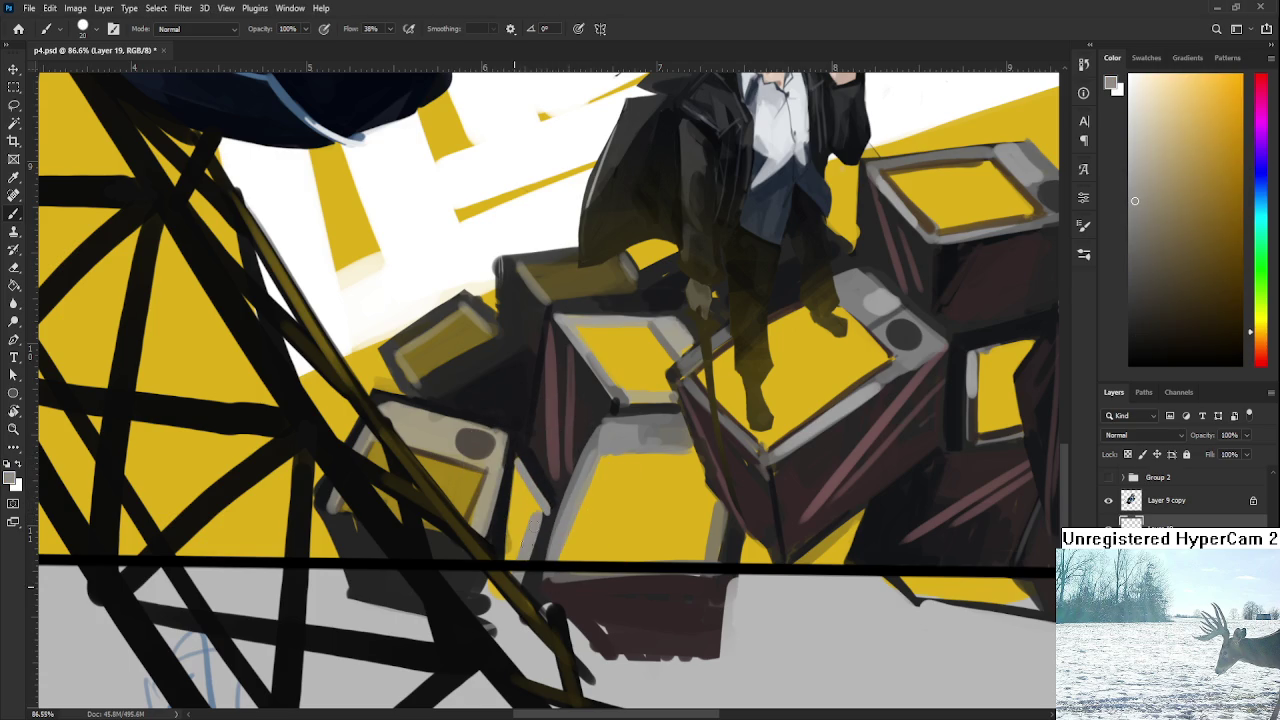
alt+click(546, 512)
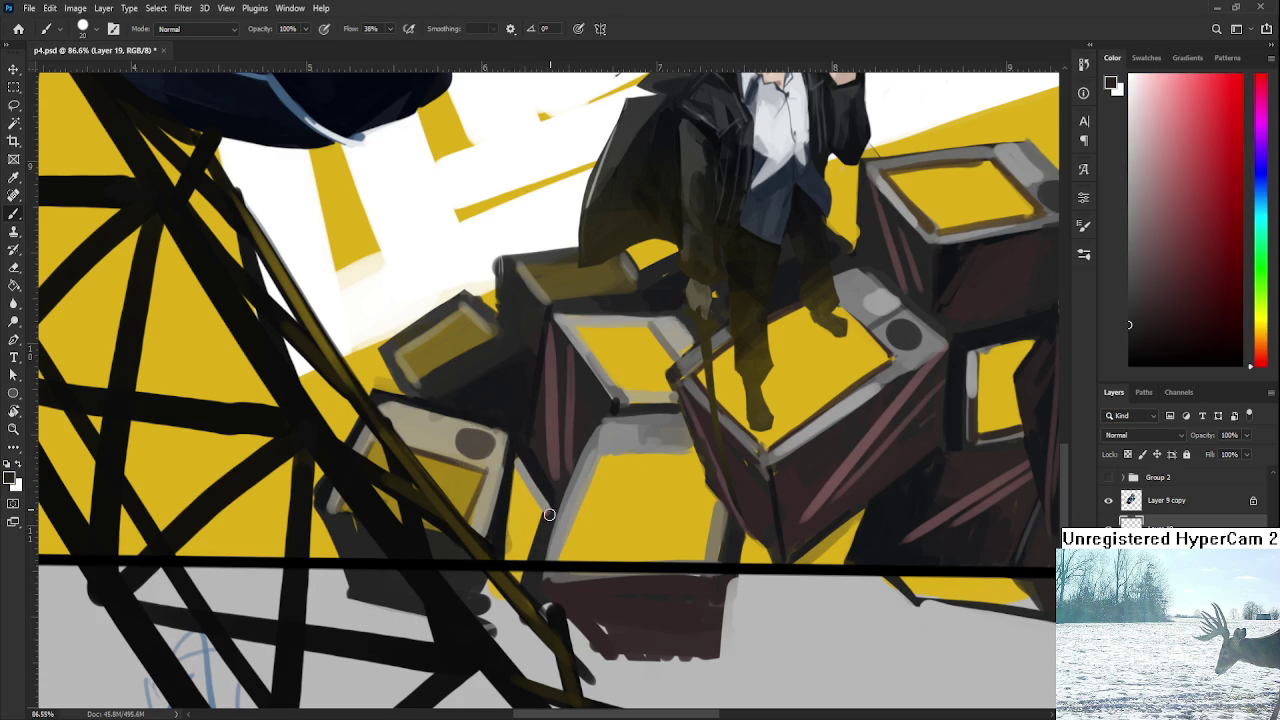
alt+click(527, 534)
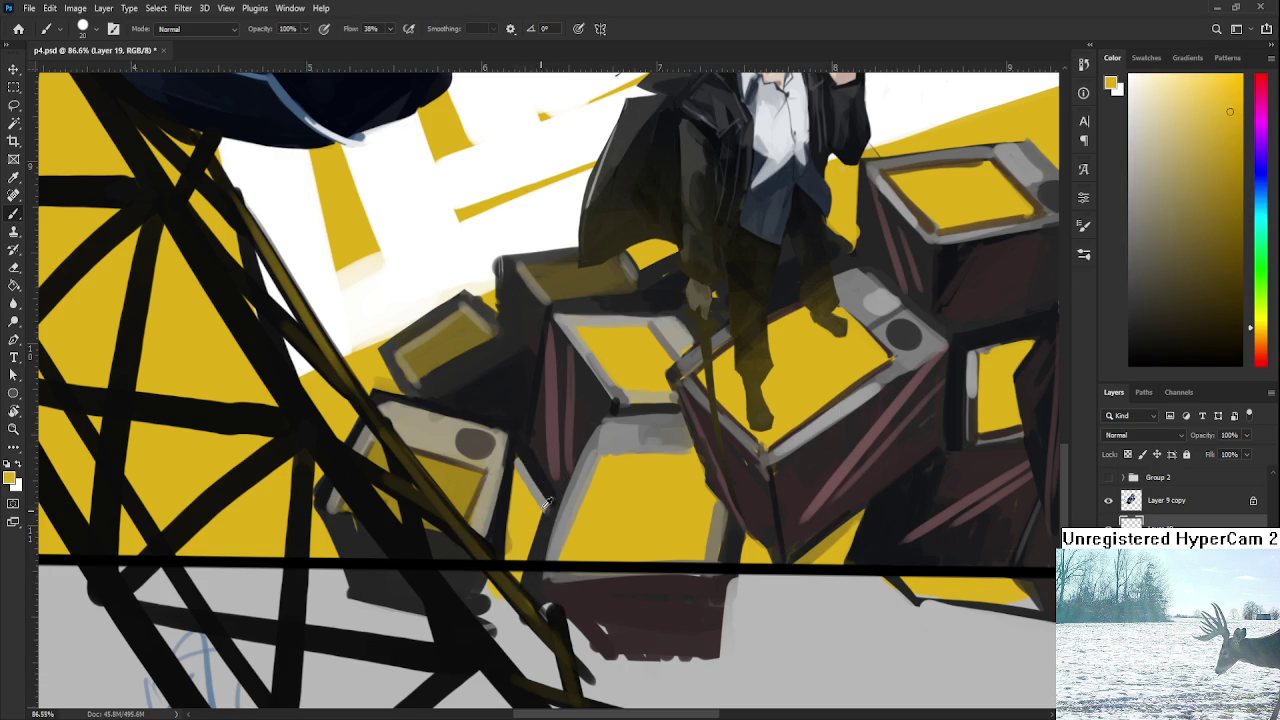
alt+click(537, 502)
key(bracketleft)
key(bracketleft)
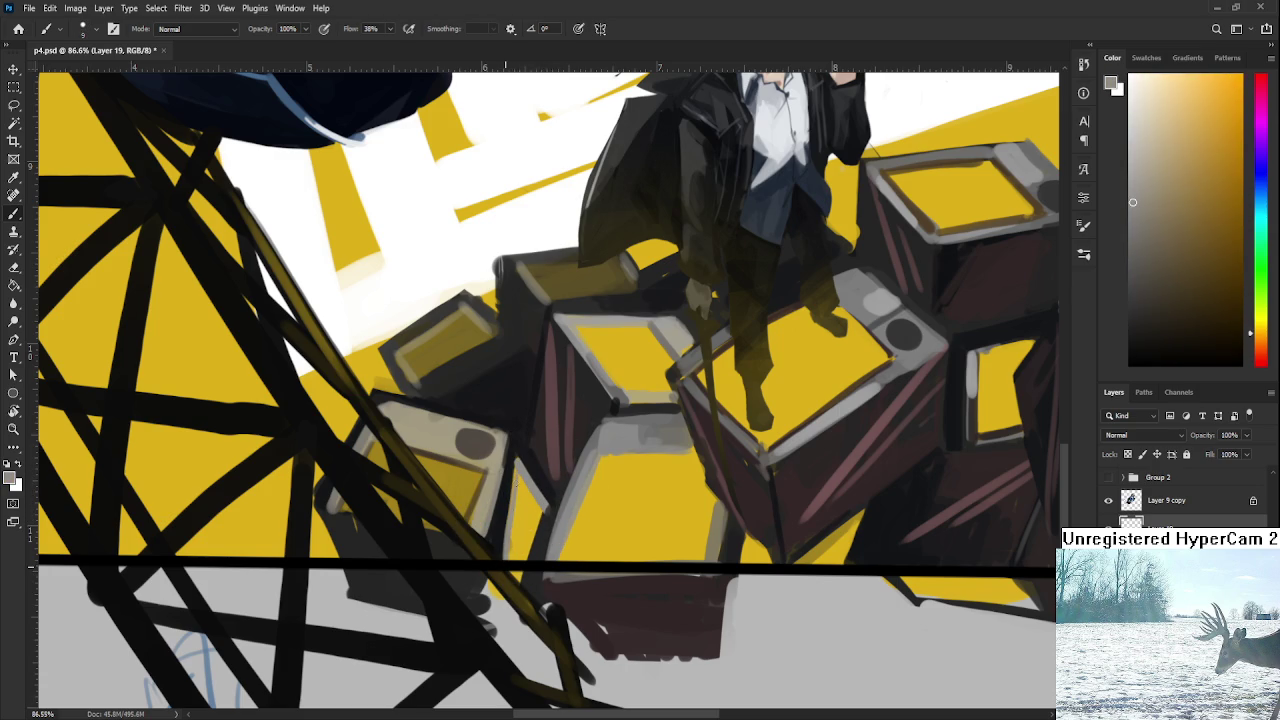
alt+click(520, 515)
alt+click(529, 528)
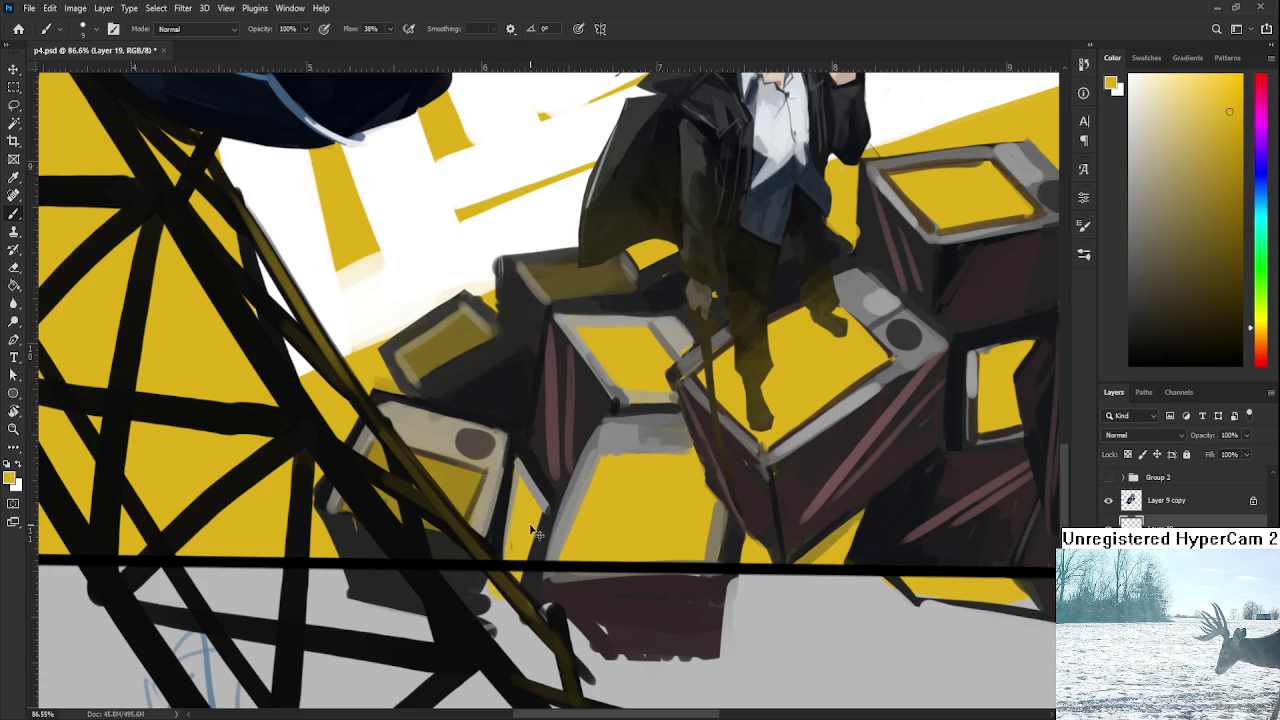
alt+click(530, 518)
alt+click(528, 482)
drag(519, 462, 511, 525)
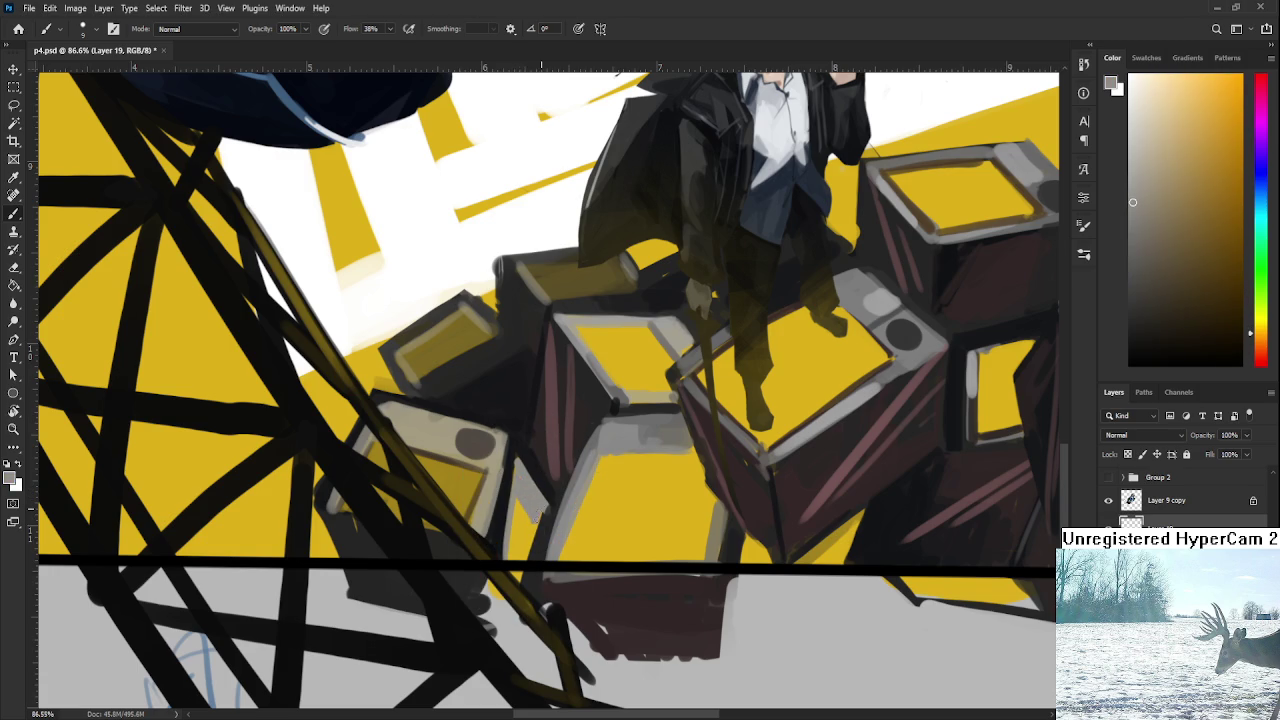
Sample dark red, navy and magenta-purple tones from the crates.
alt+click(540, 524)
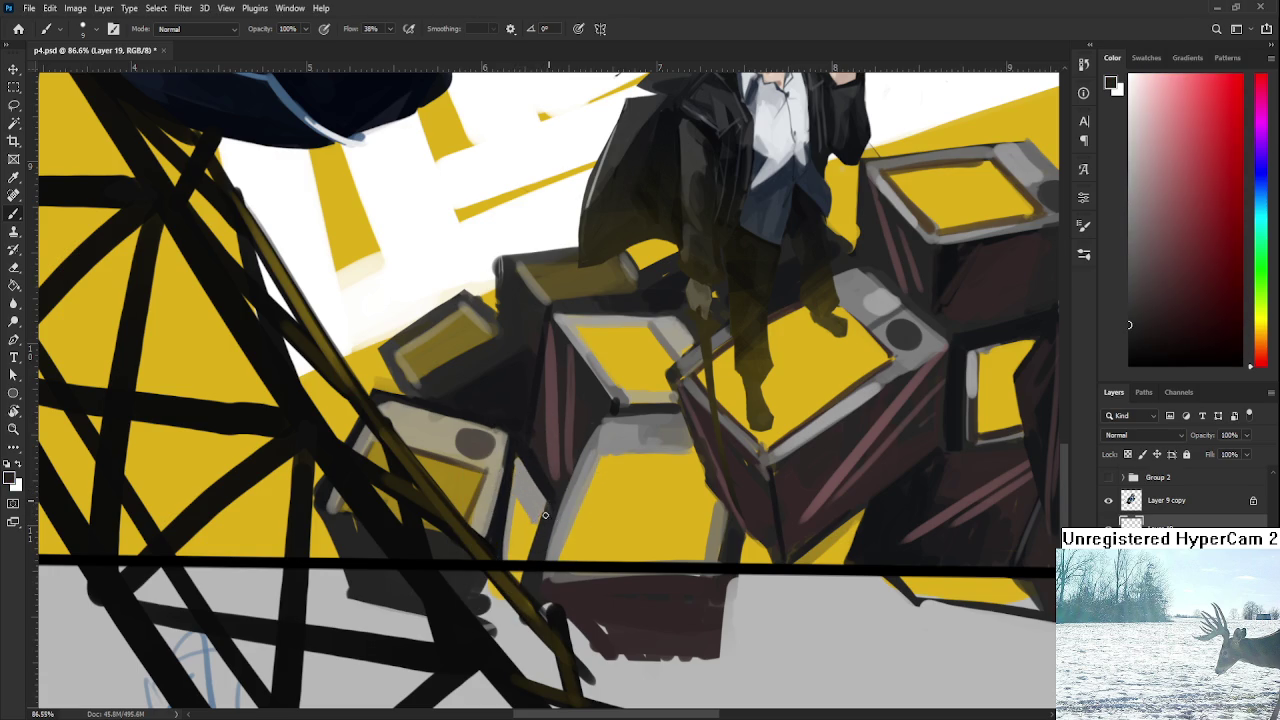
alt+click(529, 472)
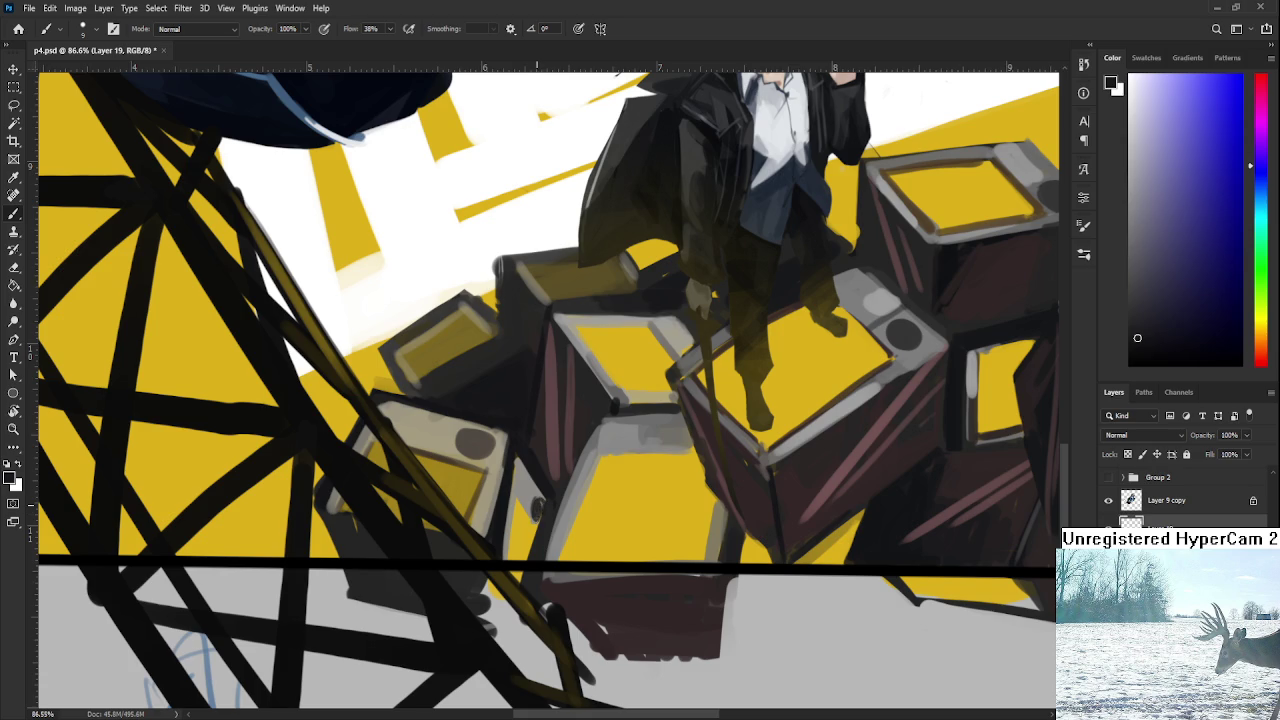
alt+click(532, 490)
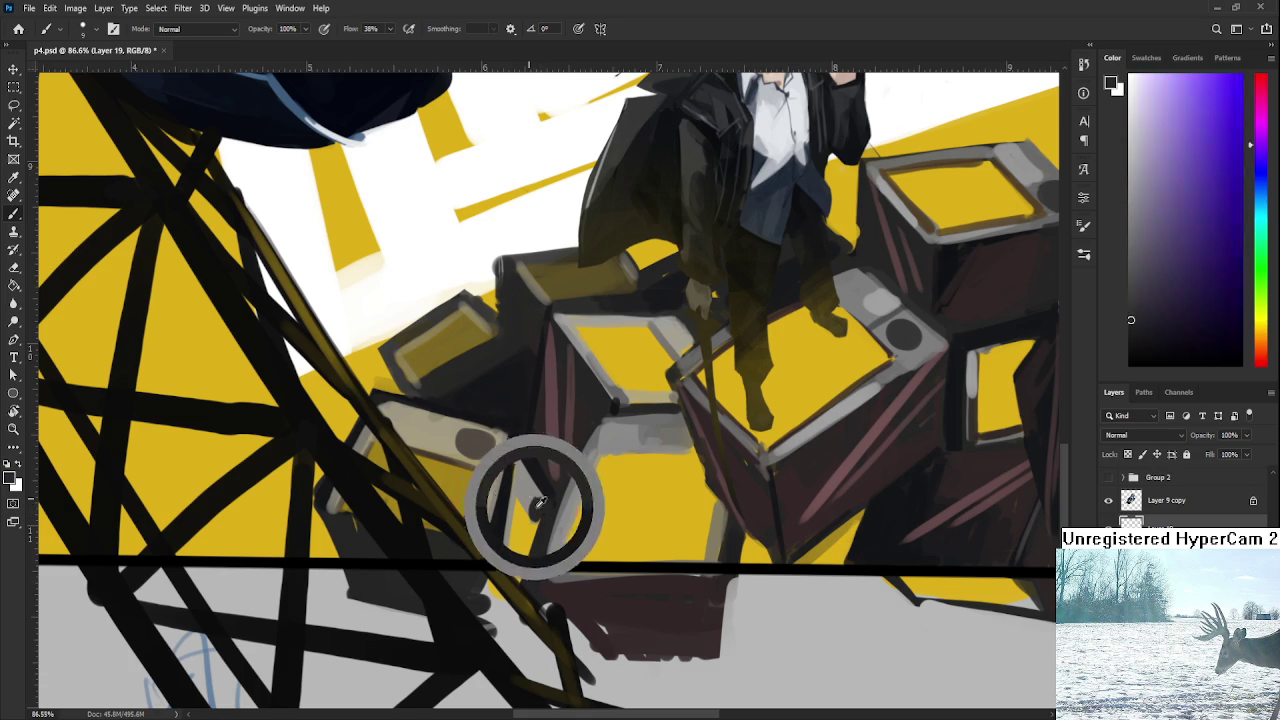
alt+click(536, 508)
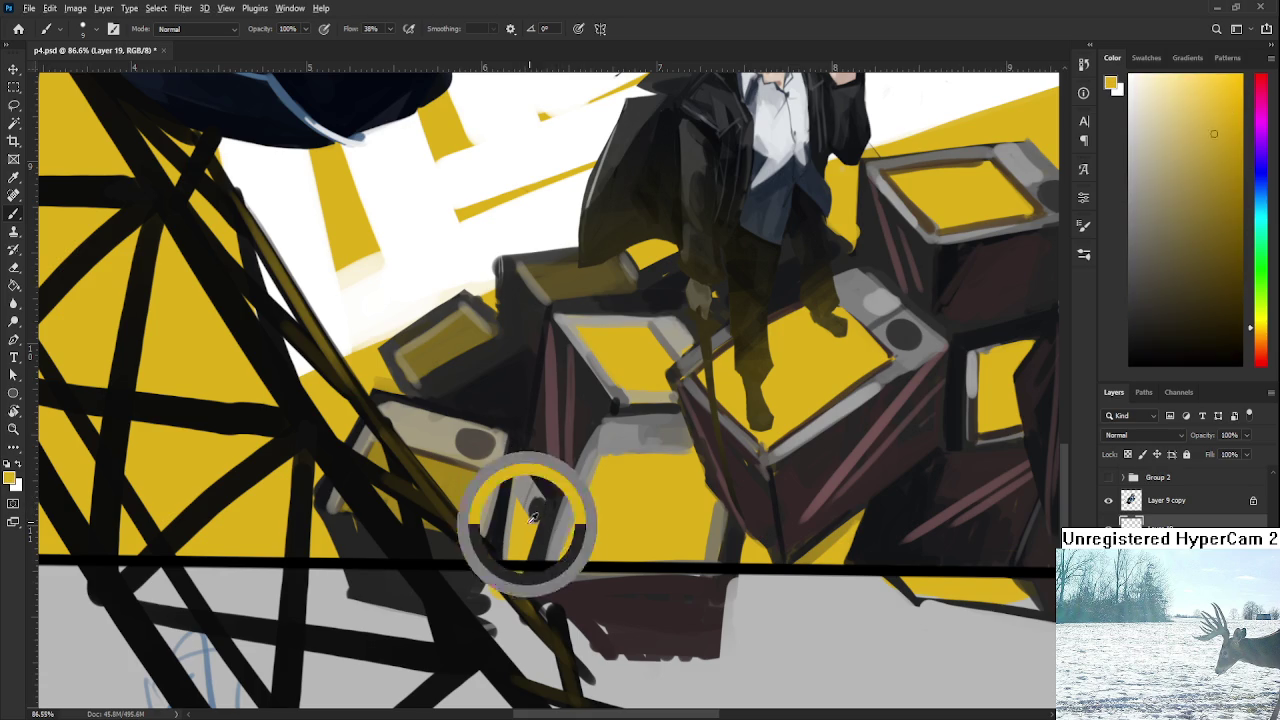
alt+click(546, 460)
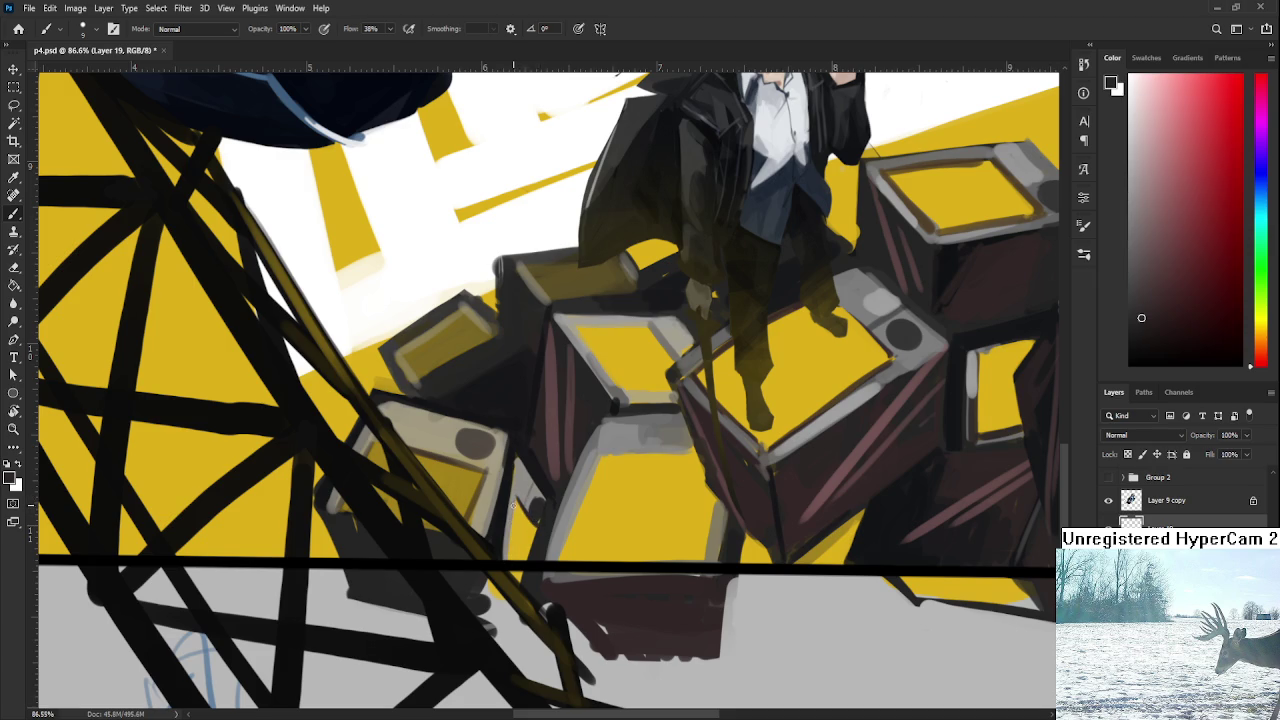
scroll(520, 495, down, 3)
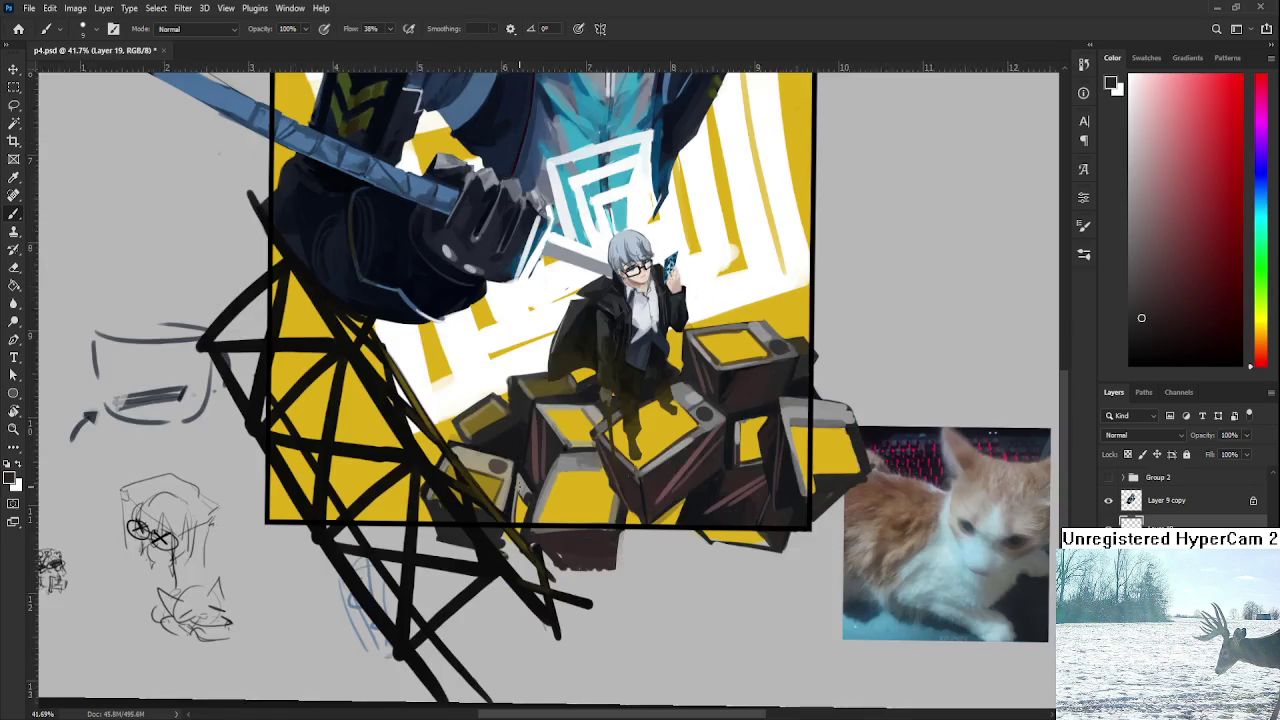
Zoom out to the whole composition, pick a colour from the artwork and greatly enlarge the brush.
scroll(522, 495, down, 3)
scroll(535, 440, down, 1)
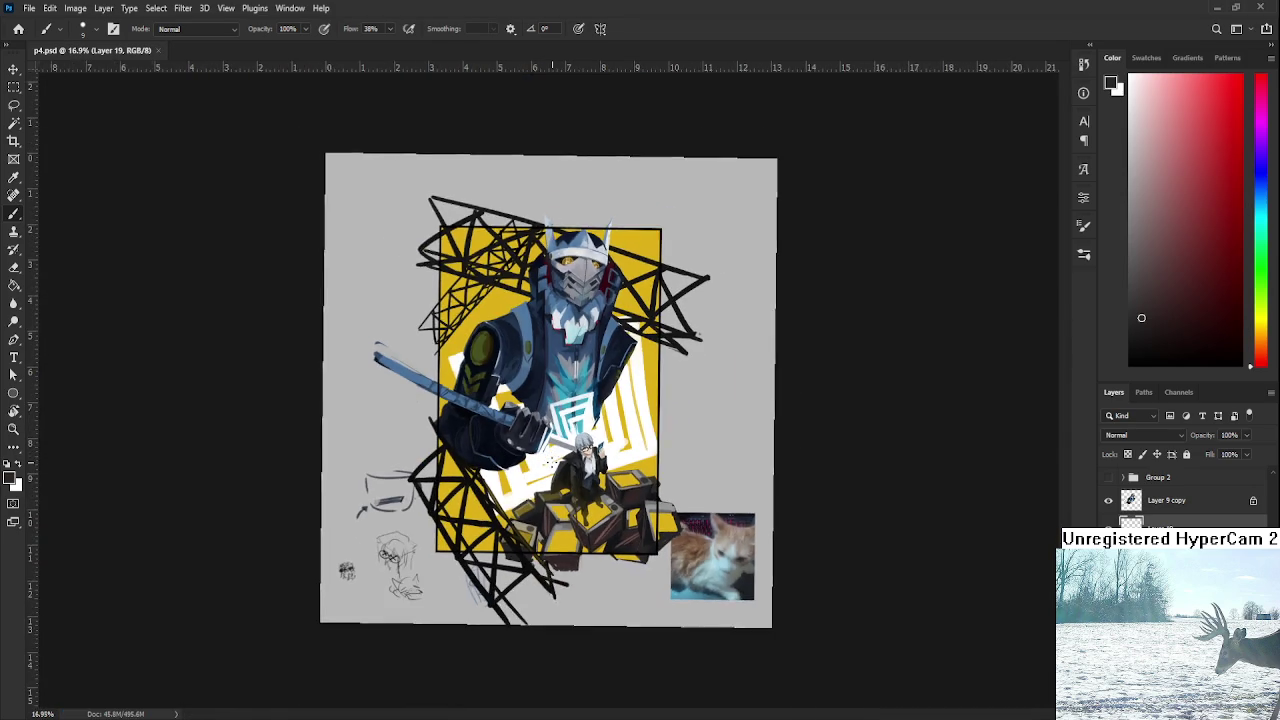
scroll(545, 420, up, 2)
scroll(1180, 500, down, 3)
scroll(1180, 497, down, 1)
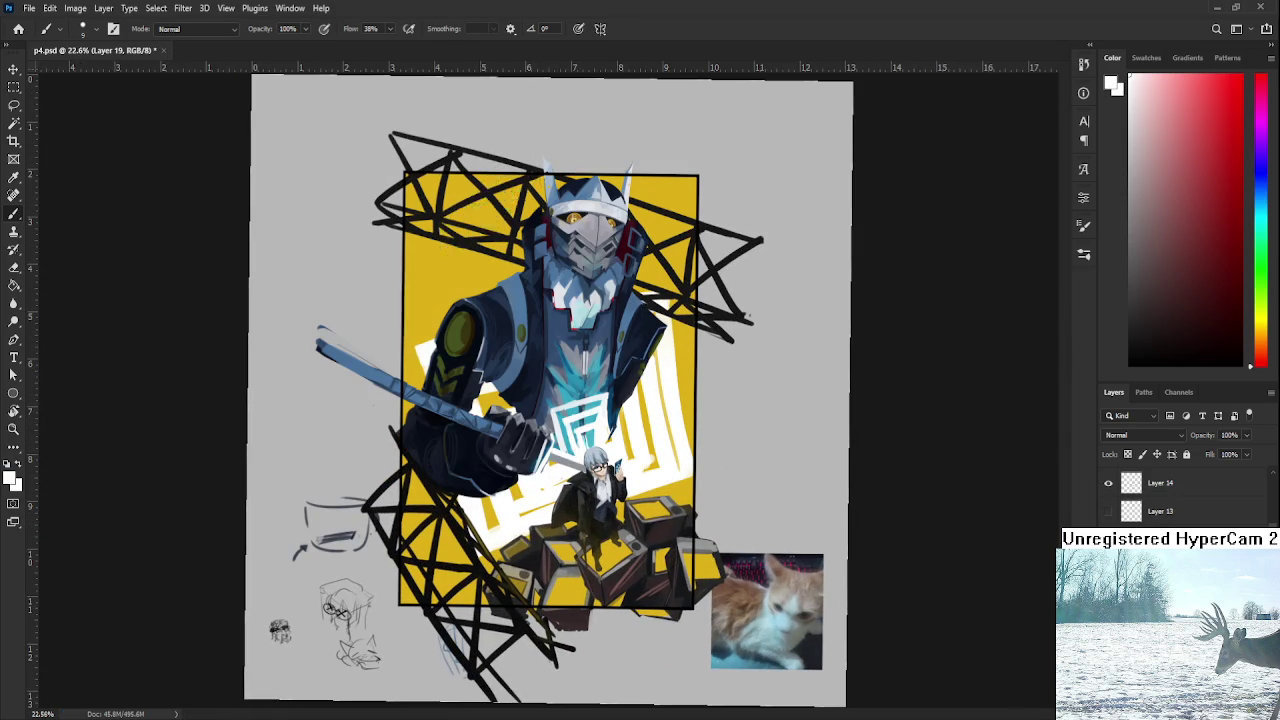
scroll(1180, 497, down, 1)
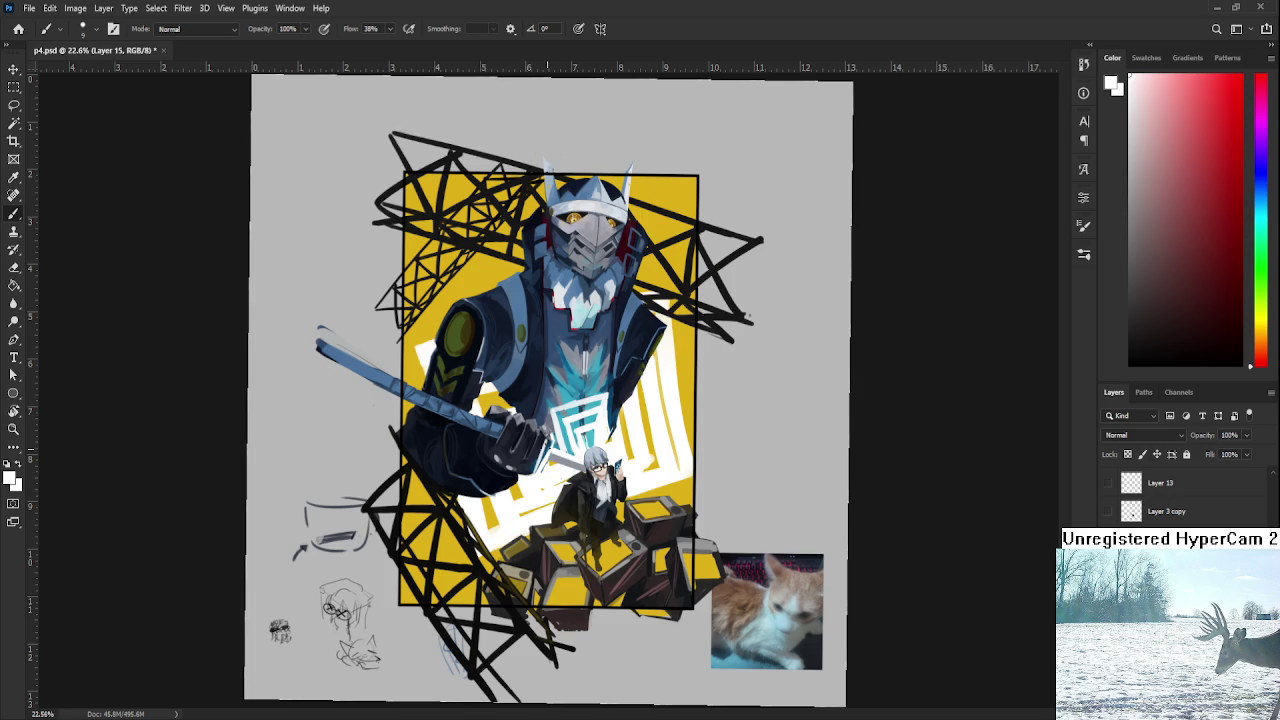
alt+click(428, 350)
scroll(433, 349, down, 1)
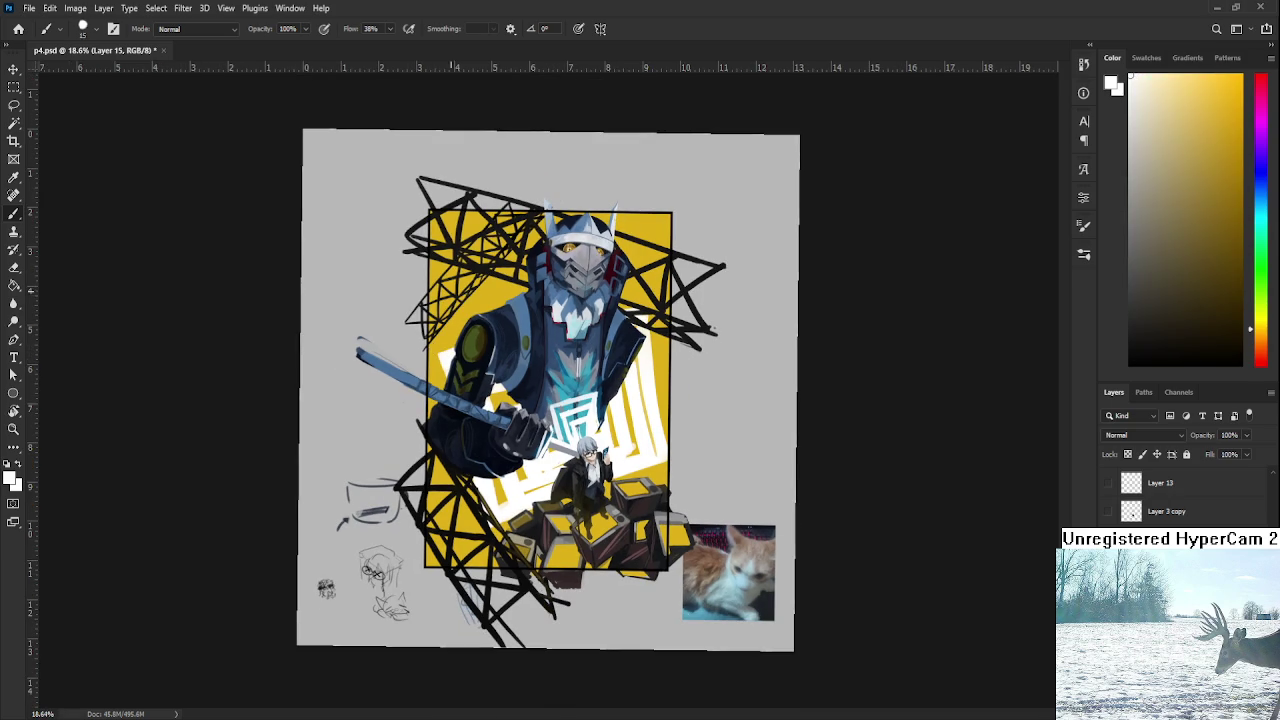
key(bracketright)
key(bracketright)
key(bracketright)
Paint broad white strokes near the sword hilt and along the artwork's right side.
mouse_move(396, 350)
mouse_down()
mouse_move(470, 330)
mouse_move(416, 343)
mouse_up()
key(ctrl+z)
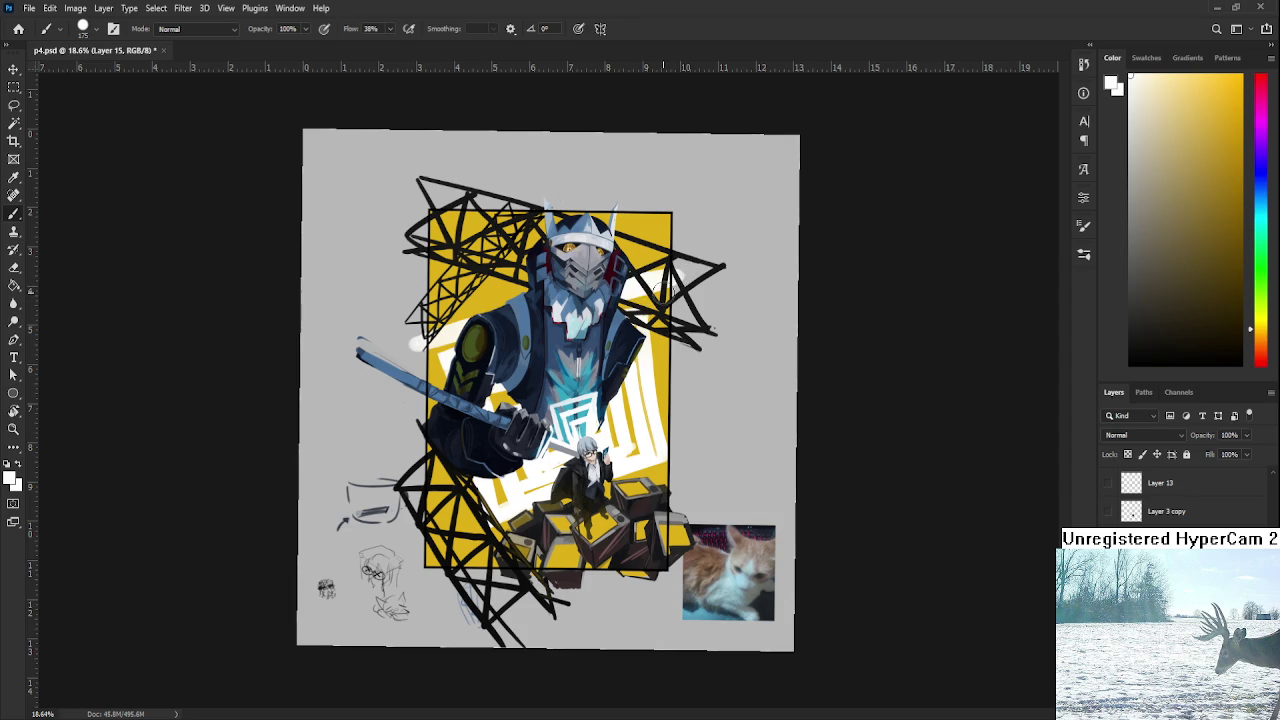
drag(677, 338, 669, 455)
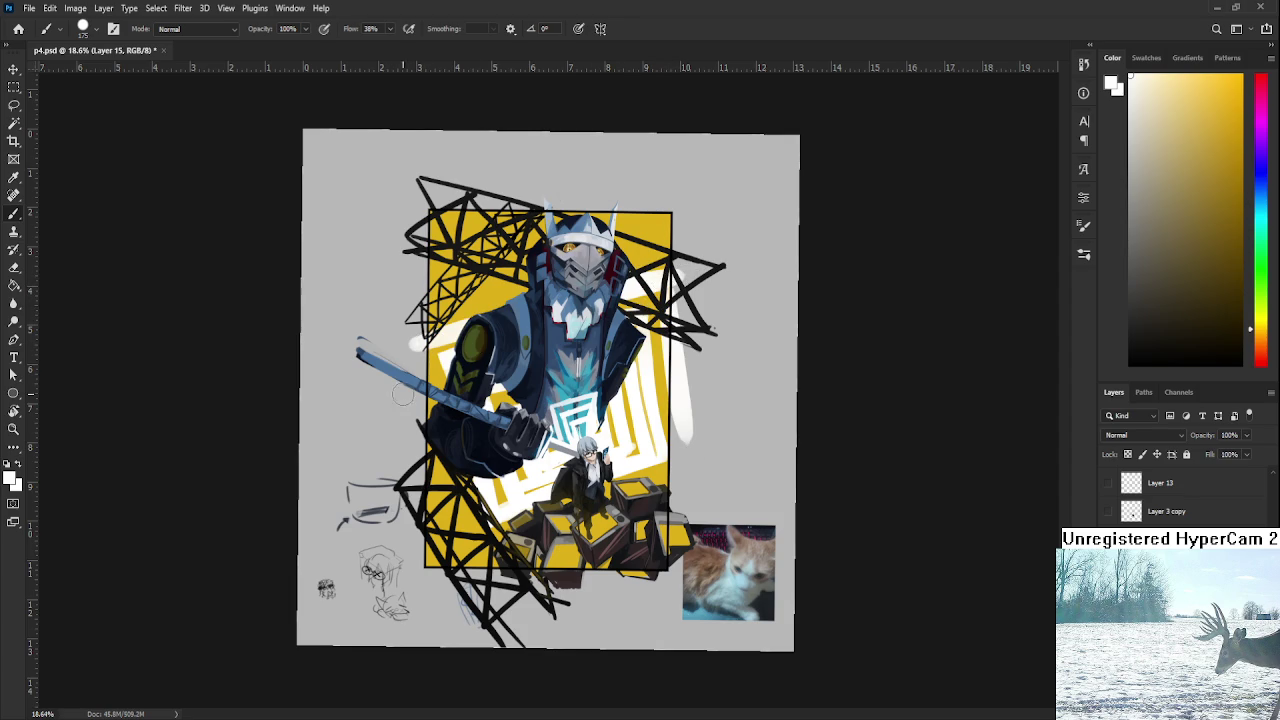
drag(417, 347, 428, 378)
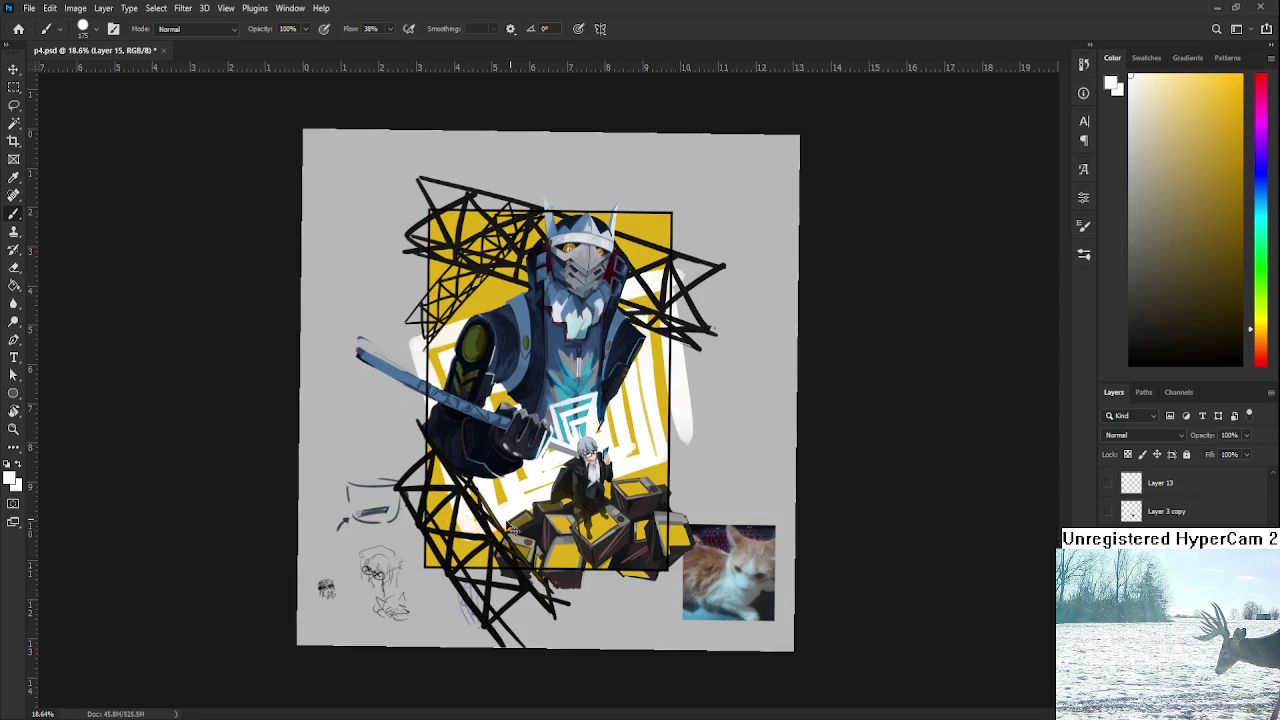
key(bracketleft)
Erase the stray white paint around the armoured giant.
key(e)
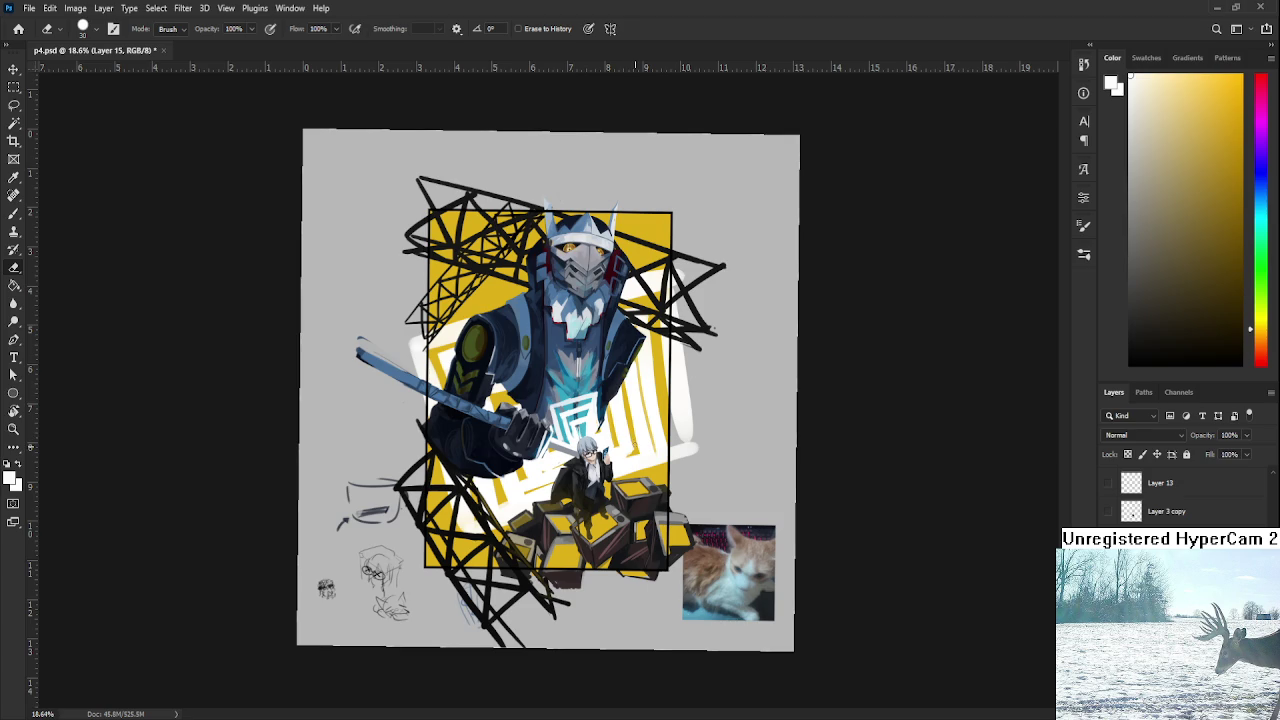
key(b)
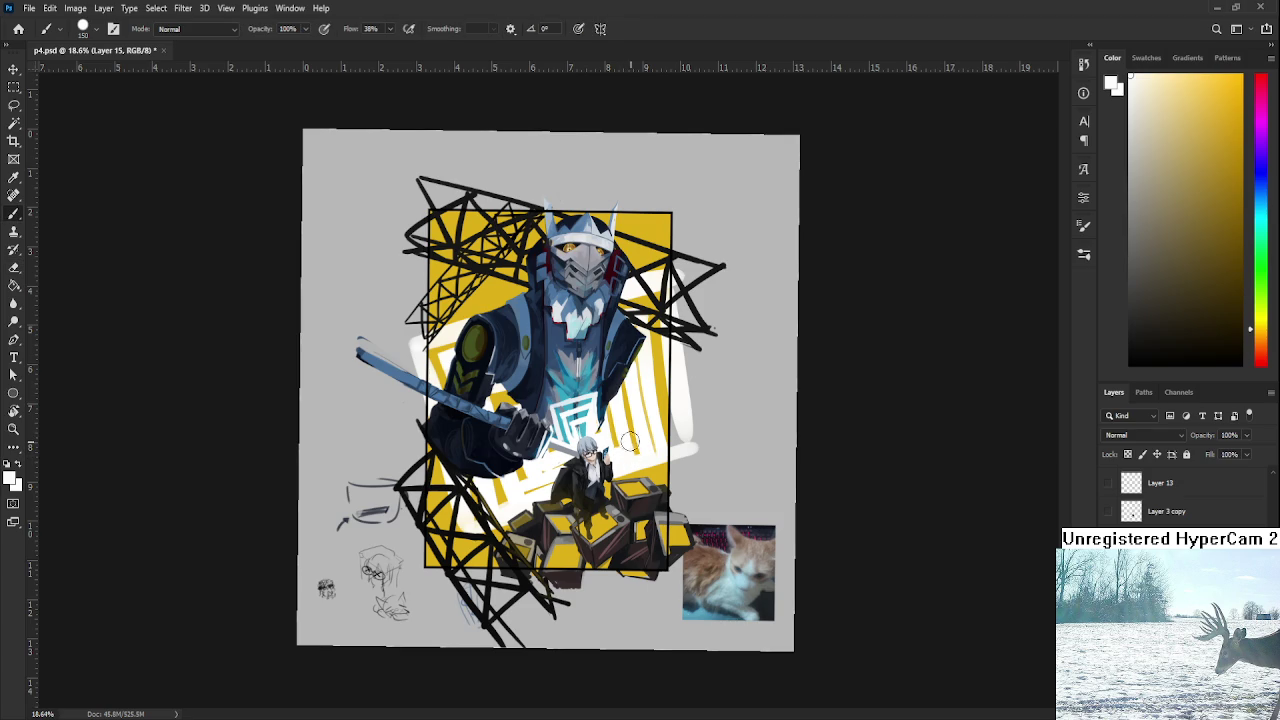
key(e)
drag(628, 450, 567, 482)
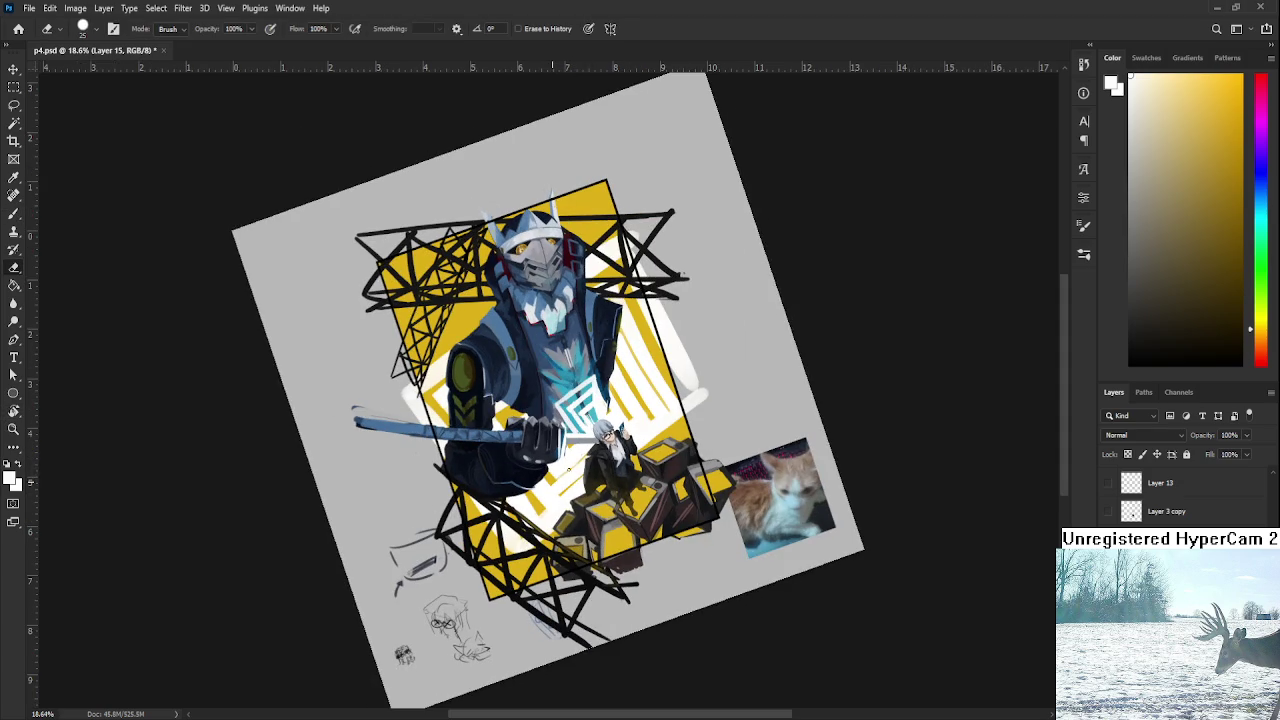
drag(600, 450, 545, 482)
key(b)
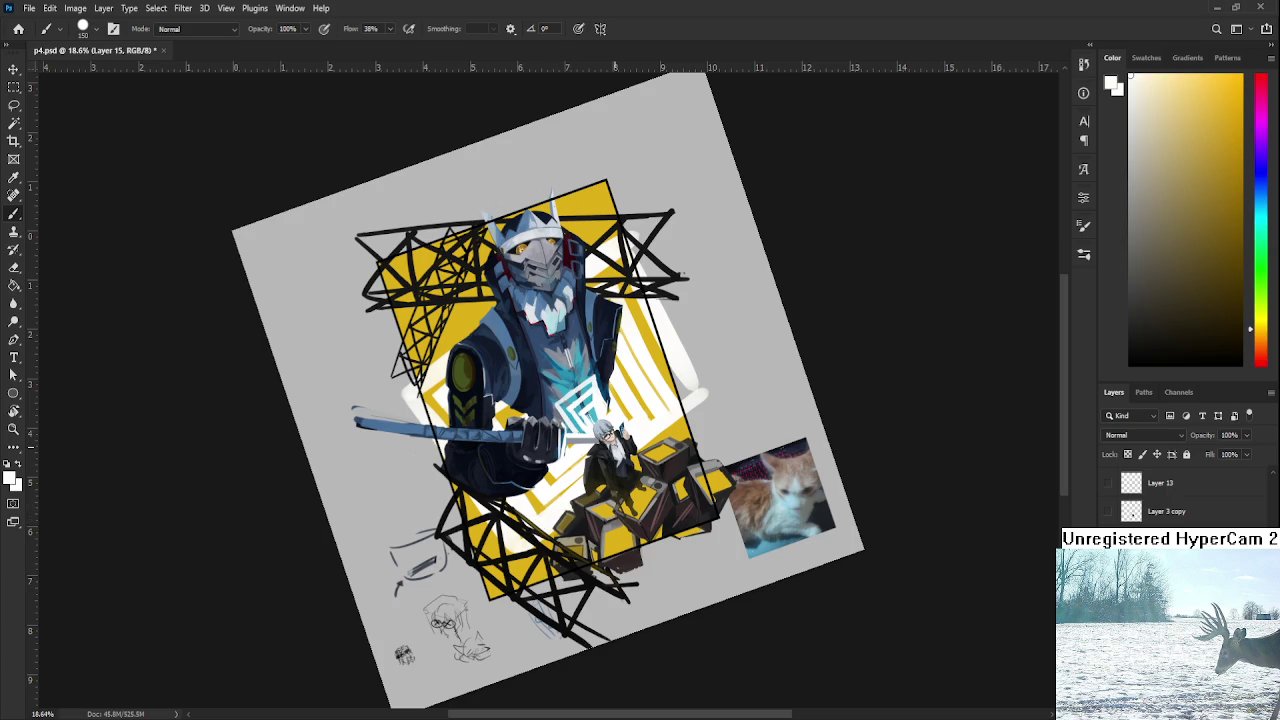
Rotate the tilted view of p4.psd back to level and zoom out to show the whole painting.
scroll(615, 440, down, 2)
key(r)
drag(617, 440, 652, 435)
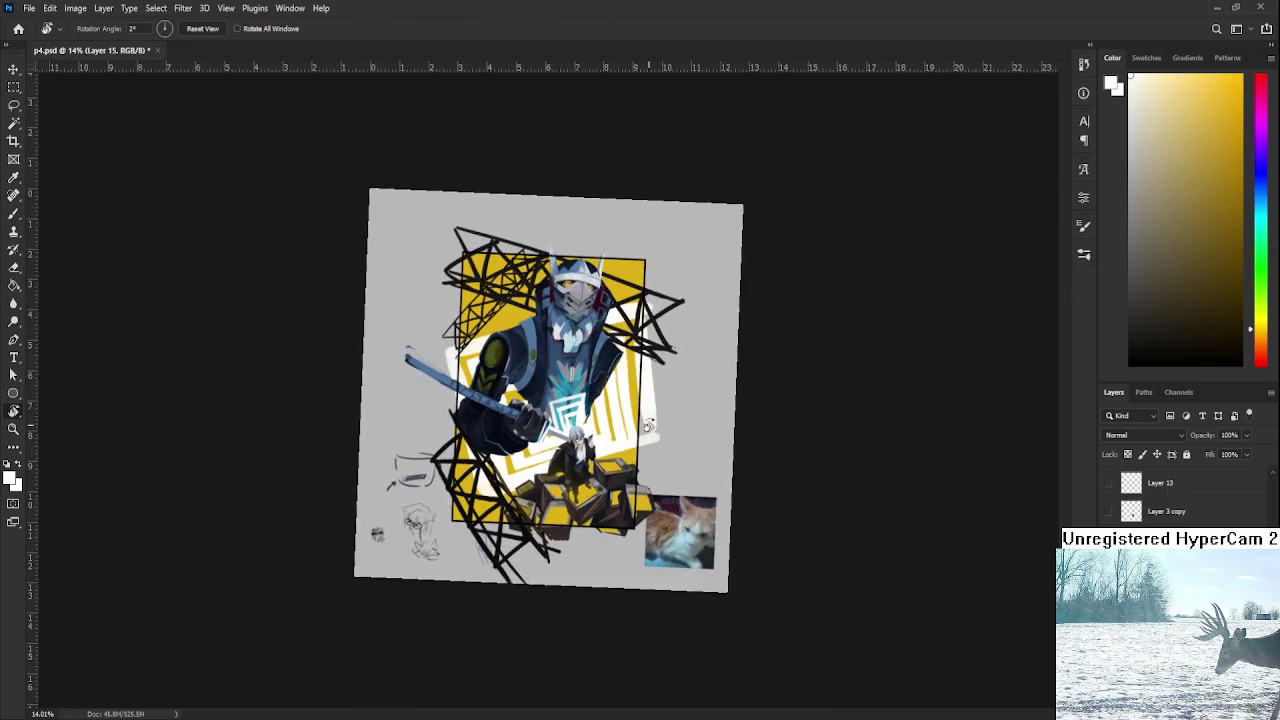
scroll(652, 435, up, 2)
scroll(645, 410, up, 1)
scroll(638, 380, down, 1)
scroll(631, 354, down, 1)
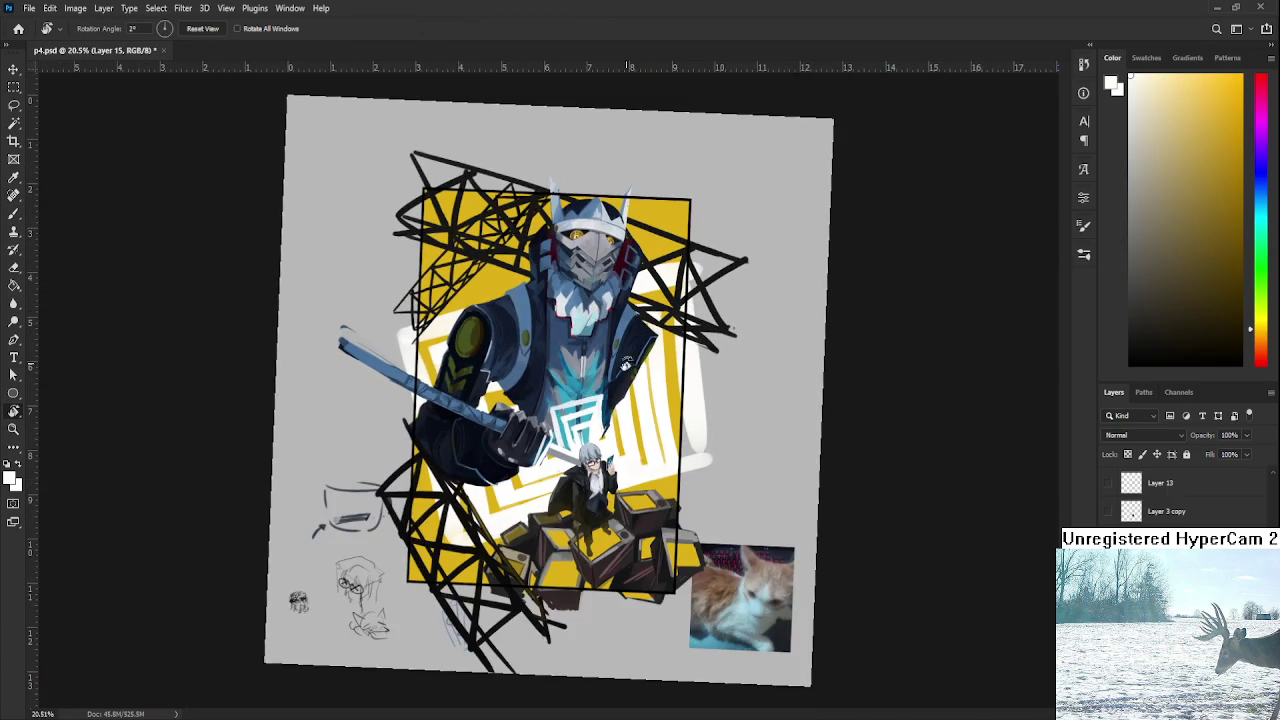
scroll(631, 354, down, 1)
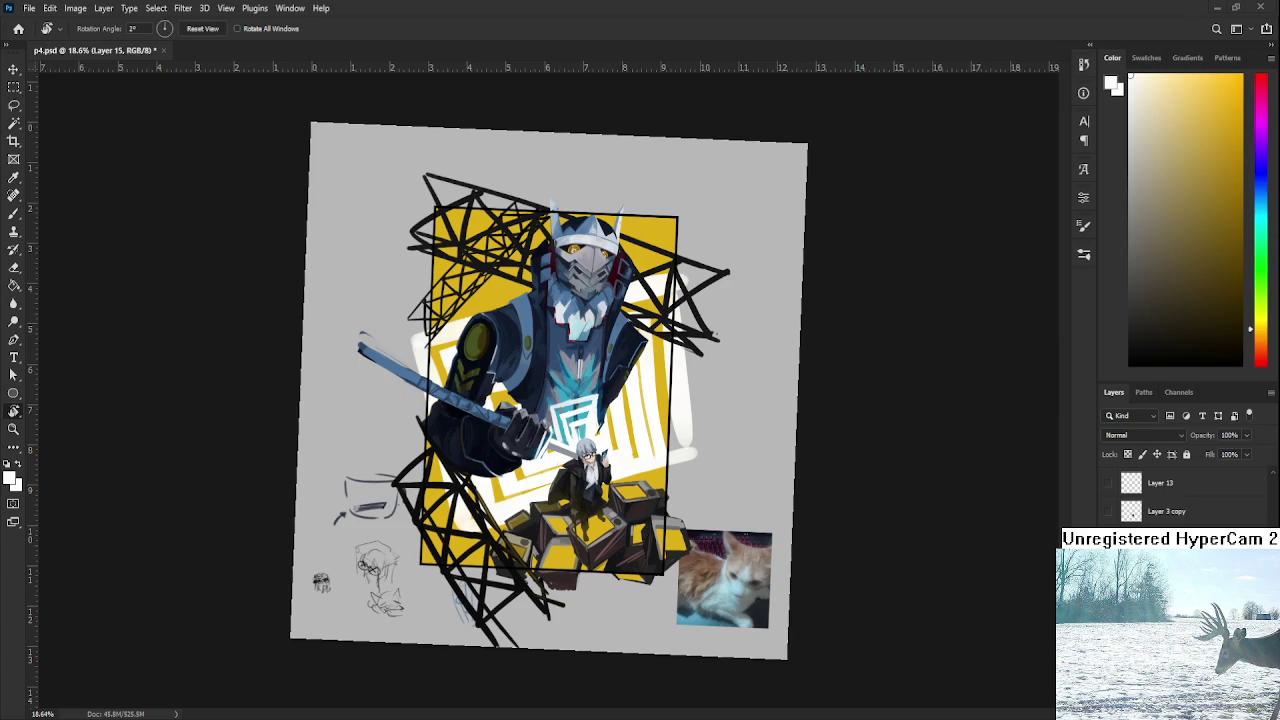
With a smaller white brush, paint along the right edge of the striped square.
scroll(630, 430, up, 2)
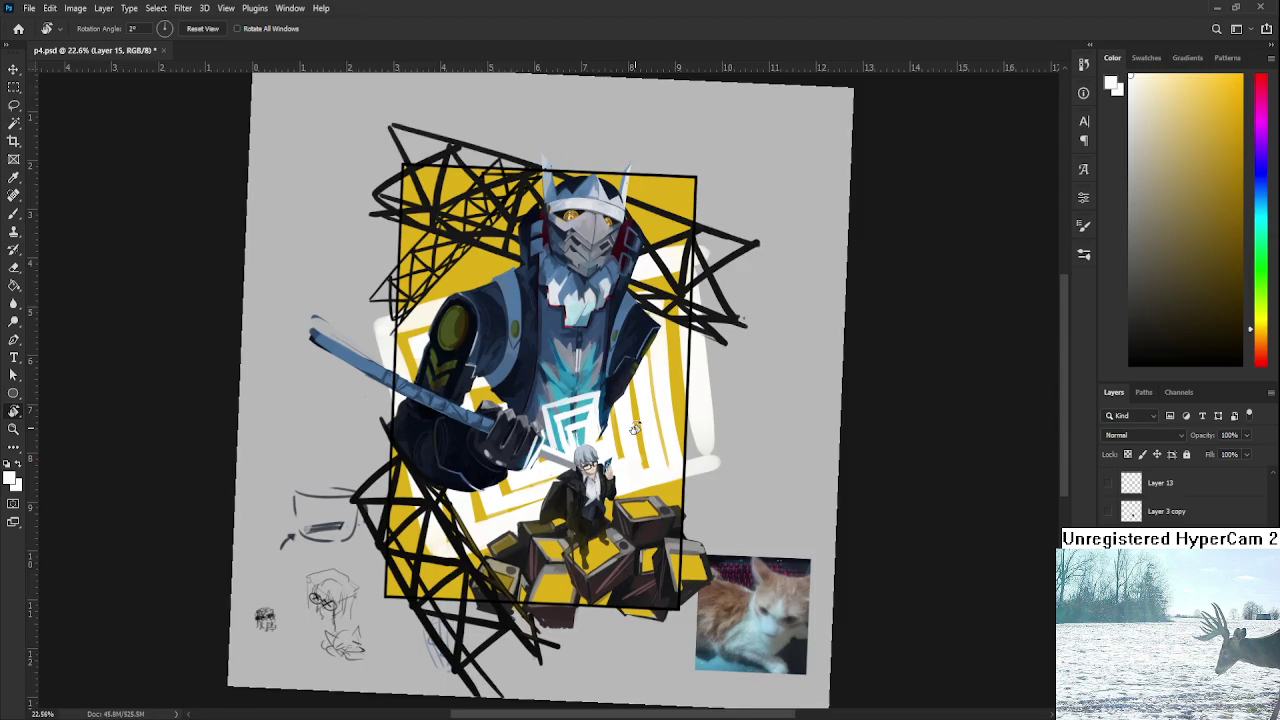
scroll(640, 440, down, 1)
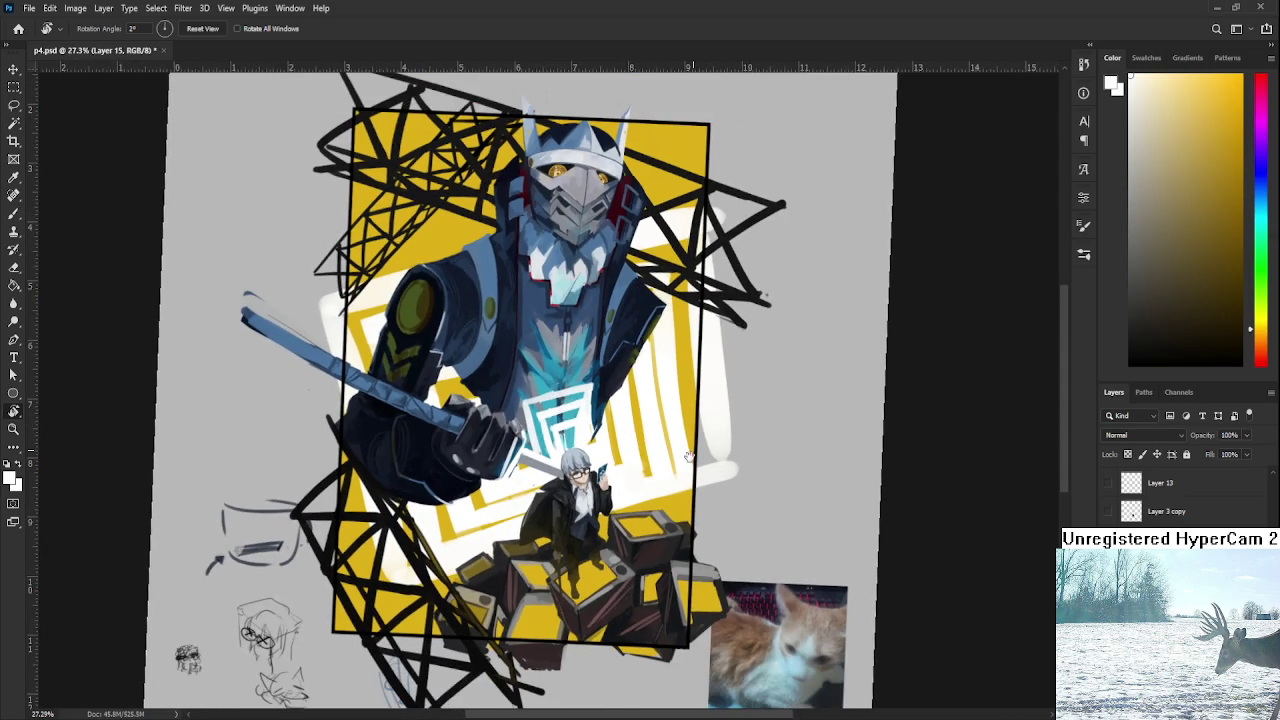
drag(640, 440, 575, 490)
key(bracketleft)
key(bracketleft)
key(bracketleft)
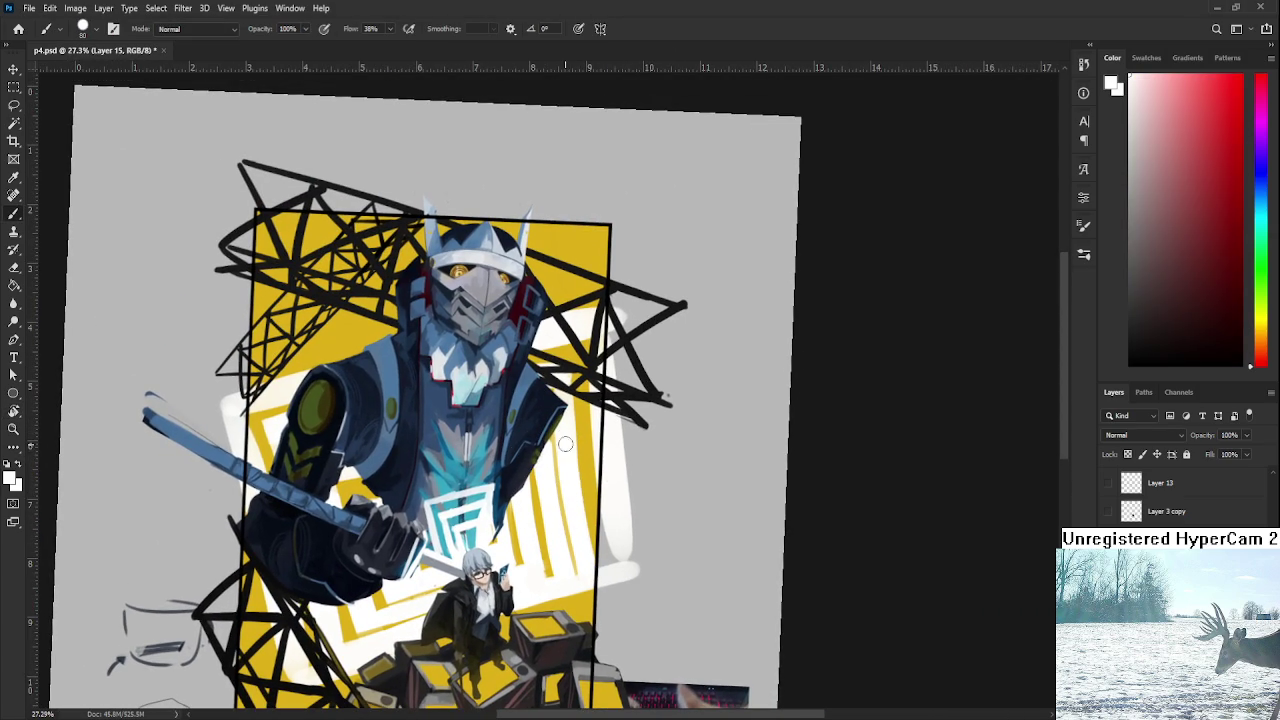
drag(581, 545, 592, 610)
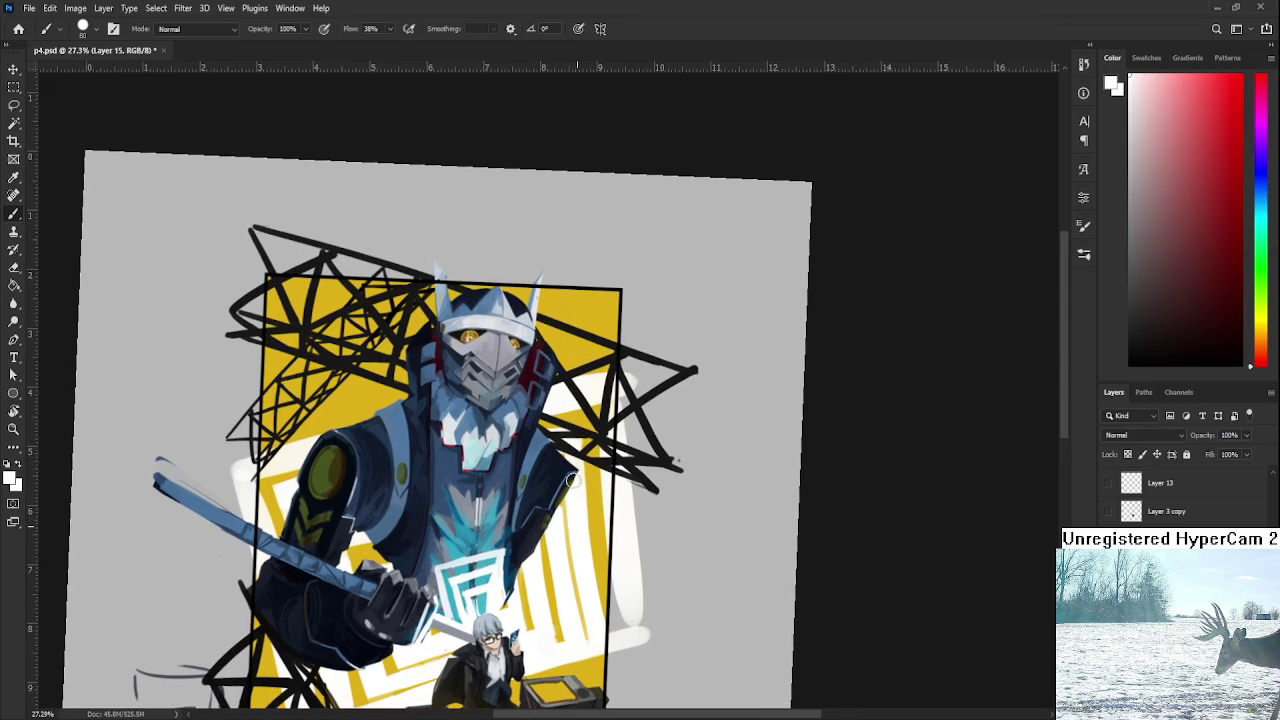
key(e)
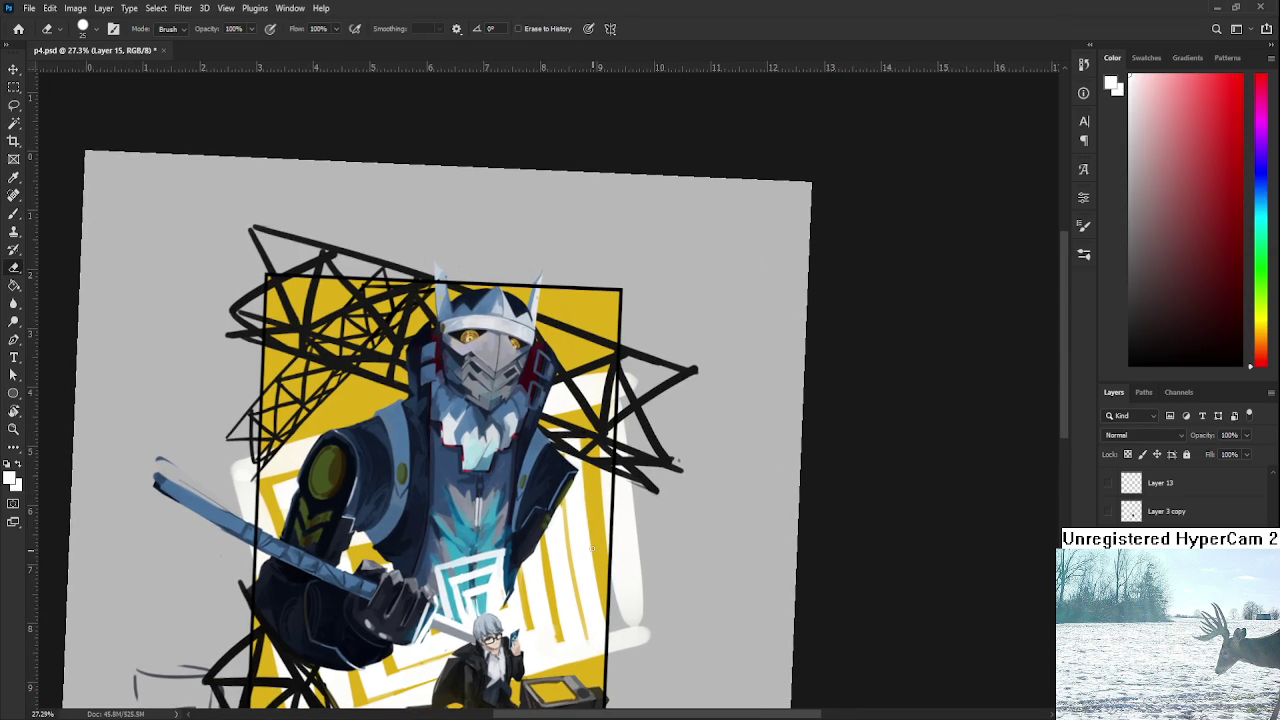
key(b)
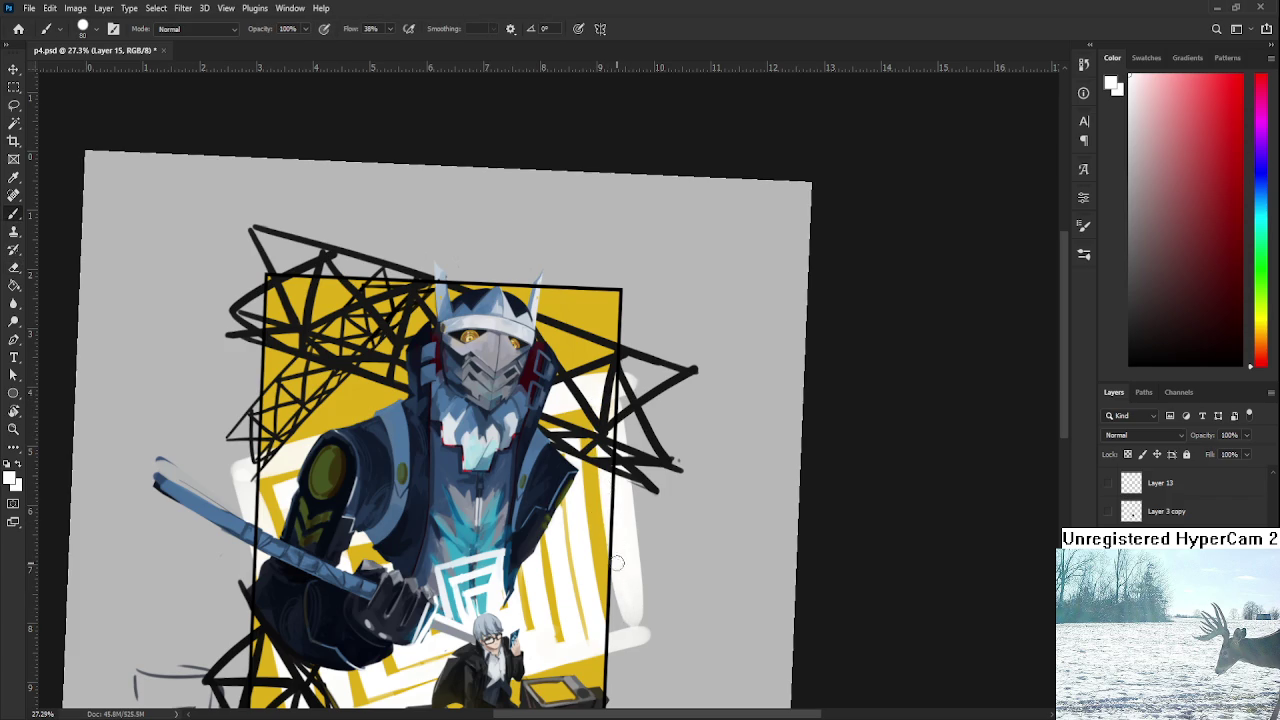
mouse_move(634, 609)
mouse_down()
mouse_move(642, 620)
mouse_move(648, 590)
mouse_move(733, 513)
mouse_move(680, 560)
mouse_up()
Tilt and shift the canvas view, toggling Eraser and Brush, until the whole artwork shows.
key(r)
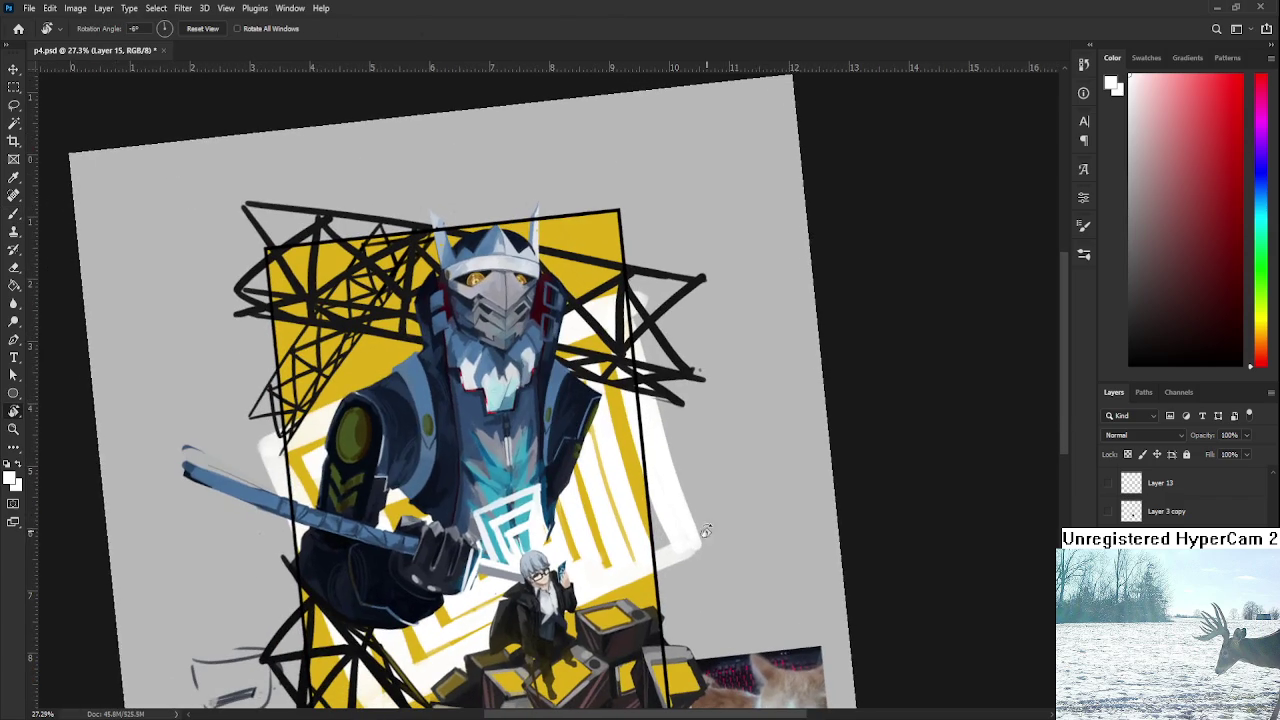
key(e)
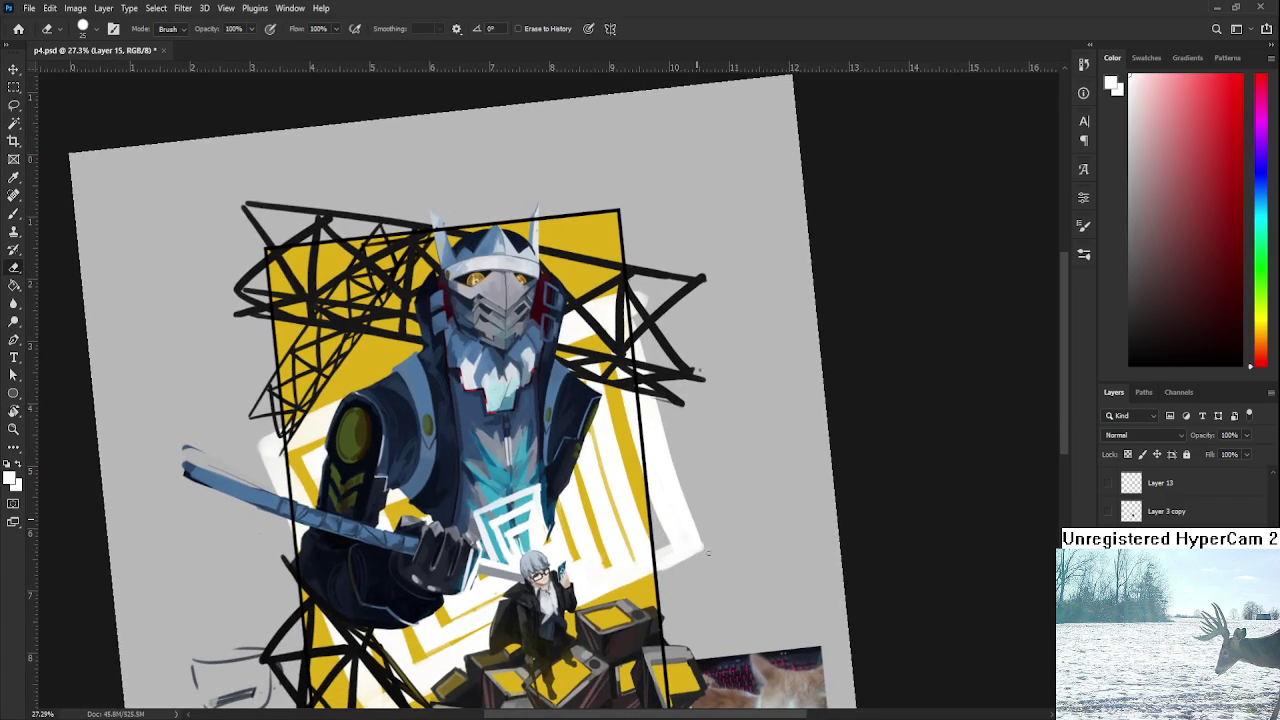
drag(700, 559, 800, 487)
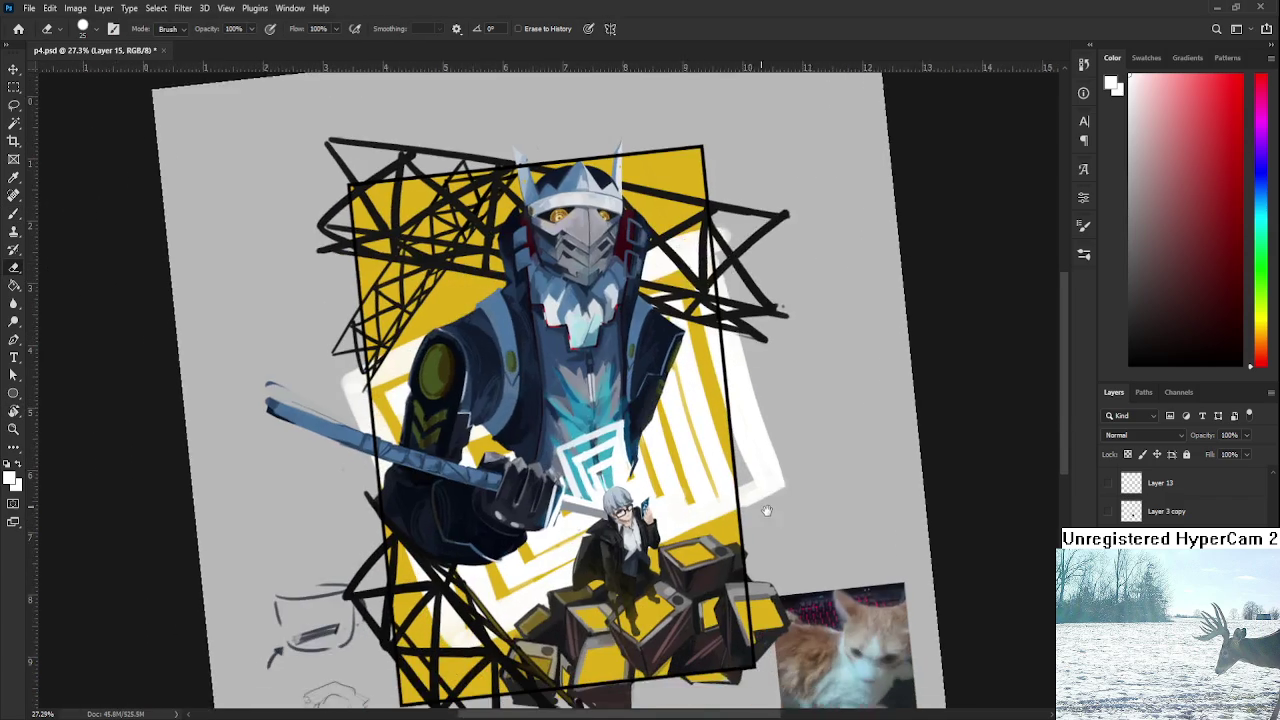
drag(716, 527, 739, 500)
key(b)
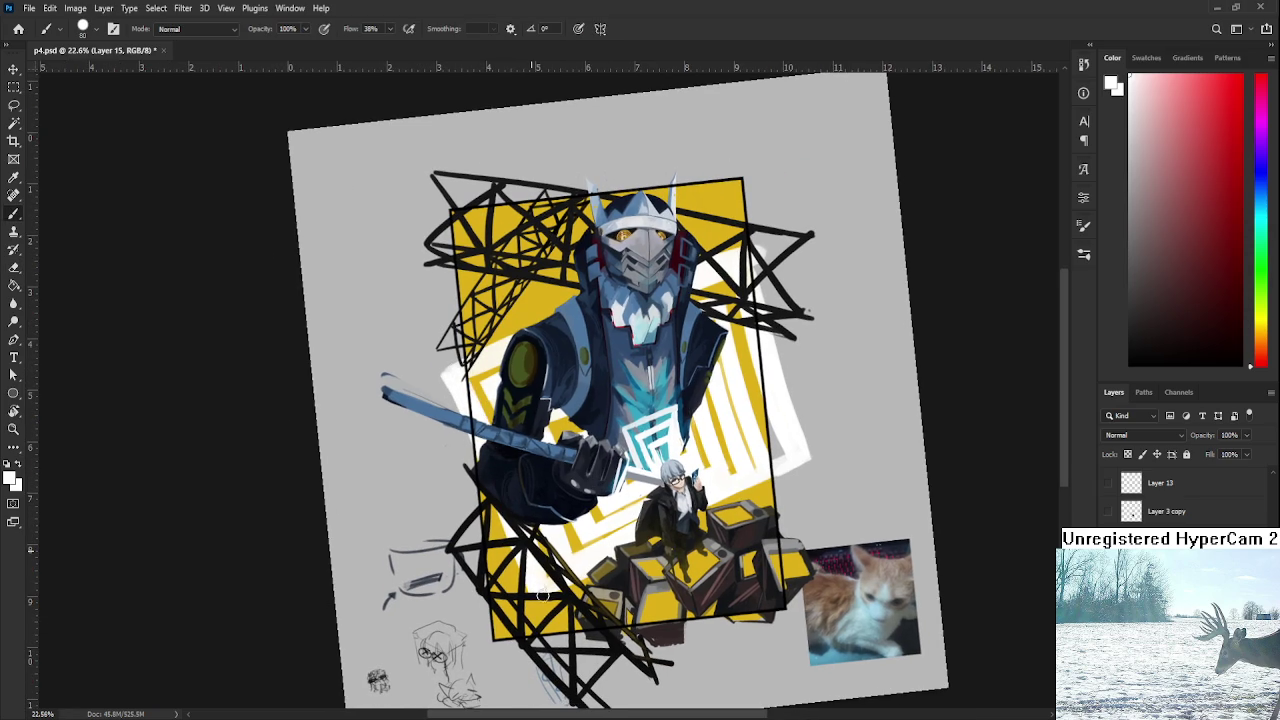
mouse_move(545, 560)
mouse_down()
mouse_move(590, 480)
mouse_move(575, 527)
mouse_up()
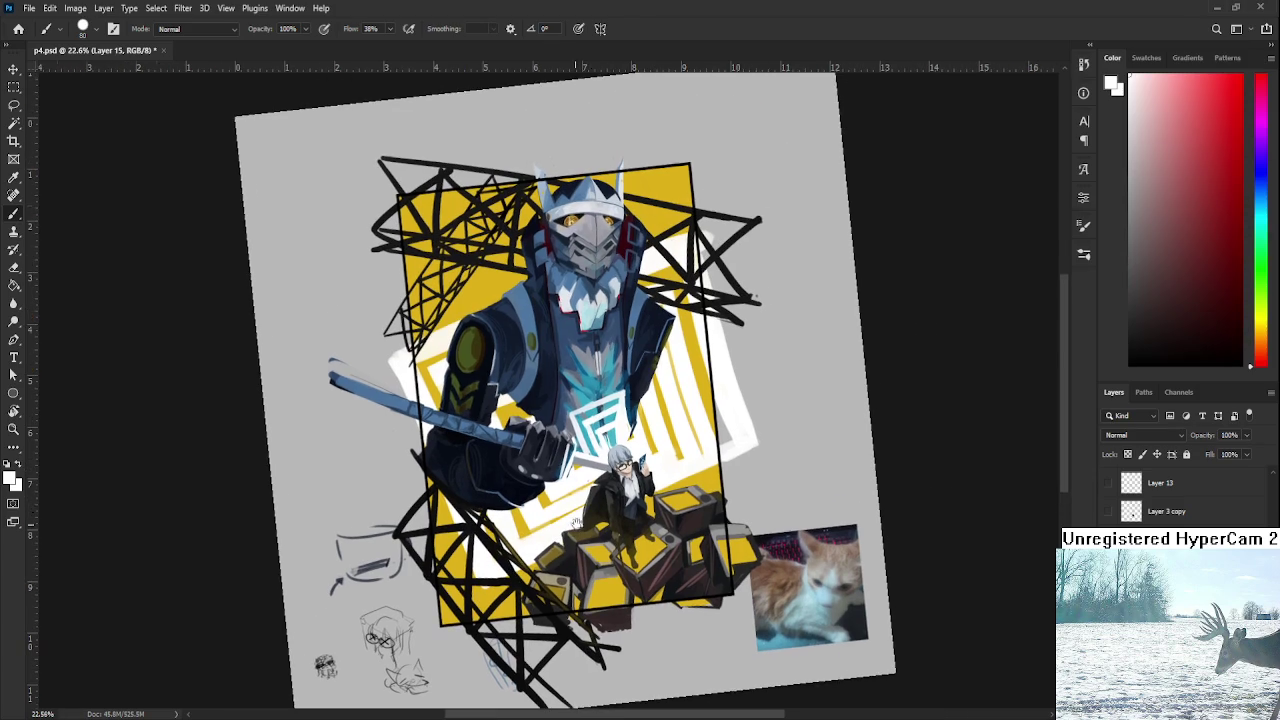
scroll(595, 496, down, 5)
scroll(595, 496, down, 2)
Reset the view rotation, zoom in, and Magic Wand-select the tilted square's white stripes.
key(r)
drag(674, 491, 685, 534)
scroll(640, 480, up, 2)
scroll(580, 420, up, 2)
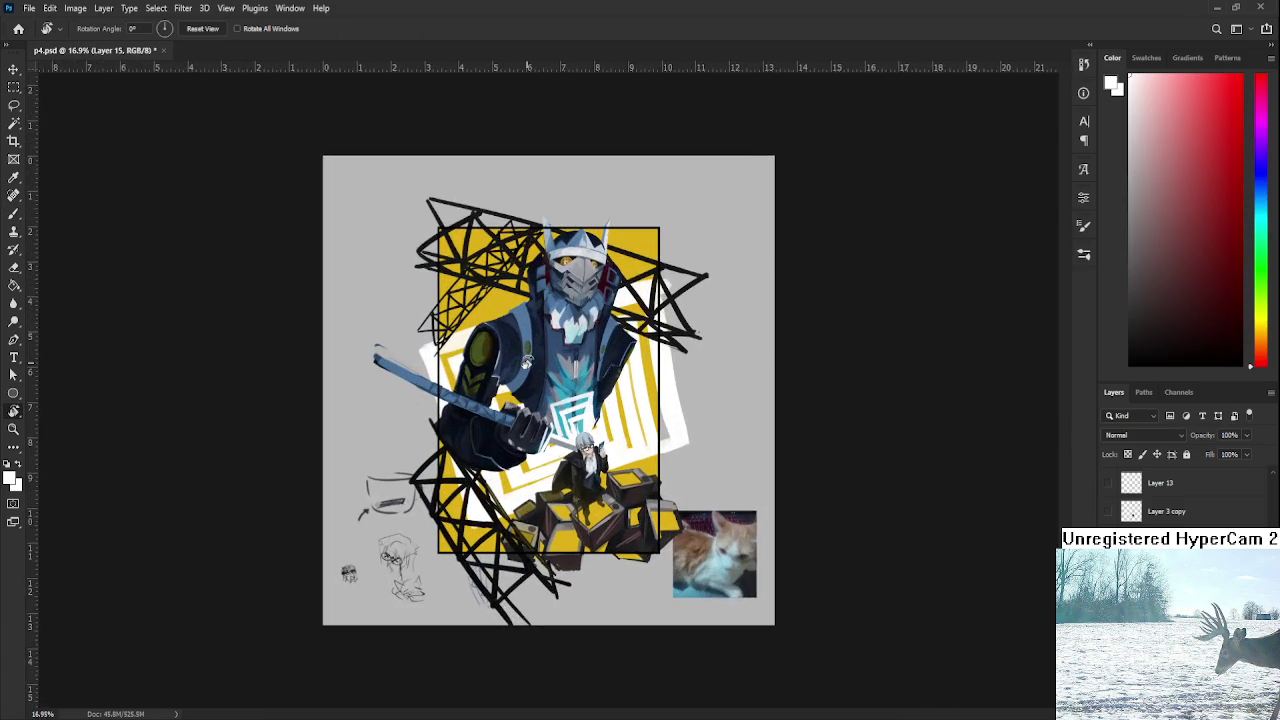
scroll(527, 362, up, 1)
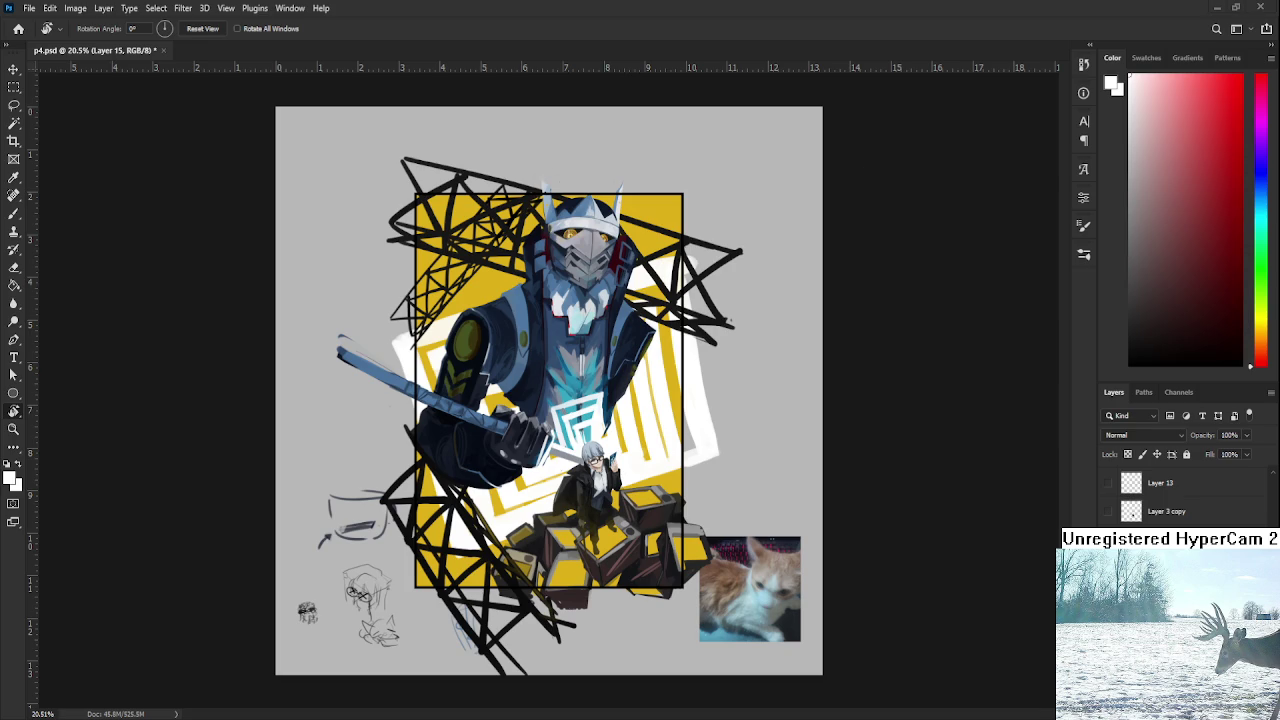
scroll(651, 430, up, 1)
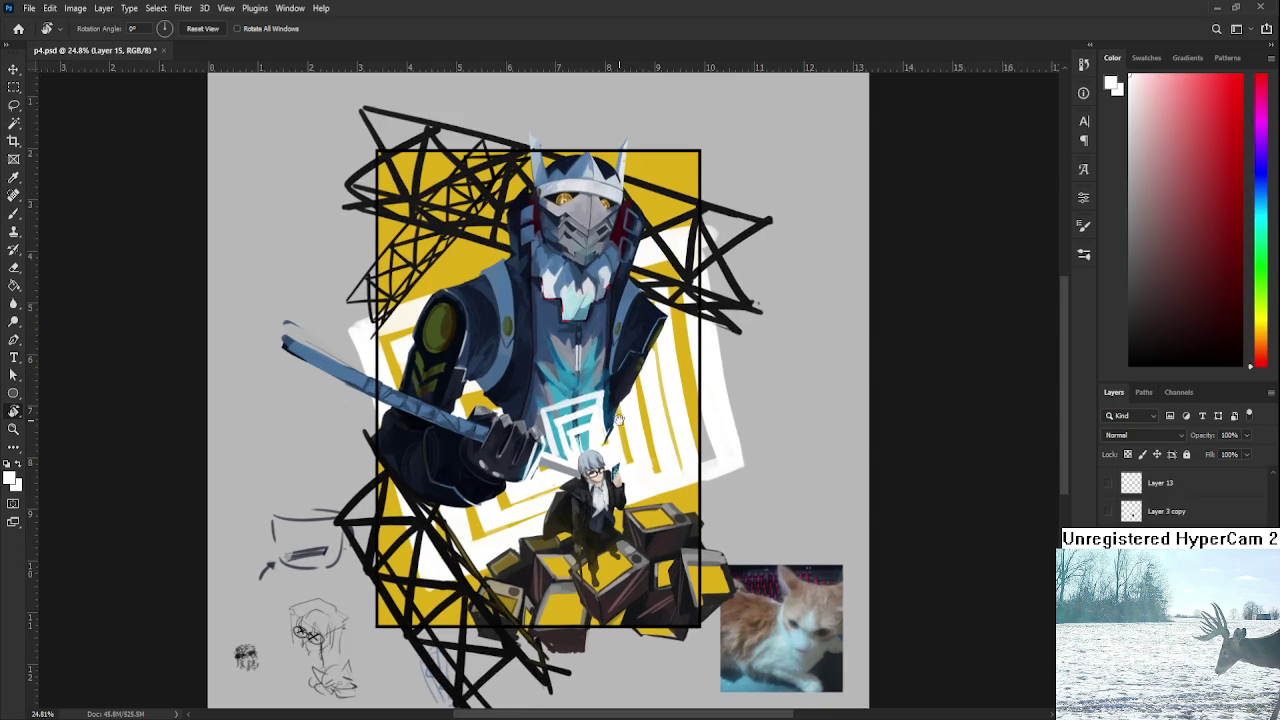
click(578, 450)
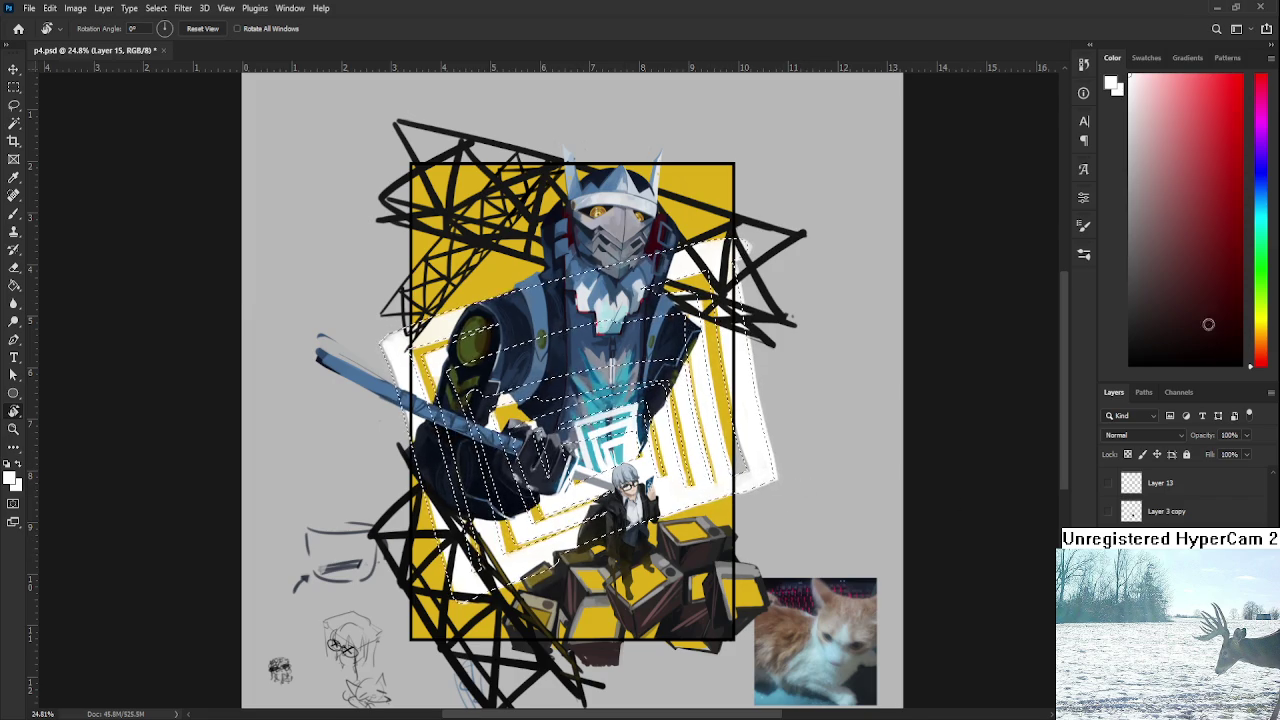
Fill the selected stripes with red using the Paint Bucket, then deselect.
click(1216, 115)
click(1226, 109)
key(g)
click(462, 405)
key(l)
key(ctrl+d)
key(ctrl+z)
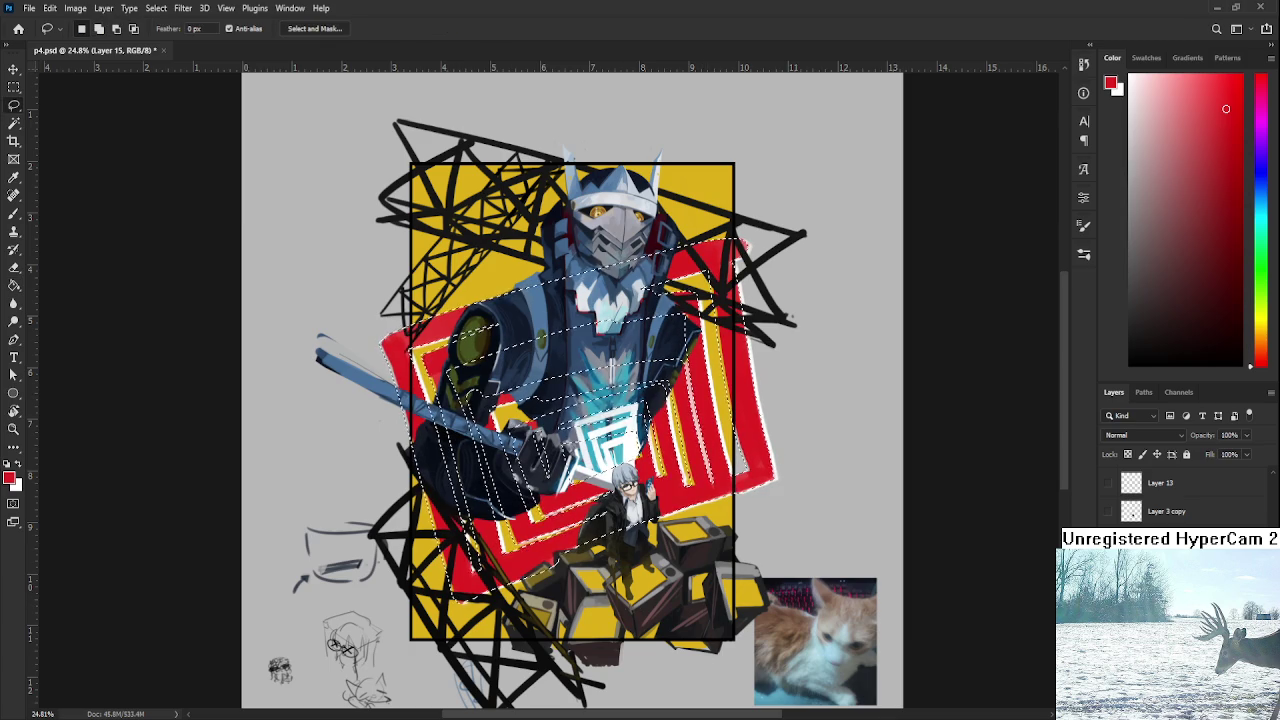
key(ctrl+z)
key(g)
click(718, 480)
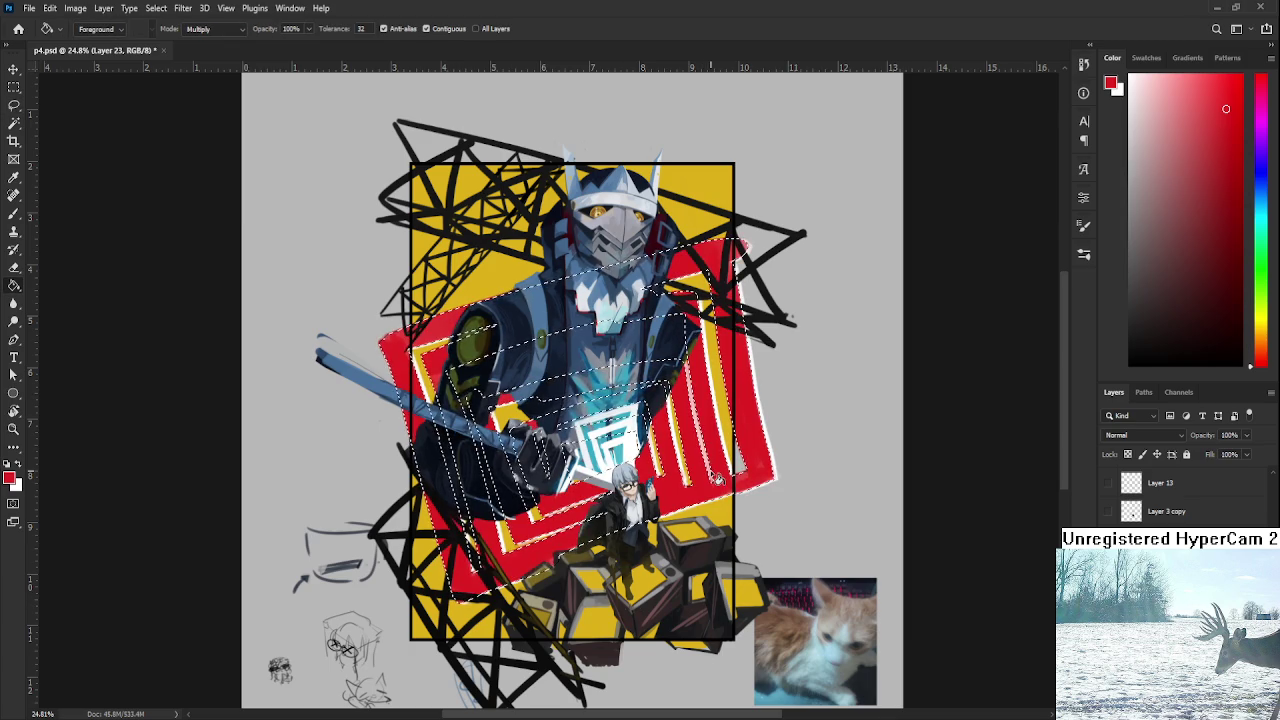
key(ctrl+d)
key(l)
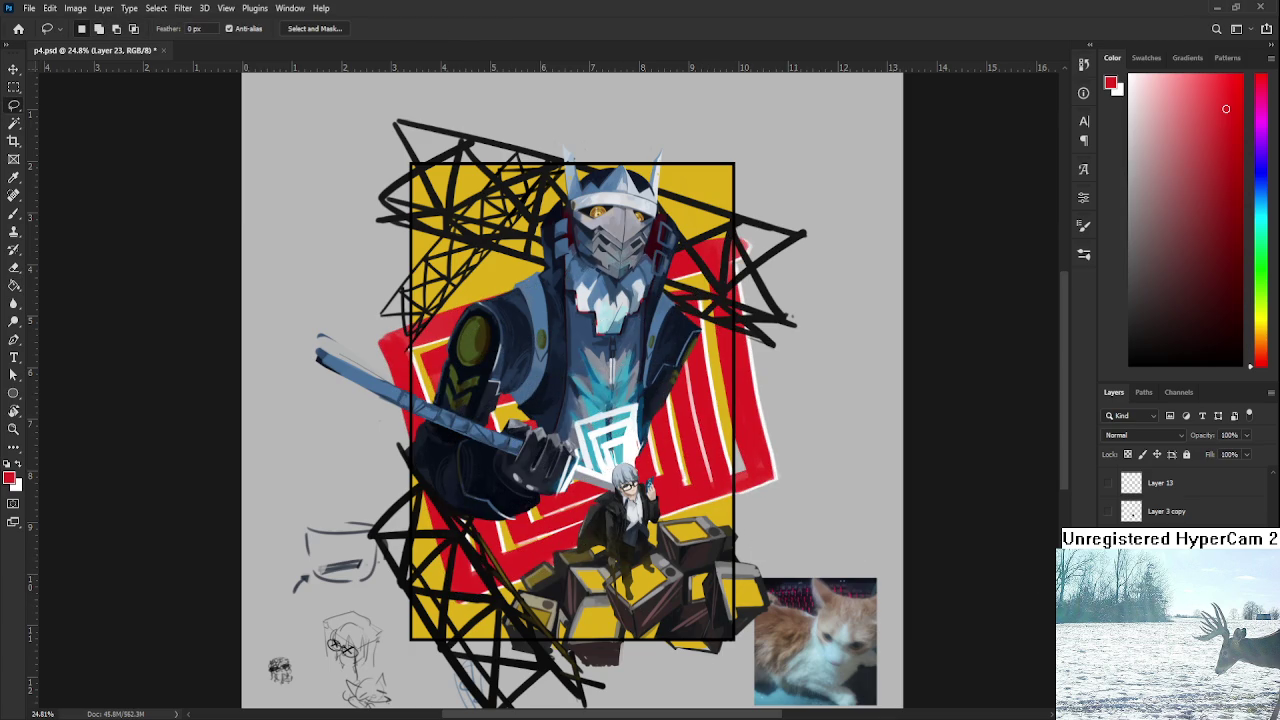
Put the red fill beneath the white stripes, nudge the white layer right, and duplicate it.
scroll(1180, 500, down, 2)
key(ctrl+z)
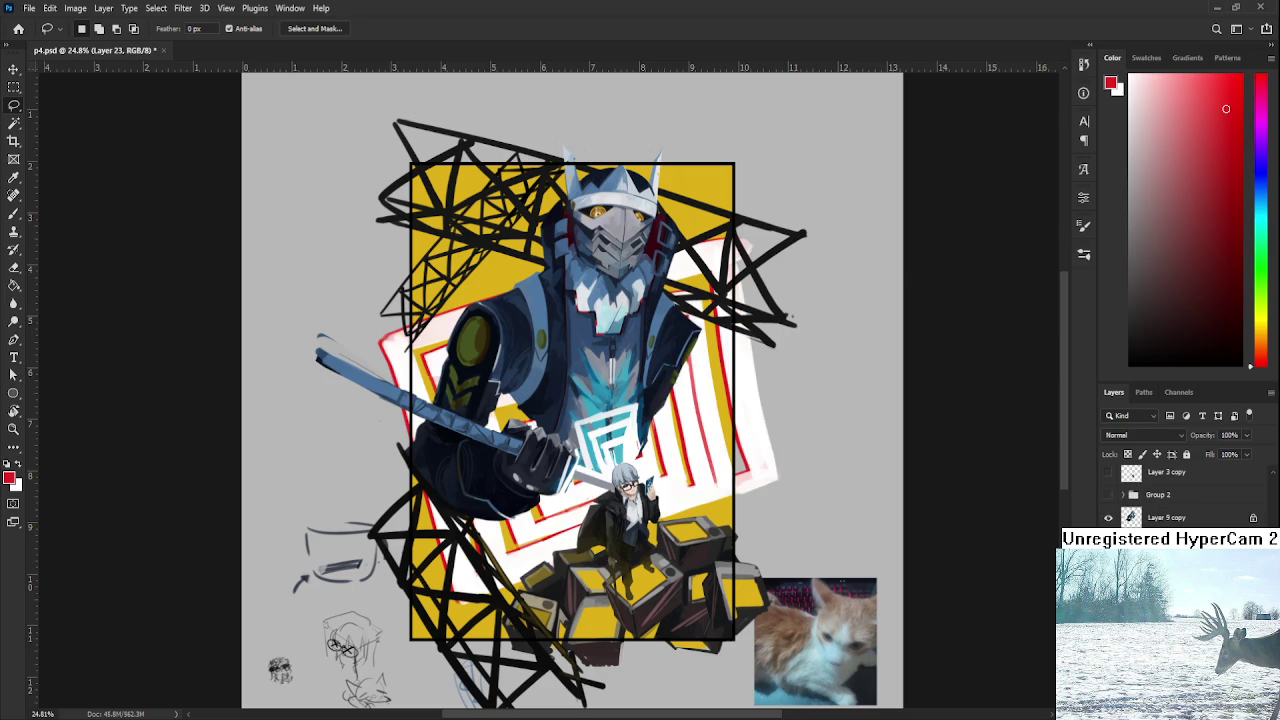
key(ctrl+t)
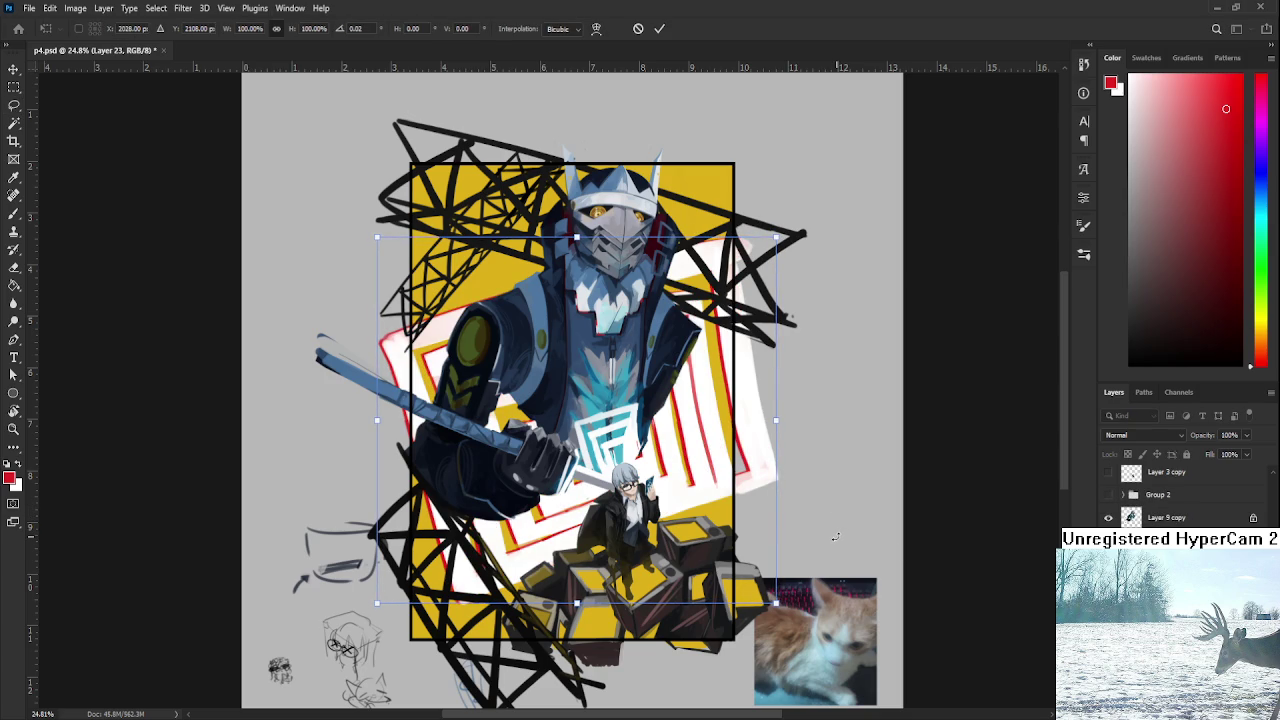
key(Right)
key(Right)
key(Right)
key(Right)
key(Right)
key(Right)
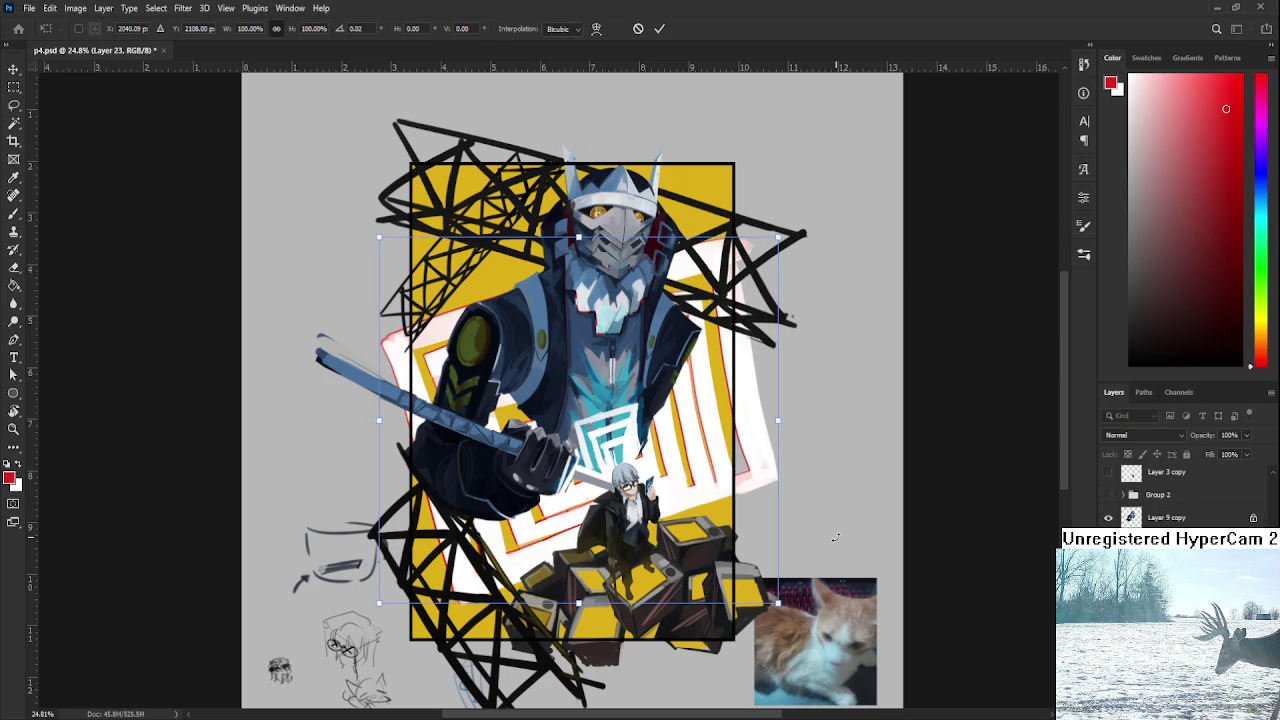
key(Return)
key(l)
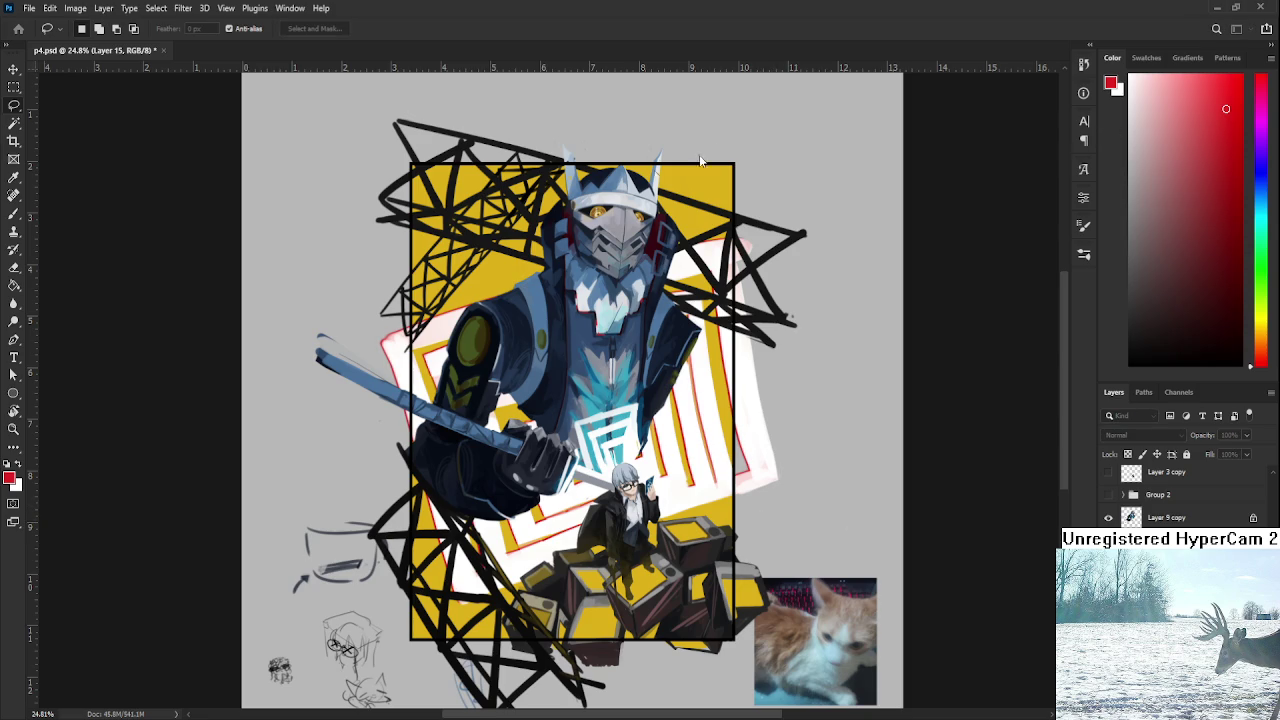
key(ctrl+j)
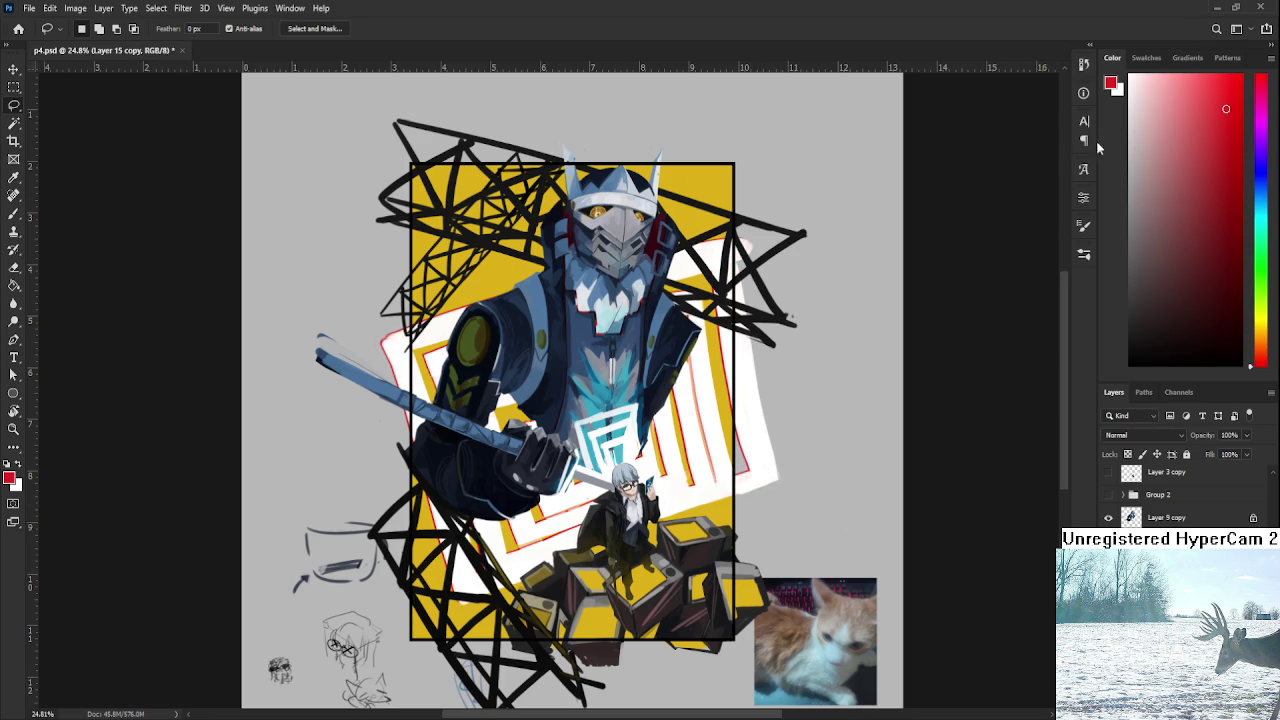
key(ctrl+j)
scroll(697, 448, up, 2)
scroll(697, 448, up, 3)
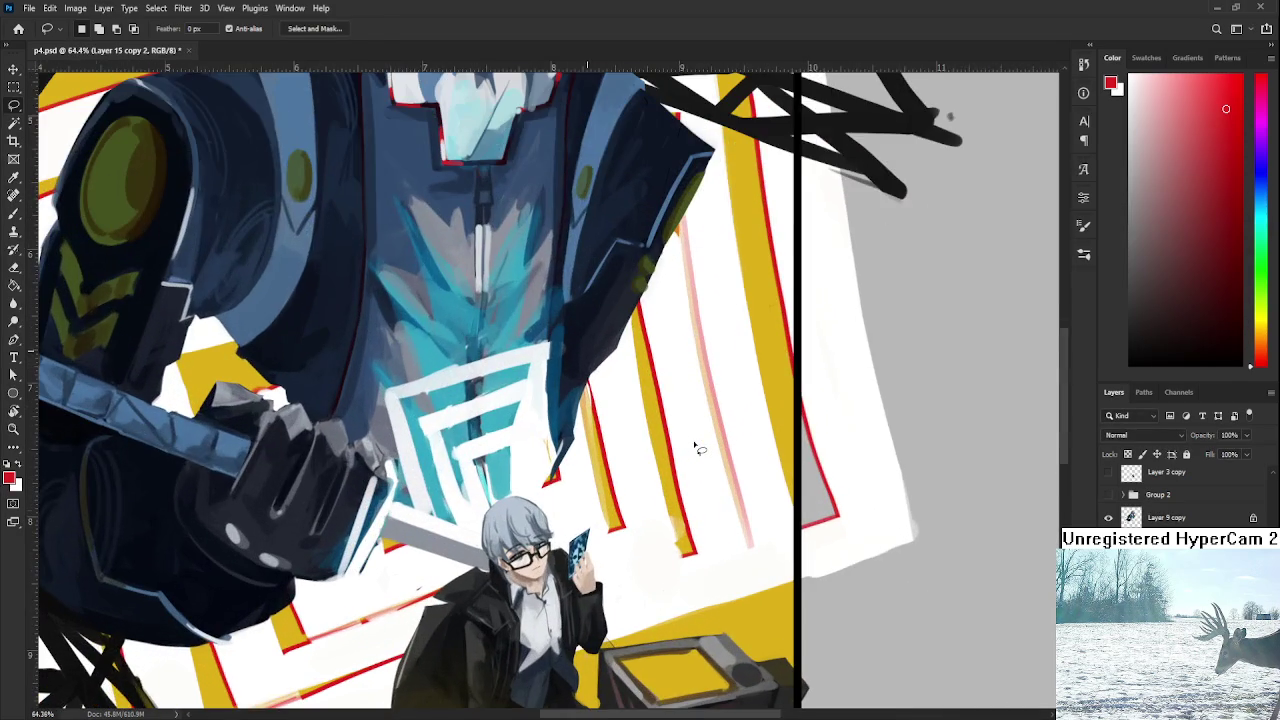
scroll(697, 448, down, 1)
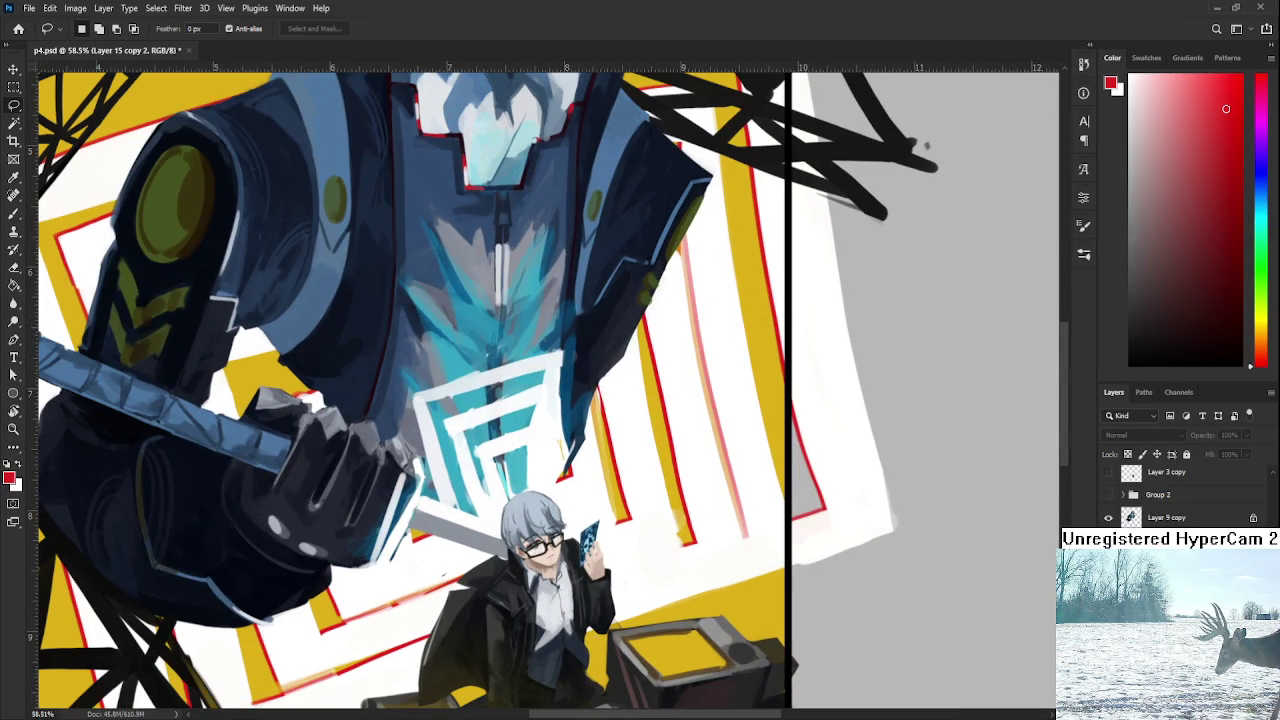
key(ctrl+z)
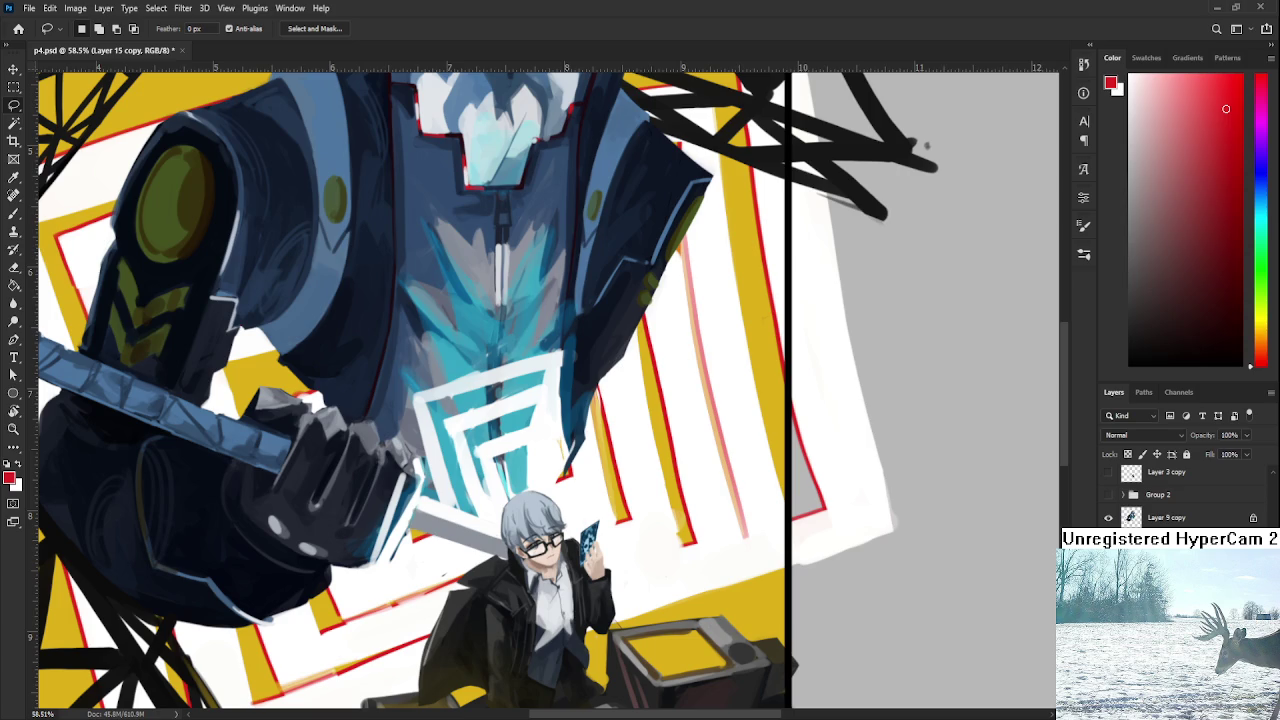
key(ctrl+z)
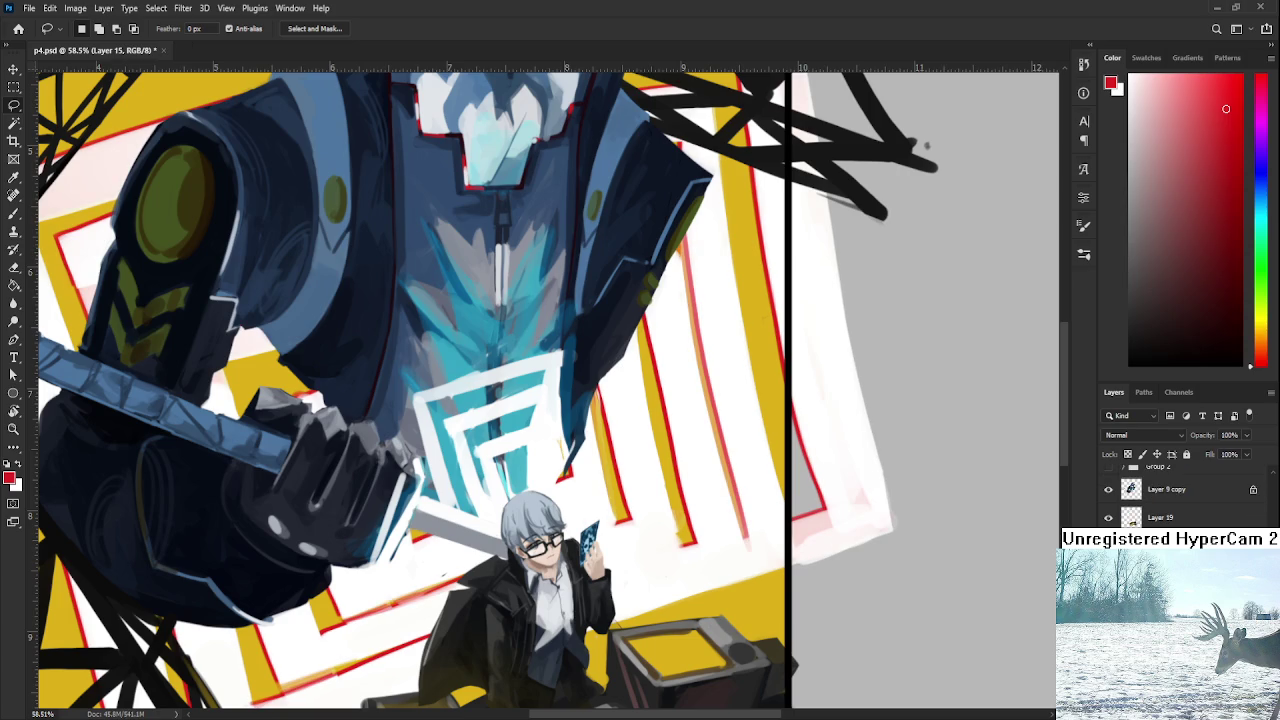
scroll(710, 487, down, 2)
scroll(710, 487, down, 2)
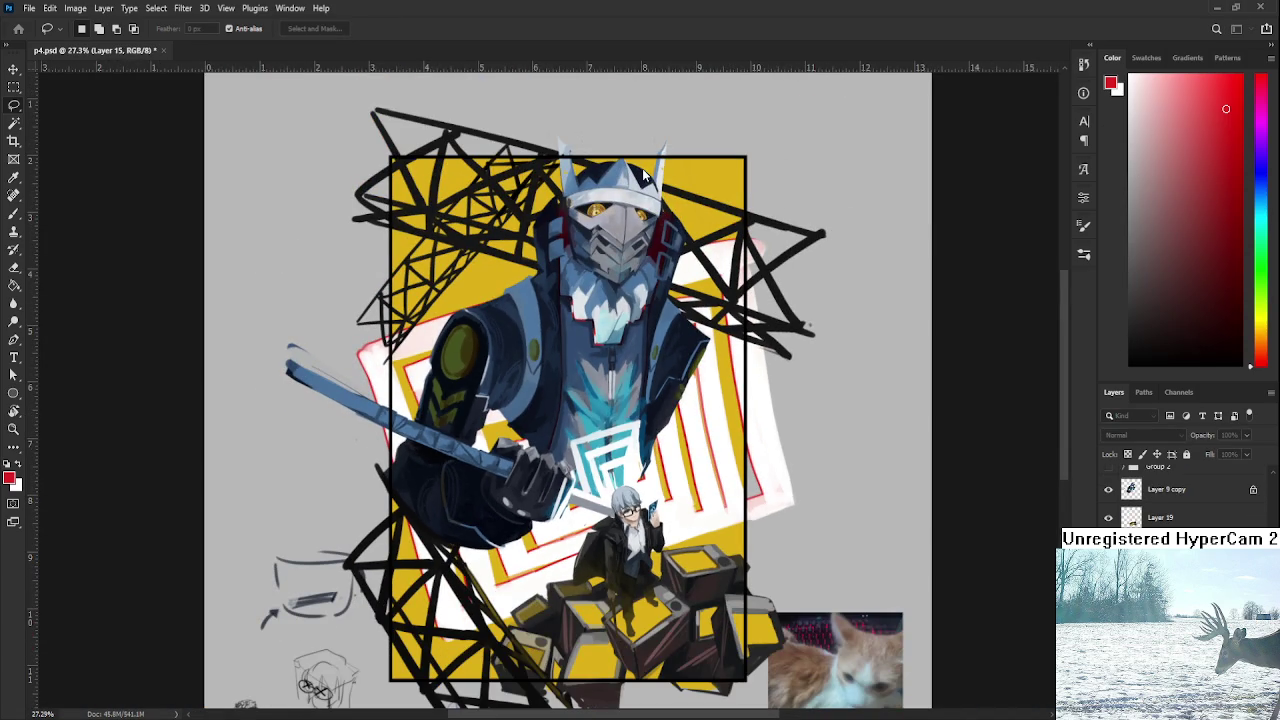
key(ctrl+j)
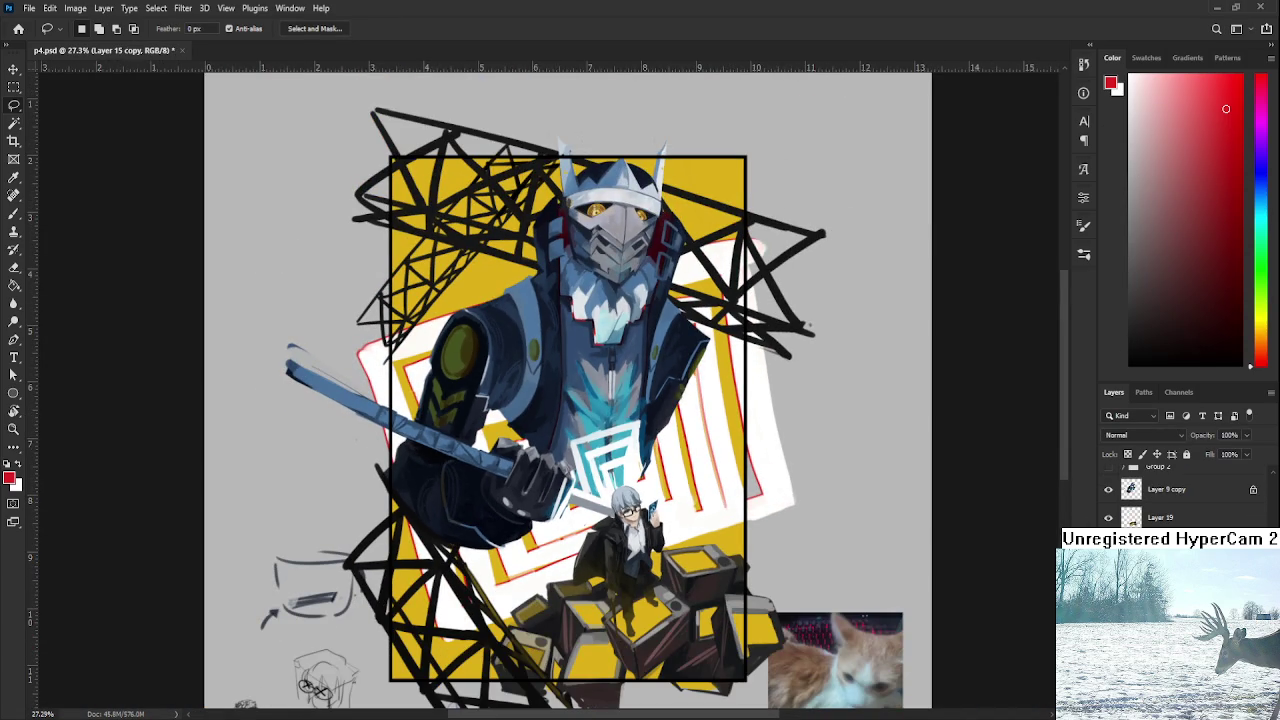
key(ctrl+z)
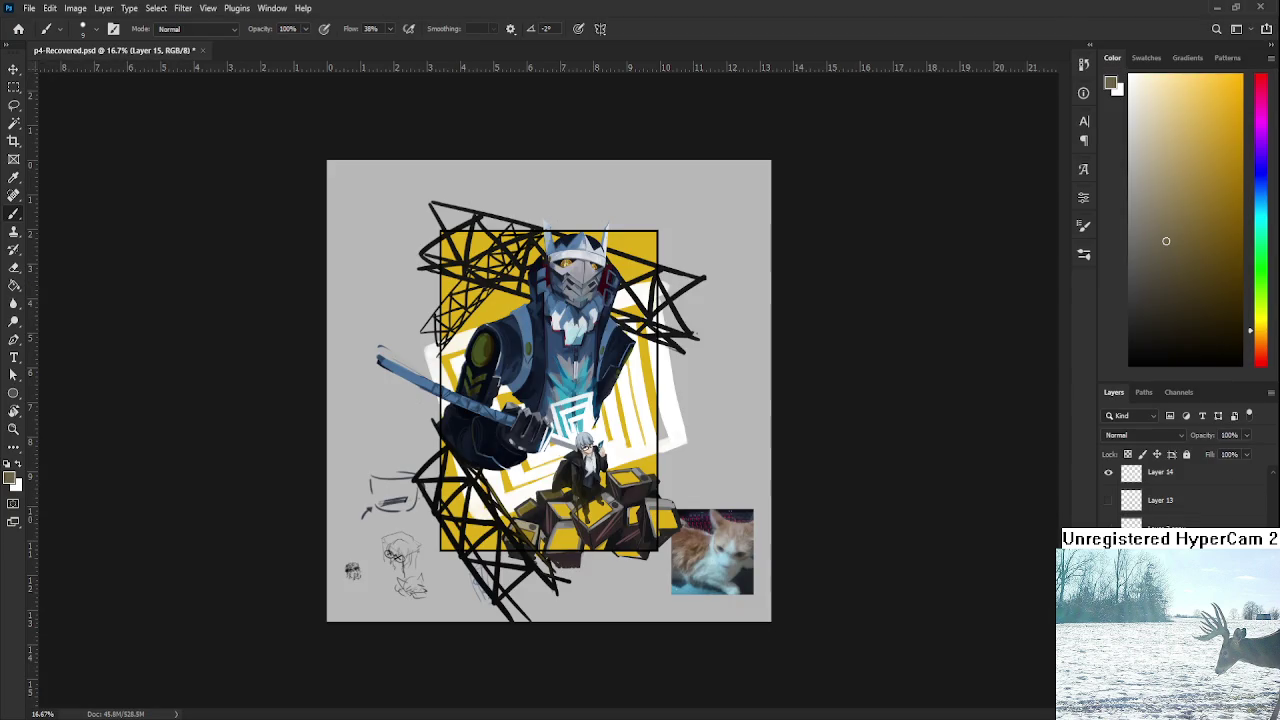
Zoom the p4.psd view to show the whole artwork with its plain white stripes.
scroll(549, 447, up, 2)
scroll(549, 447, up, 2)
scroll(632, 470, down, 1)
scroll(640, 538, down, 1)
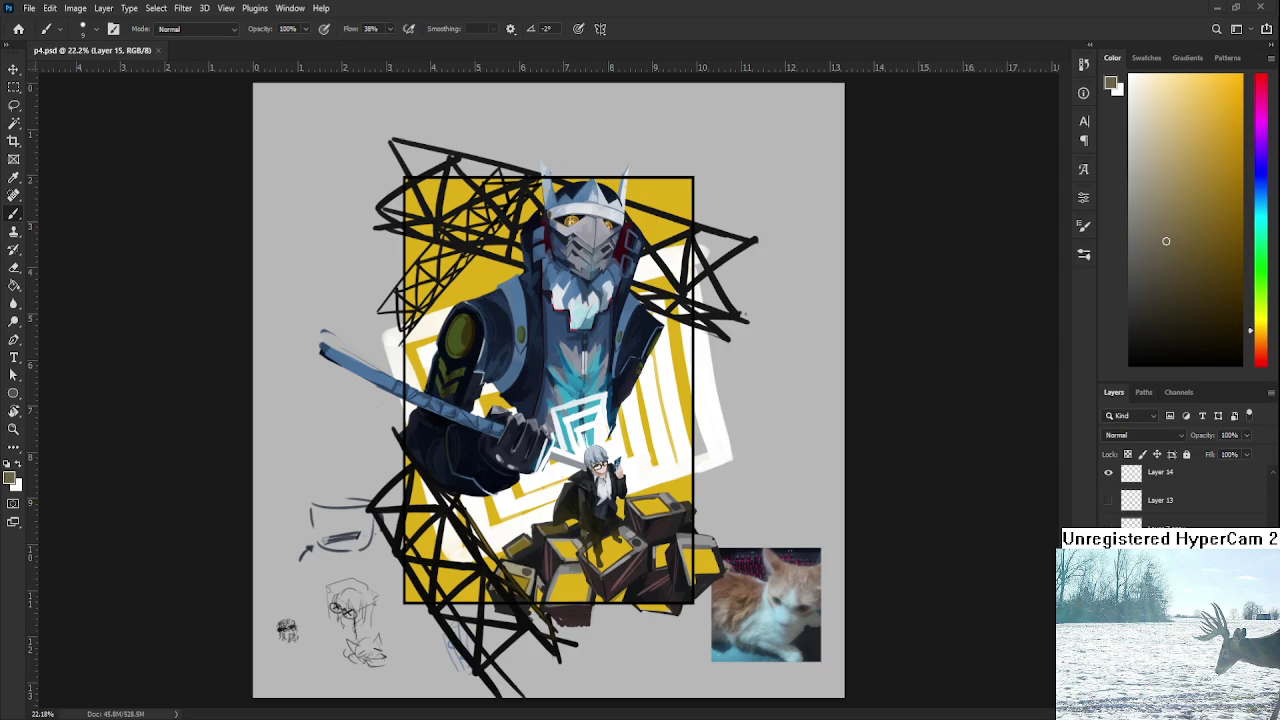
Sample the stripes' white as the paint colour and enlarge the brush.
scroll(743, 315, up, 3)
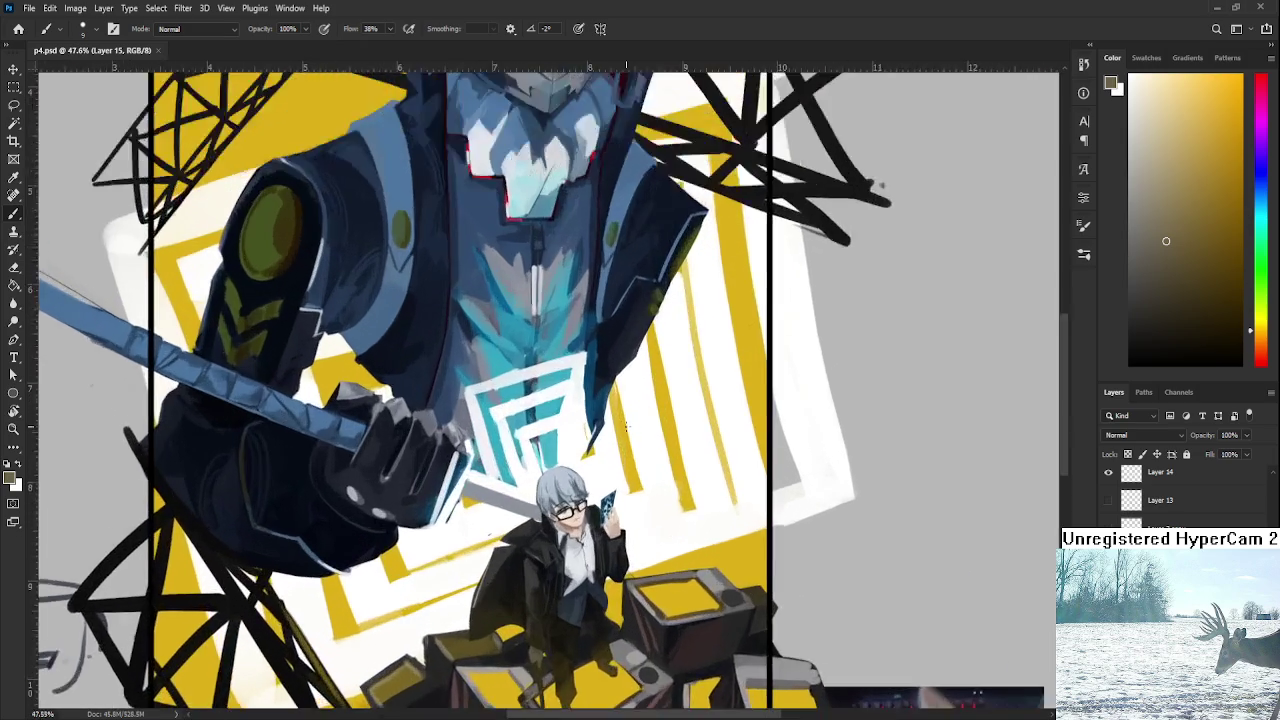
scroll(976, 549, down, 2)
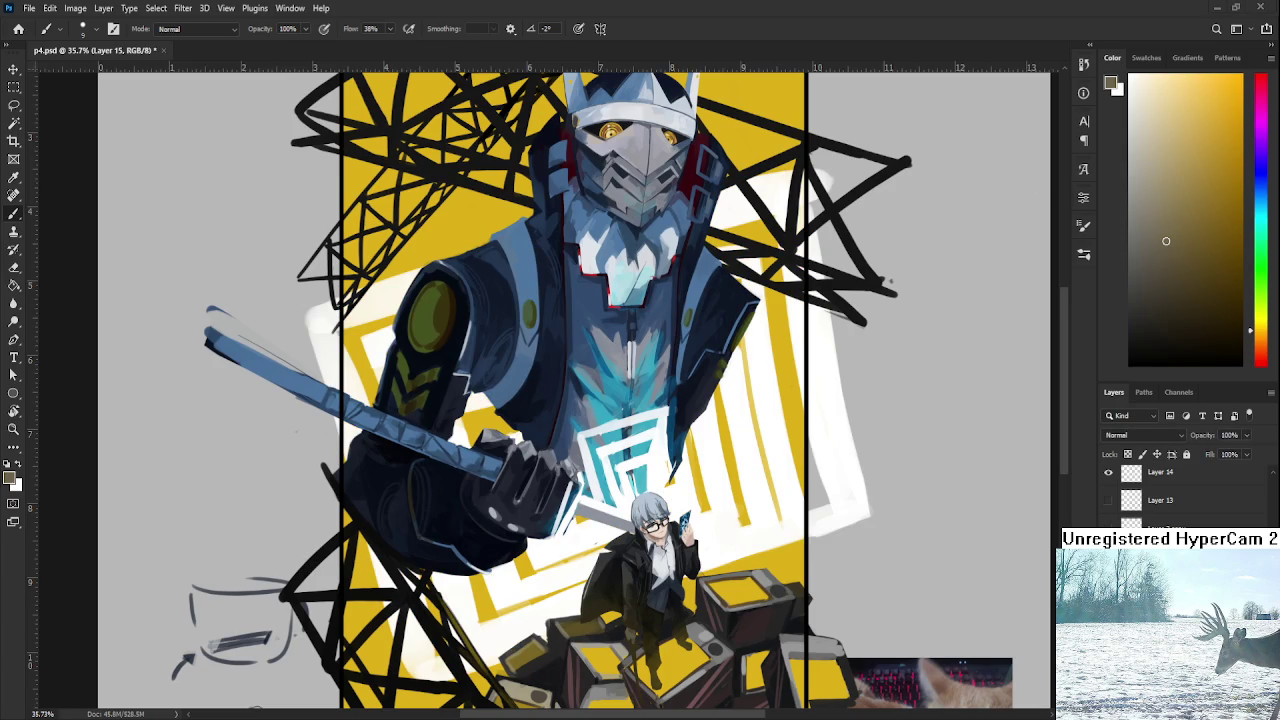
key(e)
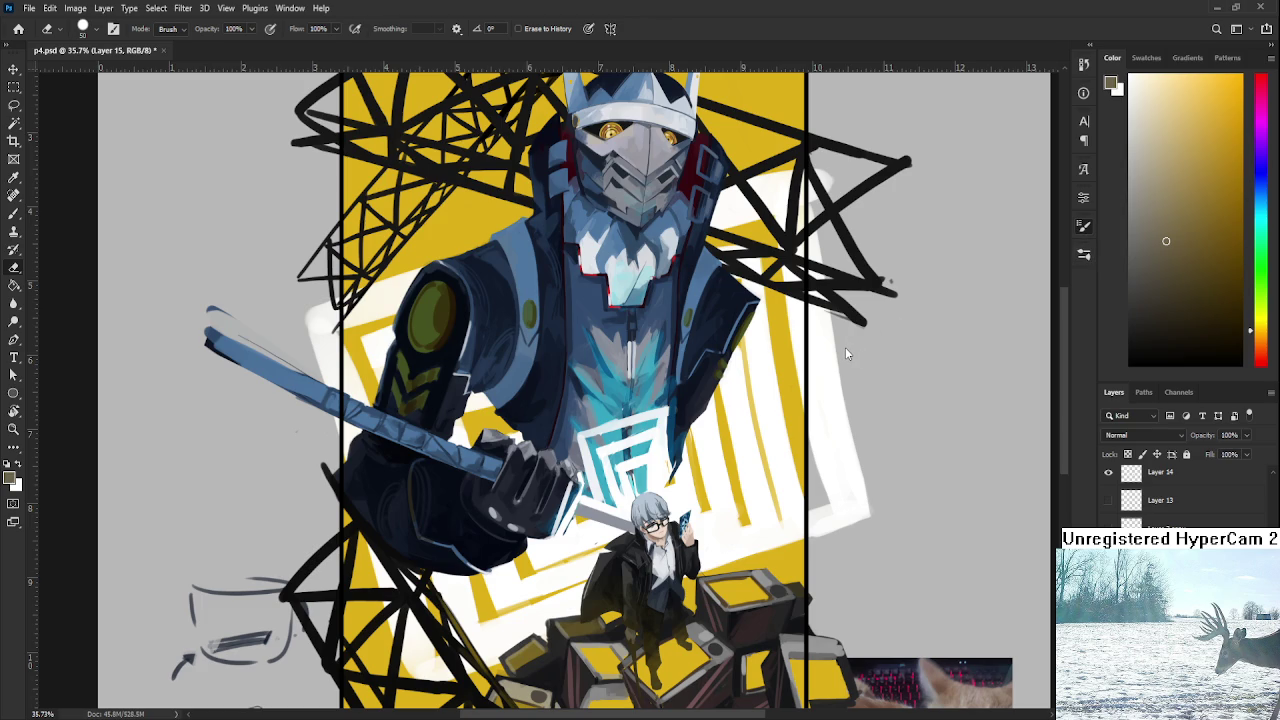
key(b)
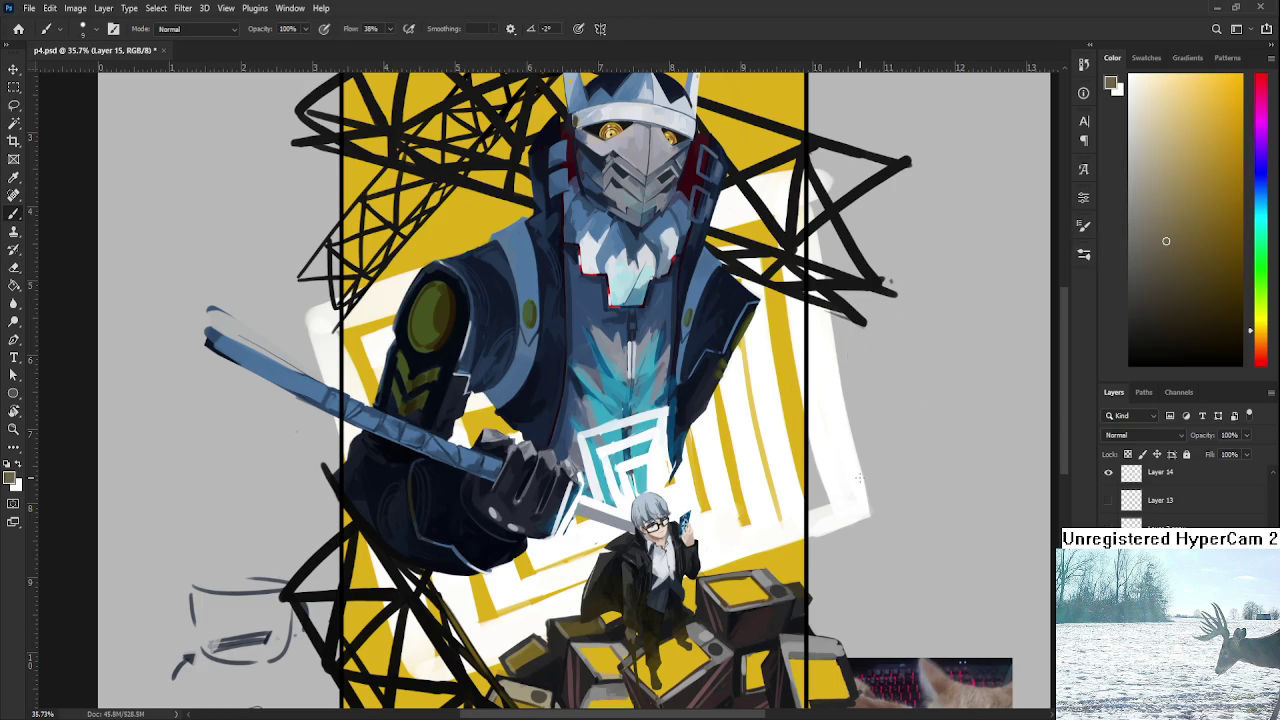
alt+click(847, 496)
key(bracketright)
key(bracketright)
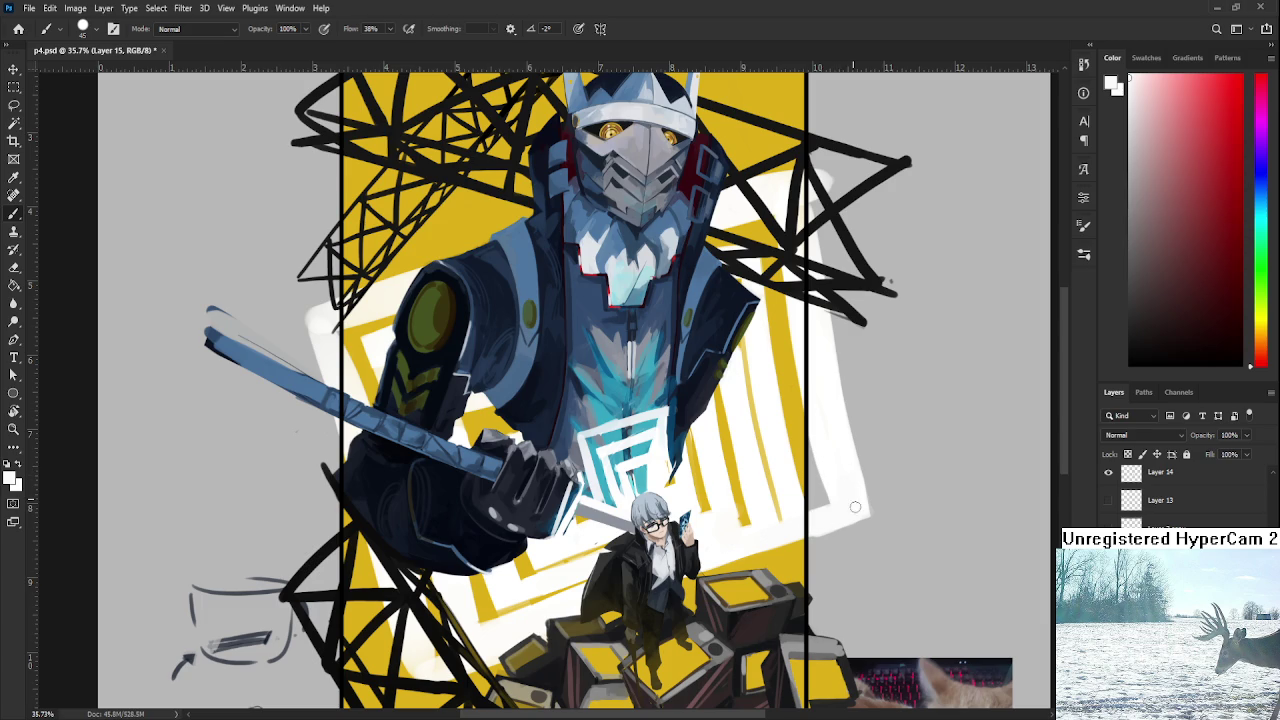
Rotate the canvas view around and back upright while switching between Eraser and Brush.
key(e)
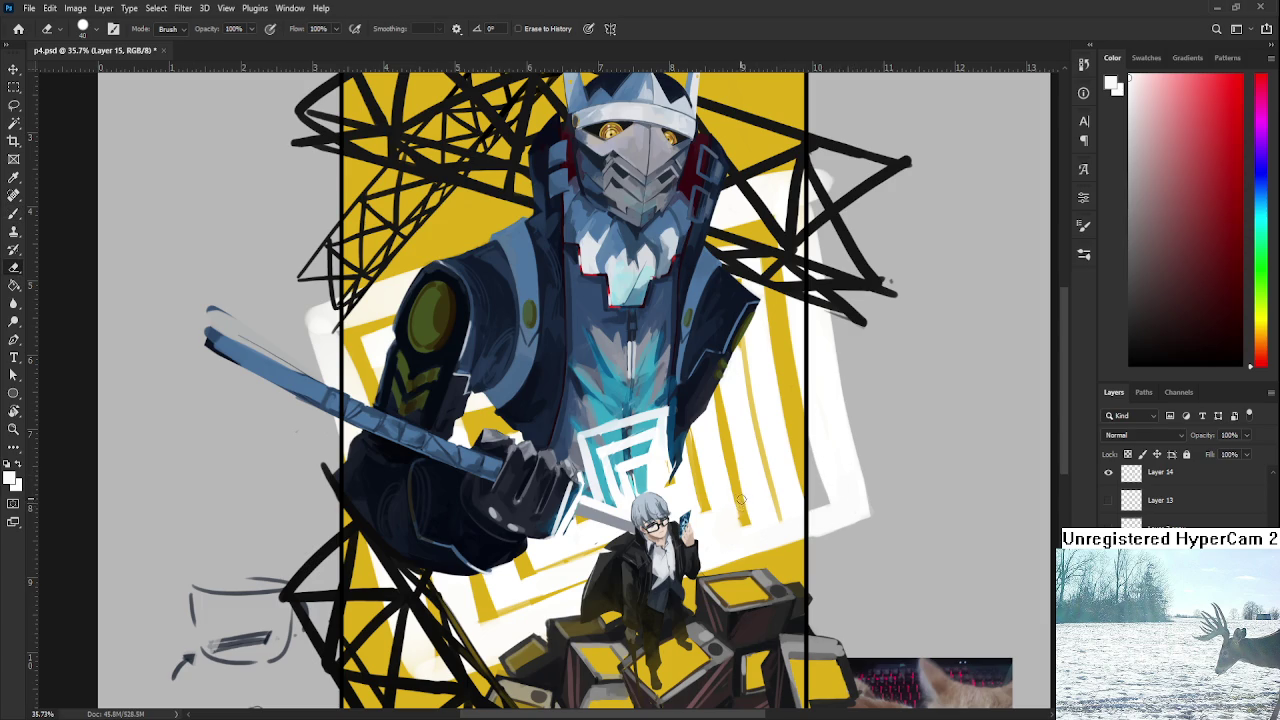
key(b)
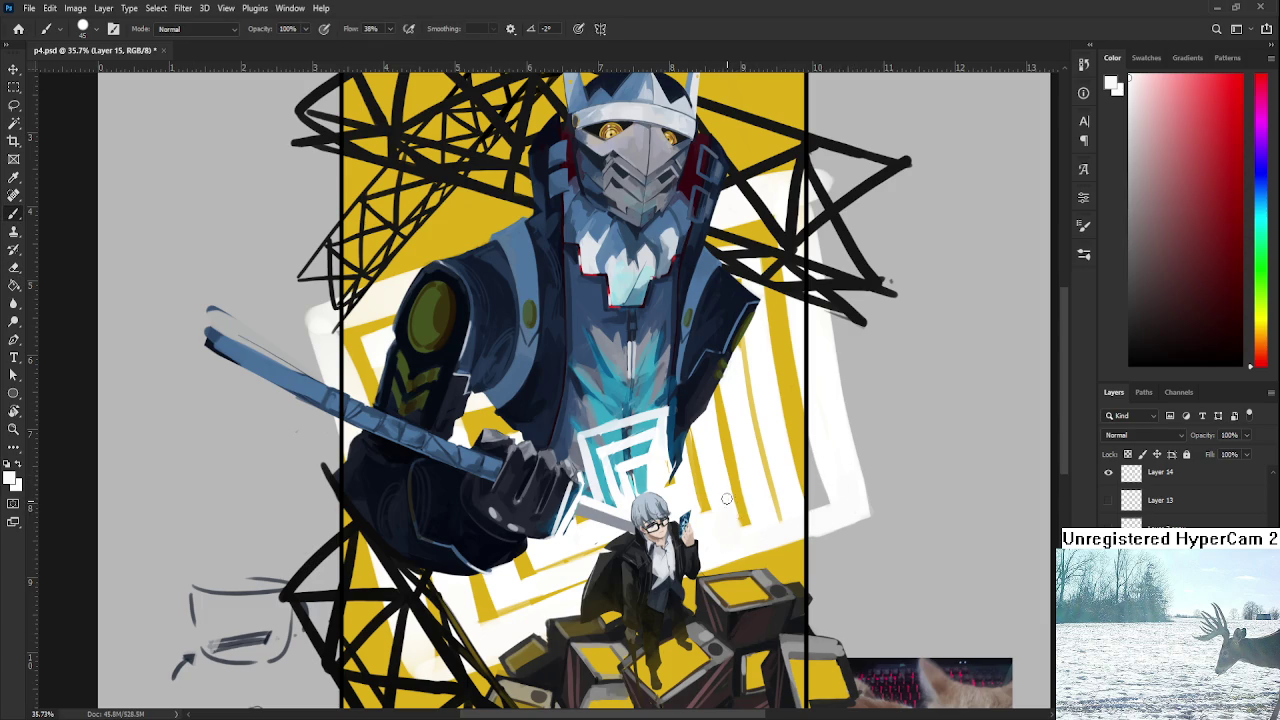
key(e)
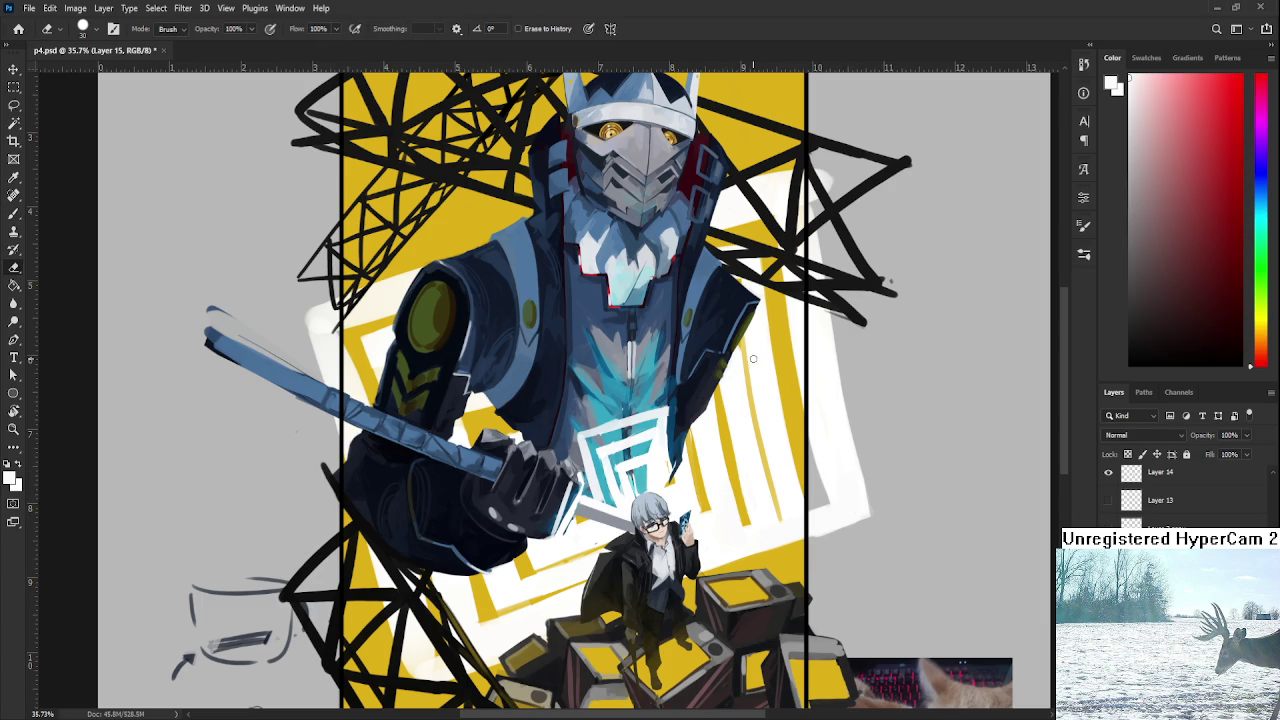
key(r)
drag(735, 317, 553, 384)
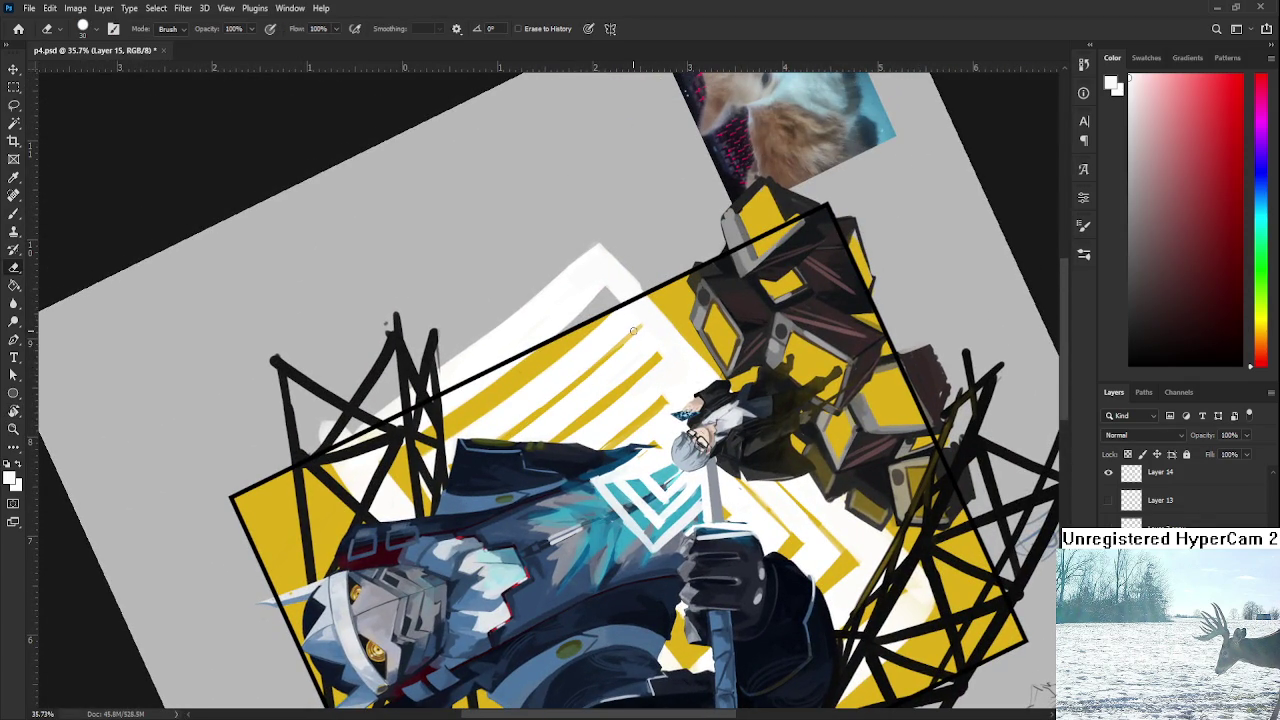
key(b)
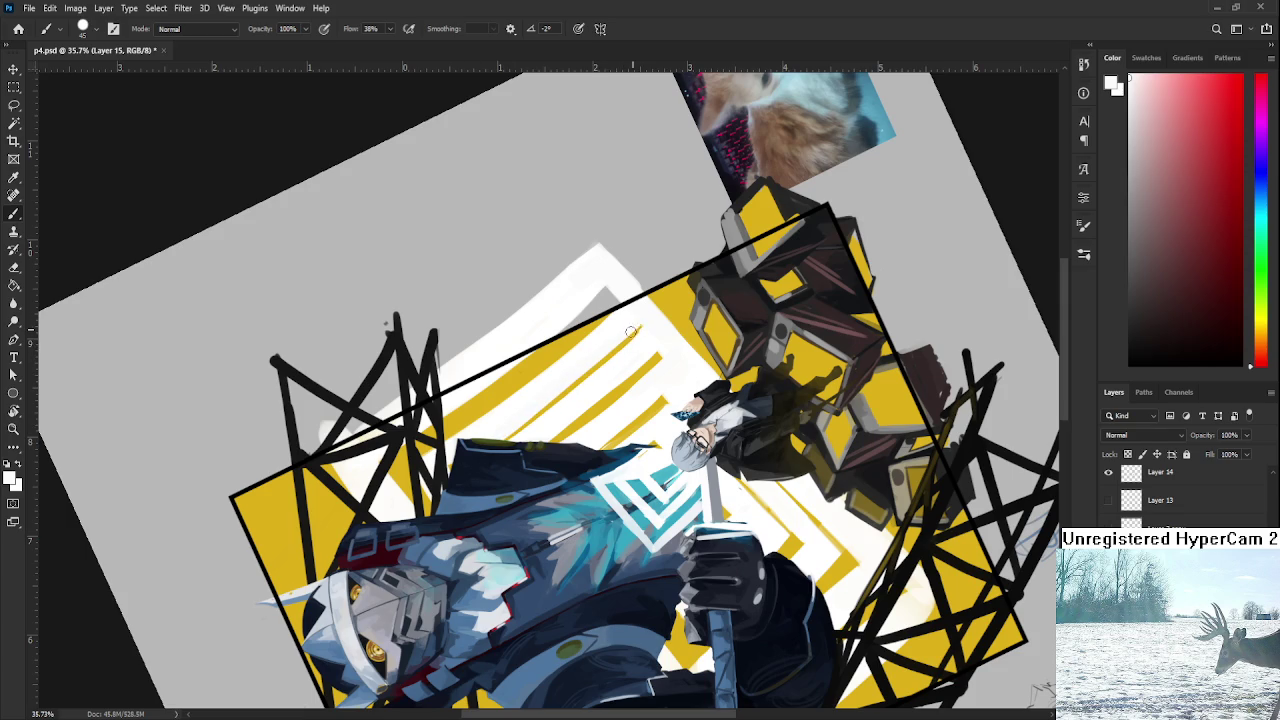
key(r)
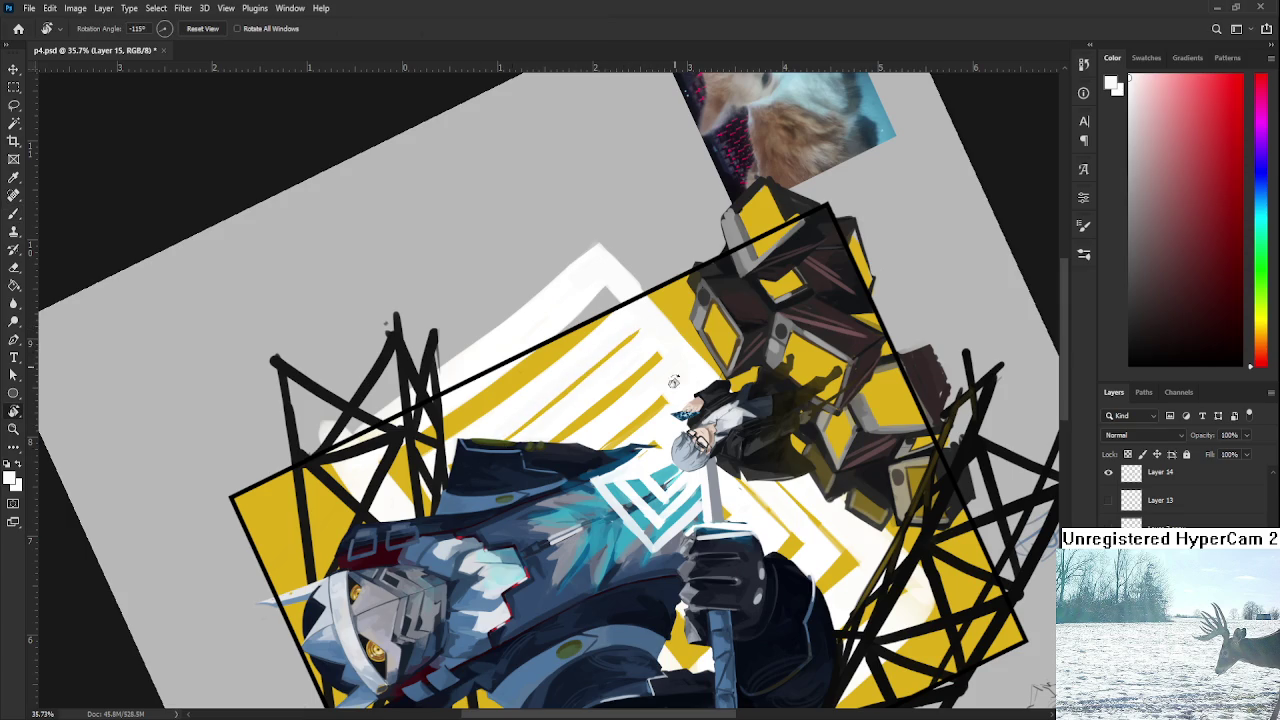
drag(385, 323, 595, 505)
key(e)
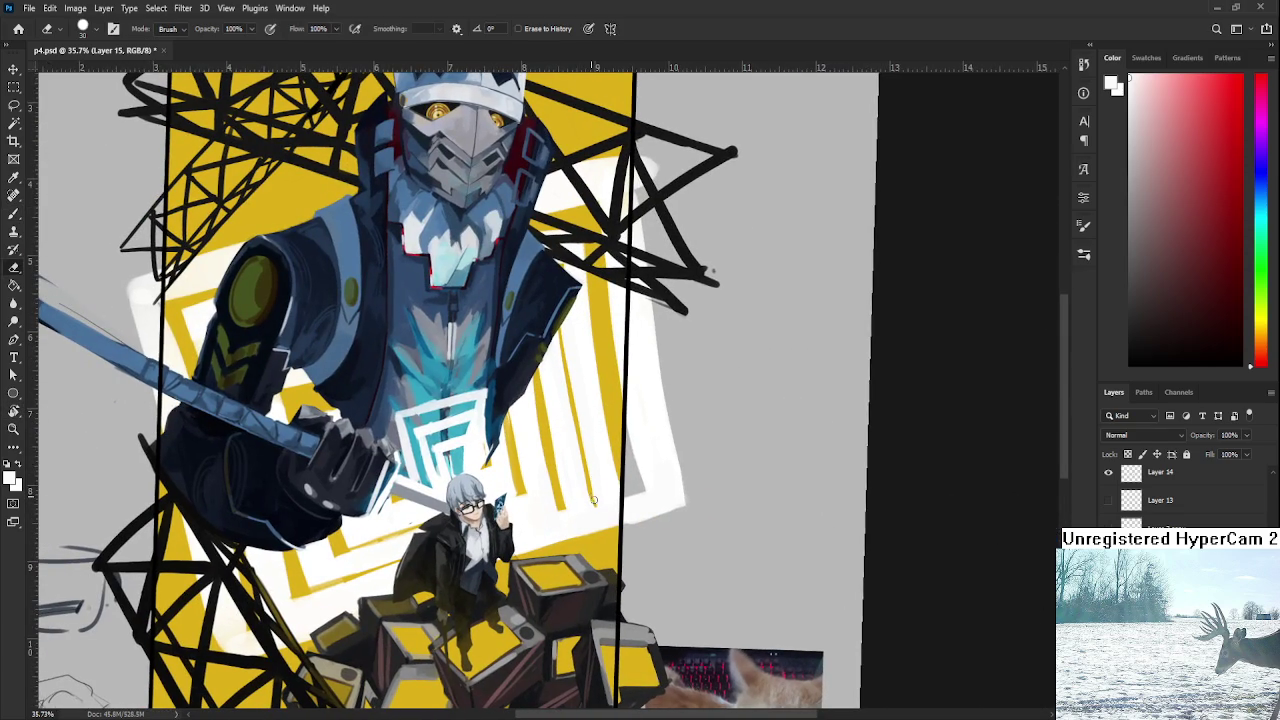
key(r)
mouse_move(580, 475)
mouse_down()
mouse_move(620, 480)
mouse_move(555, 472)
mouse_up()
key(b)
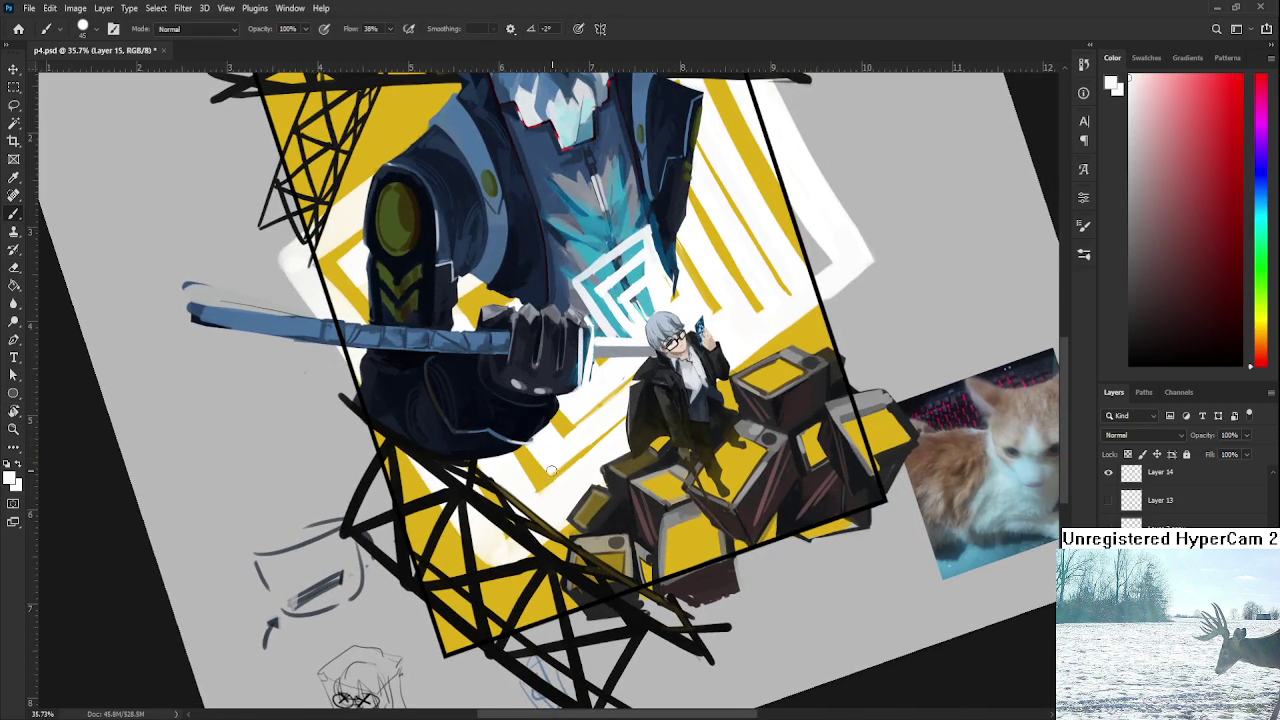
At a new view angle, paint white over part of the yellow stripe.
key(e)
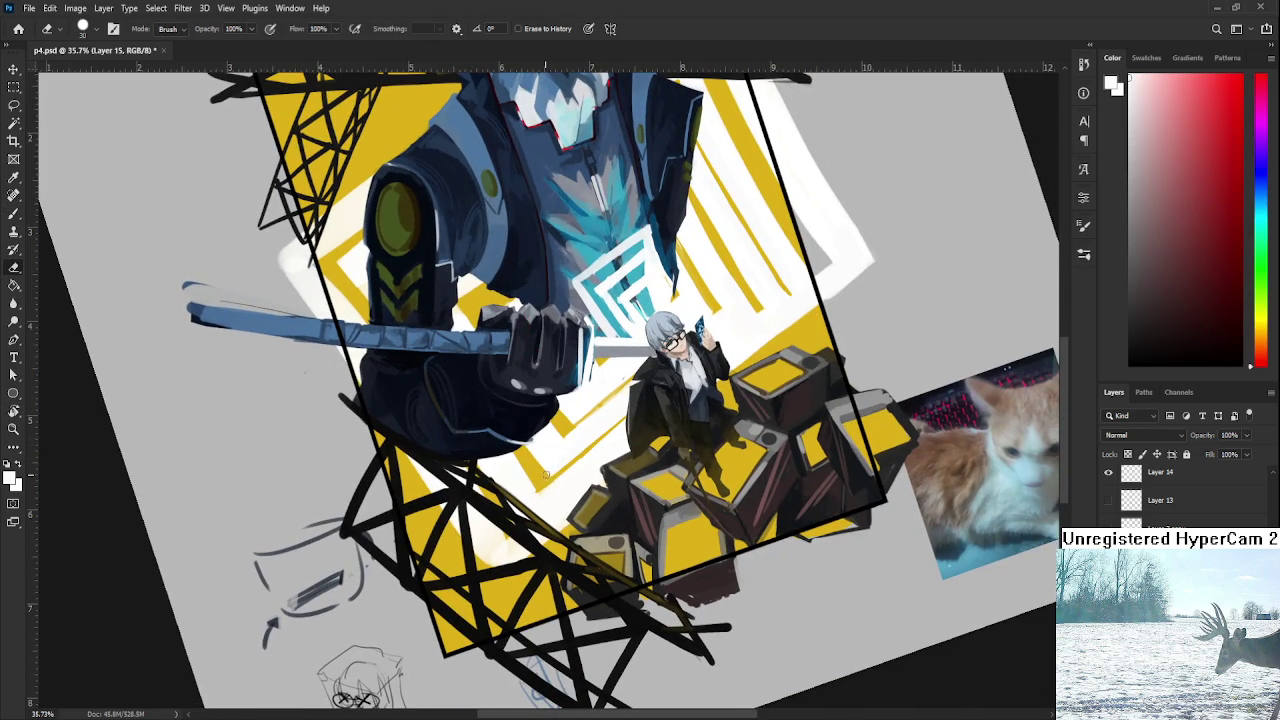
key(b)
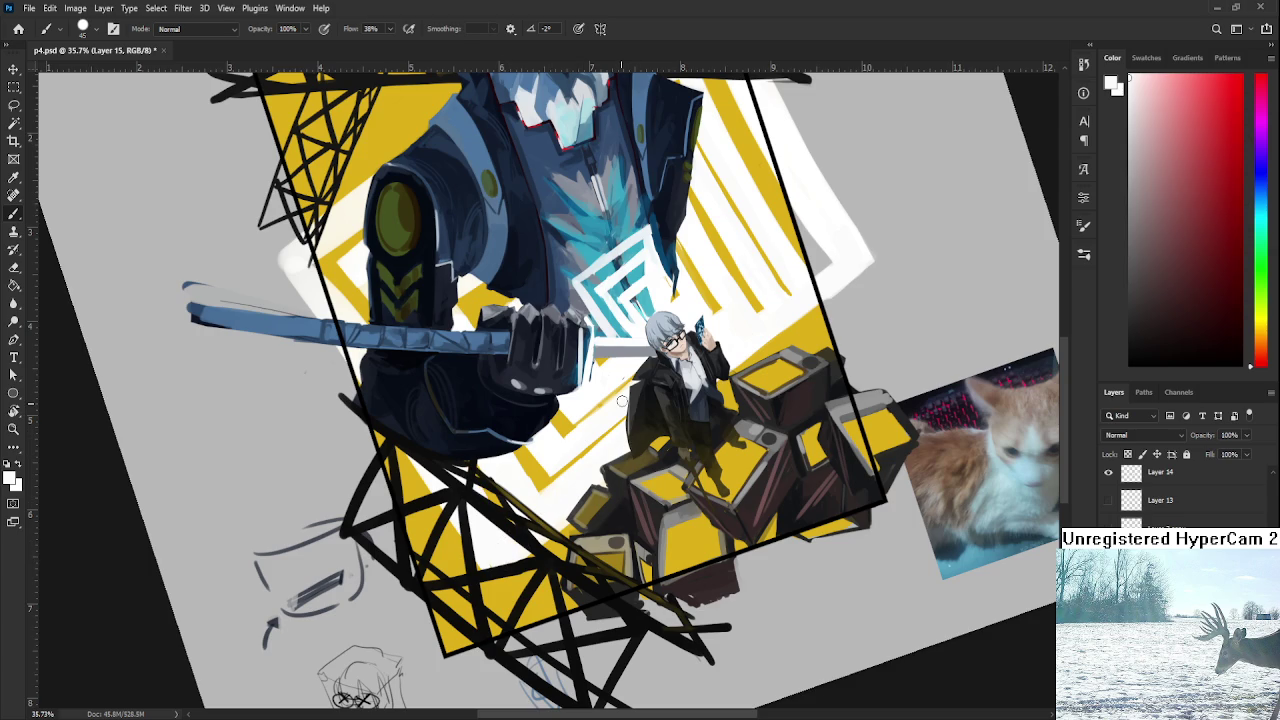
key(e)
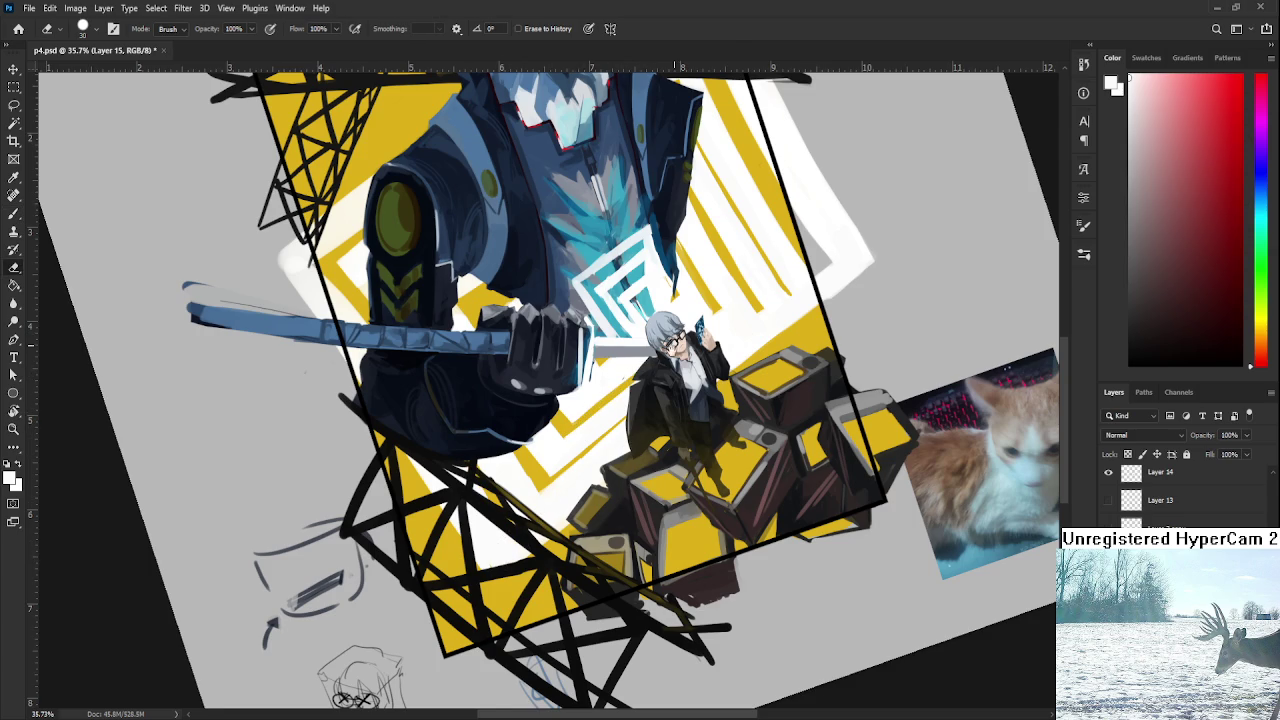
drag(588, 410, 518, 486)
key(b)
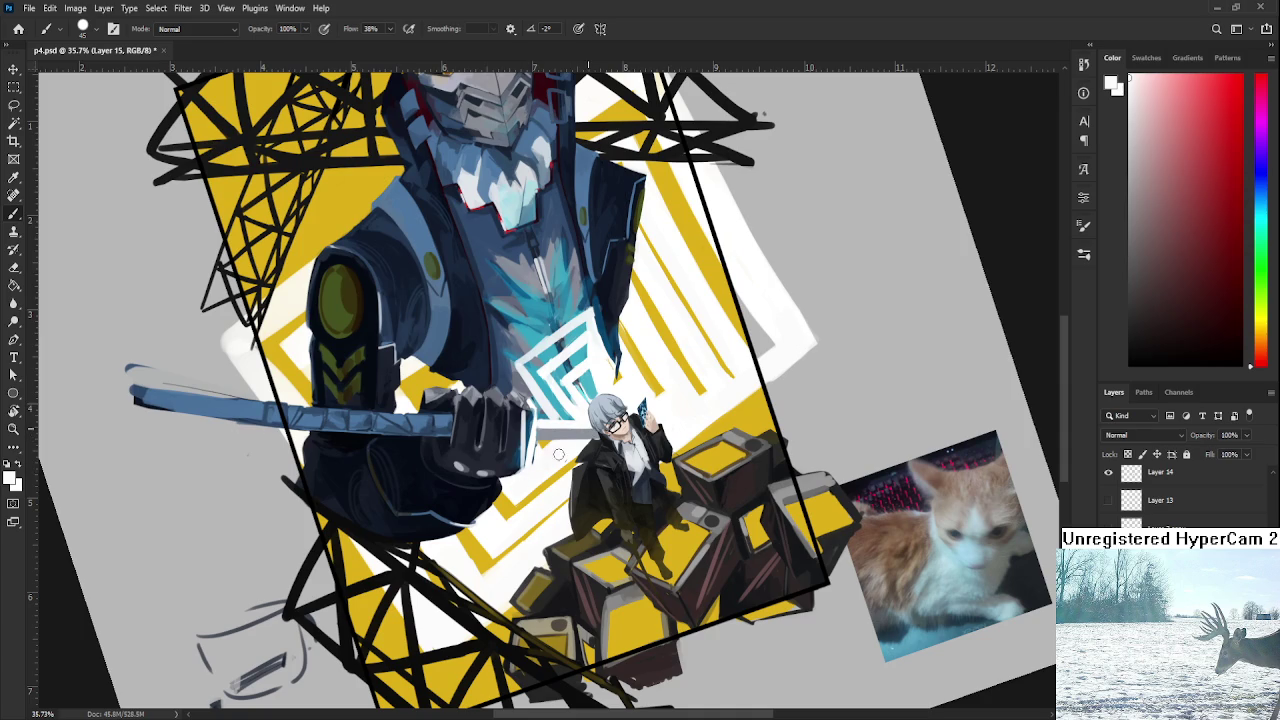
key(r)
drag(626, 382, 628, 398)
key(e)
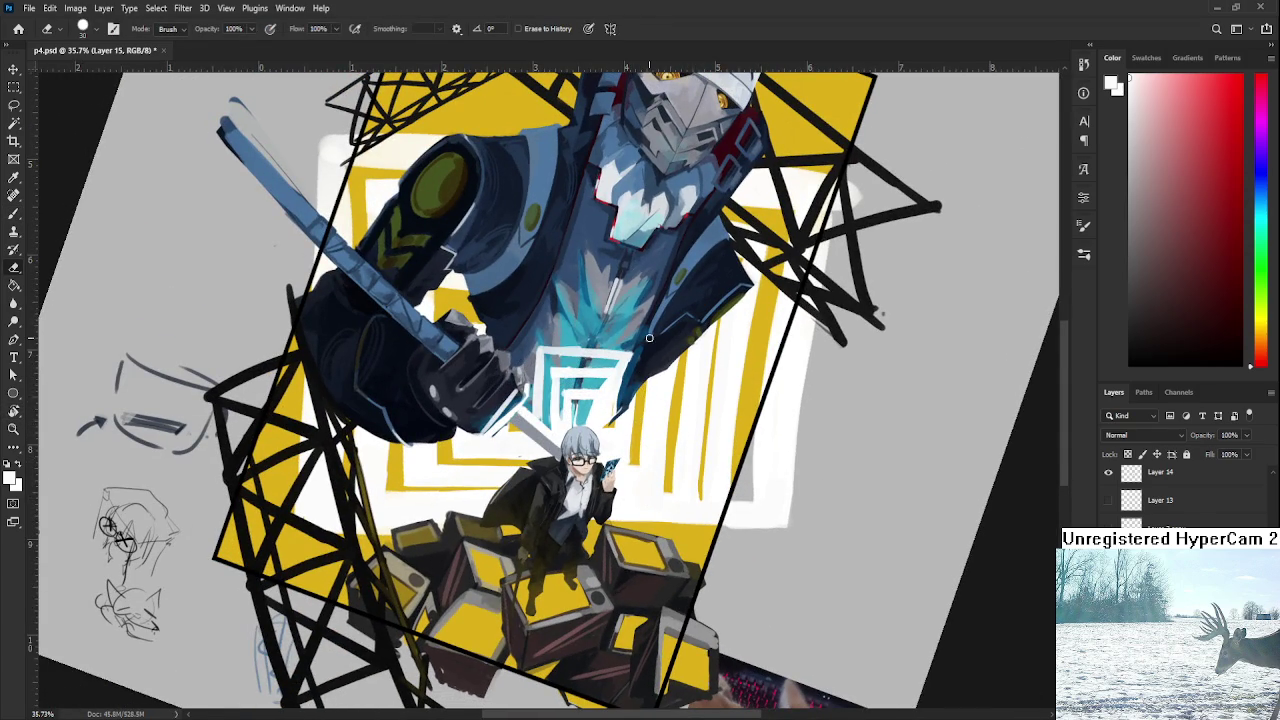
key(b)
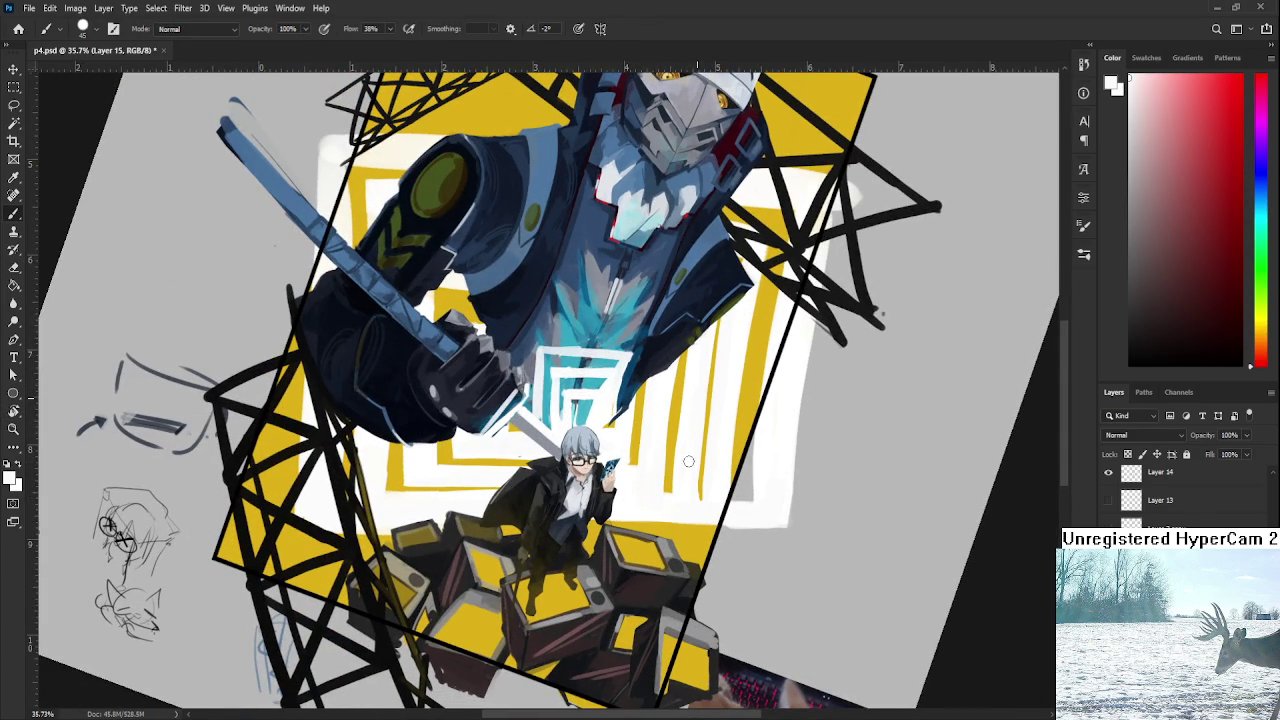
drag(688, 350, 674, 490)
Zoom and rotate the canvas view until it is level again.
scroll(705, 500, up, 2)
scroll(715, 460, up, 2)
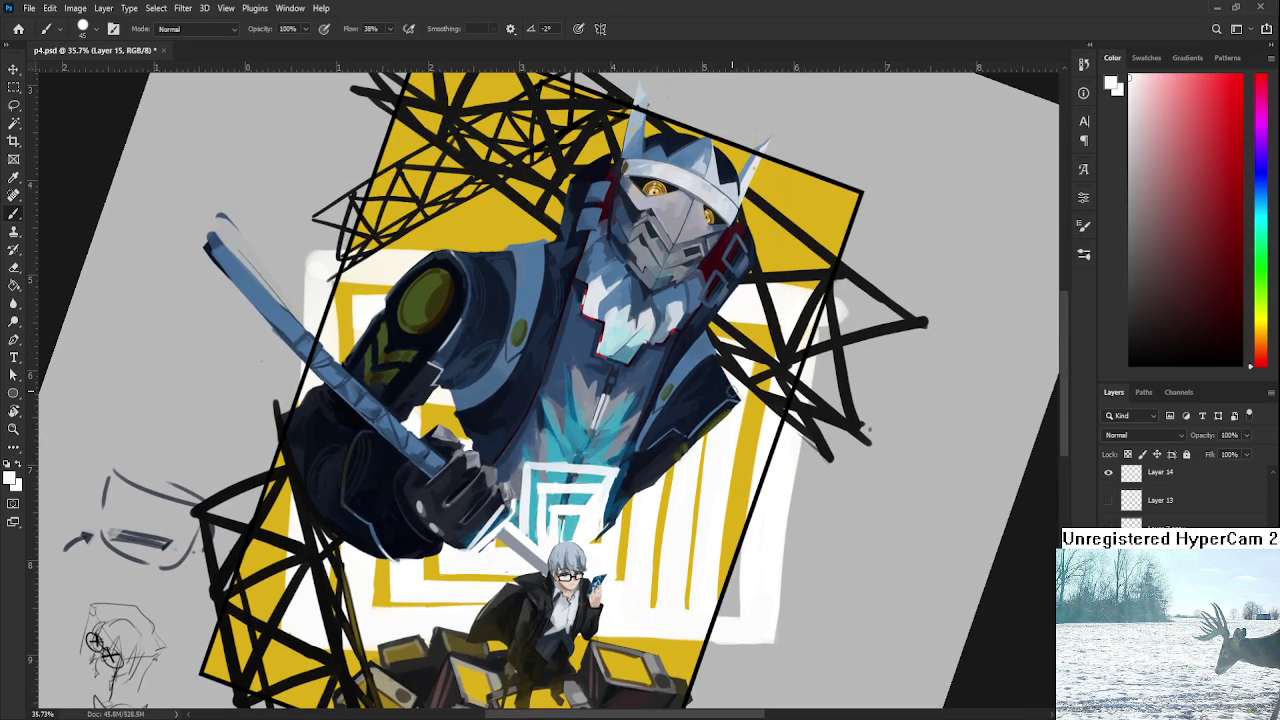
drag(868, 432, 897, 437)
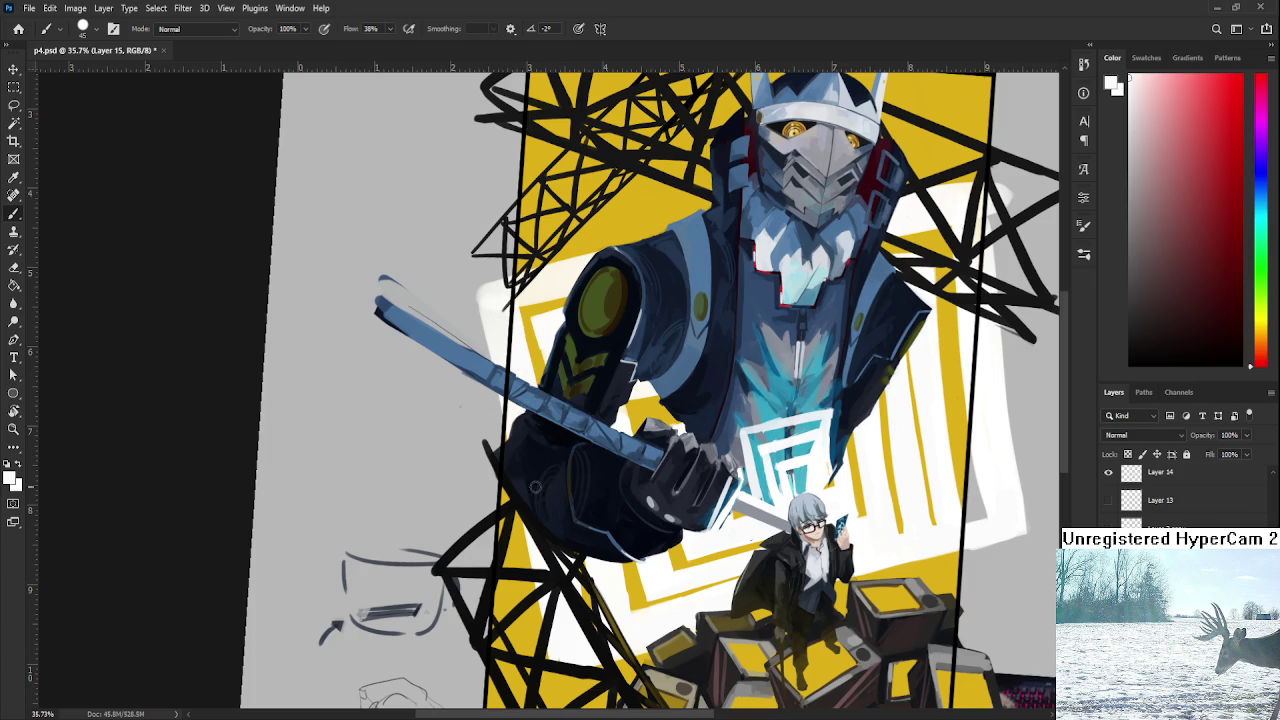
drag(523, 418, 573, 412)
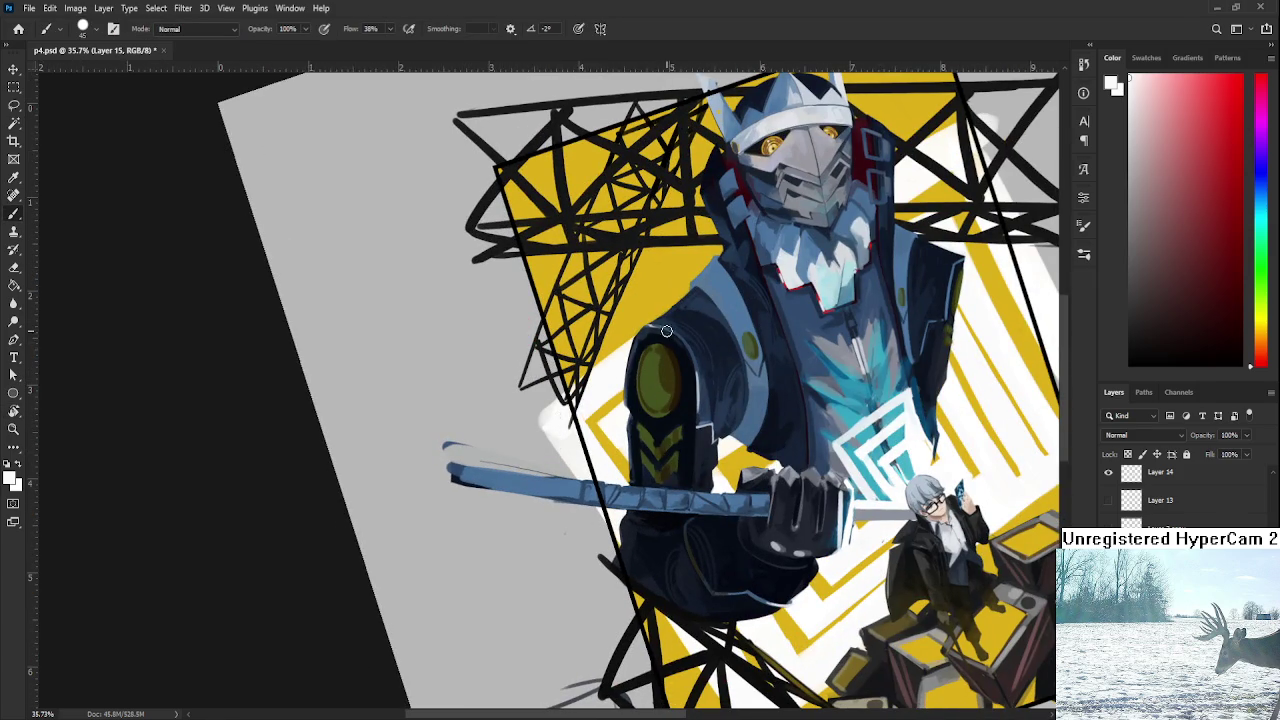
scroll(660, 340, down, 3)
scroll(655, 415, down, 2)
key(r)
drag(655, 415, 635, 458)
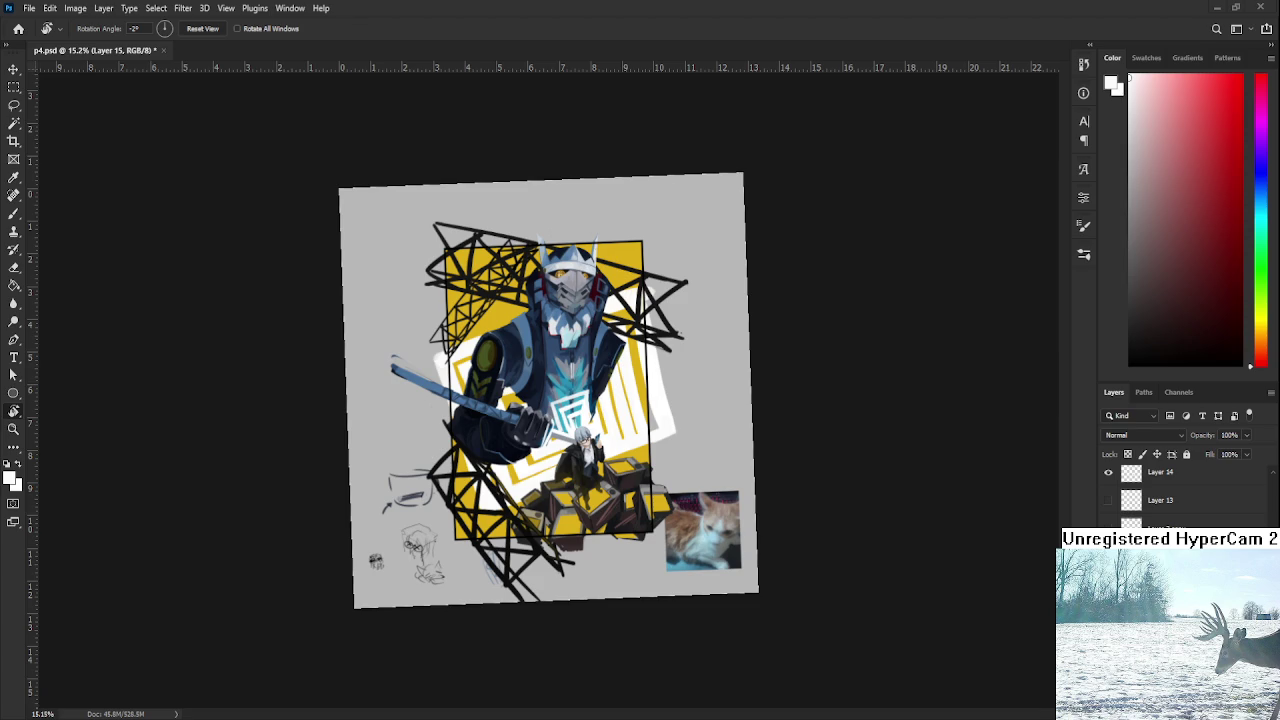
scroll(300, 563, up, 5)
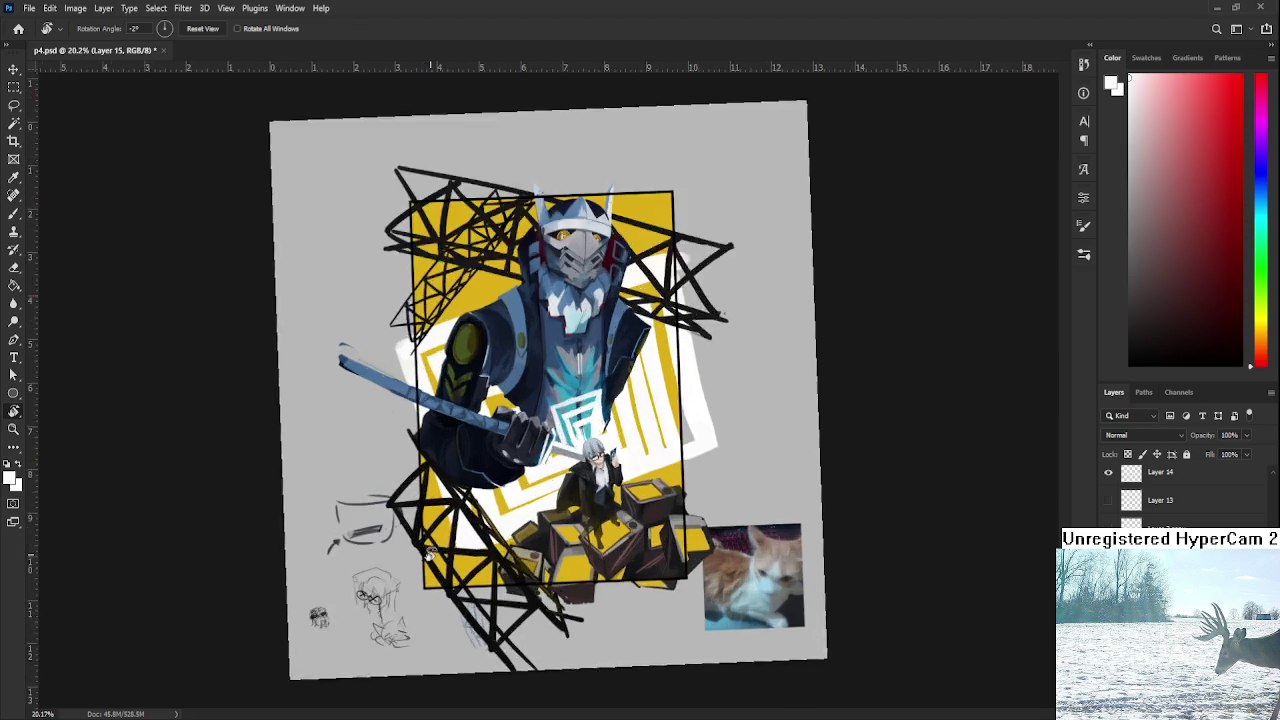
On Layer 7, brush a black scribbled head doodle in the left margin.
key(x)
scroll(1180, 490, down, 3)
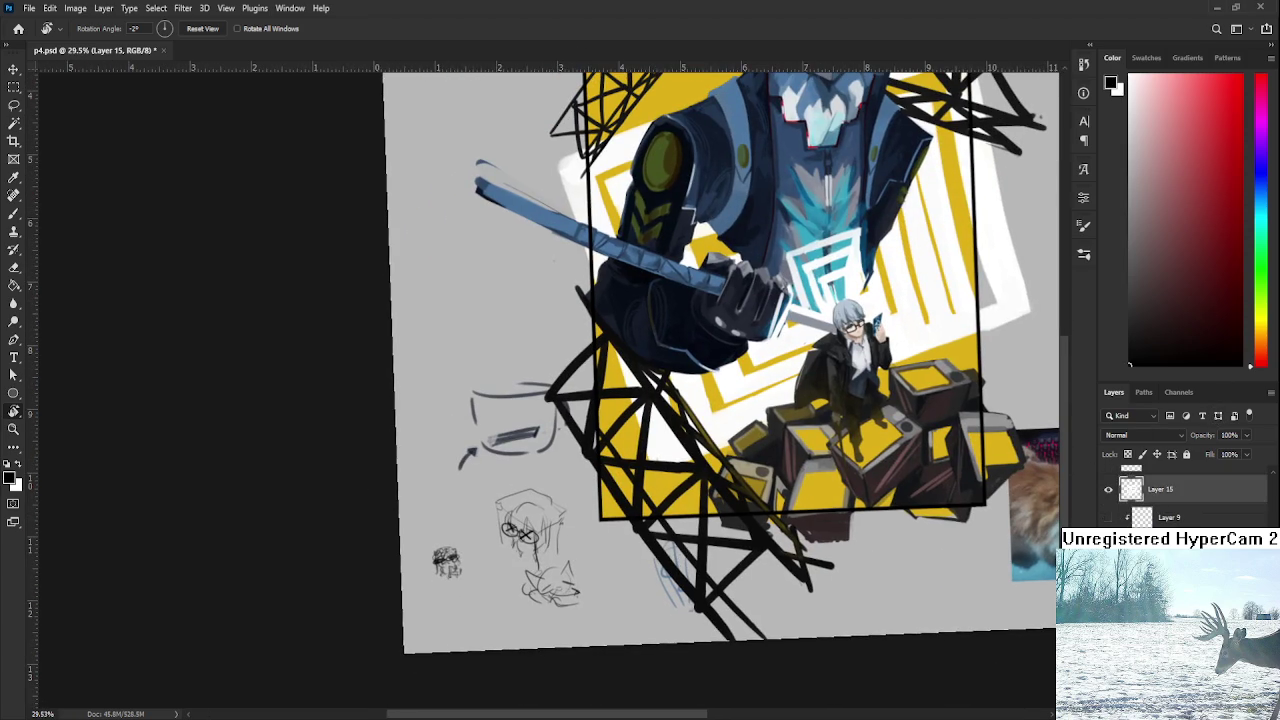
click(1170, 527)
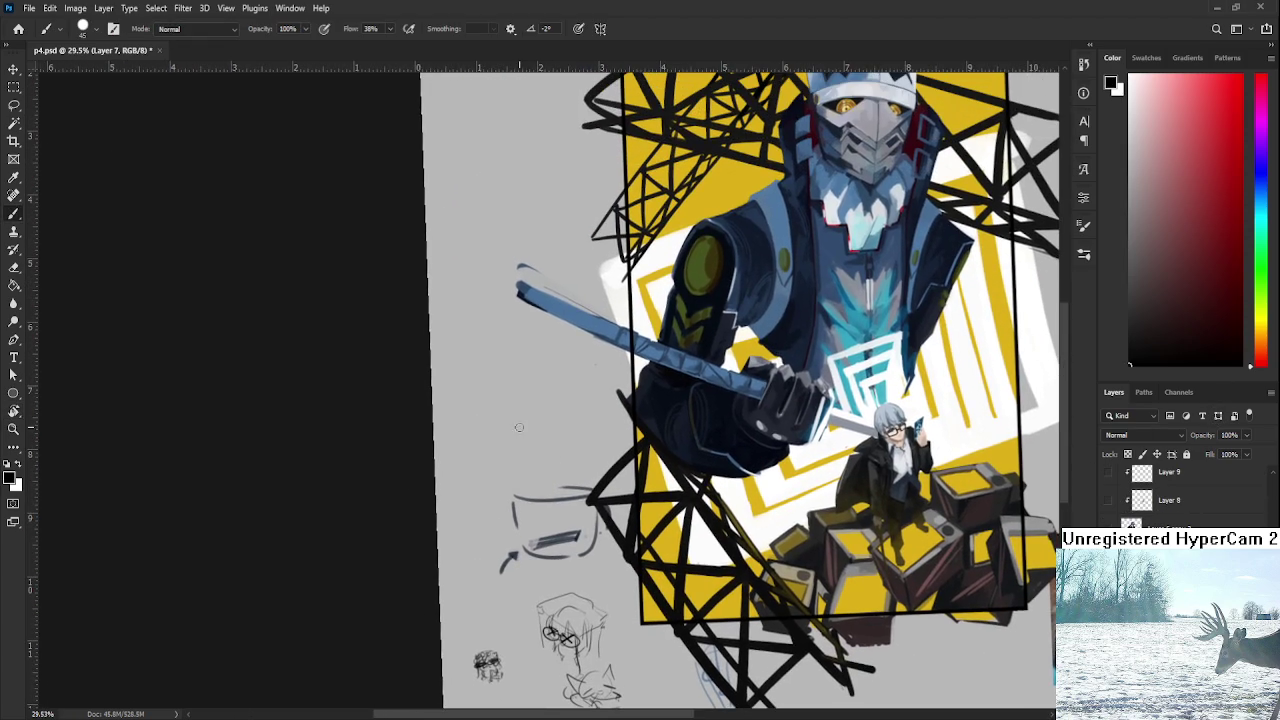
mouse_move(522, 400)
mouse_down()
mouse_move(505, 440)
mouse_move(500, 424)
mouse_move(518, 440)
mouse_up()
key(ctrl+z)
drag(544, 410, 524, 452)
mouse_move(534, 438)
mouse_down()
mouse_move(540, 448)
mouse_move(510, 440)
mouse_up()
key(ctrl+z)
drag(538, 410, 556, 412)
mouse_move(528, 420)
mouse_down()
mouse_move(522, 432)
mouse_move(534, 428)
mouse_up()
mouse_move(522, 442)
mouse_down()
mouse_move(494, 452)
mouse_move(462, 434)
mouse_move(484, 454)
mouse_move(552, 436)
mouse_move(568, 412)
mouse_move(566, 446)
mouse_up()
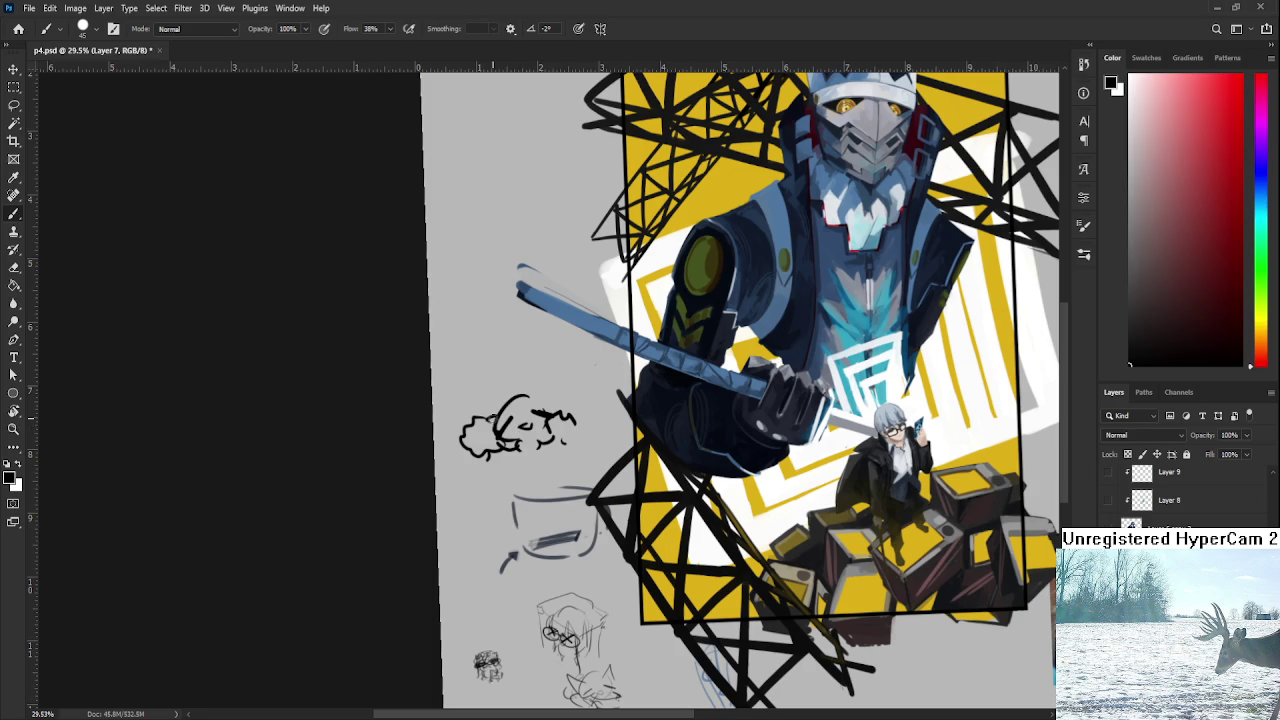
drag(500, 408, 476, 442)
mouse_move(538, 404)
mouse_down()
mouse_move(570, 396)
mouse_move(480, 422)
mouse_move(552, 380)
mouse_up()
mouse_move(522, 450)
mouse_down()
mouse_move(540, 456)
mouse_move(502, 454)
mouse_move(526, 462)
mouse_up()
Hand-letter GET BETTER and more words beside the head doodle.
mouse_move(476, 364)
mouse_down()
mouse_move(478, 376)
mouse_move(492, 364)
mouse_up()
mouse_move(494, 382)
mouse_down()
mouse_move(520, 388)
mouse_move(526, 366)
mouse_move(536, 376)
mouse_up()
mouse_move(537, 362)
mouse_down()
mouse_move(546, 390)
mouse_move(567, 373)
mouse_up()
drag(574, 372, 586, 364)
Lasso the lettered sketch and shrink and rotate it with Free Transform.
key(l)
mouse_move(500, 332)
mouse_down()
mouse_move(603, 447)
mouse_move(505, 338)
mouse_up()
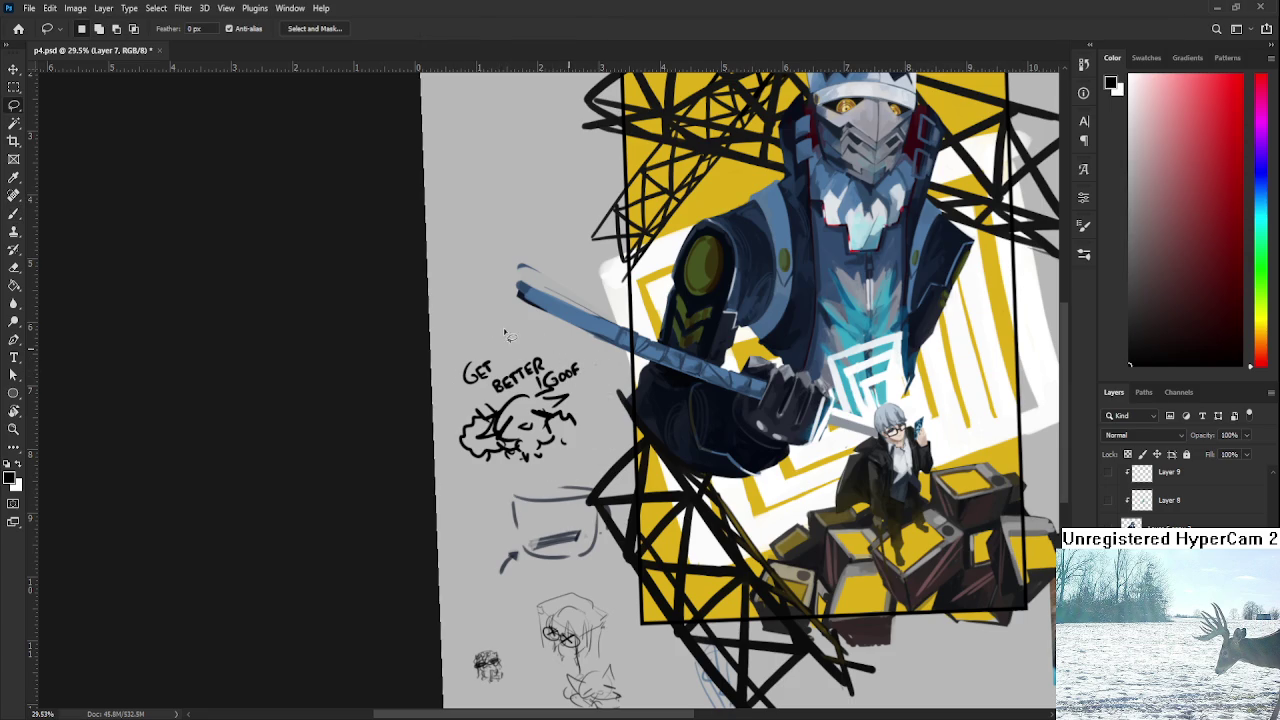
key(ctrl+t)
mouse_move(612, 332)
mouse_down()
mouse_move(540, 402)
mouse_move(597, 418)
mouse_move(585, 386)
mouse_up()
key(Return)
Zoom in on the GET BETTER sketch and start a second doodle to its right.
mouse_move(484, 414)
mouse_down()
mouse_move(709, 449)
mouse_move(698, 423)
mouse_move(689, 506)
mouse_up()
key(b)
key(ctrl+z)
mouse_move(713, 455)
mouse_down()
mouse_move(691, 503)
mouse_move(768, 488)
mouse_move(698, 464)
mouse_move(762, 462)
mouse_up()
key(ctrl+z)
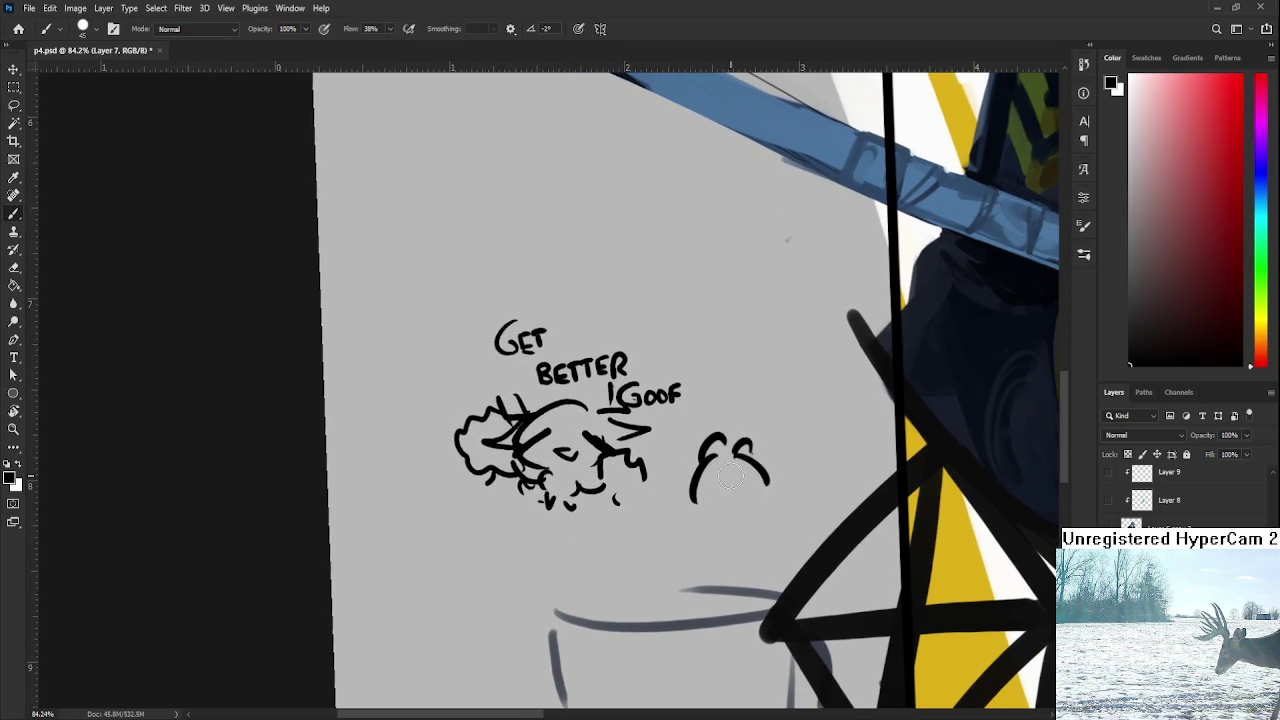
mouse_move(698, 492)
mouse_down()
mouse_move(722, 480)
mouse_move(722, 500)
mouse_move(748, 490)
mouse_move(728, 512)
mouse_move(774, 493)
mouse_up()
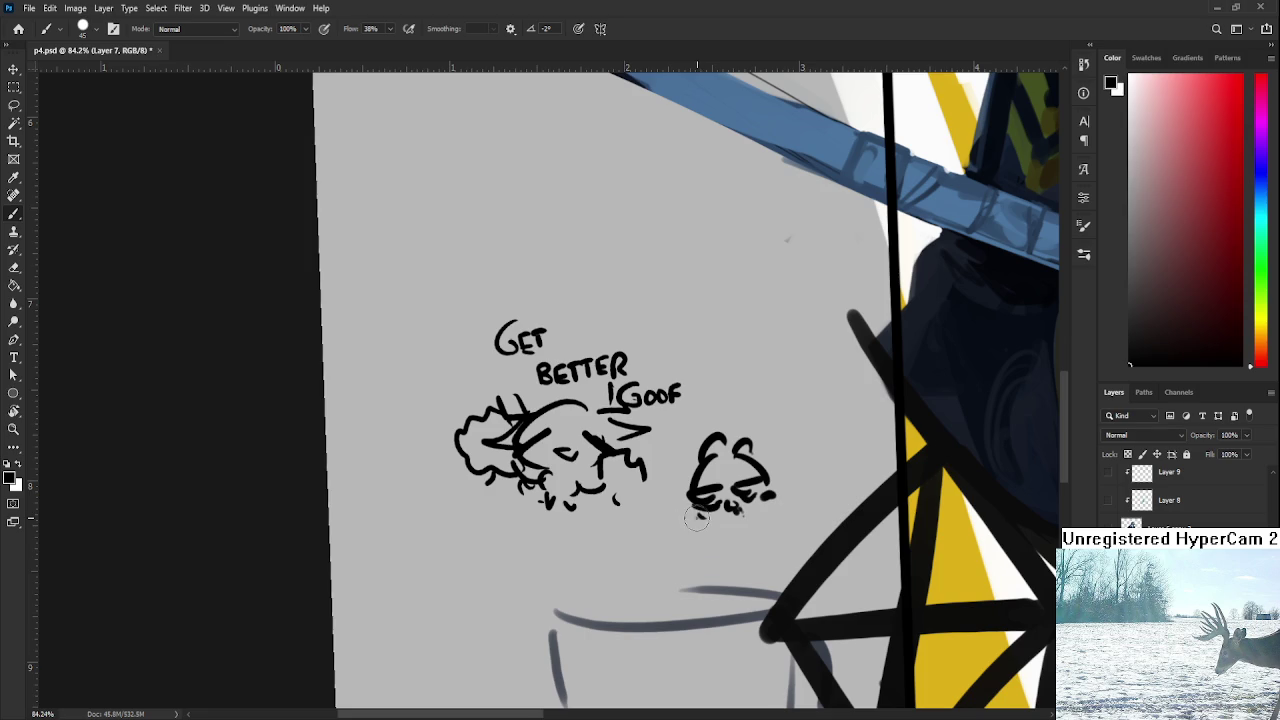
drag(697, 519, 710, 536)
mouse_move(766, 496)
mouse_down()
mouse_move(778, 512)
mouse_move(802, 476)
mouse_move(796, 500)
mouse_up()
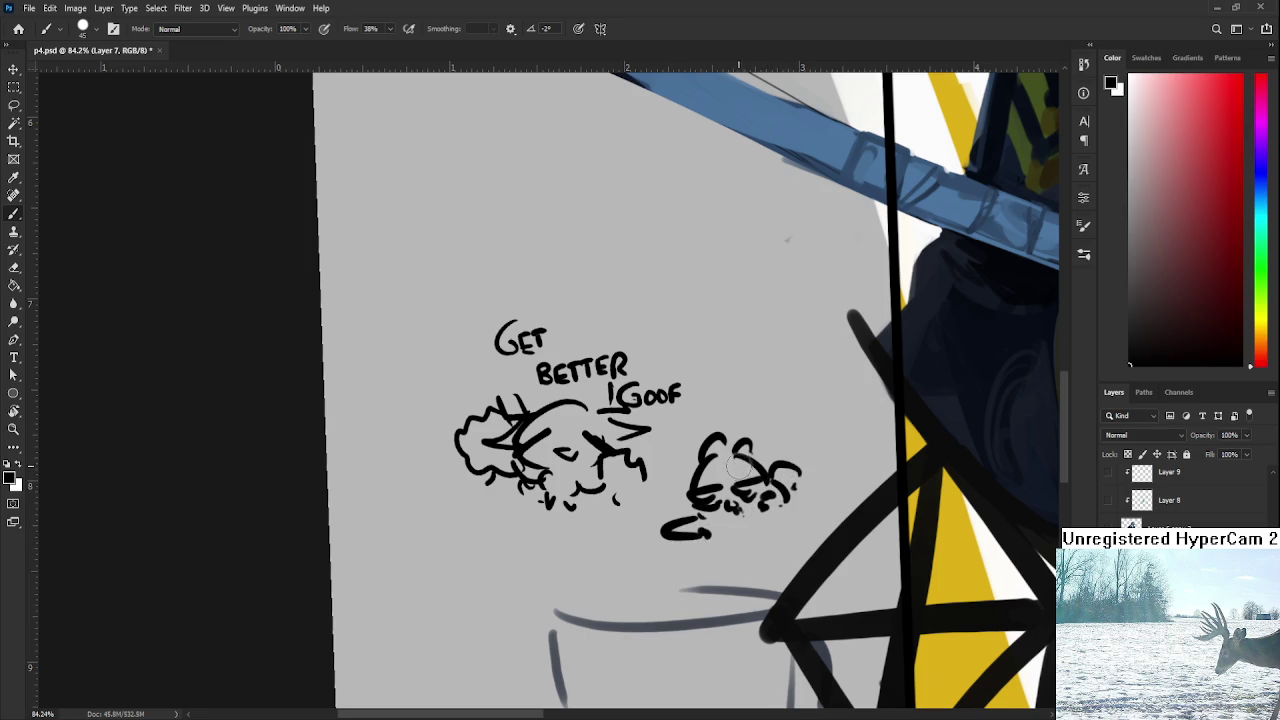
mouse_move(720, 455)
mouse_down()
mouse_move(680, 515)
mouse_move(645, 515)
mouse_up()
mouse_move(764, 486)
mouse_down()
mouse_move(786, 460)
mouse_move(795, 476)
mouse_up()
mouse_move(715, 440)
mouse_down()
mouse_move(700, 470)
mouse_move(693, 430)
mouse_move(720, 452)
mouse_move(744, 436)
mouse_move(745, 450)
mouse_move(790, 470)
mouse_up()
scroll(713, 442, down, 1)
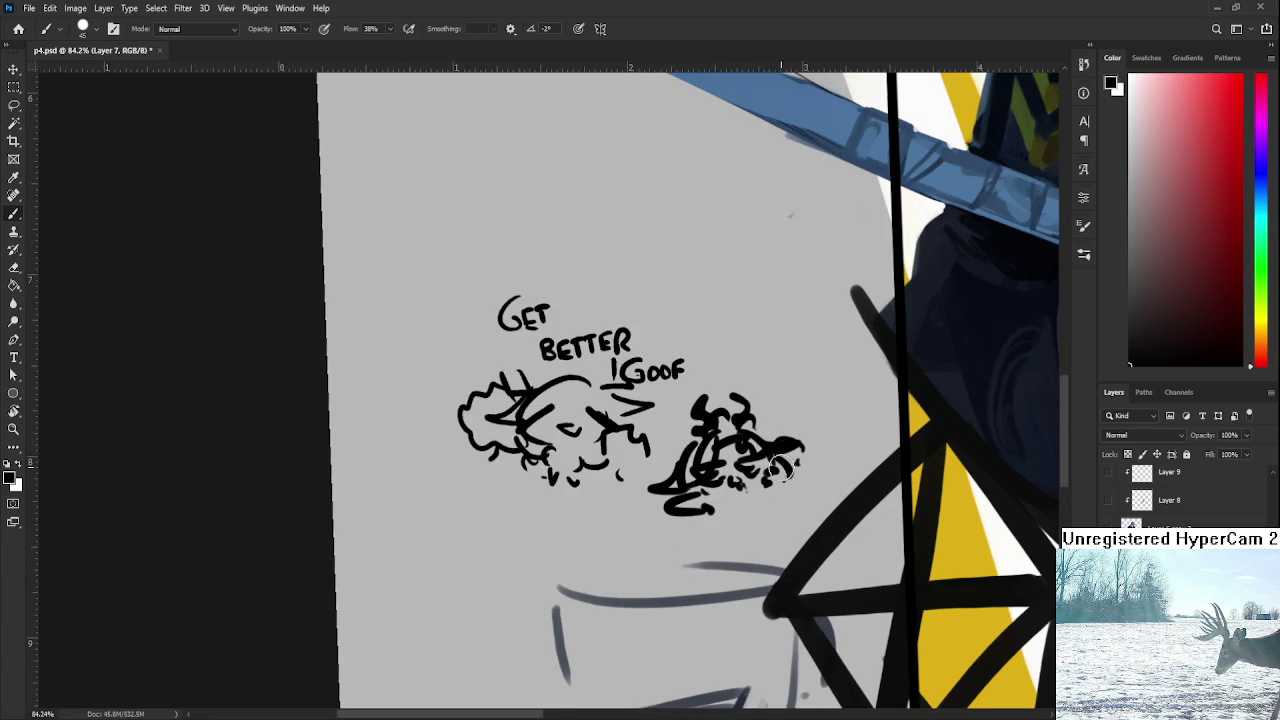
scroll(760, 440, down, 3)
scroll(740, 420, down, 2)
drag(730, 414, 721, 414)
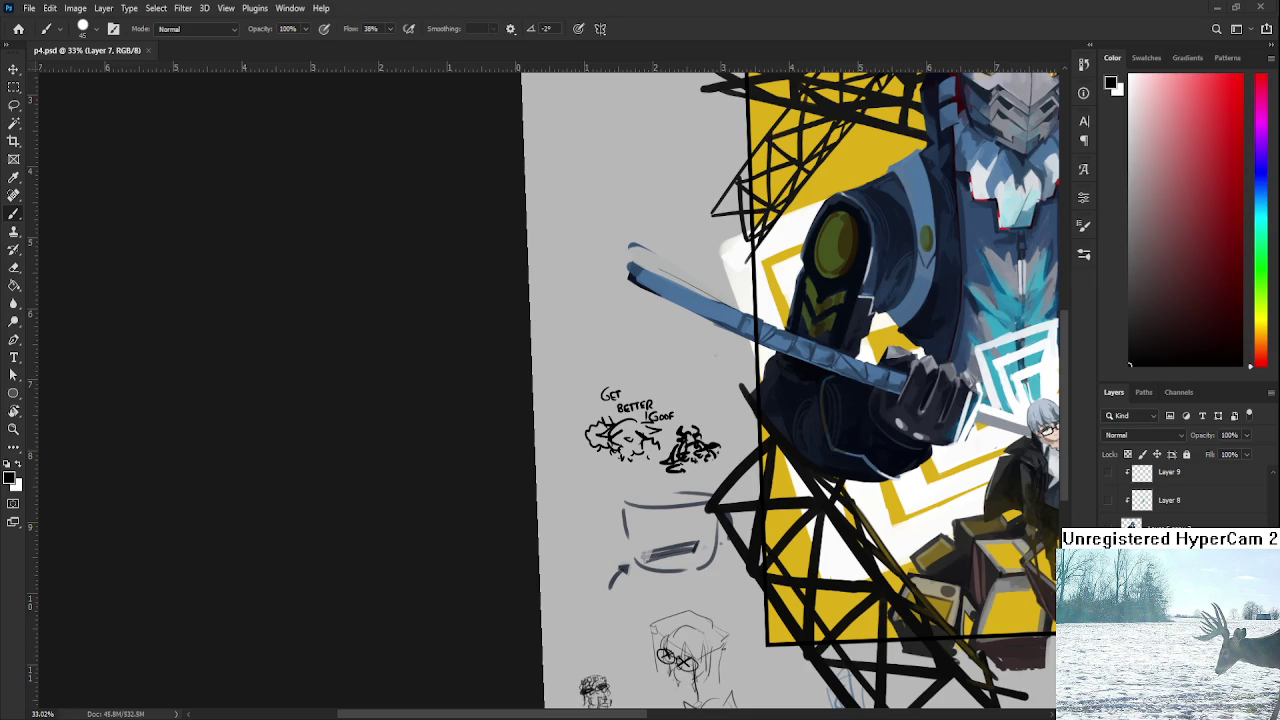
Duplicate Layer 15 and paint the copy's white stripes red with a 400 px brush.
scroll(700, 400, down, 3)
key(r)
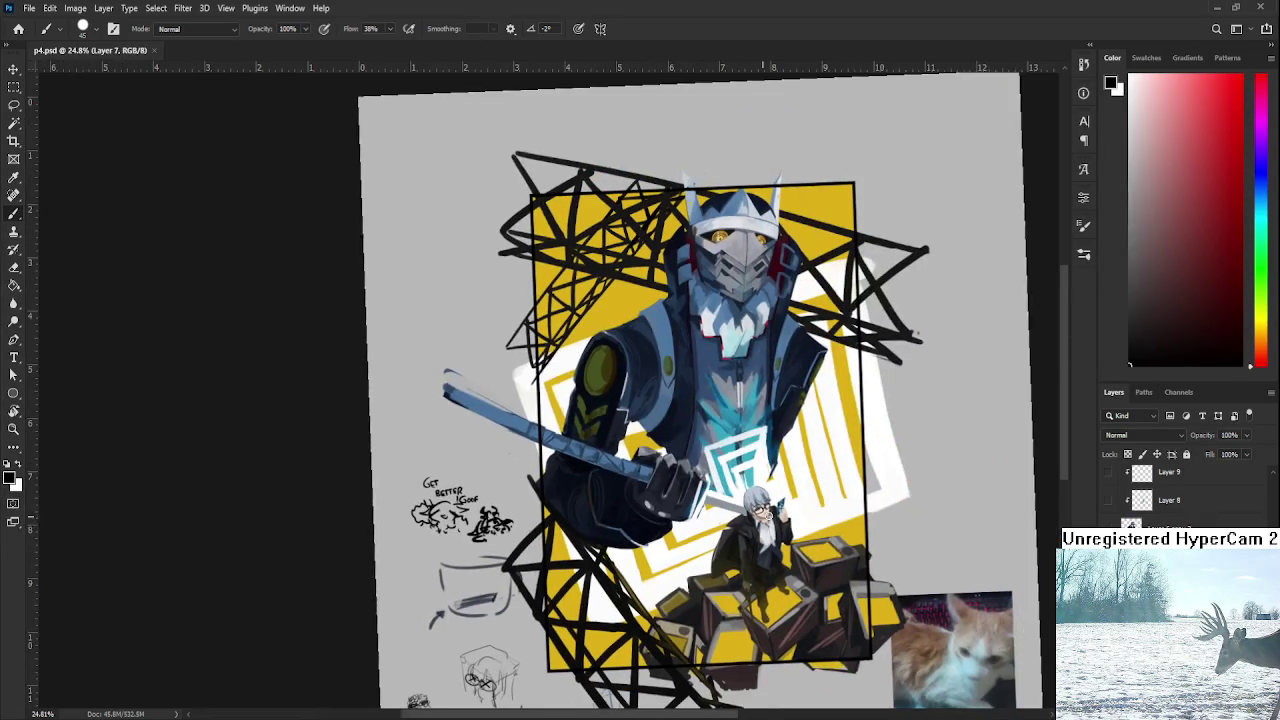
scroll(700, 400, right, 1)
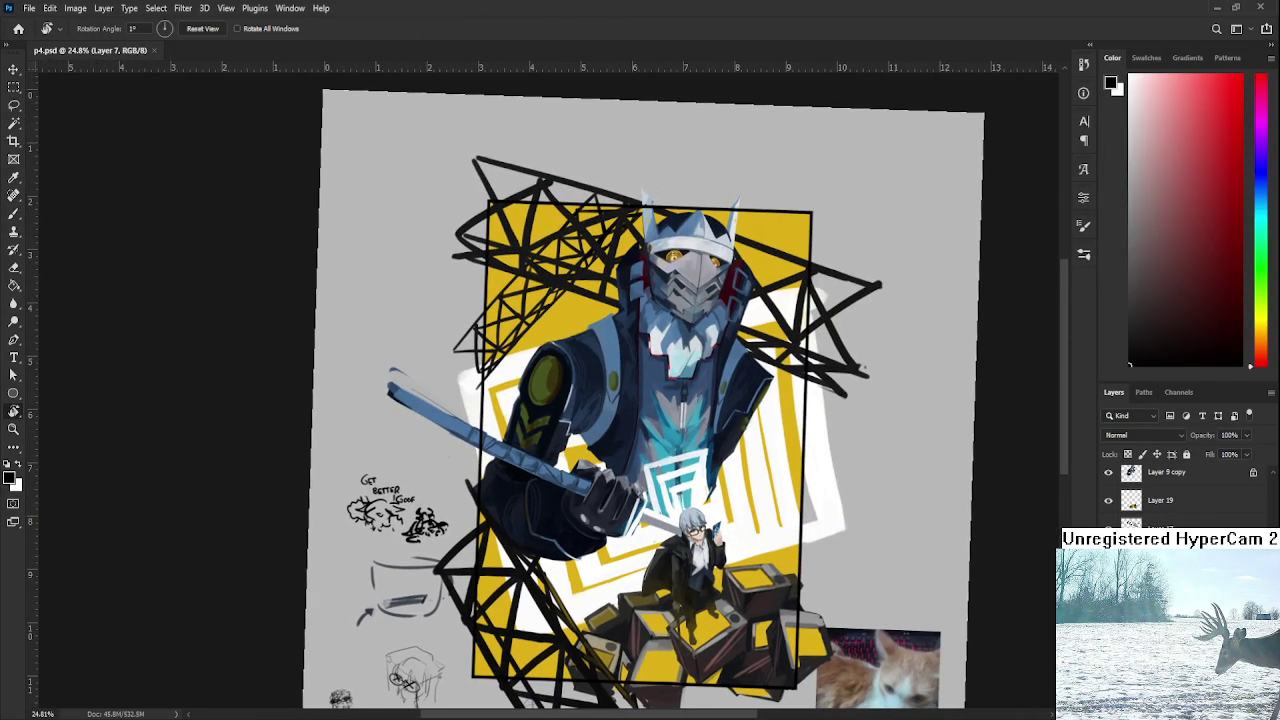
key(ctrl+j)
drag(637, 225, 637, 225)
drag(558, 200, 558, 200)
drag(1185, 157, 1224, 127)
key(b)
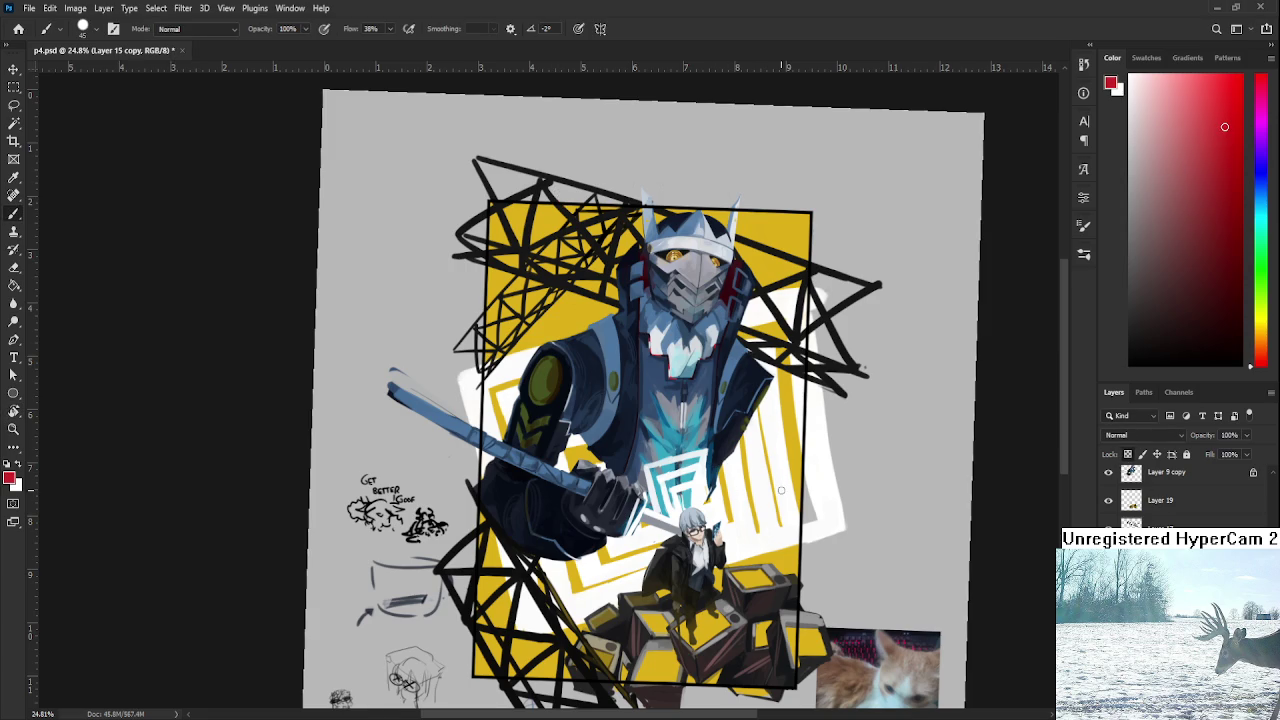
key(bracketright)
key(bracketright)
key(bracketright)
drag(790, 500, 540, 610)
mouse_move(810, 480)
mouse_down()
mouse_move(860, 380)
mouse_move(480, 400)
mouse_up()
drag(780, 300, 550, 390)
click(813, 434)
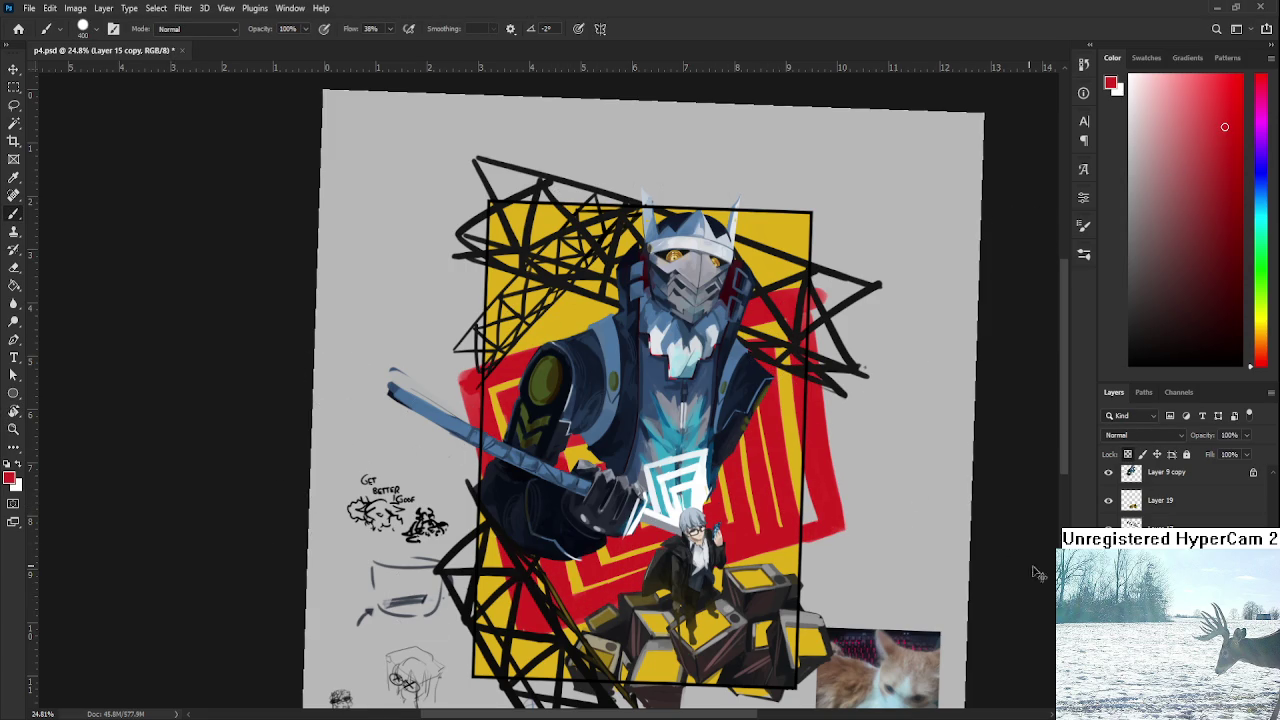
Rotate the red stripe copy slightly off the white stripes.
key(ctrl+z)
key(ctrl+t)
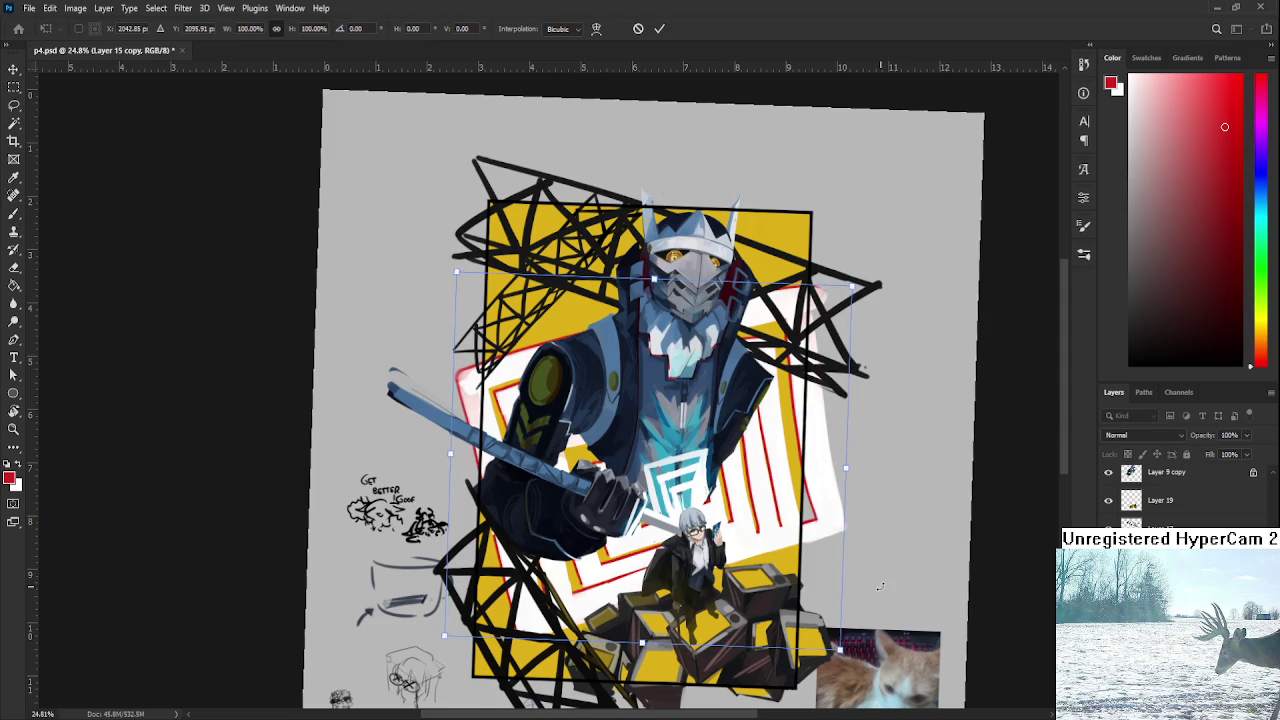
drag(880, 586, 911, 599)
key(Return)
key(b)
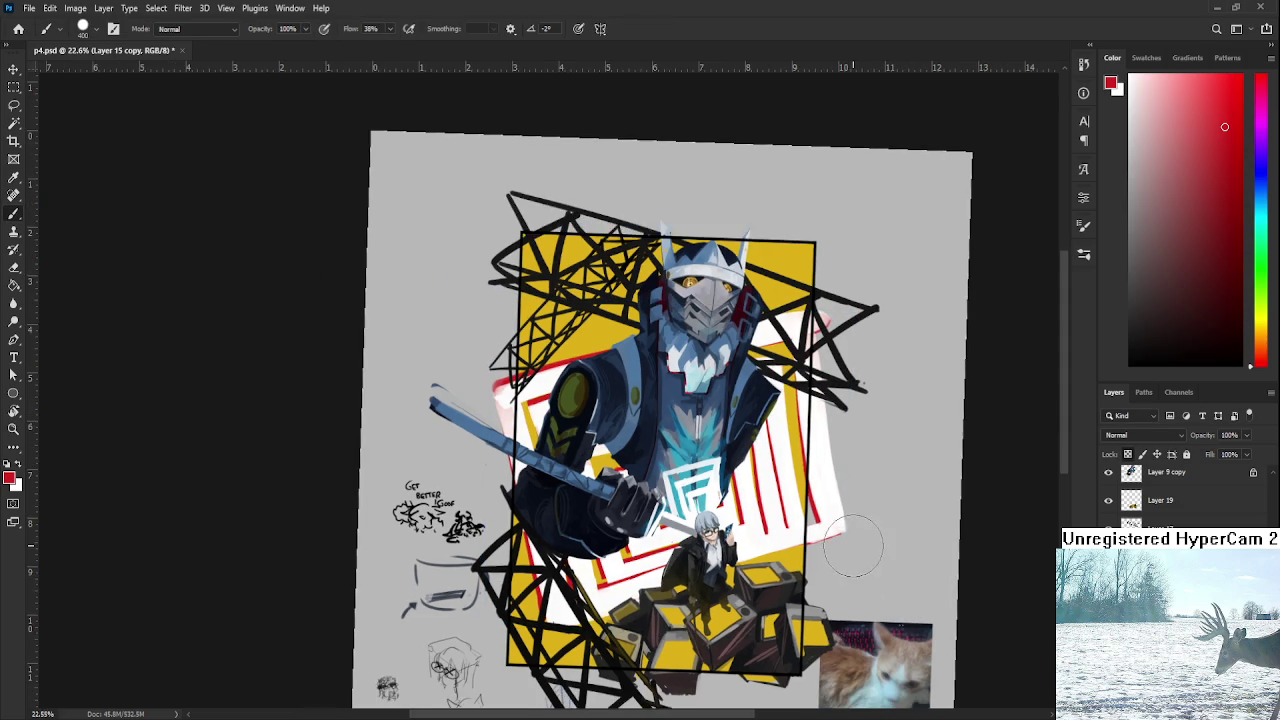
scroll(845, 545, up, 1)
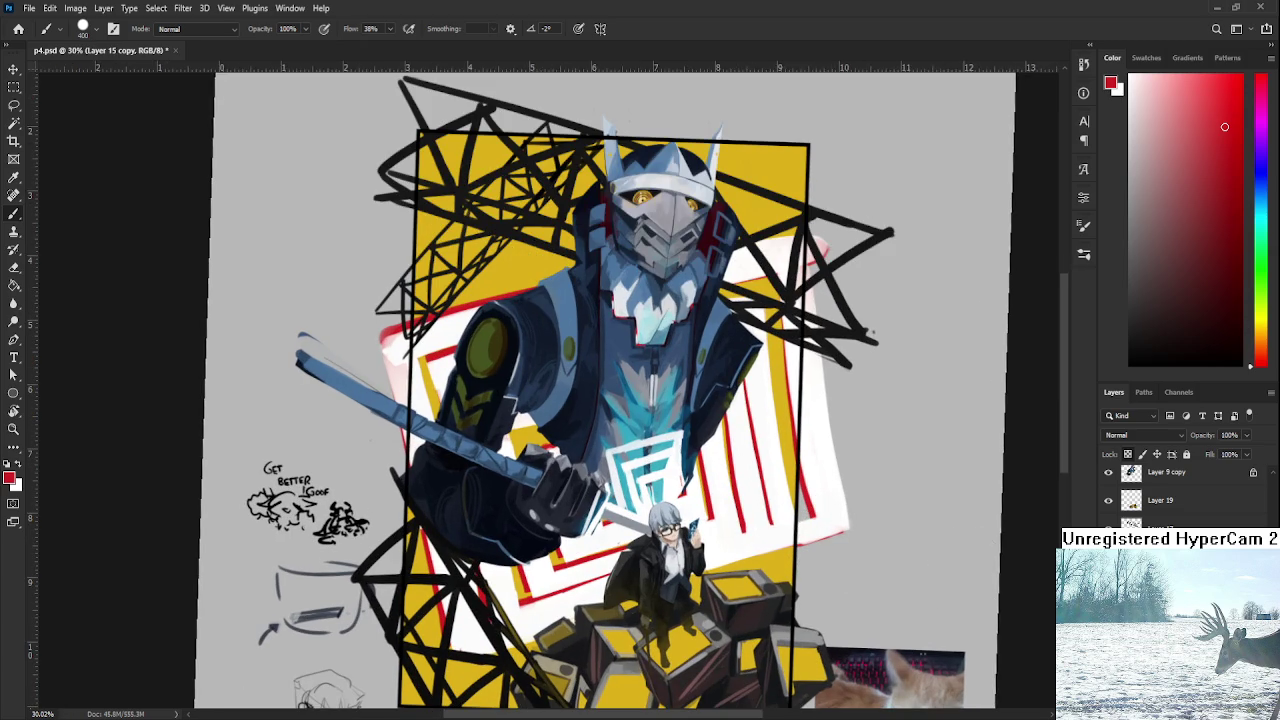
key(ctrl+z)
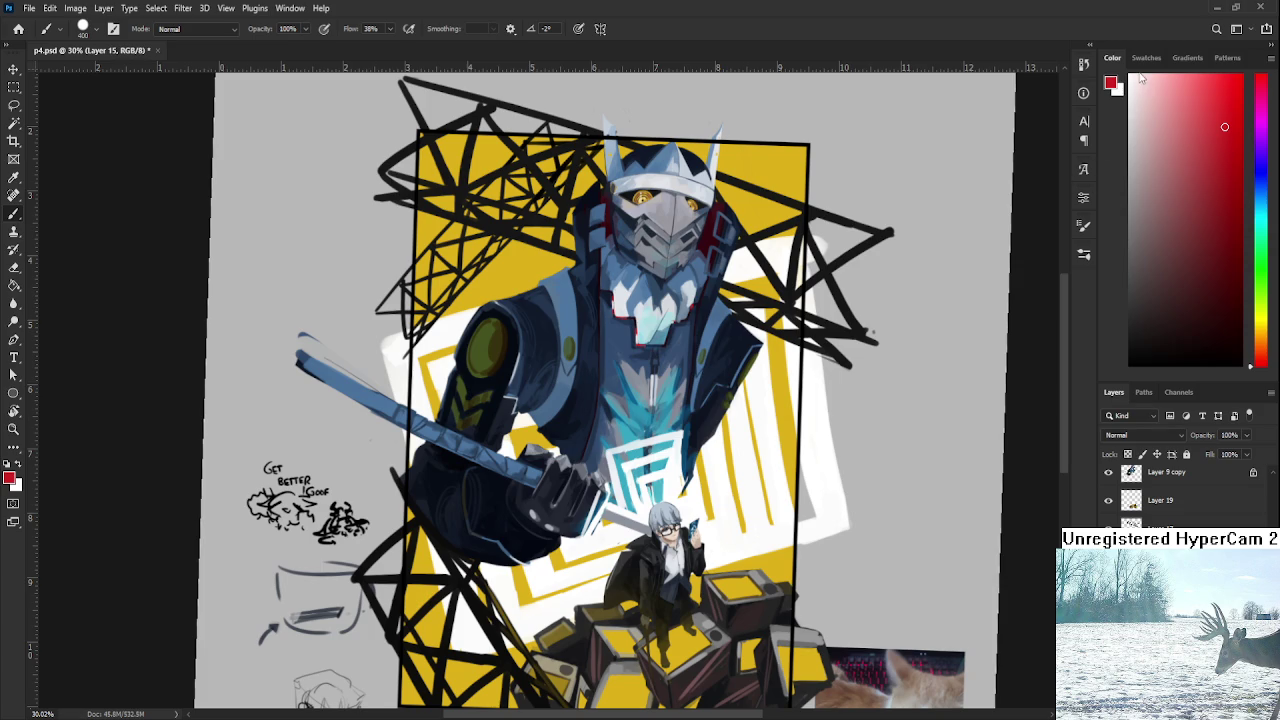
key(ctrl+shift+z)
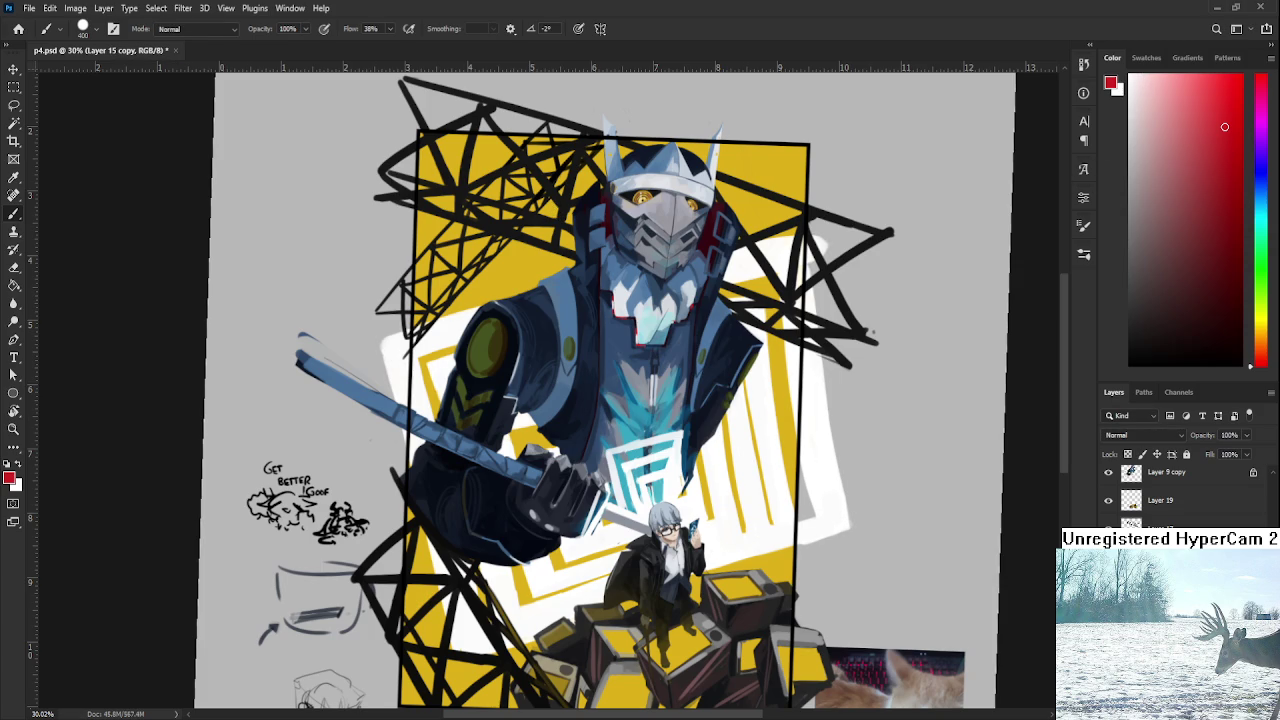
Duplicate the red stripe copy again and rotate the new copy about one degree.
key(ctrl+j)
key(h)
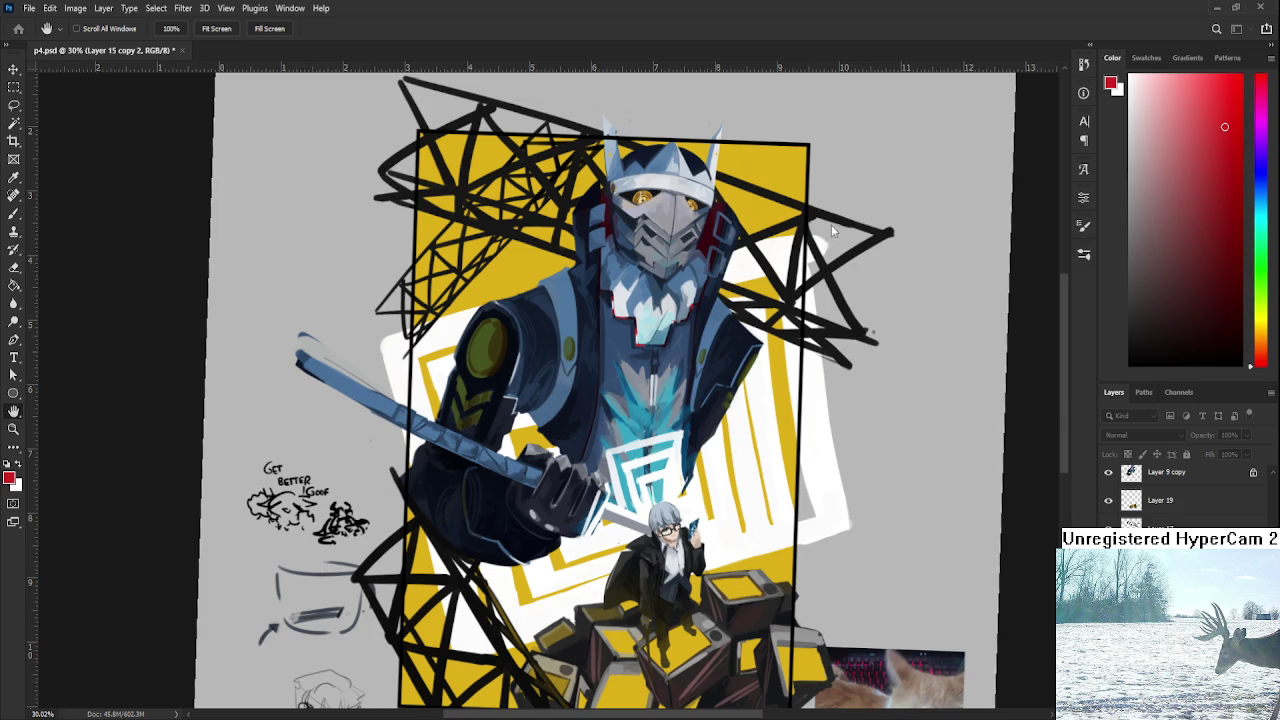
key(b)
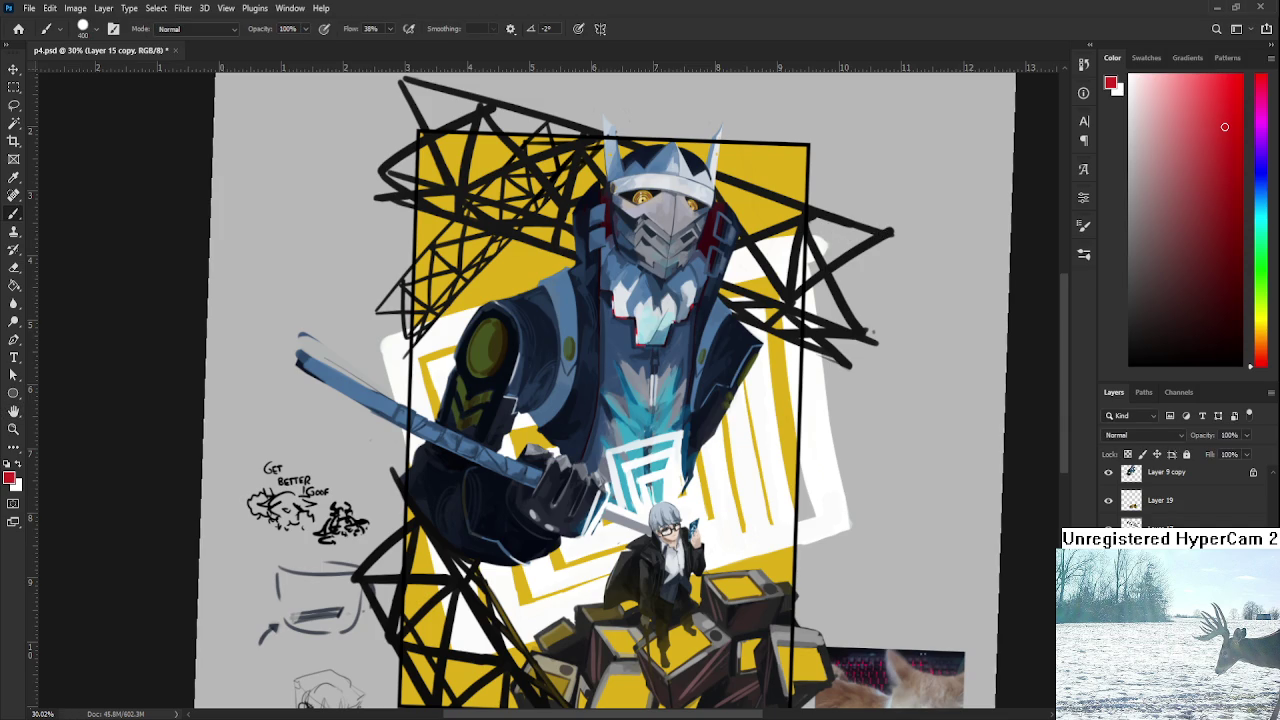
key(space)
key(ctrl+j)
key(ctrl+t)
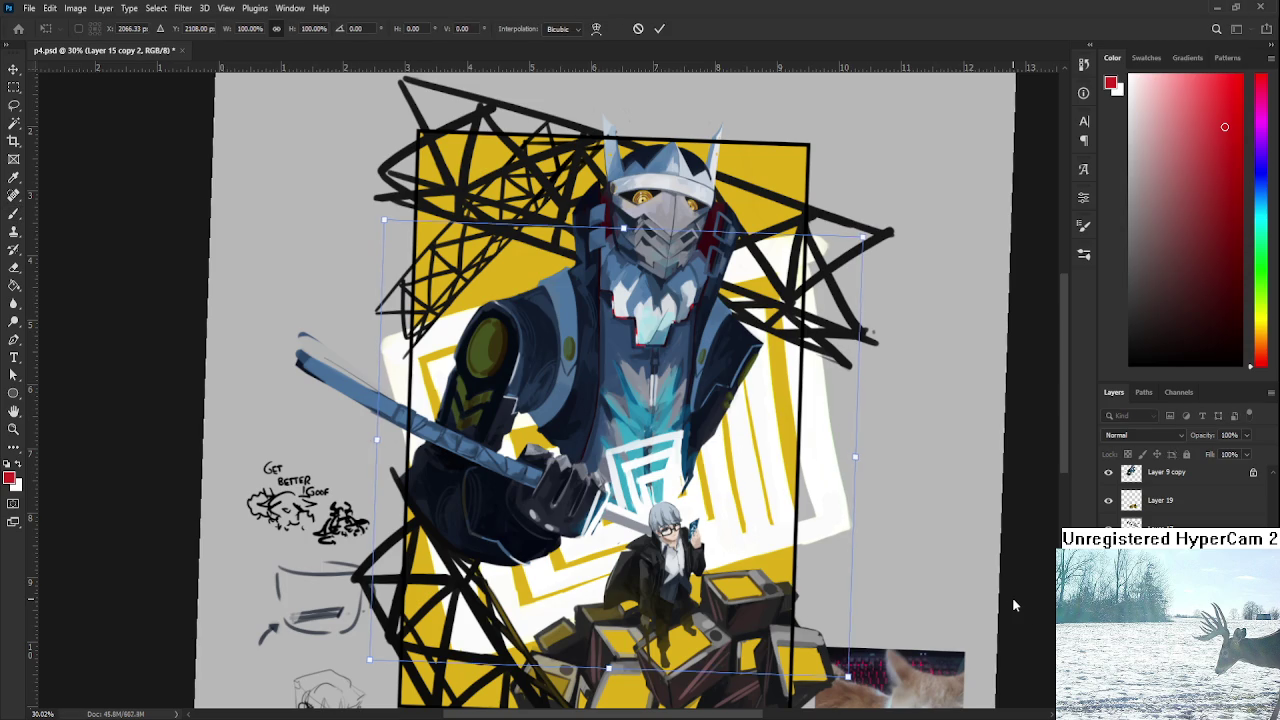
drag(970, 589, 951, 570)
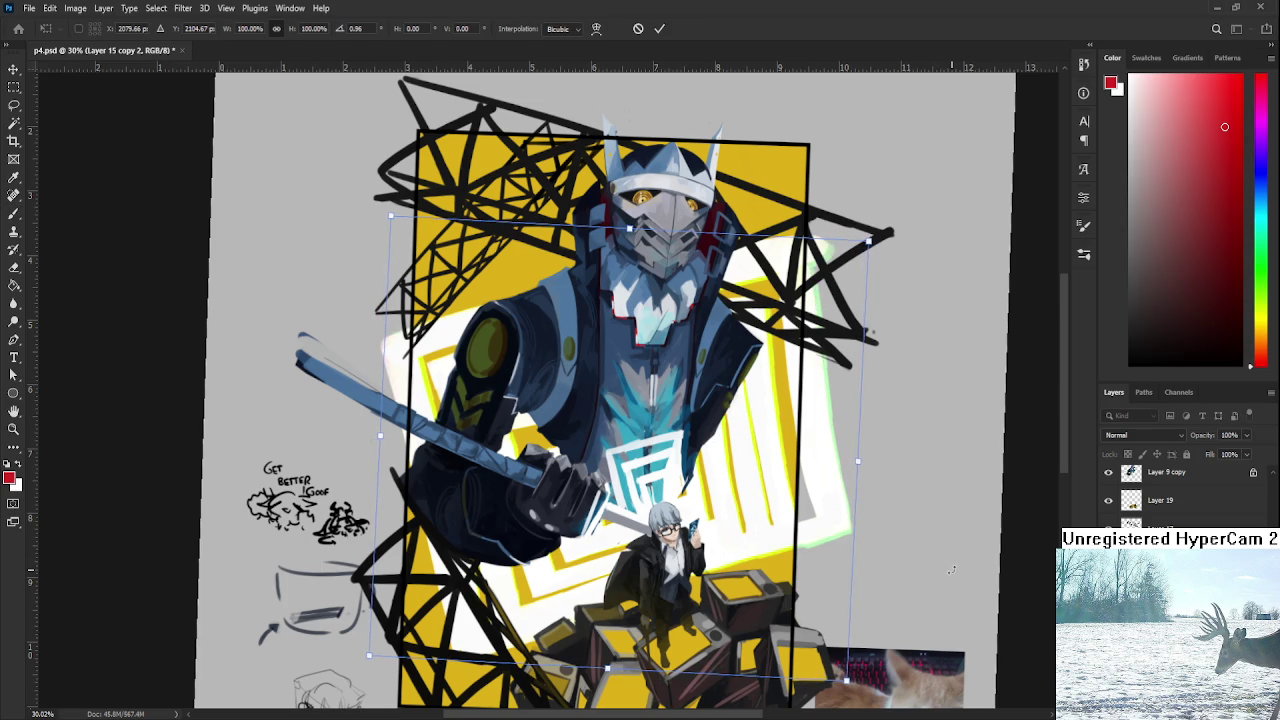
key(Return)
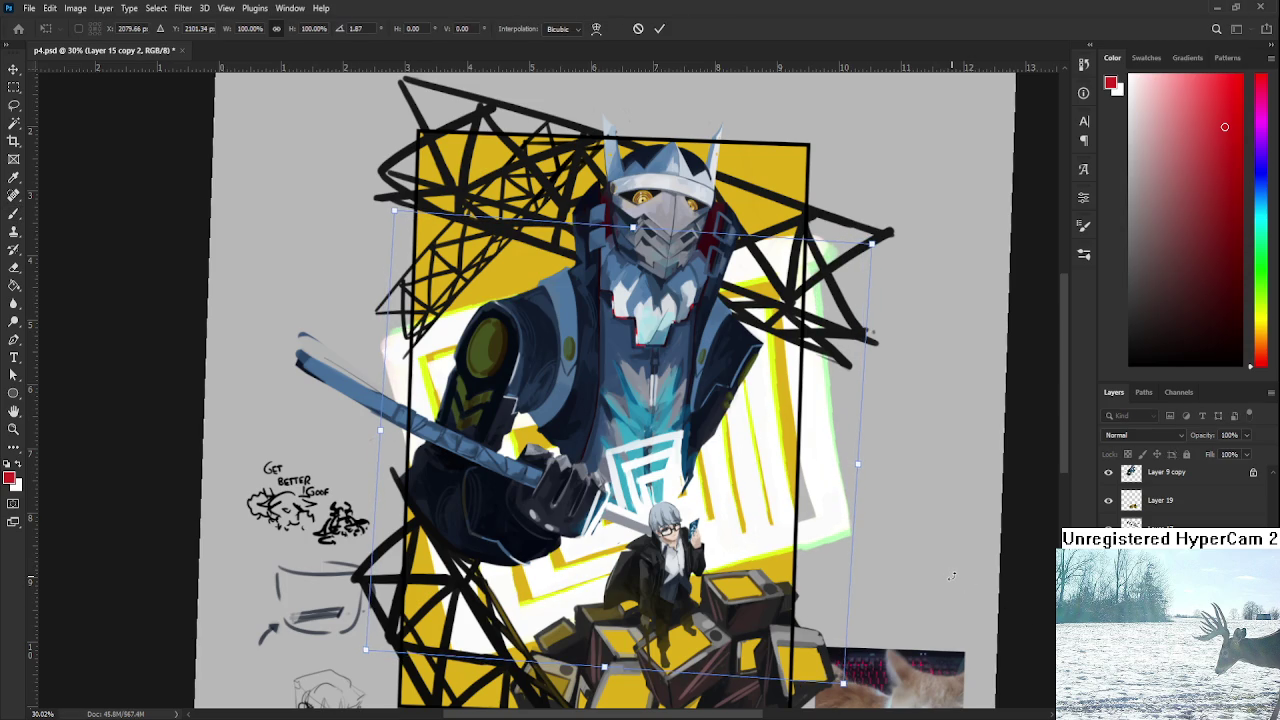
Rotate the first red copy slightly back, then straighten the tilted canvas view.
key(ctrl+z)
key(ctrl+t)
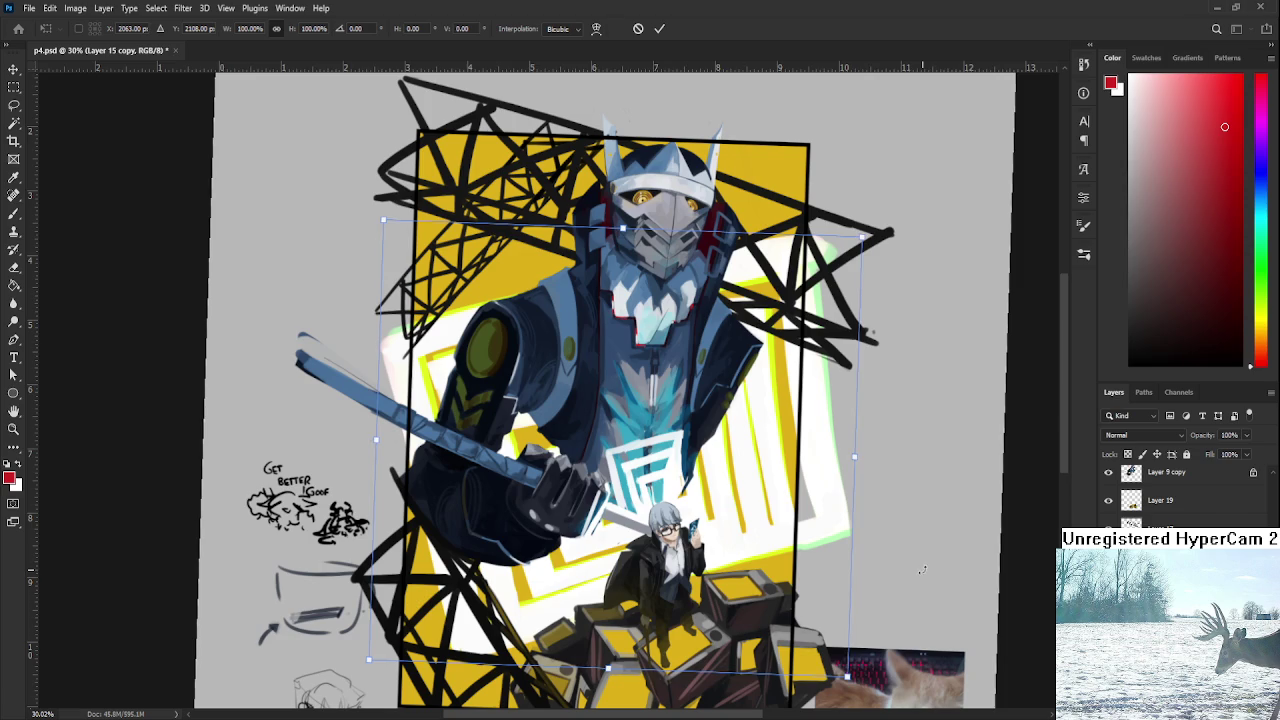
mouse_move(924, 554)
mouse_down()
mouse_move(921, 566)
mouse_move(919, 547)
mouse_move(906, 549)
mouse_up()
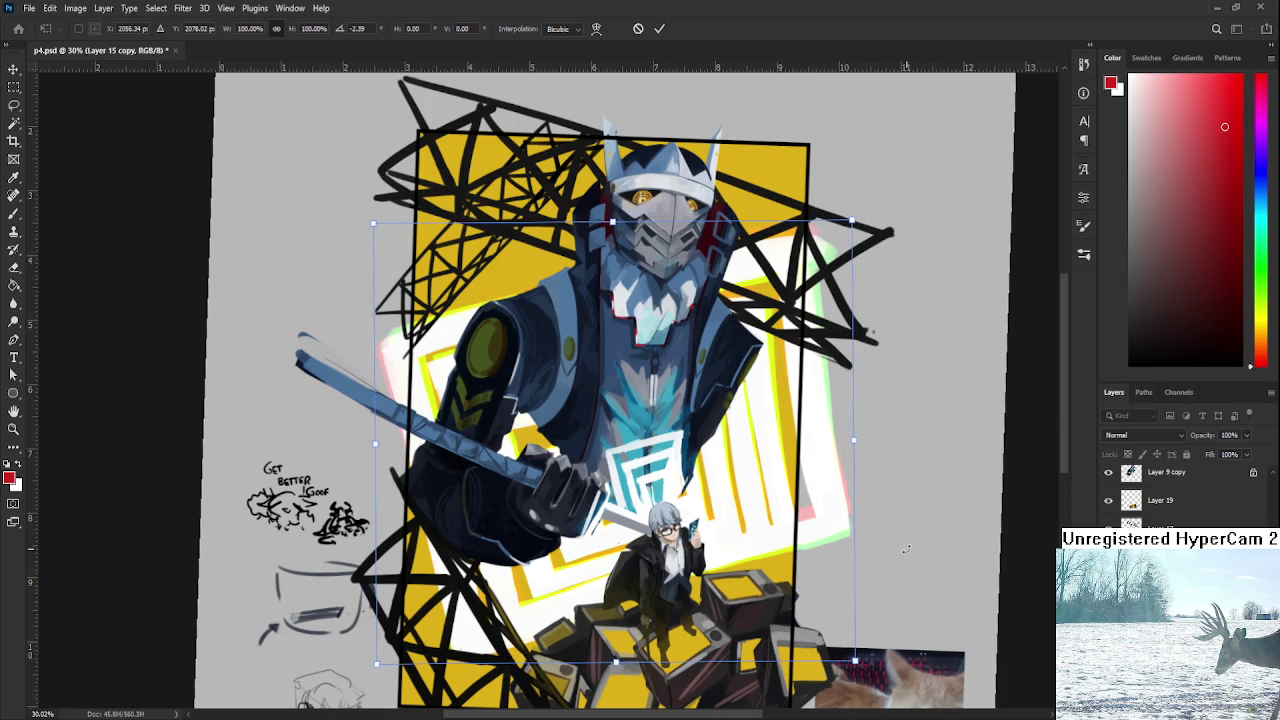
key(Return)
scroll(900, 557, down, 3)
scroll(683, 490, up, 2)
key(r)
key(Escape)
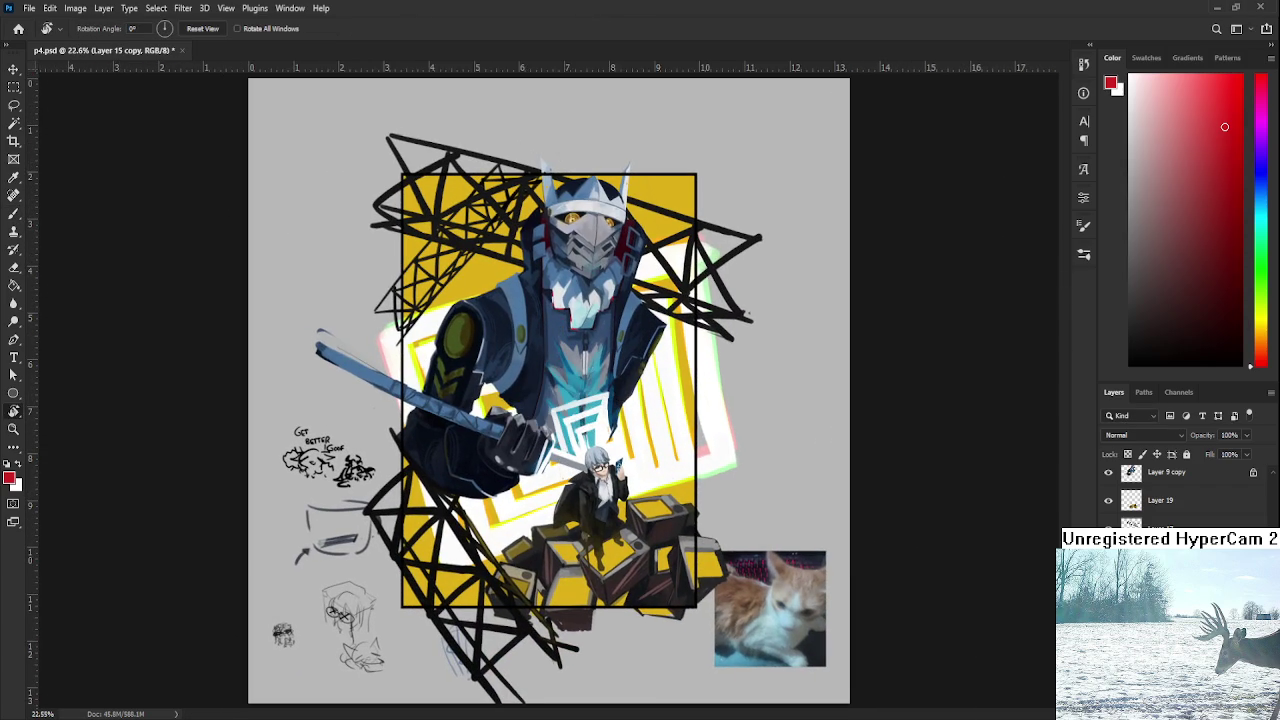
Try other blending modes on the stripe copy, then set it back to Normal.
click(1177, 435)
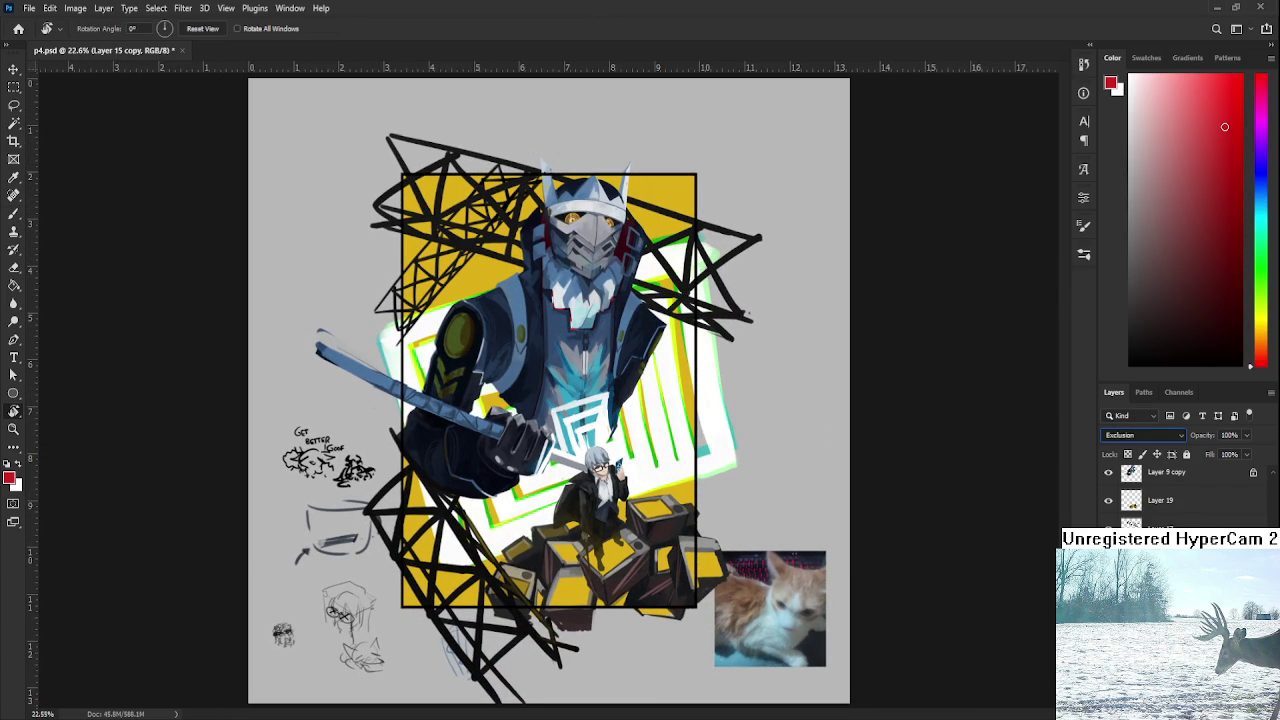
click(1140, 560)
key(shift+alt+n)
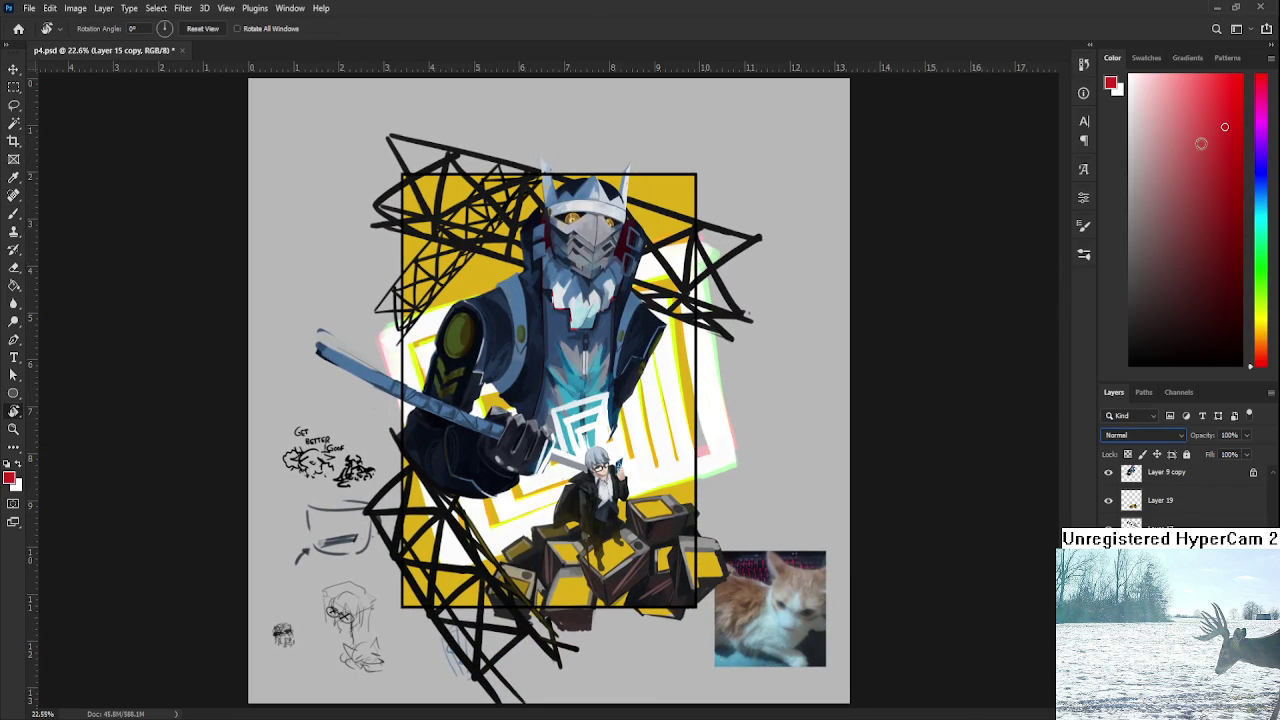
click(1231, 81)
Pick a brighter red to recolour the offset stripe copies, keeping the frames white.
key(b)
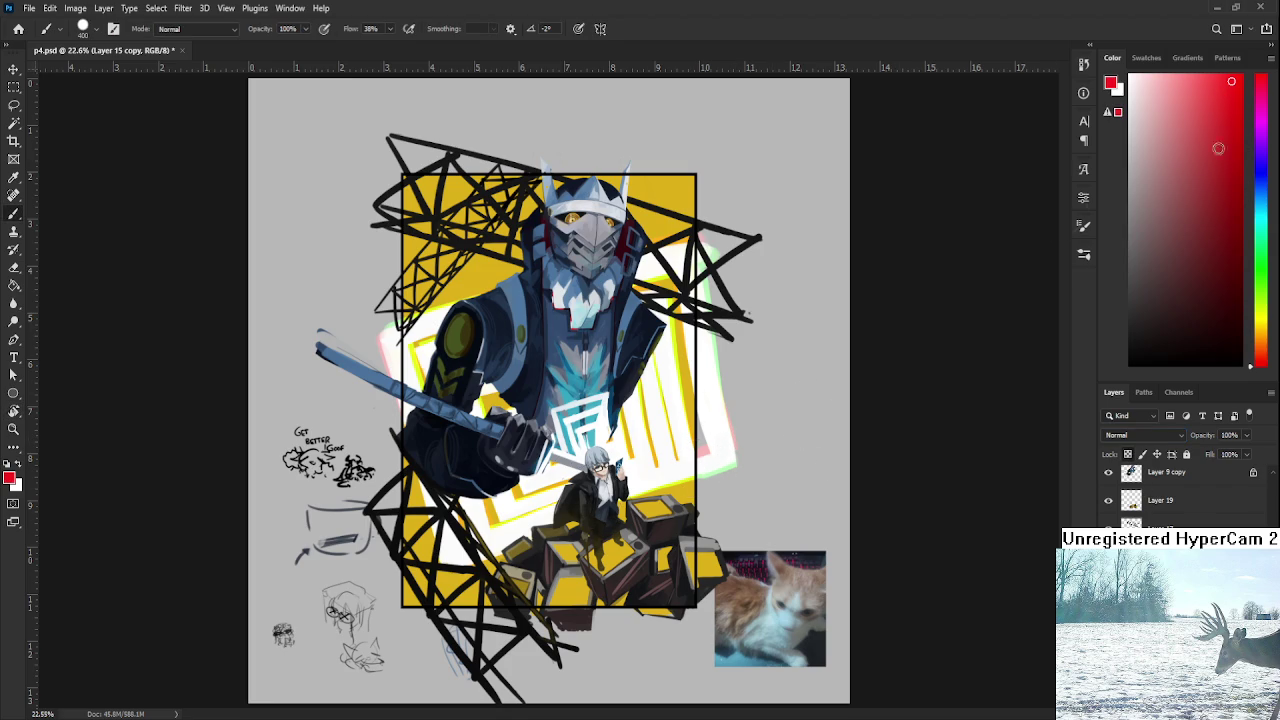
click(1233, 95)
key(ctrl+z)
key(ctrl+shift+z)
key(ctrl+z)
key(ctrl+shift+z)
scroll(660, 435, down, 3)
scroll(672, 483, up, 1)
scroll(672, 483, up, 2)
scroll(670, 492, up, 1)
scroll(750, 520, up, 1)
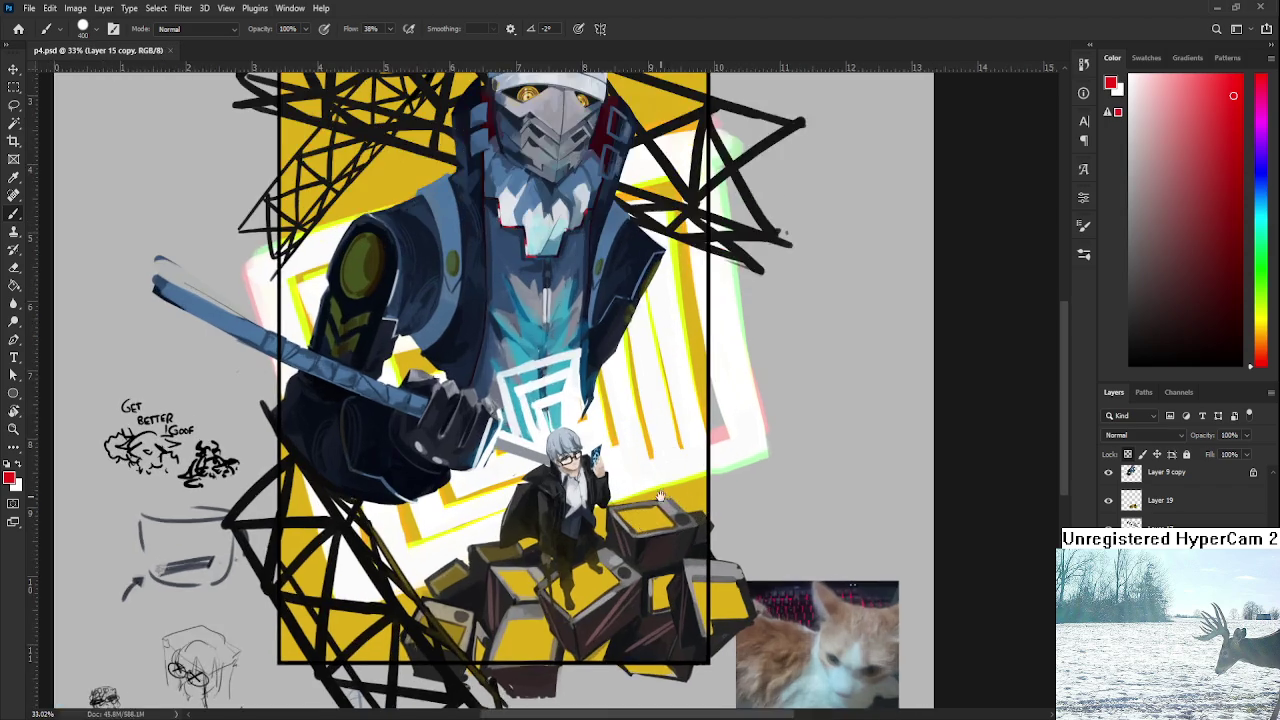
scroll(830, 560, up, 1)
scroll(830, 560, down, 1)
scroll(760, 565, down, 1)
scroll(680, 570, up, 1)
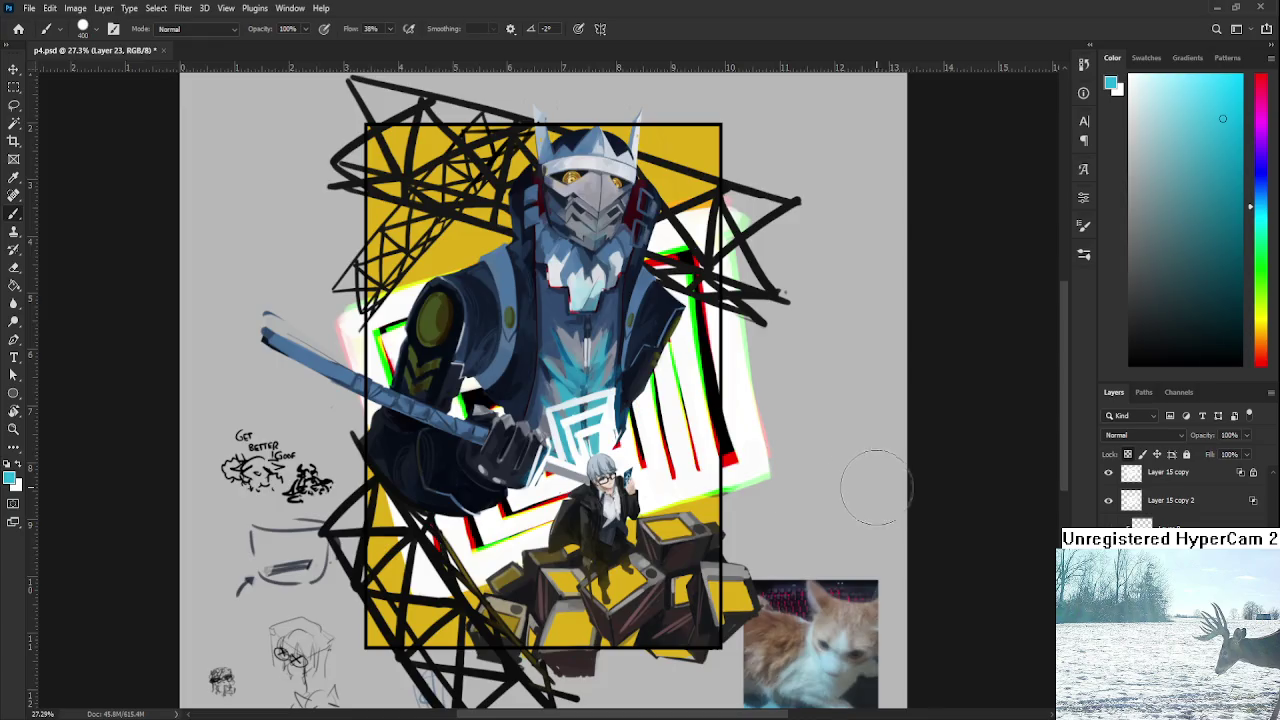
scroll(710, 450, down, 1)
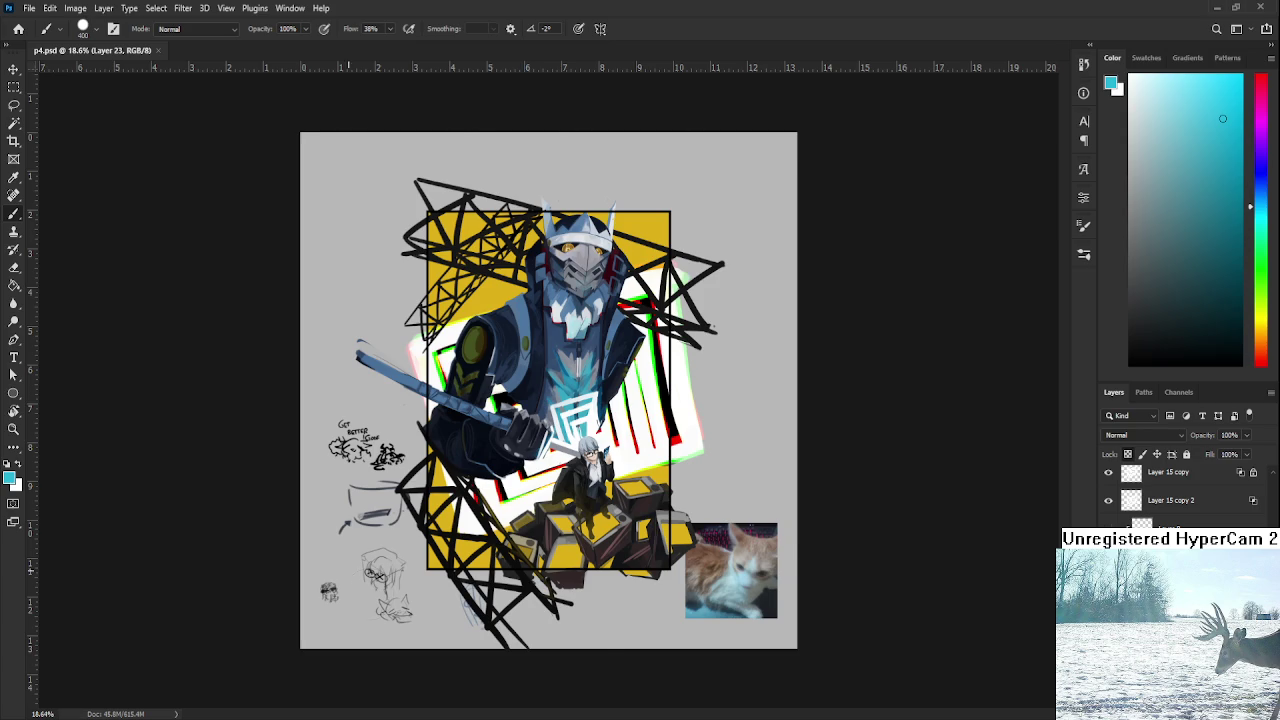
On Layer 7, draw a small black doodle with a size 40 brush beside the margin sketches.
scroll(276, 490, up, 3)
key(d)
scroll(1180, 495, down, 3)
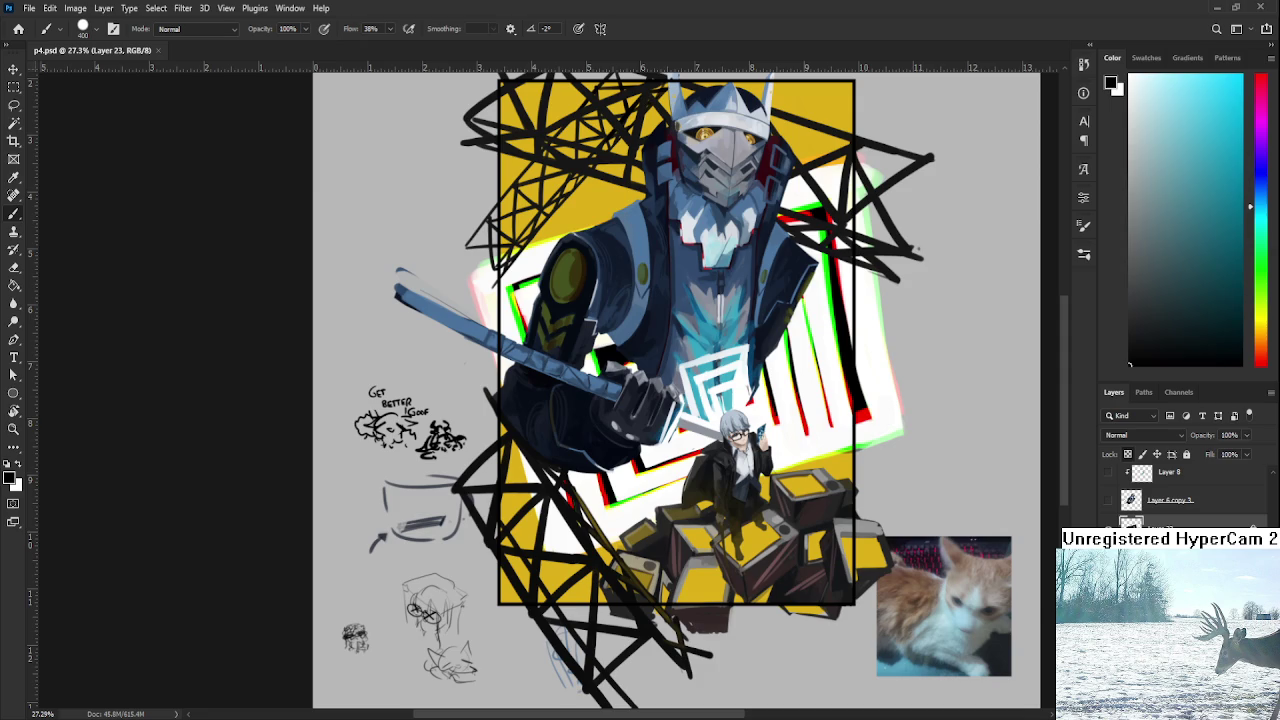
click(1170, 556)
key(bracketleft)
key(bracketleft)
key(bracketleft)
key(bracketleft)
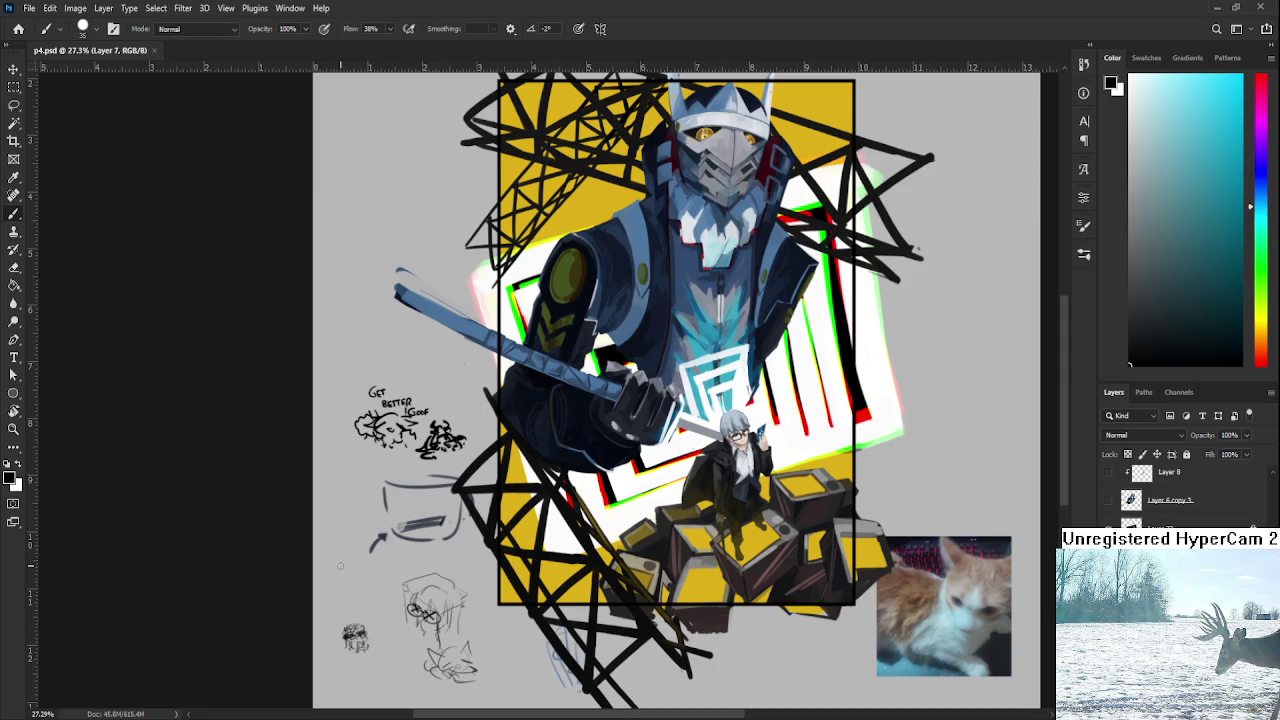
mouse_move(359, 573)
mouse_down()
mouse_move(362, 592)
mouse_move(364, 576)
mouse_move(366, 590)
mouse_move(350, 576)
mouse_move(356, 590)
mouse_move(352, 568)
mouse_move(358, 582)
mouse_move(366, 572)
mouse_move(344, 568)
mouse_move(367, 568)
mouse_up()
Save p4.psd.
key(ctrl+s)
scroll(534, 542, down, 2)
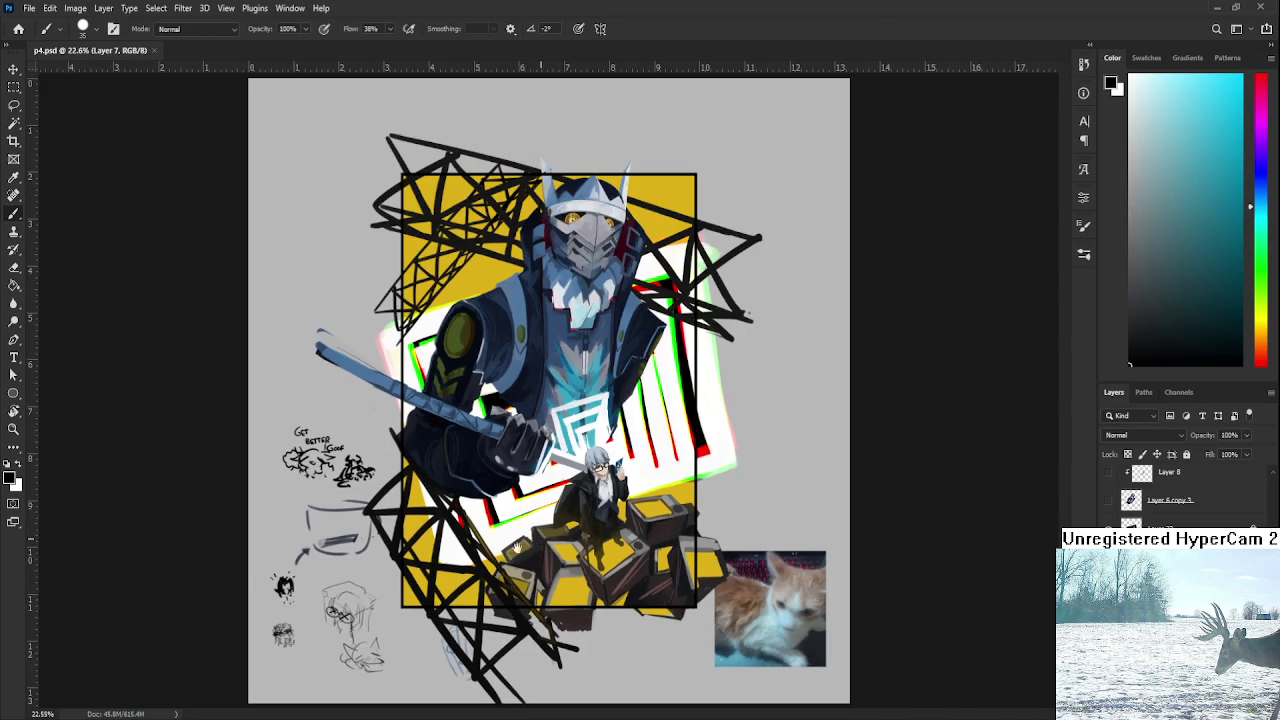
scroll(534, 542, up, 3)
scroll(534, 542, down, 1)
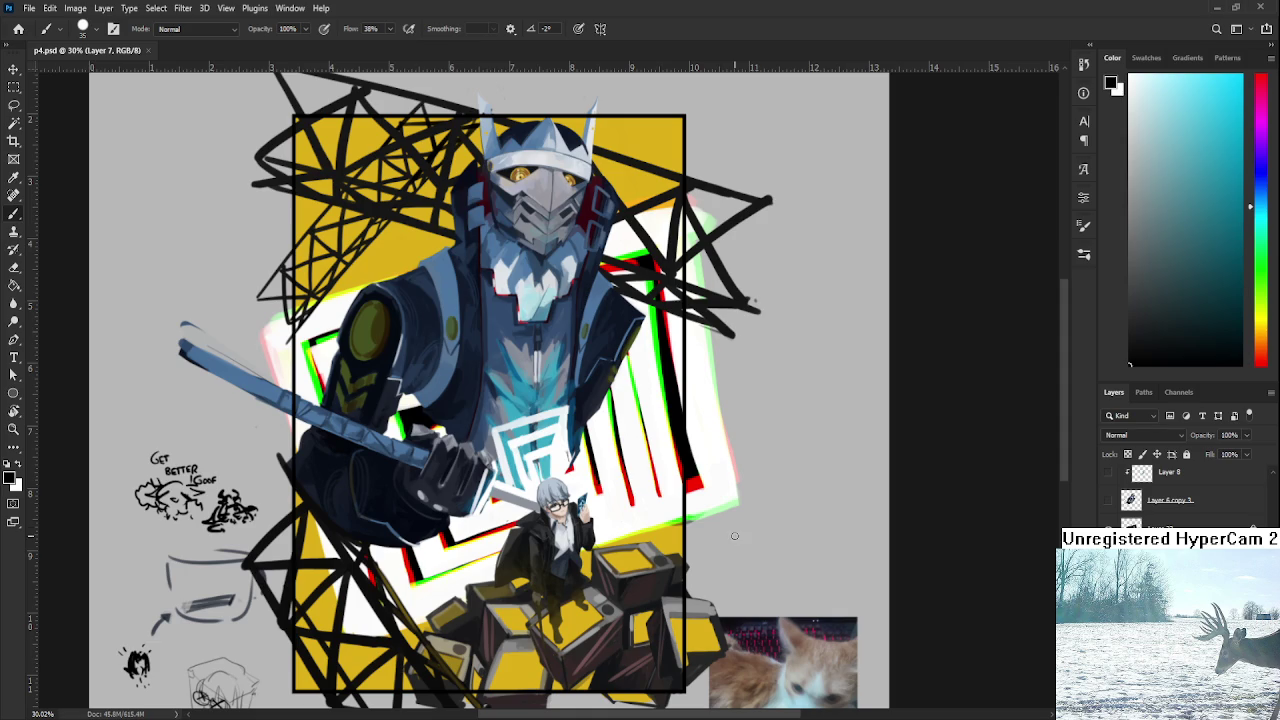
Toggle the Hue/Saturation 1 layer to check values in greyscale, ending back in full colour.
scroll(734, 536, down, 1)
scroll(736, 545, left, 2)
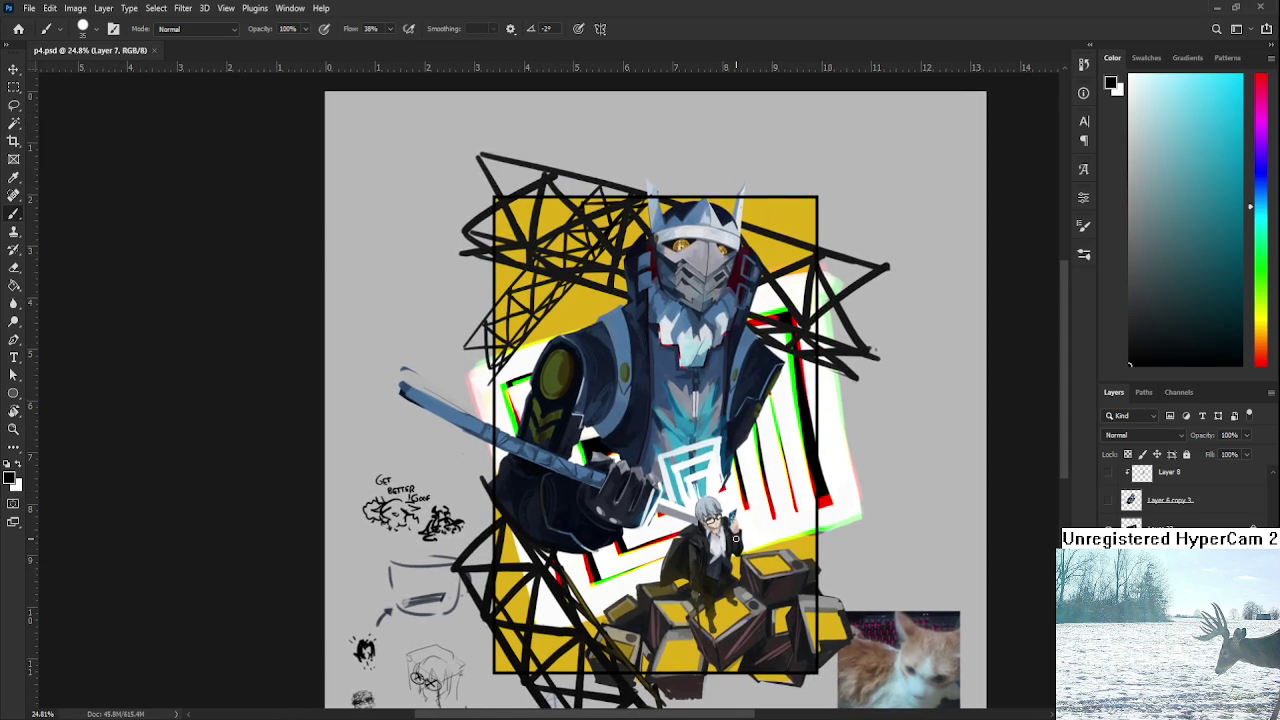
key(r)
drag(736, 538, 840, 526)
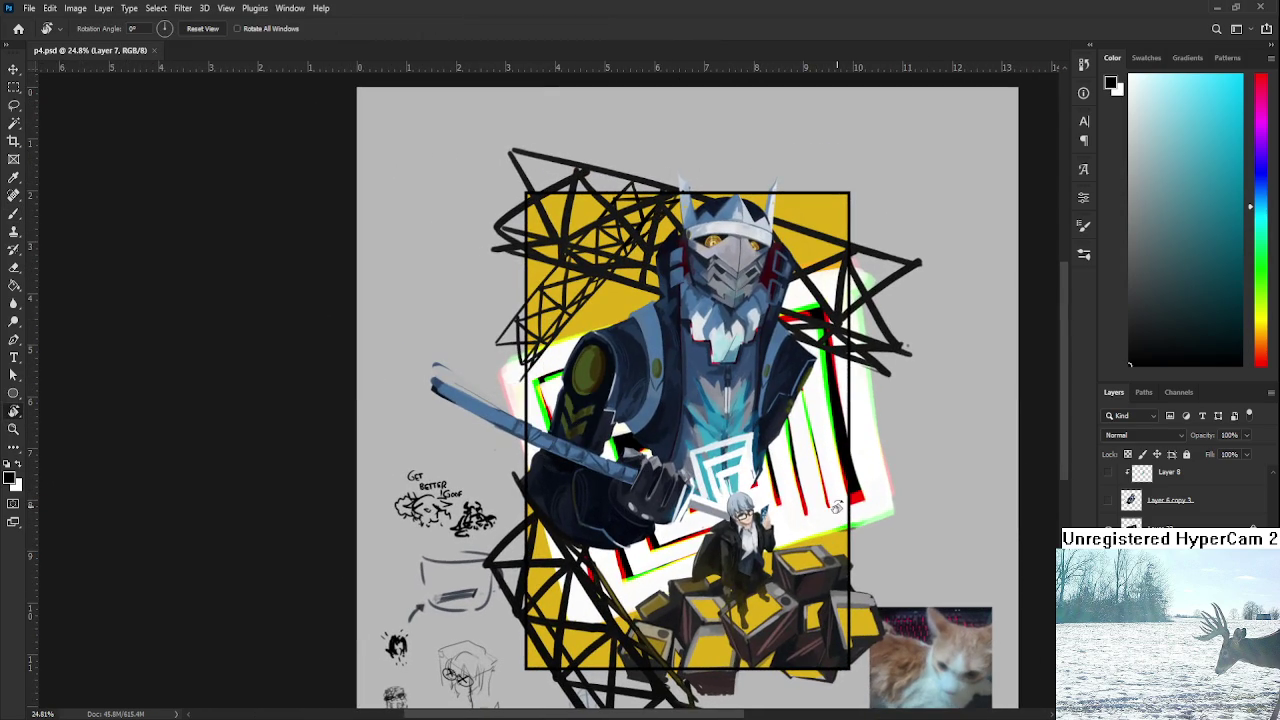
scroll(836, 507, up, 2)
scroll(800, 515, up, 3)
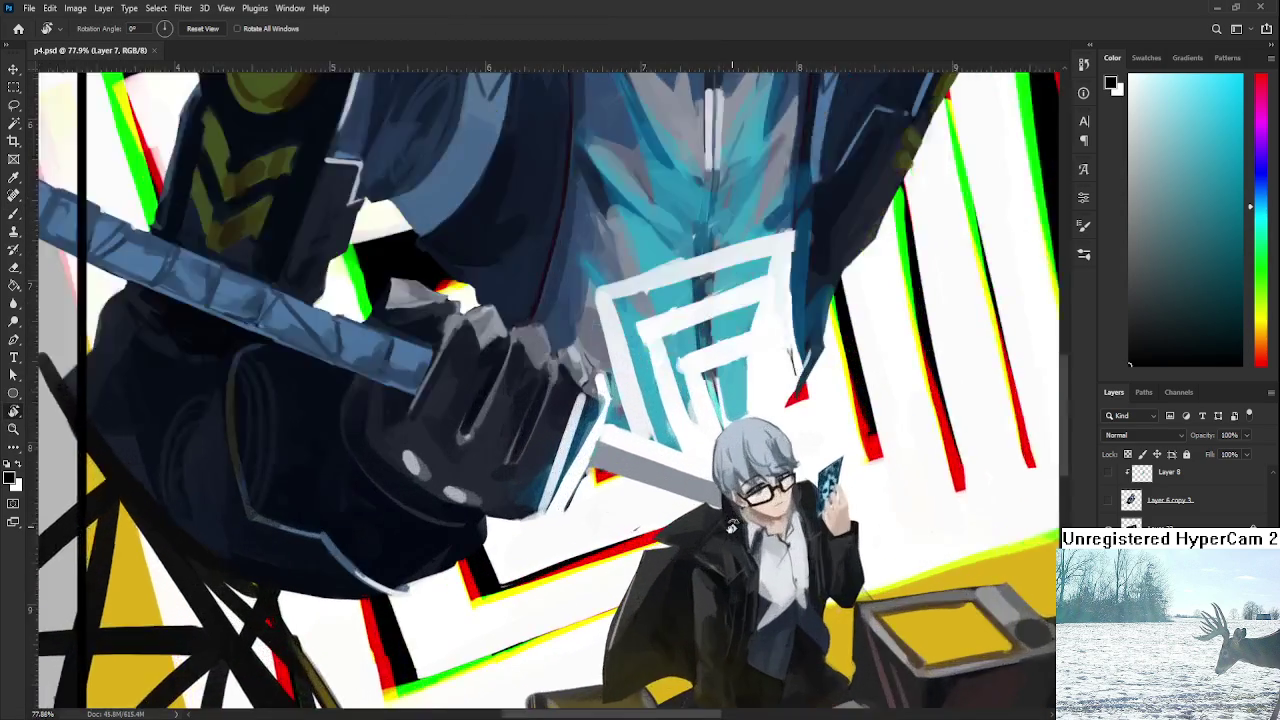
scroll(732, 527, down, 1)
scroll(731, 528, down, 1)
scroll(729, 530, down, 2)
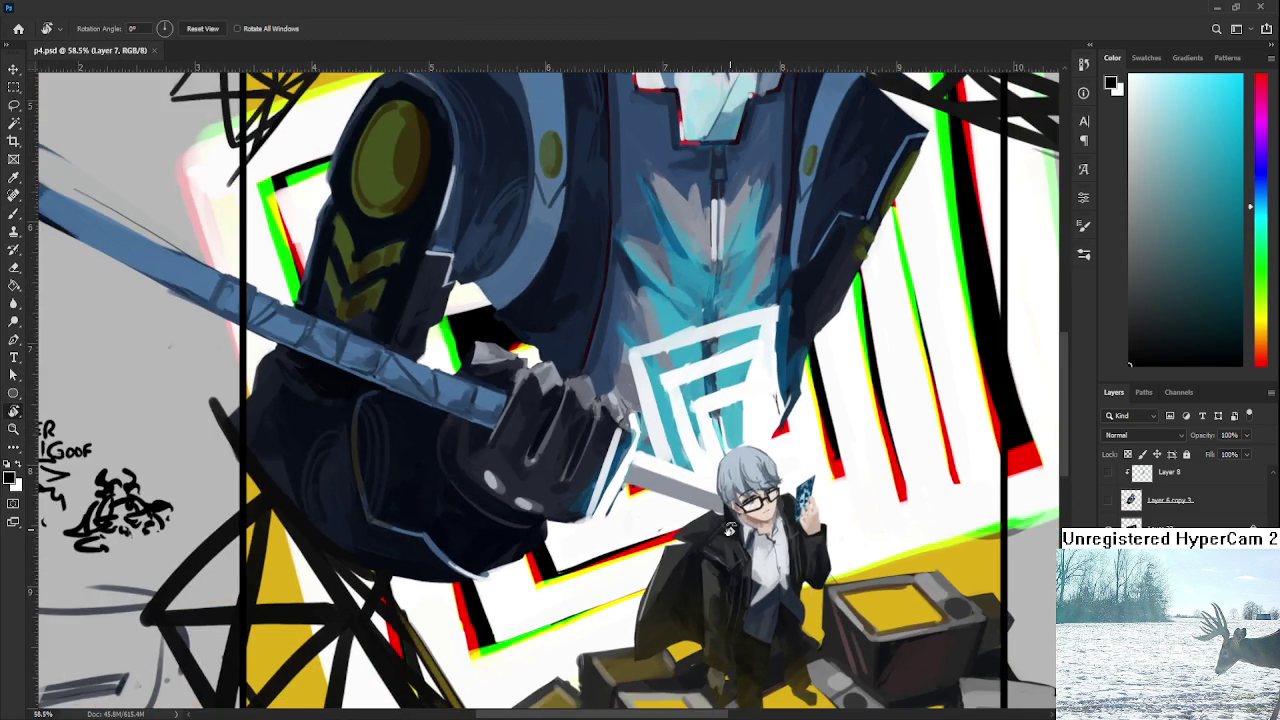
scroll(729, 530, down, 2)
scroll(730, 529, down, 2)
scroll(731, 528, down, 1)
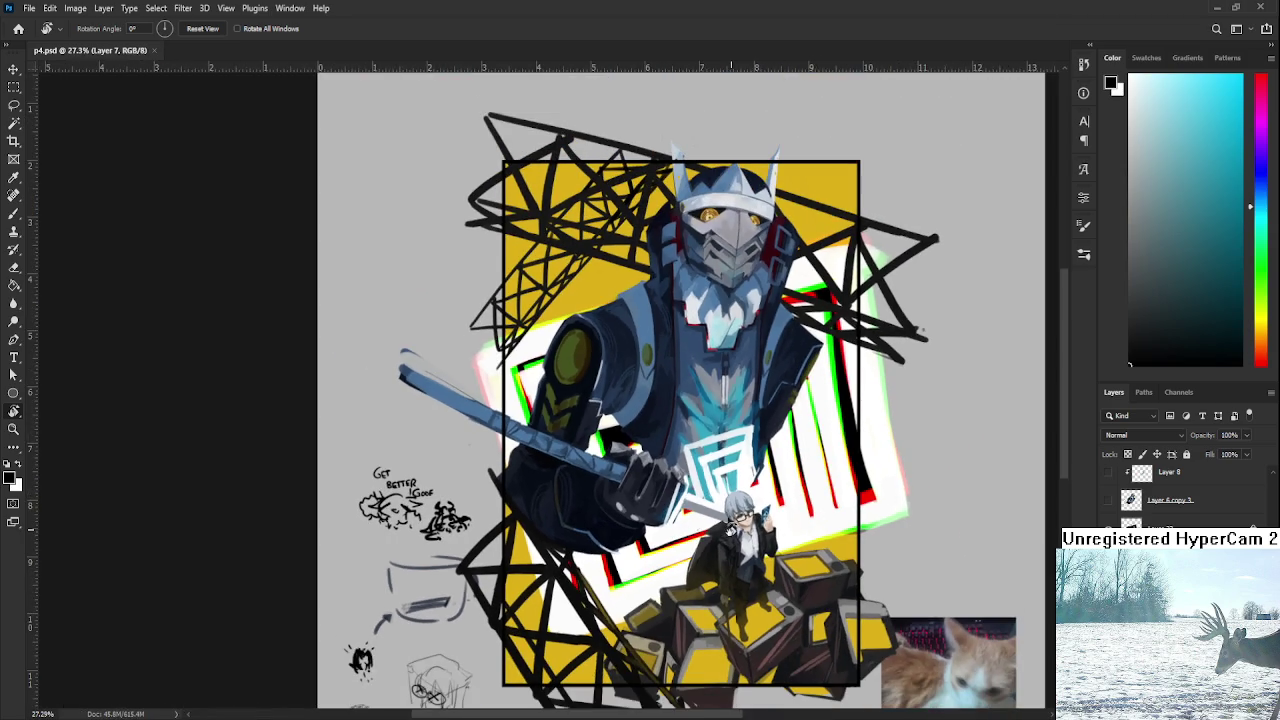
scroll(760, 530, up, 2)
scroll(762, 533, up, 2)
scroll(771, 541, up, 2)
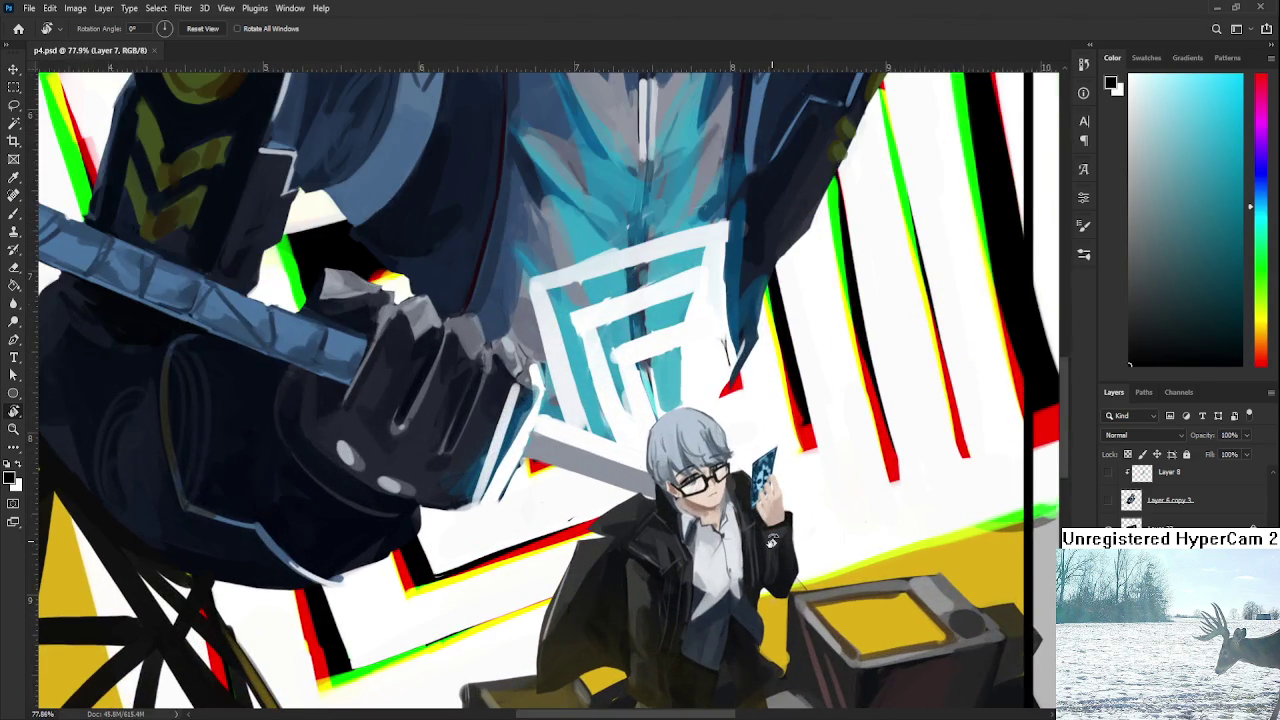
scroll(771, 541, down, 3)
scroll(770, 550, down, 2)
scroll(768, 560, up, 1)
scroll(548, 381, up, 1)
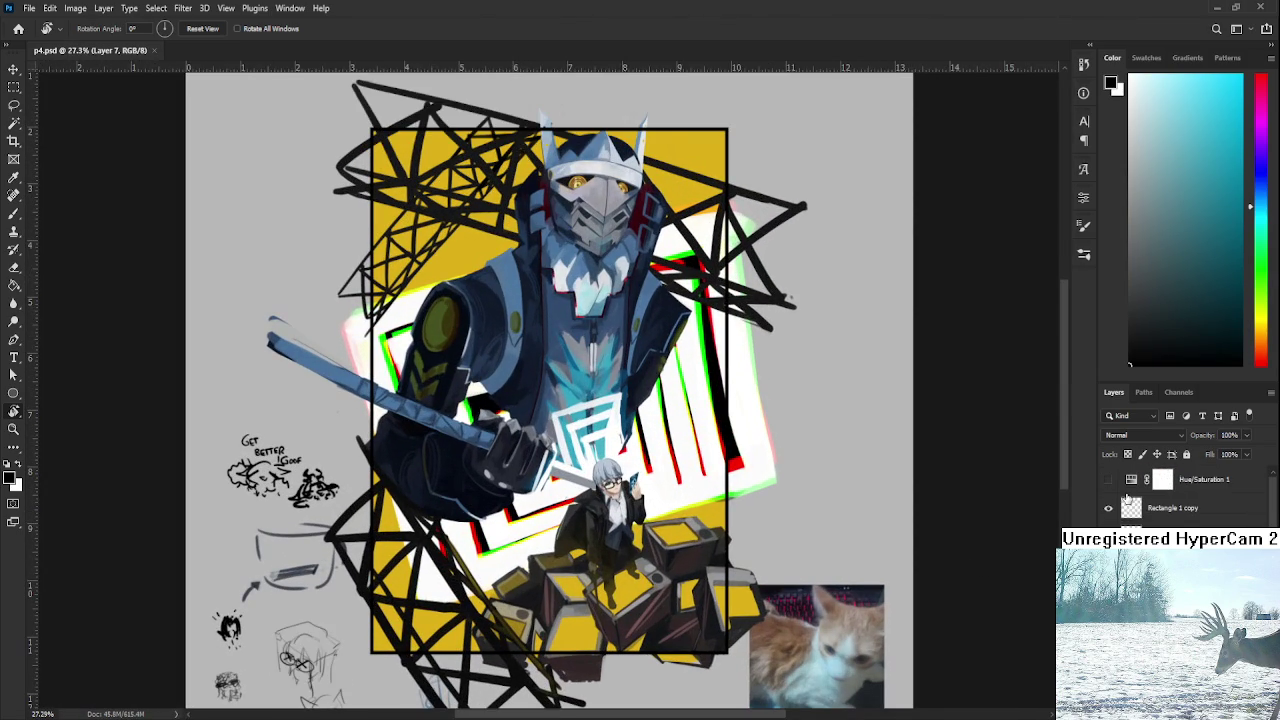
click(1108, 480)
click(1108, 480)
click(1108, 480)
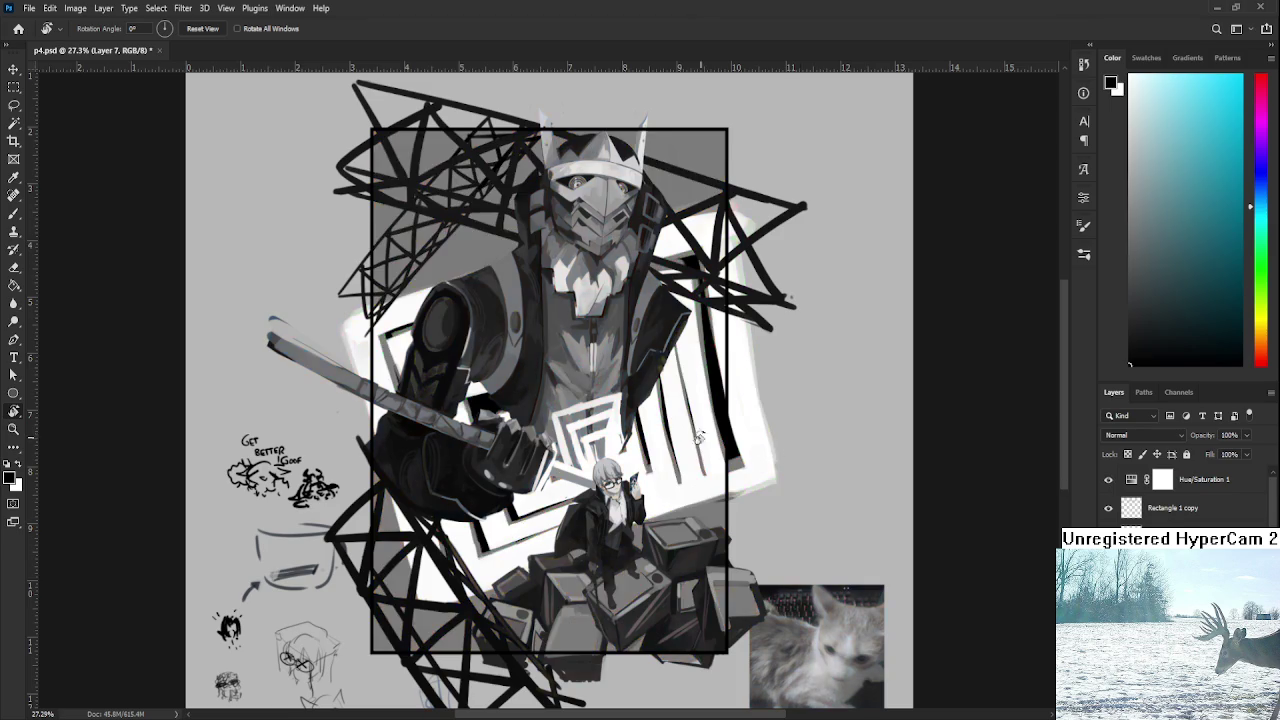
scroll(790, 455, up, 1)
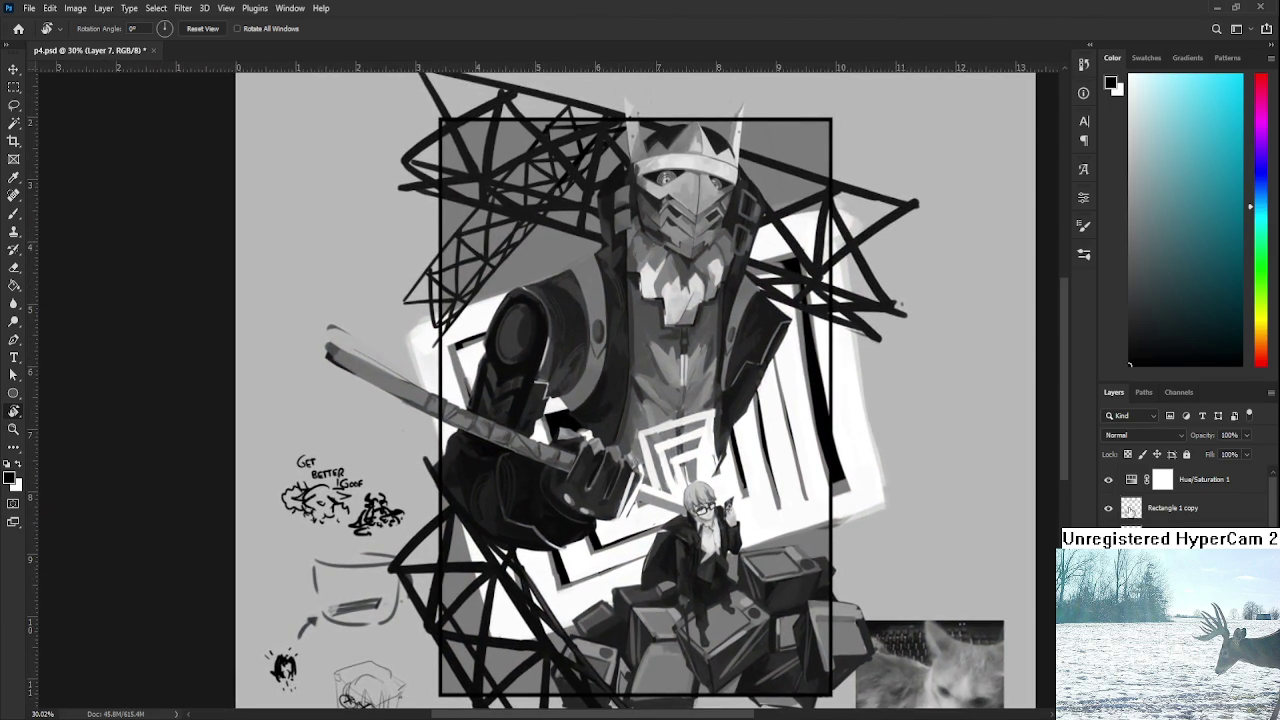
click(1108, 480)
Fit the artwork on screen, save p4.psd, and make Layer 24 the active layer.
key(ctrl+0)
key(ctrl+s)
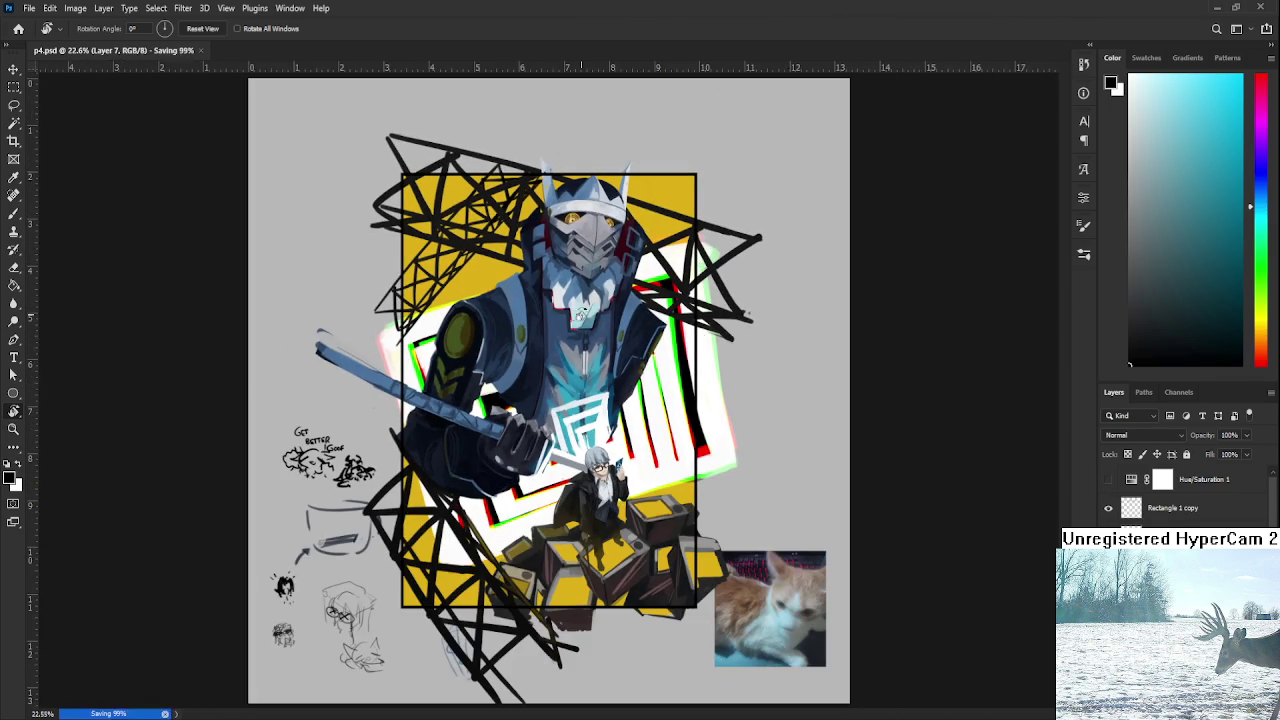
scroll(620, 313, up, 2)
scroll(572, 362, down, 1)
scroll(572, 362, down, 1)
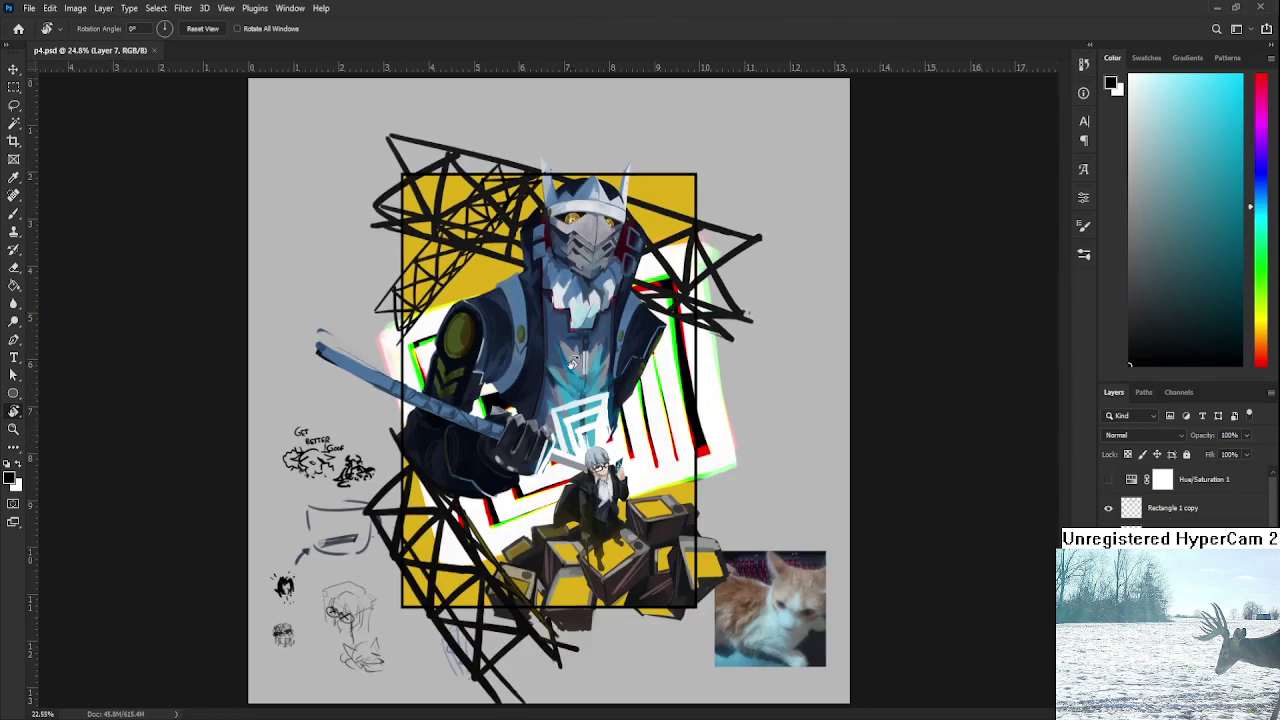
scroll(580, 362, down, 1)
scroll(585, 362, up, 1)
scroll(585, 362, up, 1)
scroll(1140, 478, down, 3)
scroll(1180, 495, down, 2)
key(alt+bracketright)
scroll(585, 390, up, 2)
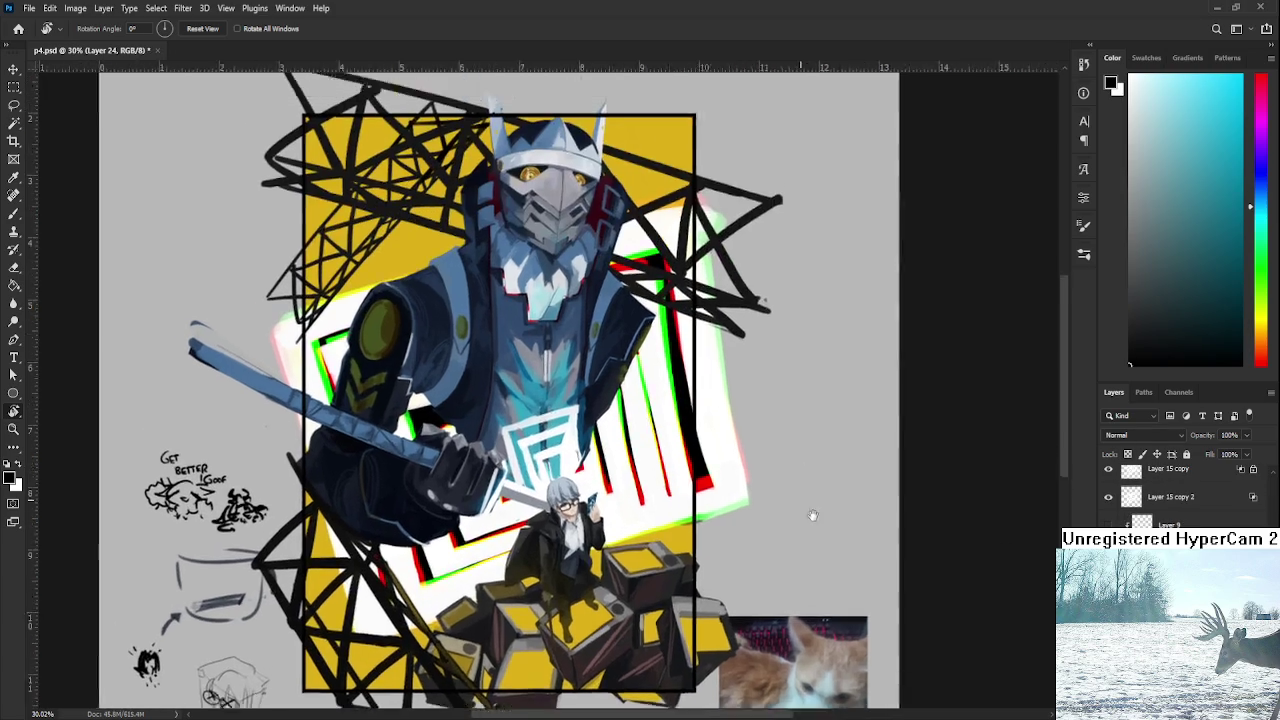
Draw the lattice tower's left and right edges in thin black, undoing stray strokes.
key(b)
alt+click(739, 295)
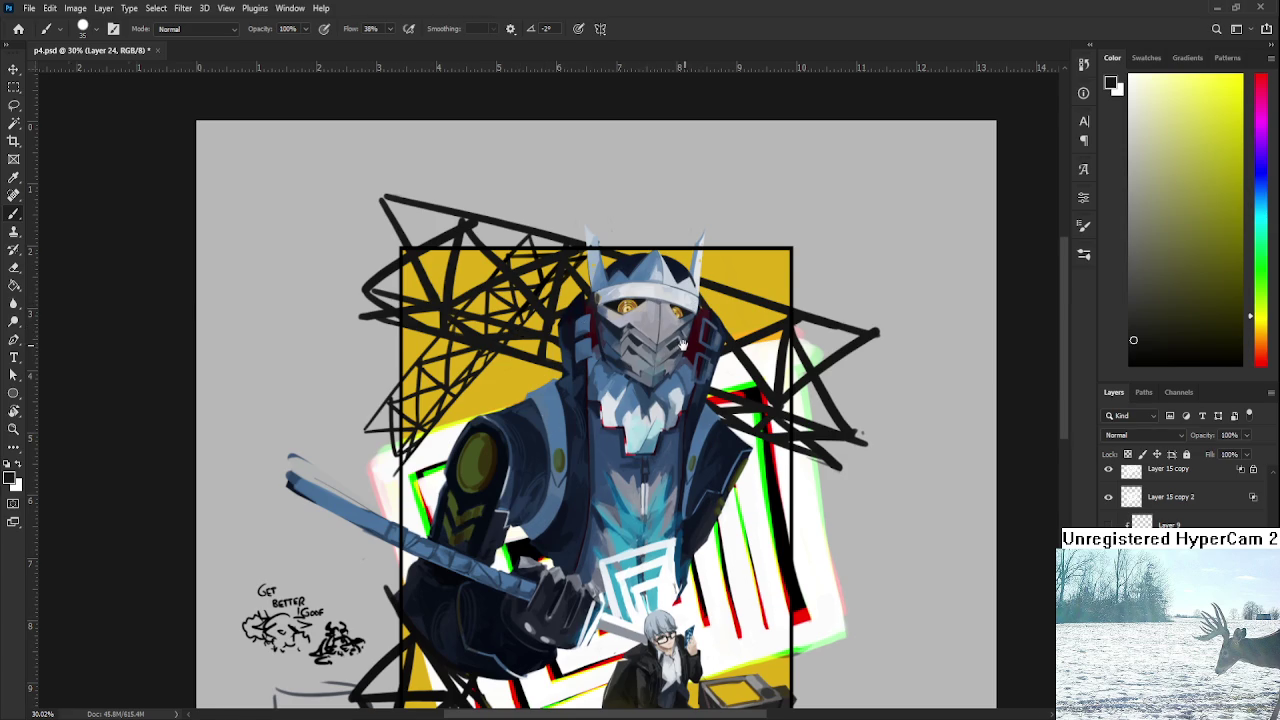
drag(522, 332, 378, 456)
drag(697, 305, 701, 364)
key(ctrl+z)
drag(663, 478, 744, 378)
drag(790, 236, 772, 432)
key(ctrl+z)
key(ctrl+z)
drag(809, 230, 784, 452)
mouse_move(800, 502)
mouse_down()
mouse_move(840, 250)
mouse_move(795, 518)
mouse_up()
key(ctrl+z)
key(ctrl+z)
drag(838, 267, 787, 548)
key(ctrl+z)
drag(875, 272, 819, 517)
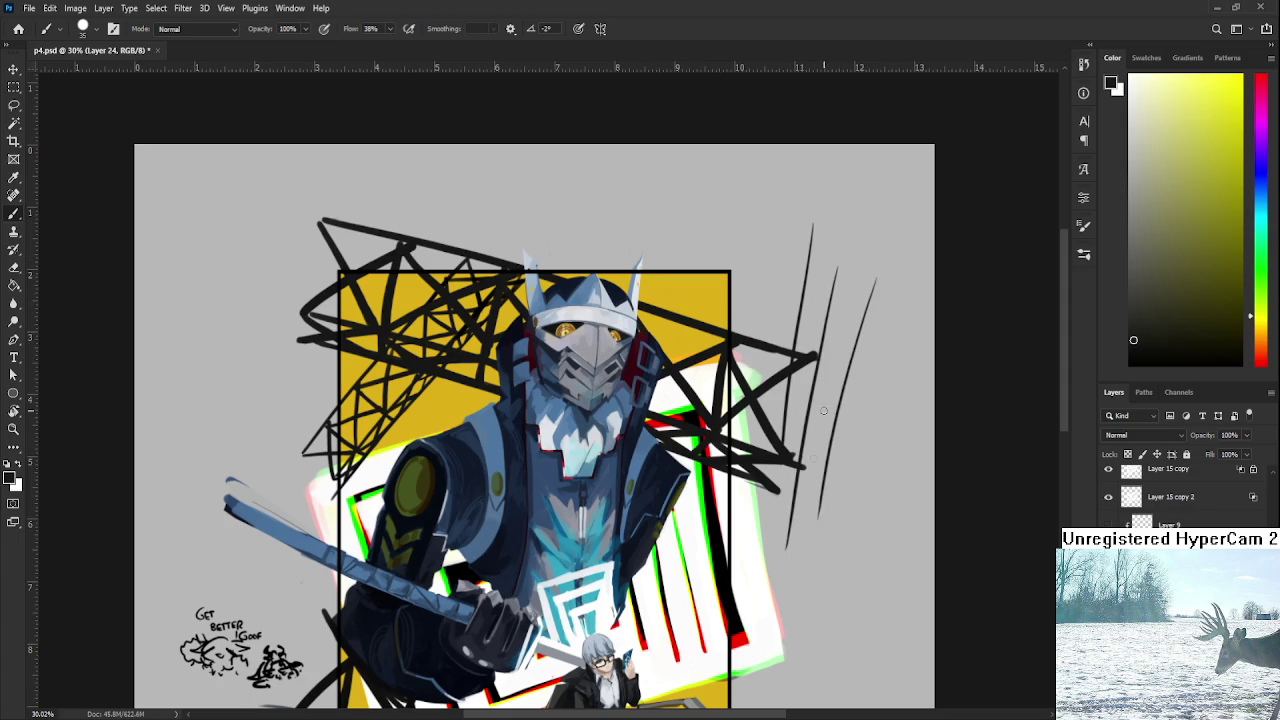
drag(860, 232, 802, 466)
Close the tower top and add X-bracing and horizontal rungs down its length.
key(ctrl+z)
mouse_move(814, 222)
mouse_down()
mouse_move(870, 240)
mouse_move(878, 278)
mouse_move(848, 290)
mouse_up()
key(ctrl+z)
mouse_move(816, 222)
mouse_down()
mouse_move(831, 270)
mouse_move(818, 338)
mouse_up()
drag(864, 288, 823, 342)
key(ctrl+z)
key(ctrl+z)
mouse_move(839, 274)
mouse_down()
mouse_move(854, 350)
mouse_move(808, 400)
mouse_up()
mouse_move(822, 342)
mouse_down()
mouse_move(842, 408)
mouse_move(804, 449)
mouse_up()
mouse_move(806, 400)
mouse_down()
mouse_move(838, 458)
mouse_move(792, 520)
mouse_up()
mouse_move(801, 470)
mouse_down()
mouse_move(818, 514)
mouse_move(830, 452)
mouse_up()
drag(810, 400, 840, 398)
drag(820, 347, 860, 344)
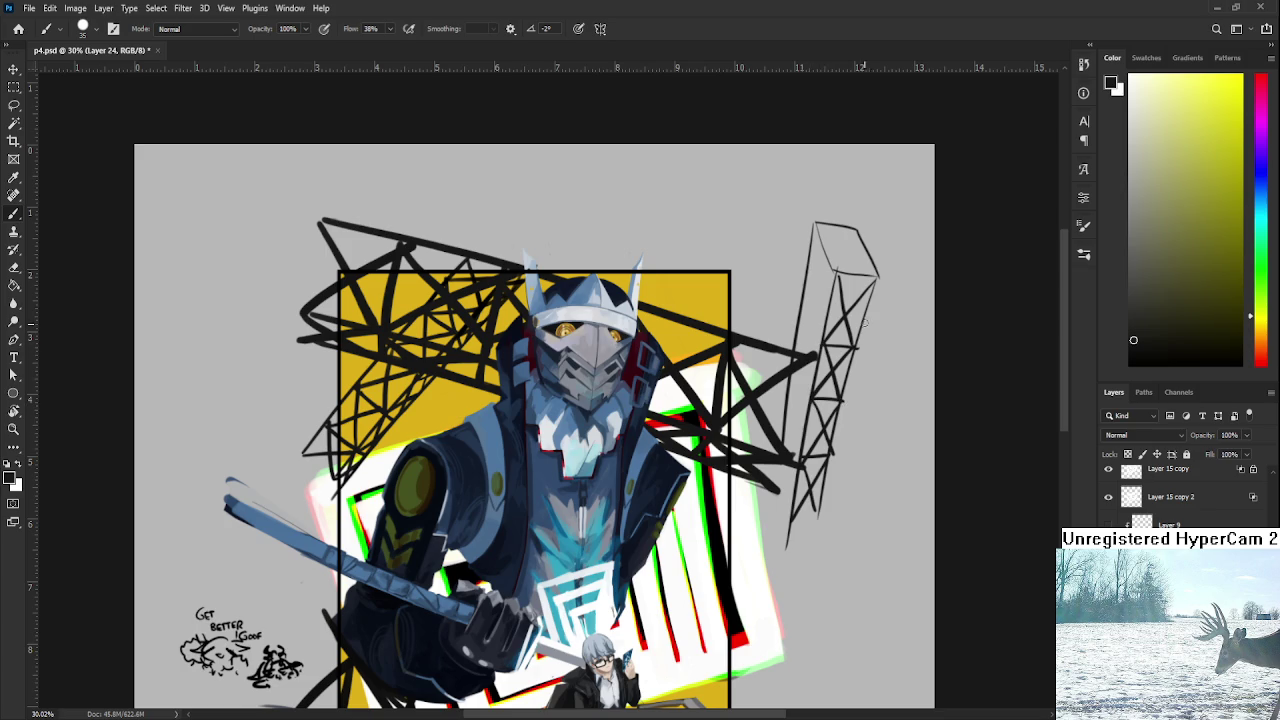
drag(818, 228, 812, 338)
mouse_move(840, 264)
mouse_down()
mouse_move(803, 312)
mouse_move(826, 356)
mouse_move(802, 398)
mouse_up()
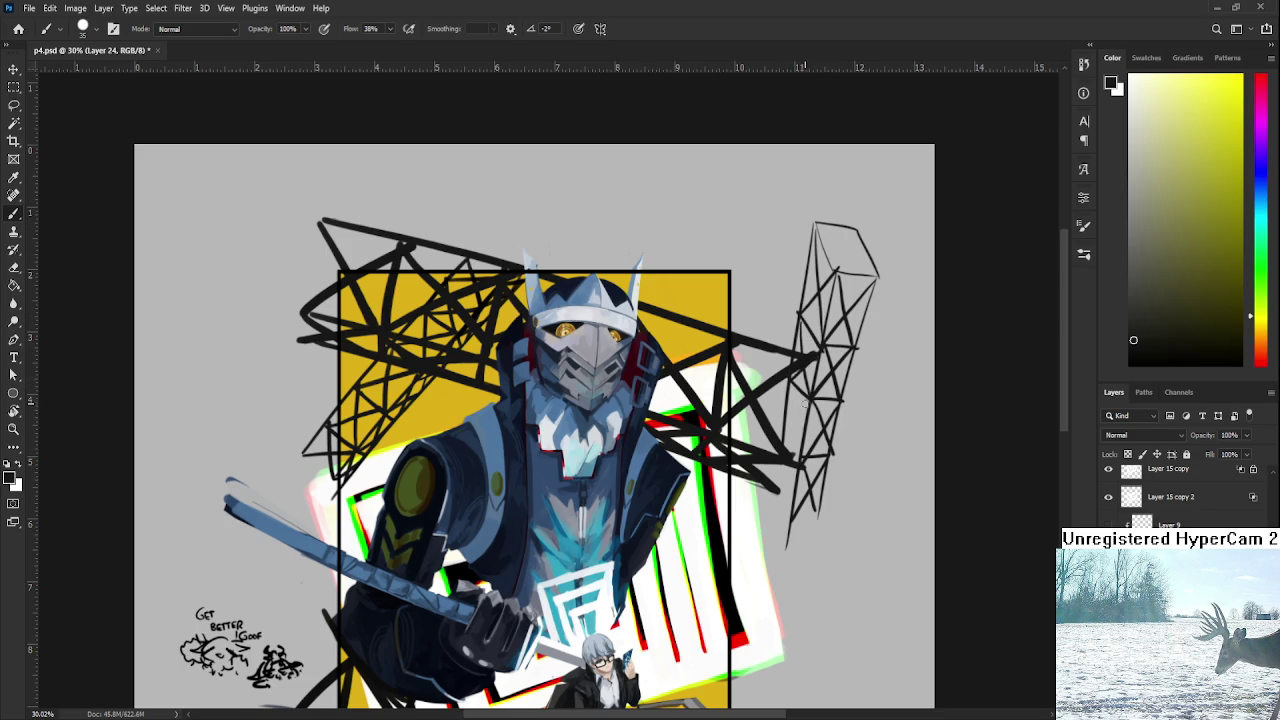
drag(788, 406, 784, 514)
drag(786, 458, 786, 514)
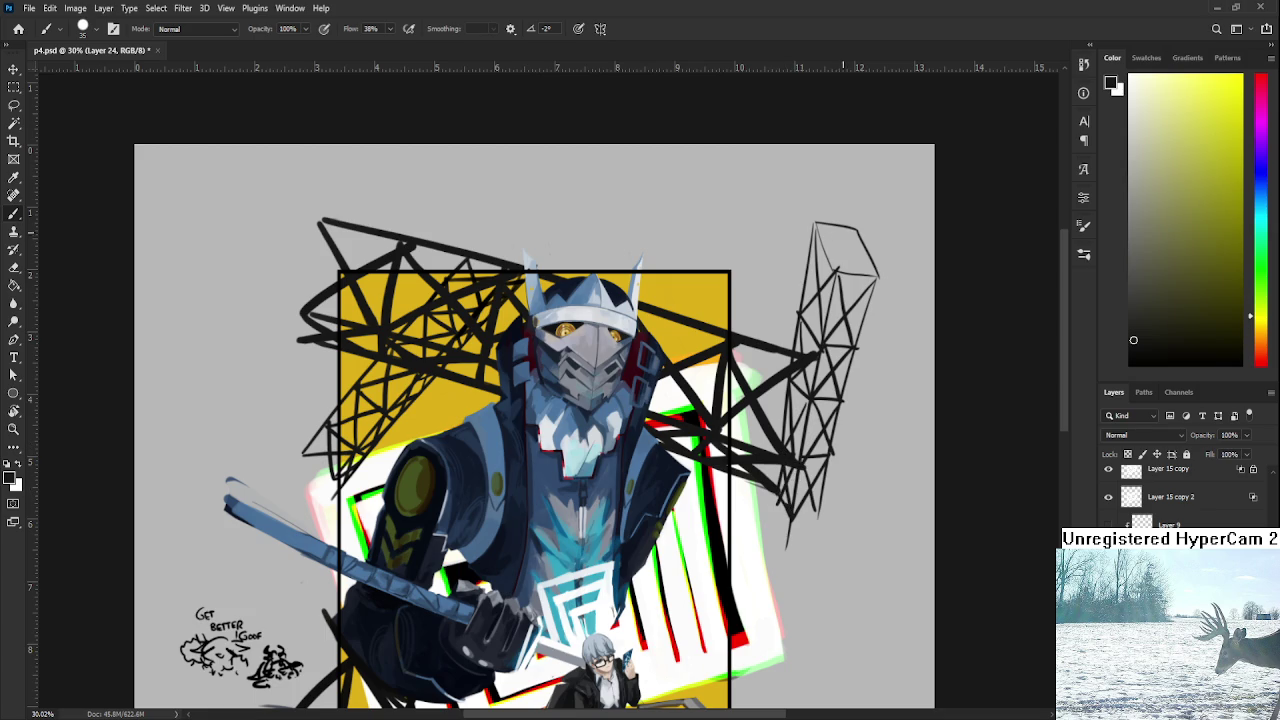
drag(845, 242, 850, 330)
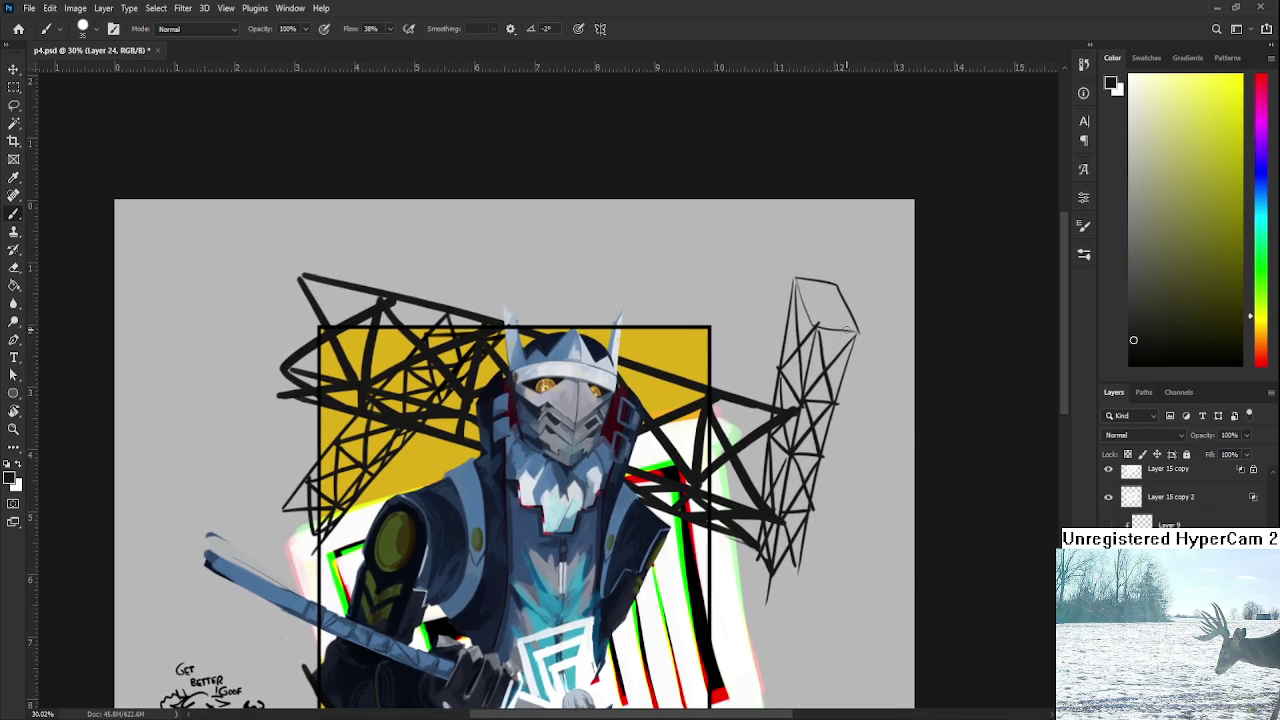
Try a slight Free Transform on the thin lattice tower, then undo it to keep its original size.
scroll(850, 330, down, 2)
scroll(820, 390, up, 3)
scroll(800, 430, down, 1)
scroll(795, 455, up, 1)
key(ctrl+t)
mouse_move(858, 262)
mouse_down()
mouse_move(843, 320)
mouse_move(862, 262)
mouse_up()
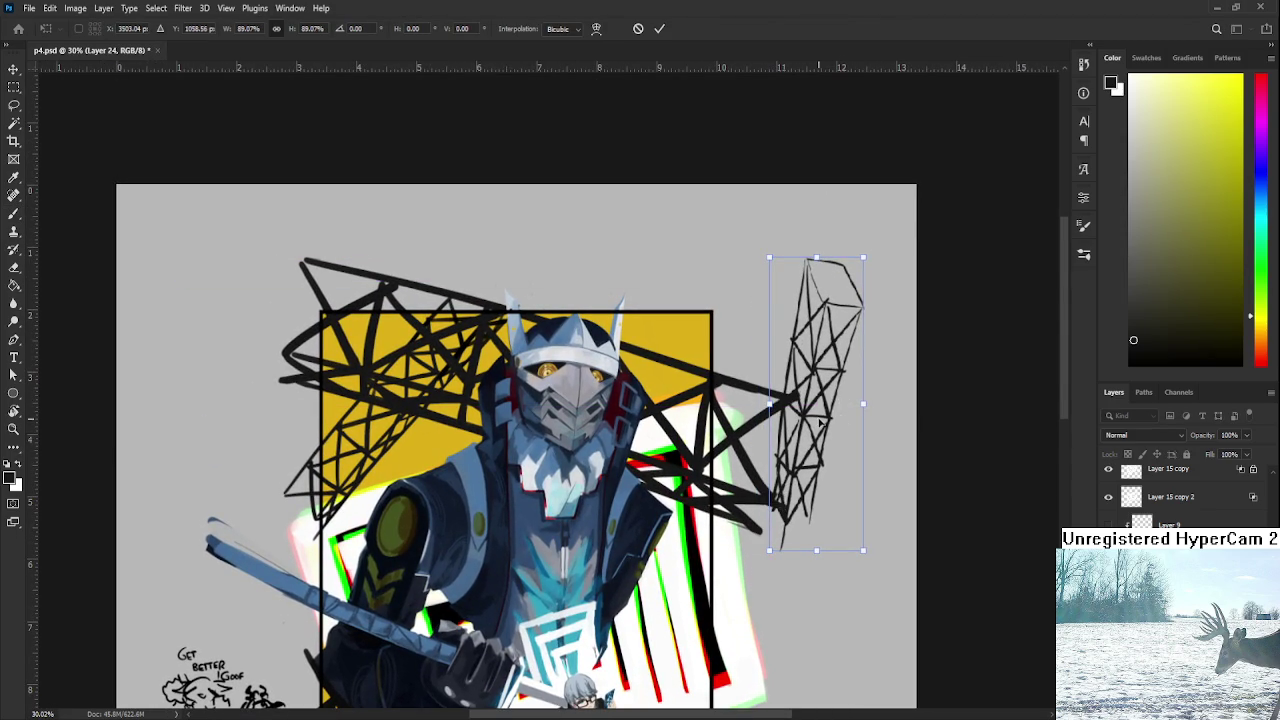
key(Return)
key(b)
key(ctrl+z)
Erase a short piece of the tower's right edge.
key(e)
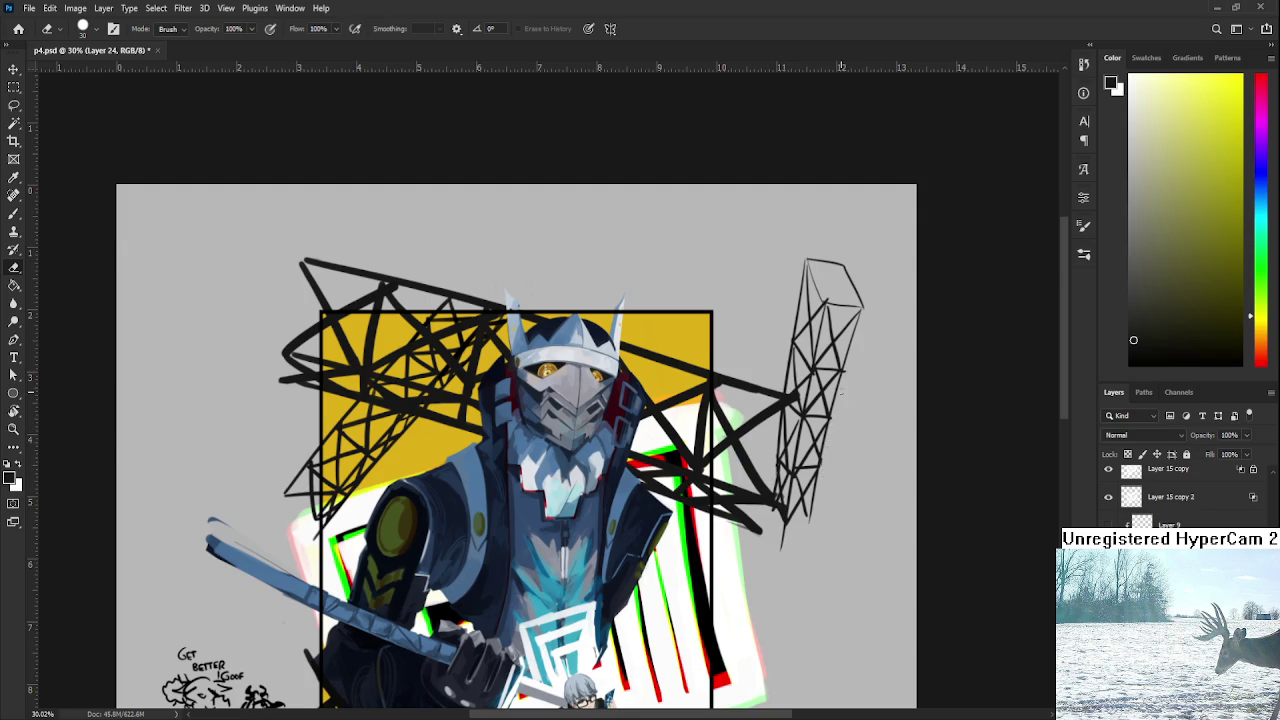
drag(836, 384, 836, 406)
drag(550, 480, 604, 473)
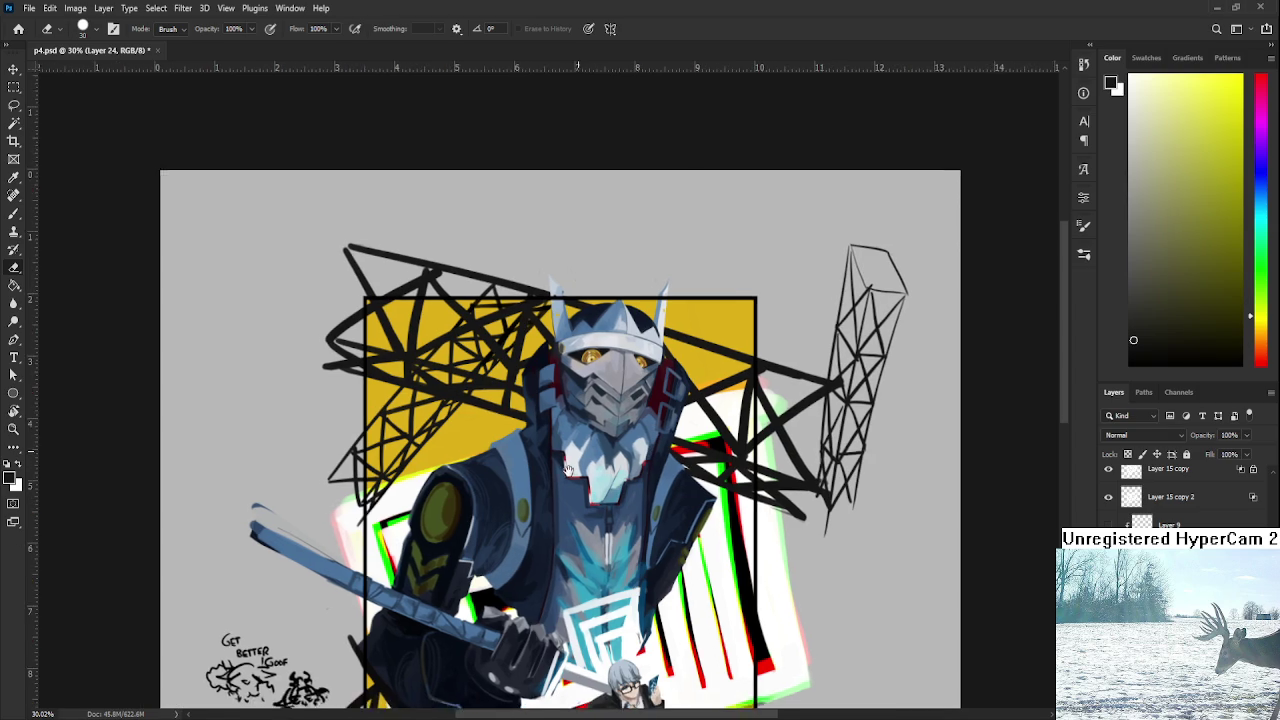
Shrink the lattice tower, move it onto the yellow panel's upper right, and tilt it upright.
key(ctrl+t)
mouse_move(917, 251)
mouse_down()
mouse_move(901, 308)
mouse_move(503, 320)
mouse_move(500, 333)
mouse_move(519, 316)
mouse_move(518, 258)
mouse_move(616, 422)
mouse_move(600, 440)
mouse_up()
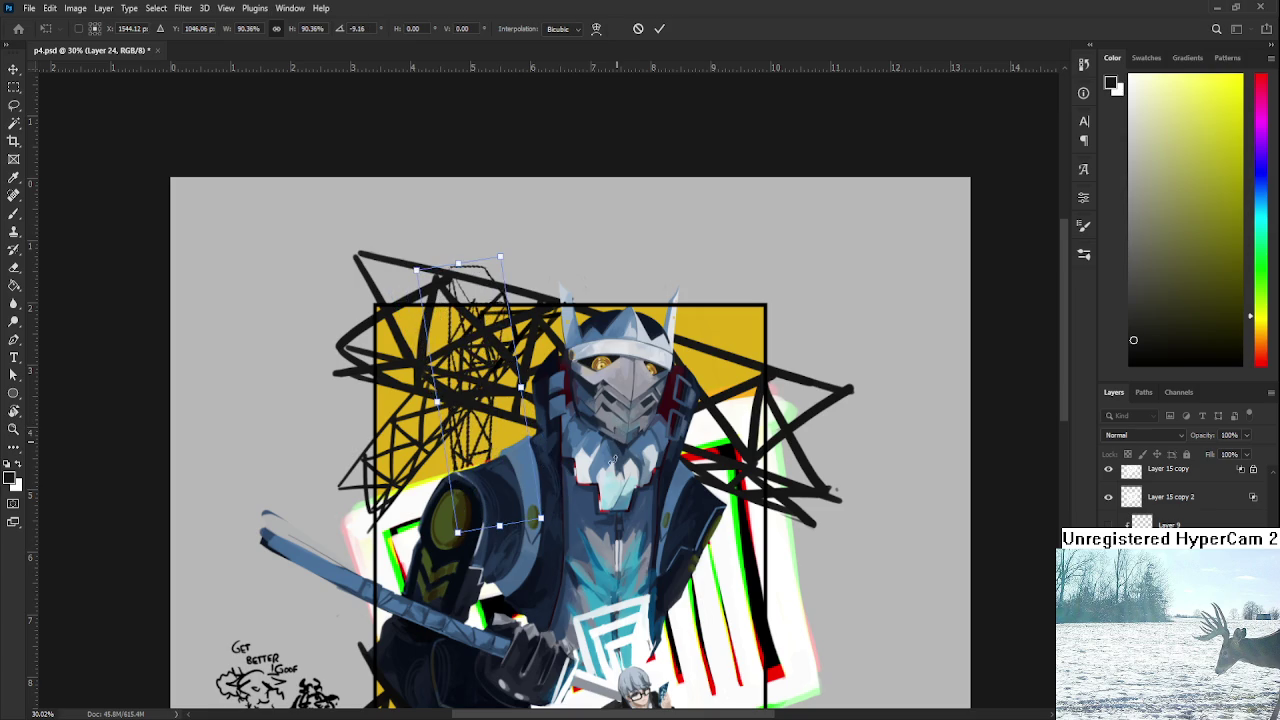
drag(491, 422, 703, 407)
mouse_move(794, 563)
mouse_down()
mouse_move(750, 425)
mouse_move(760, 402)
mouse_up()
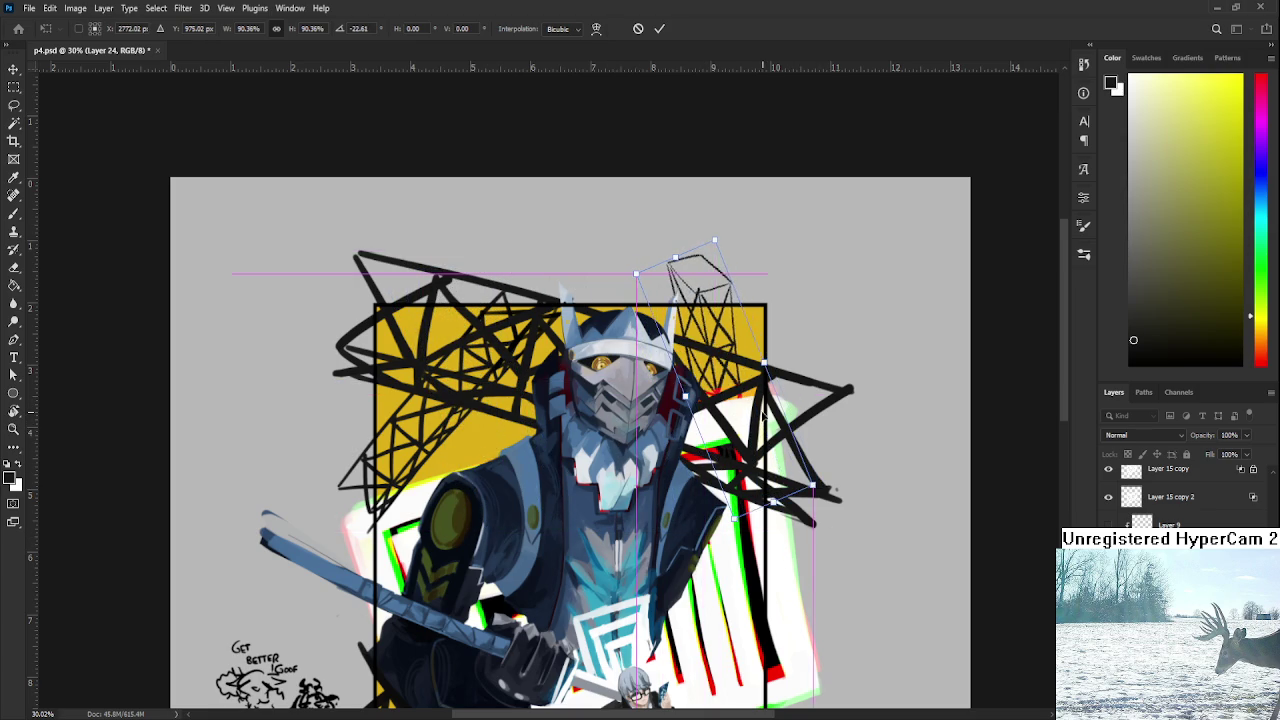
key(Return)
key(e)
scroll(760, 402, down, 2)
scroll(760, 402, up, 3)
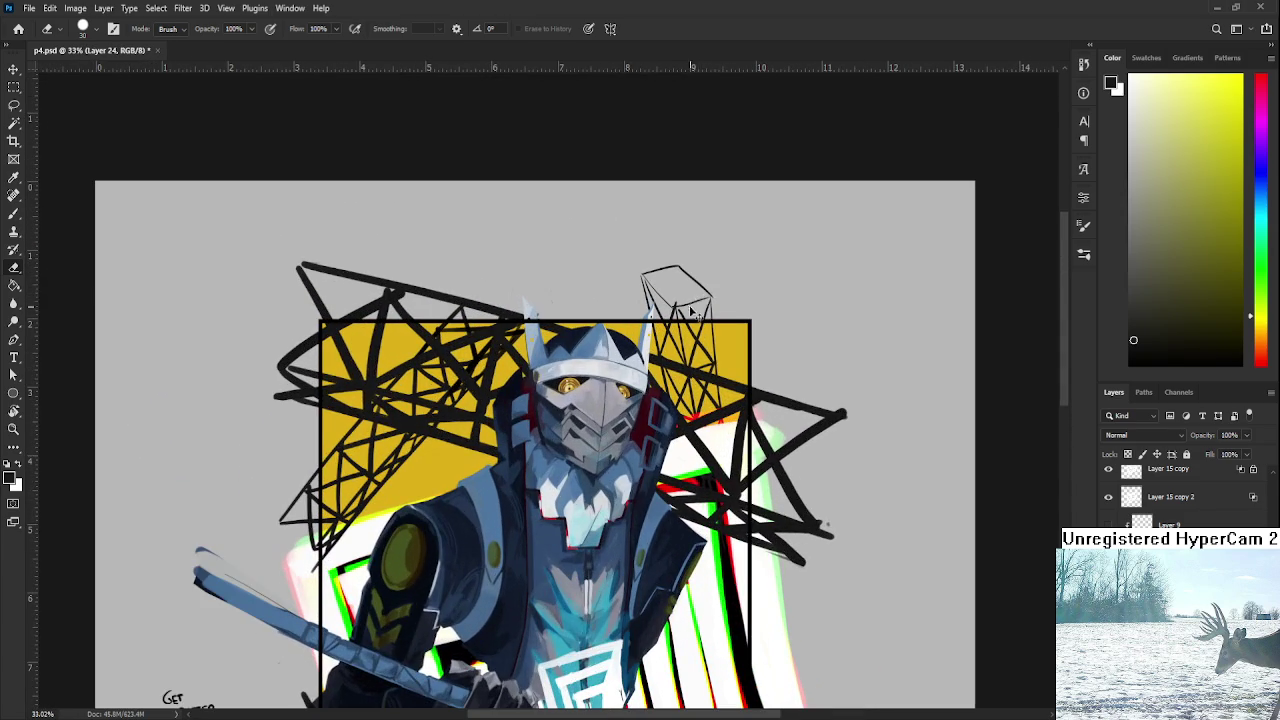
Stretch the repositioned tower slightly taller.
key(ctrl+t)
drag(735, 269, 737, 255)
key(Return)
scroll(774, 361, left, 1)
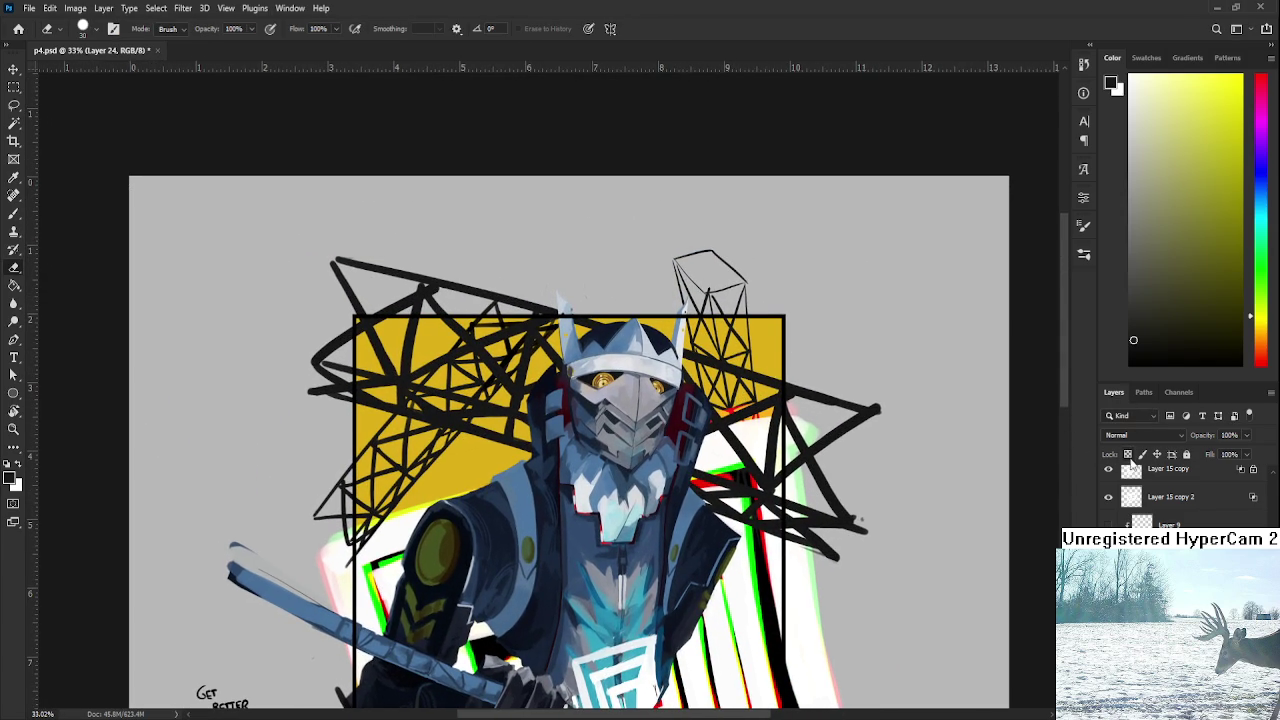
Sample the yellow panel's gold and paint over the thin tower lines to tint them.
key(b)
alt+click(769, 355)
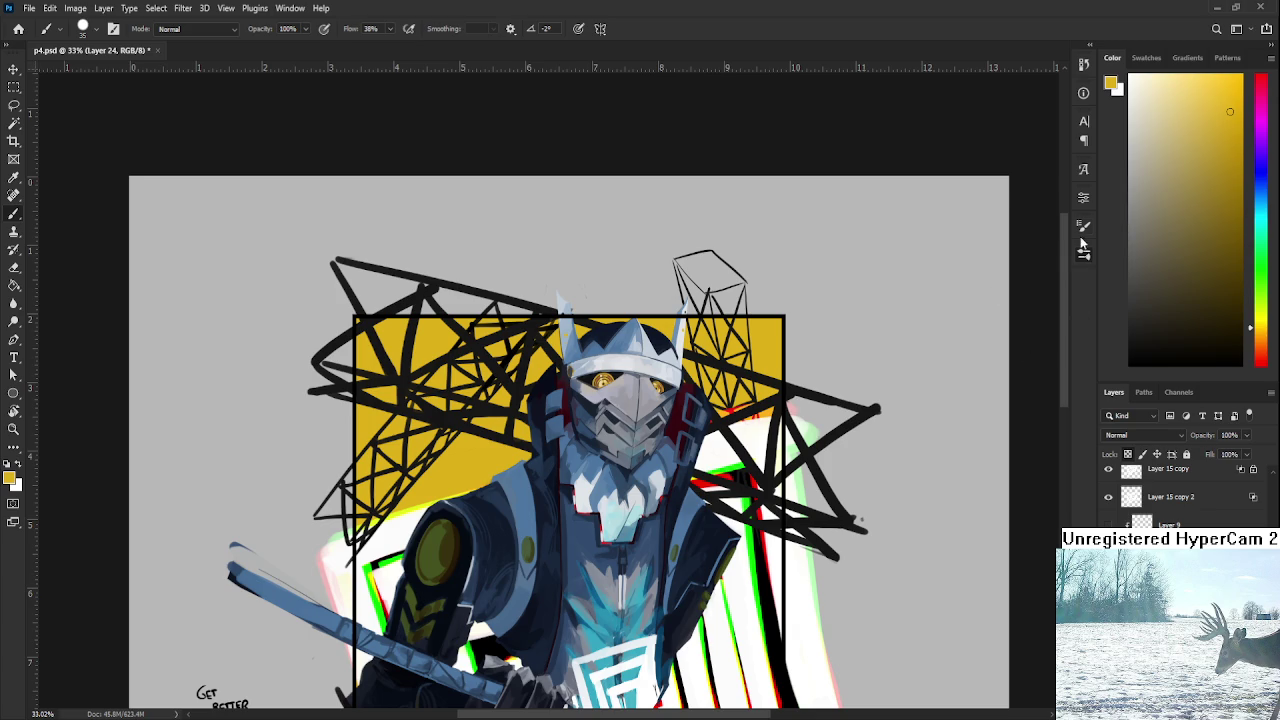
key(bracketleft)
key(bracketright)
key(bracketright)
key(bracketright)
drag(698, 418, 726, 268)
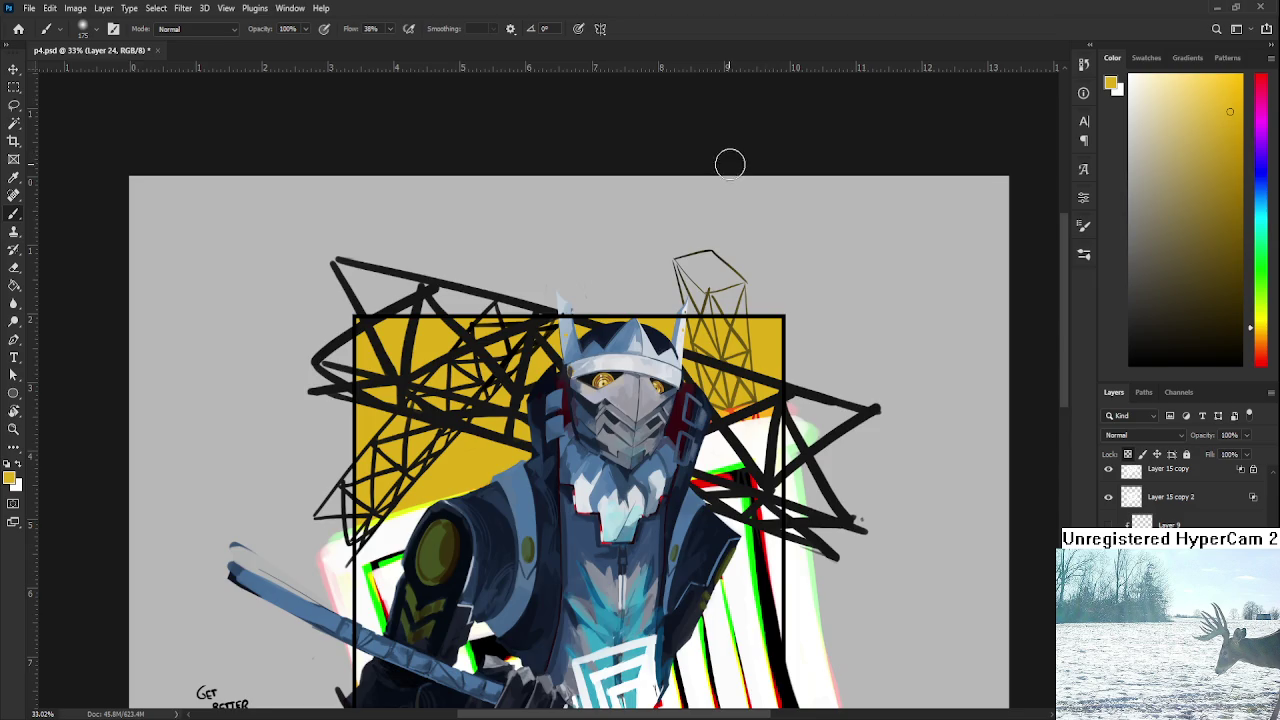
scroll(726, 162, down, 3)
scroll(726, 195, up, 2)
scroll(726, 195, down, 1)
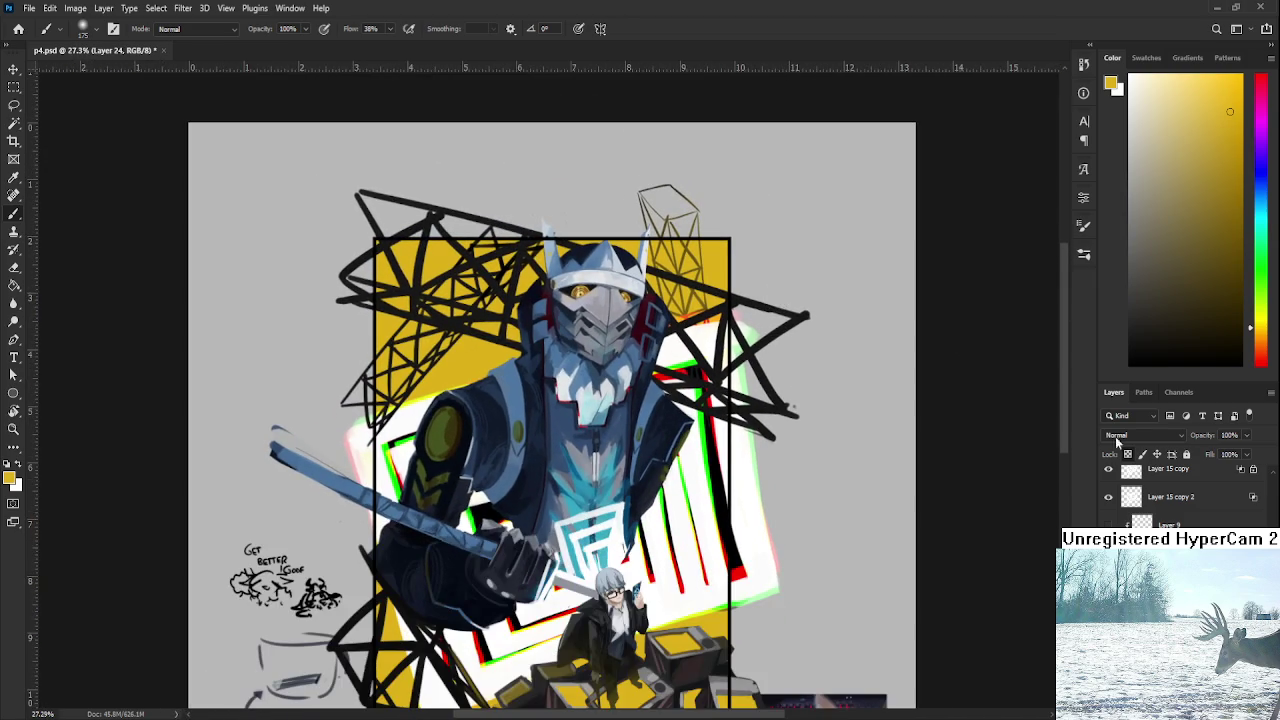
scroll(866, 343, down, 1)
Enlarge the brush and paste a copied piece as new Layer 25.
key(bracketright)
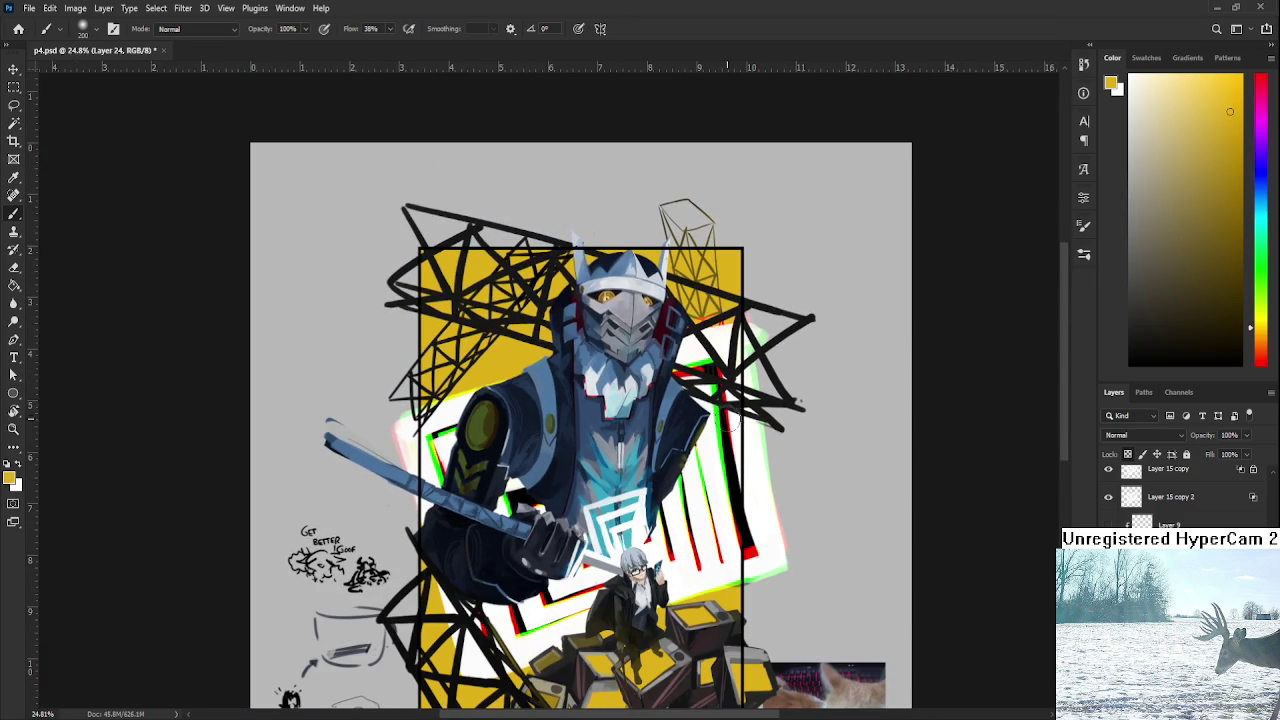
key(bracketright)
key(bracketright)
key(bracketright)
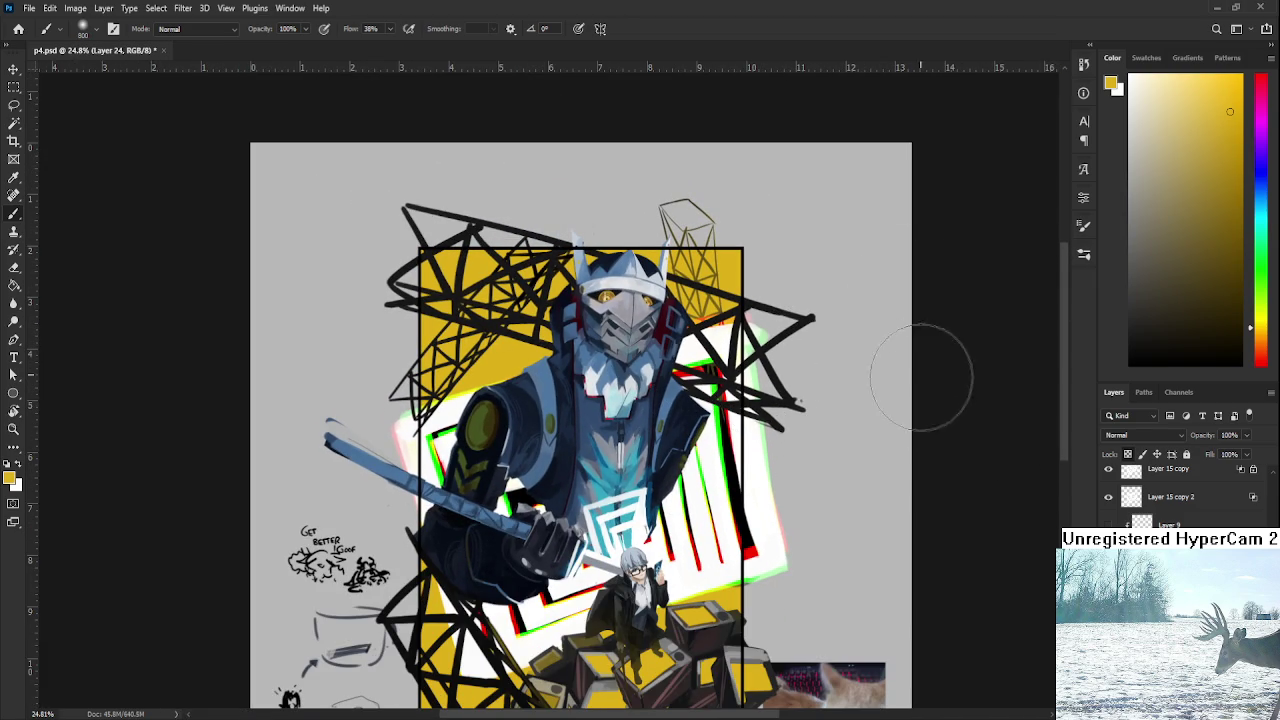
key(ctrl+v)
key(ctrl+t)
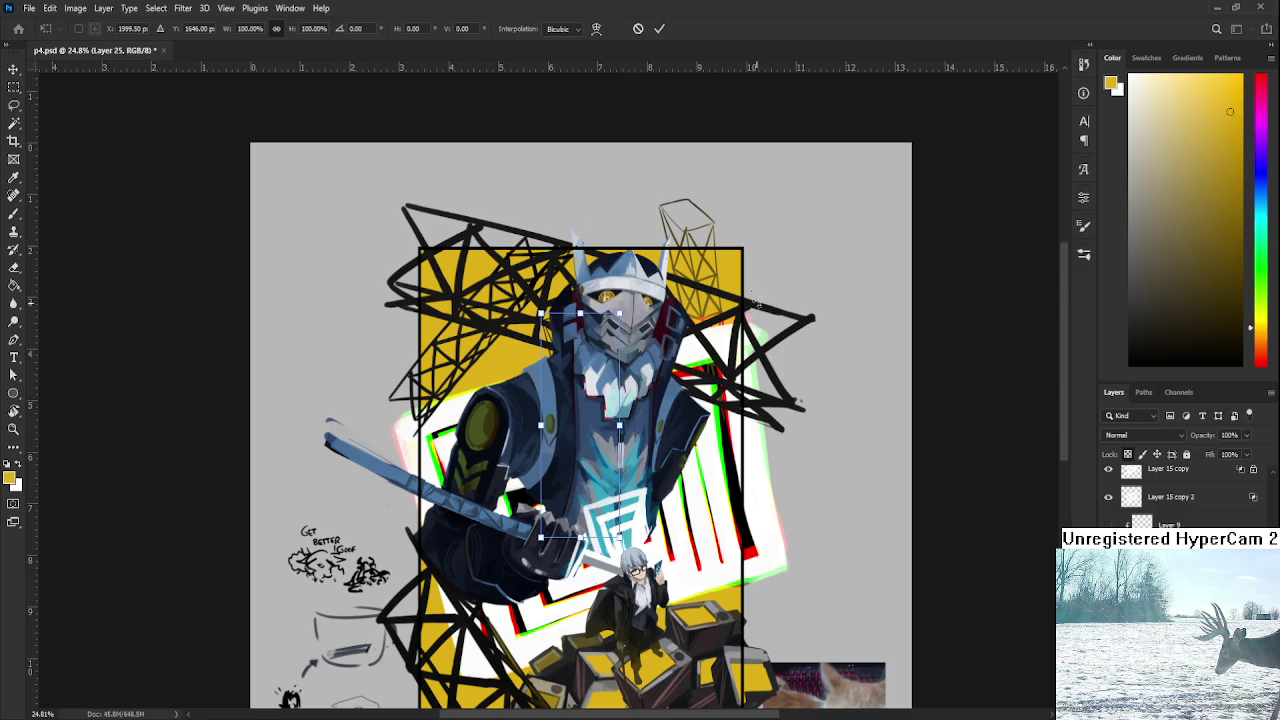
Tilt, slightly enlarge and move the pasted tower sketch onto the frame's top edge right of the horn.
mouse_move(580, 425)
mouse_down()
mouse_move(495, 395)
mouse_move(539, 380)
mouse_up()
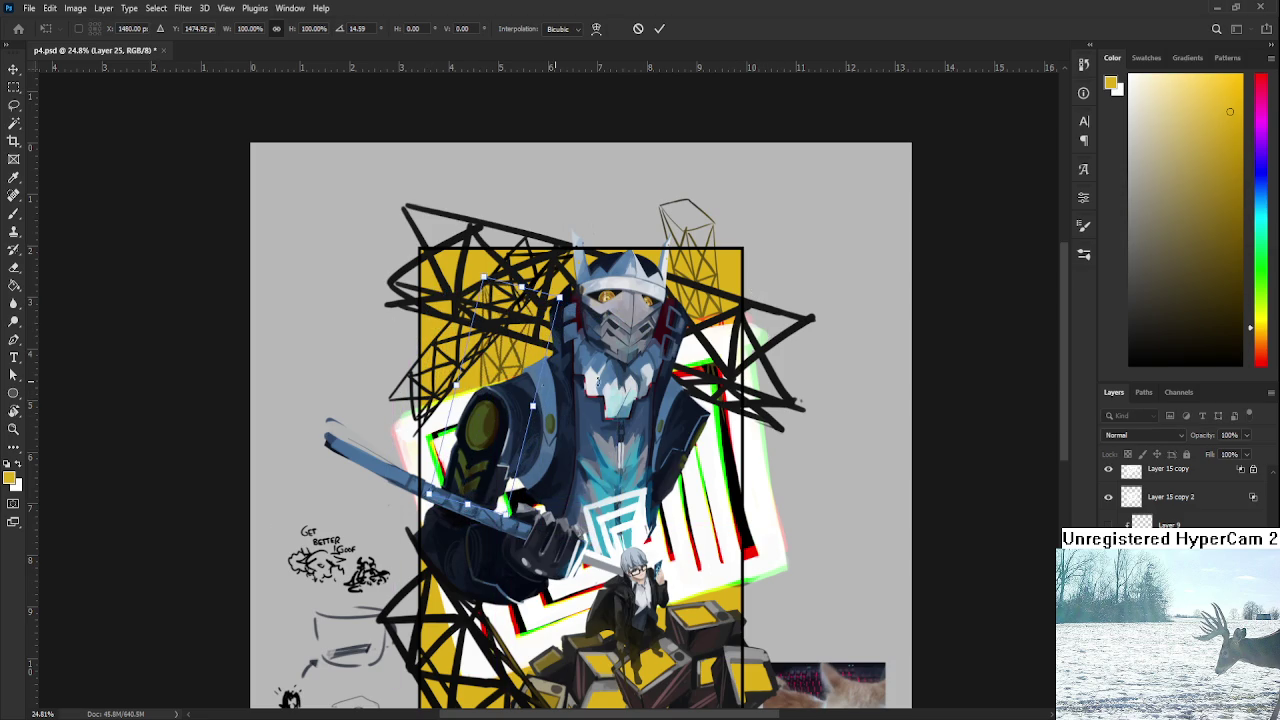
mouse_move(562, 304)
mouse_down()
mouse_move(543, 268)
mouse_move(598, 280)
mouse_move(791, 406)
mouse_move(748, 336)
mouse_move(781, 370)
mouse_up()
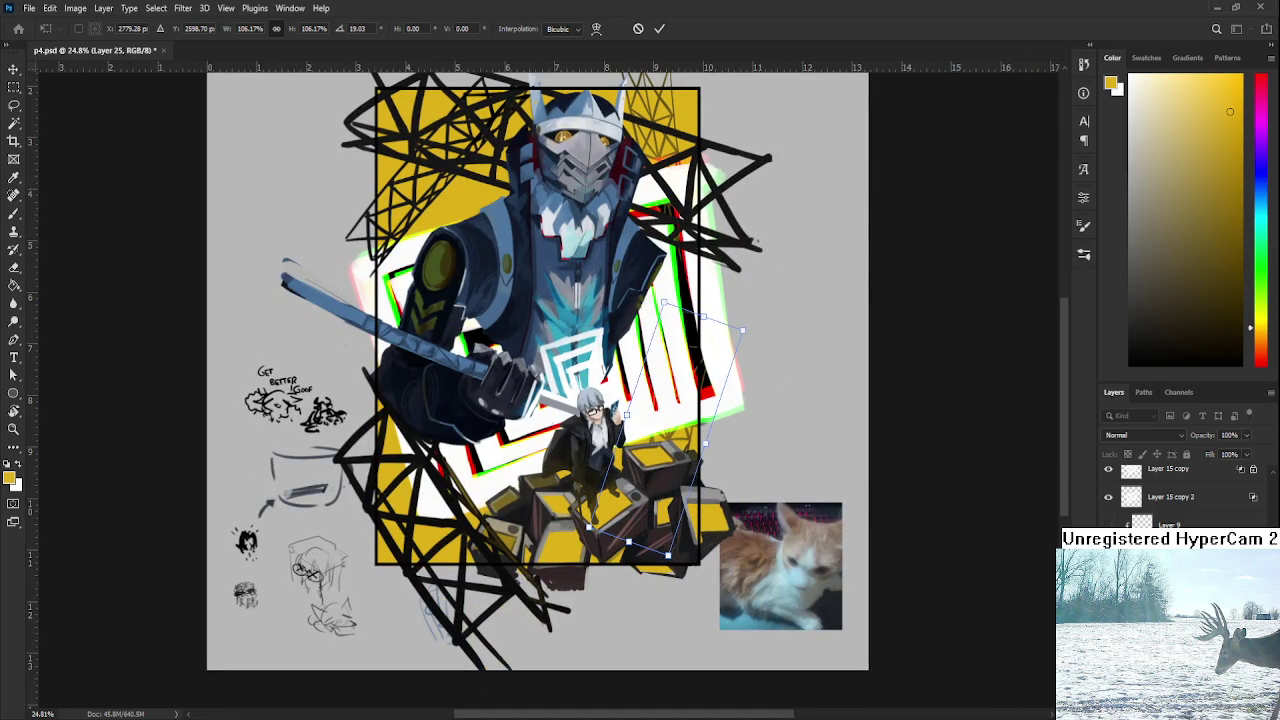
key(Return)
scroll(731, 400, up, 1)
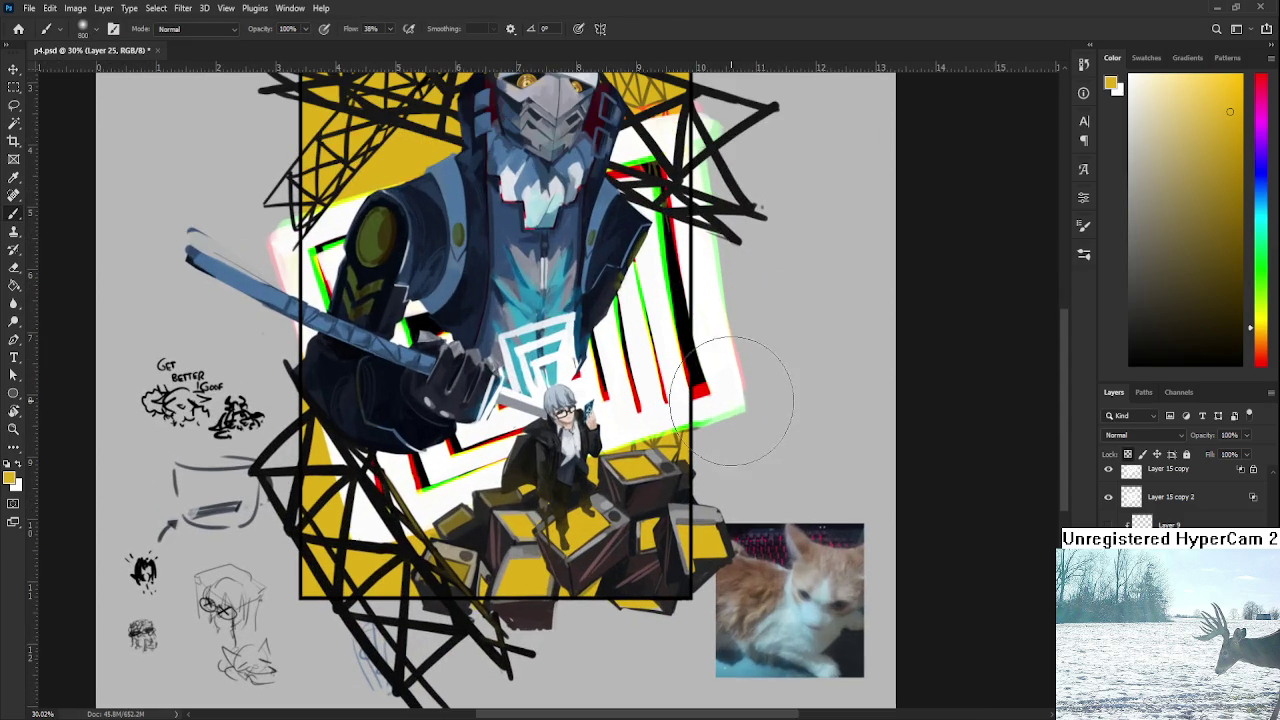
key(ctrl+t)
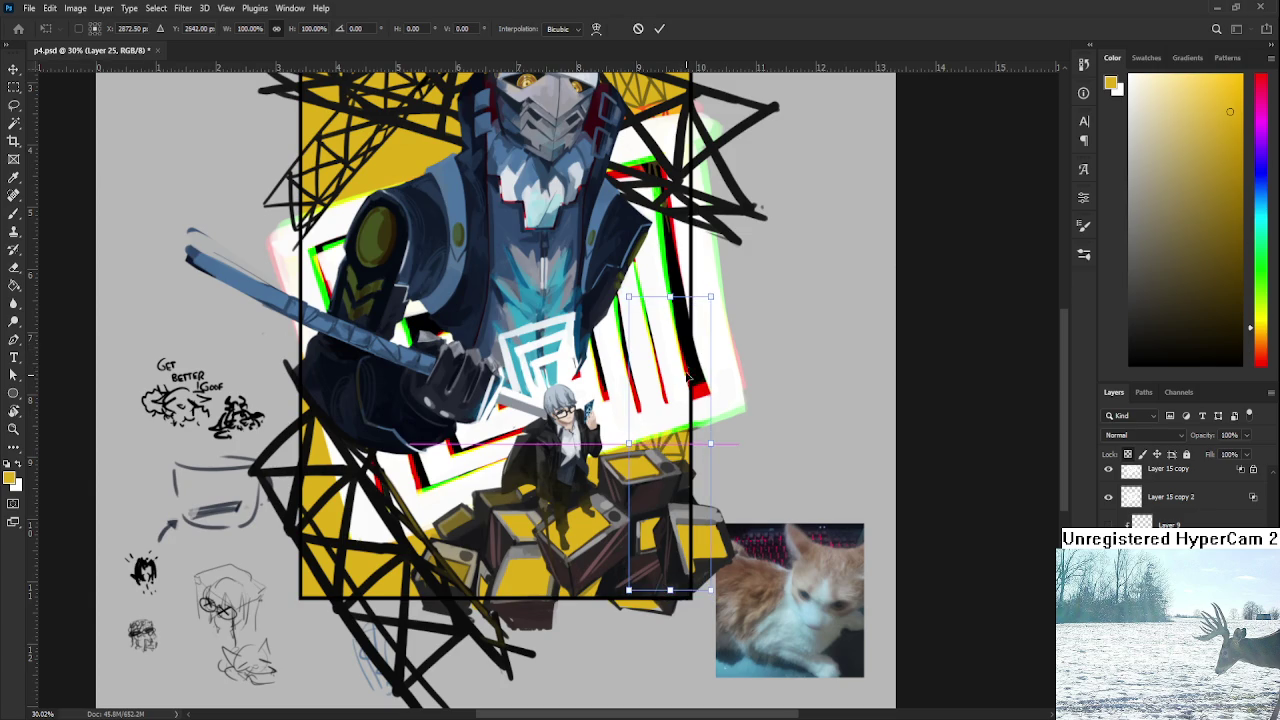
key(Return)
scroll(688, 378, down, 1)
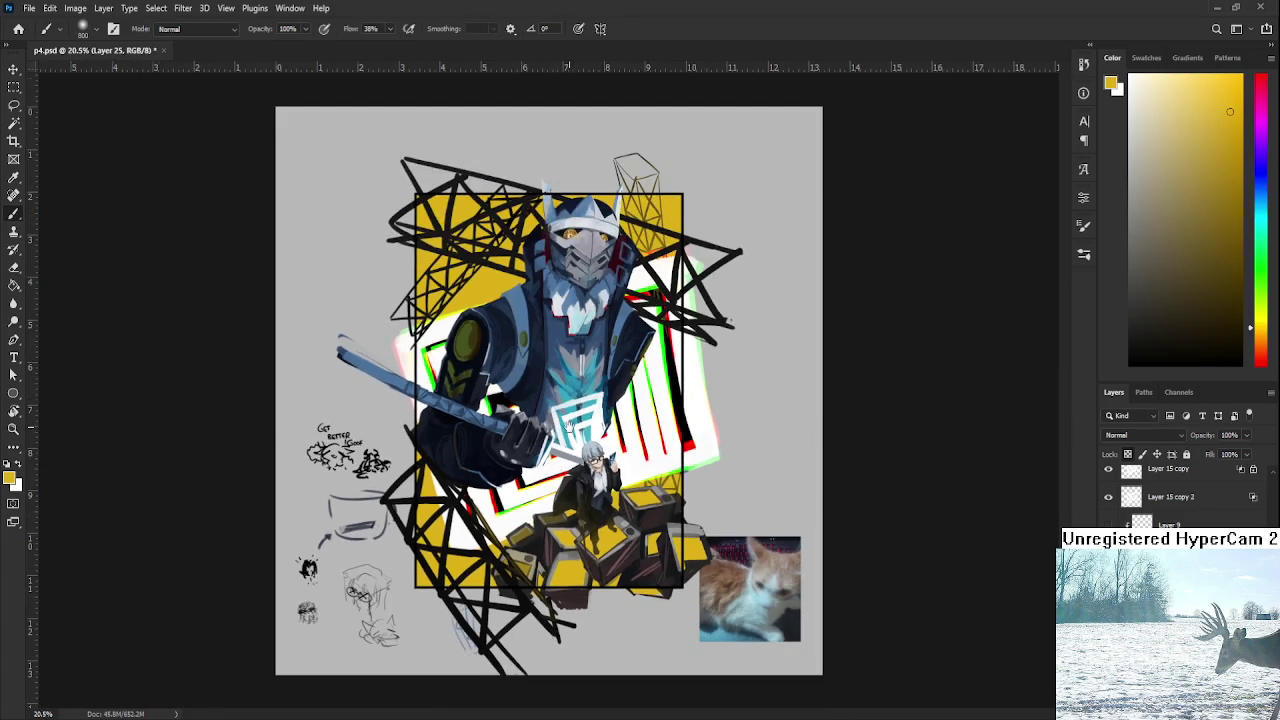
scroll(520, 385, up, 1)
scroll(520, 372, up, 1)
drag(520, 372, 646, 455)
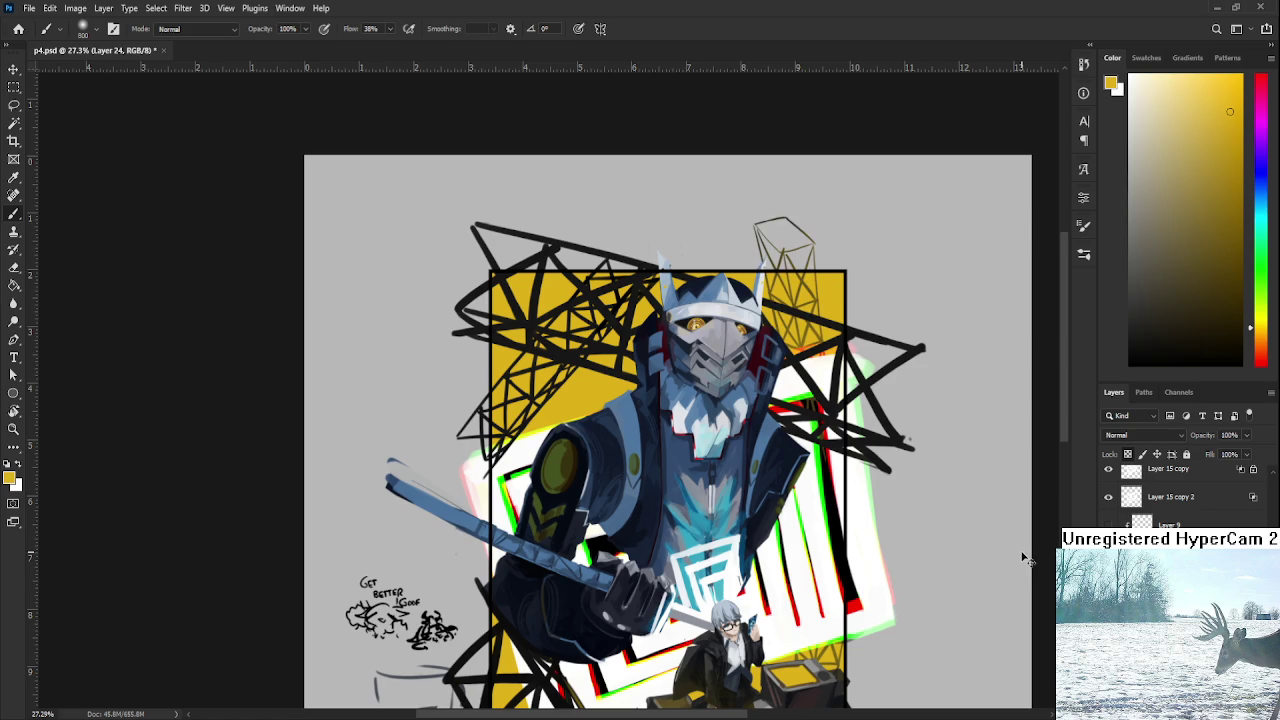
Paste a tower sketch copy as Layer 26, move it top left, and flip it horizontally.
key(ctrl+v)
key(ctrl+t)
drag(661, 390, 515, 312)
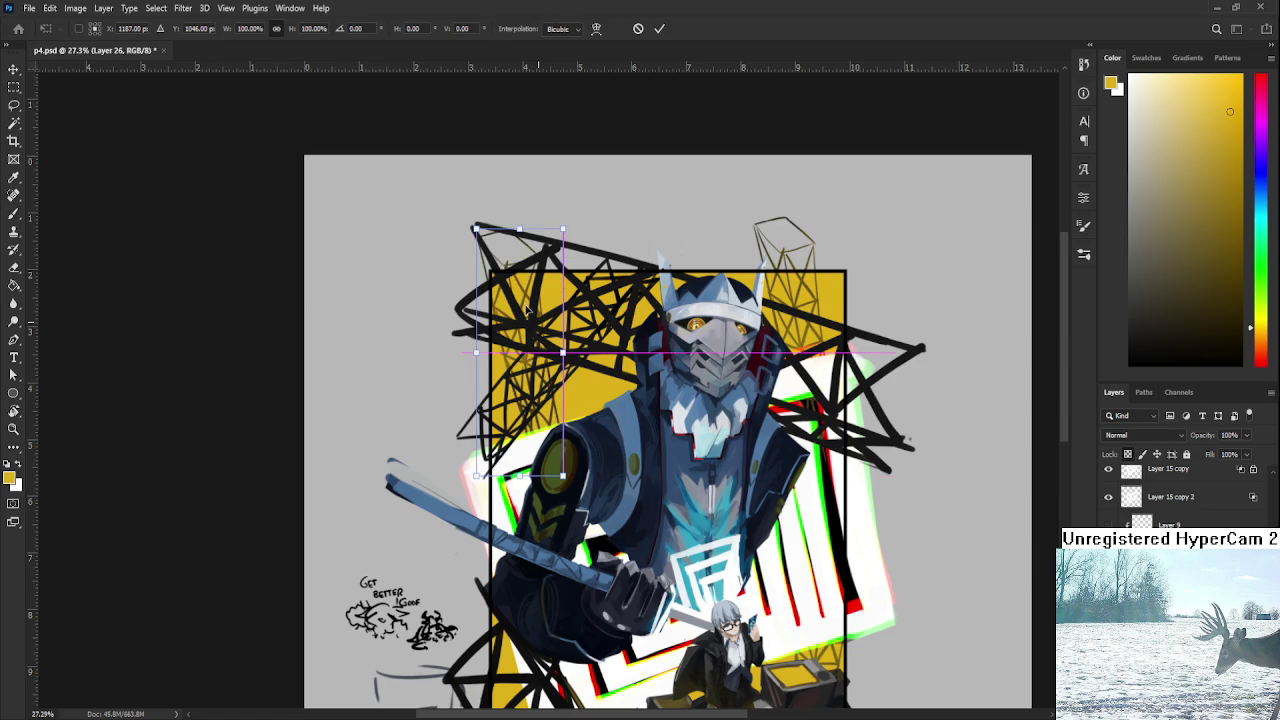
mouse_move(660, 250)
mouse_down()
mouse_move(367, 455)
mouse_move(531, 388)
mouse_up()
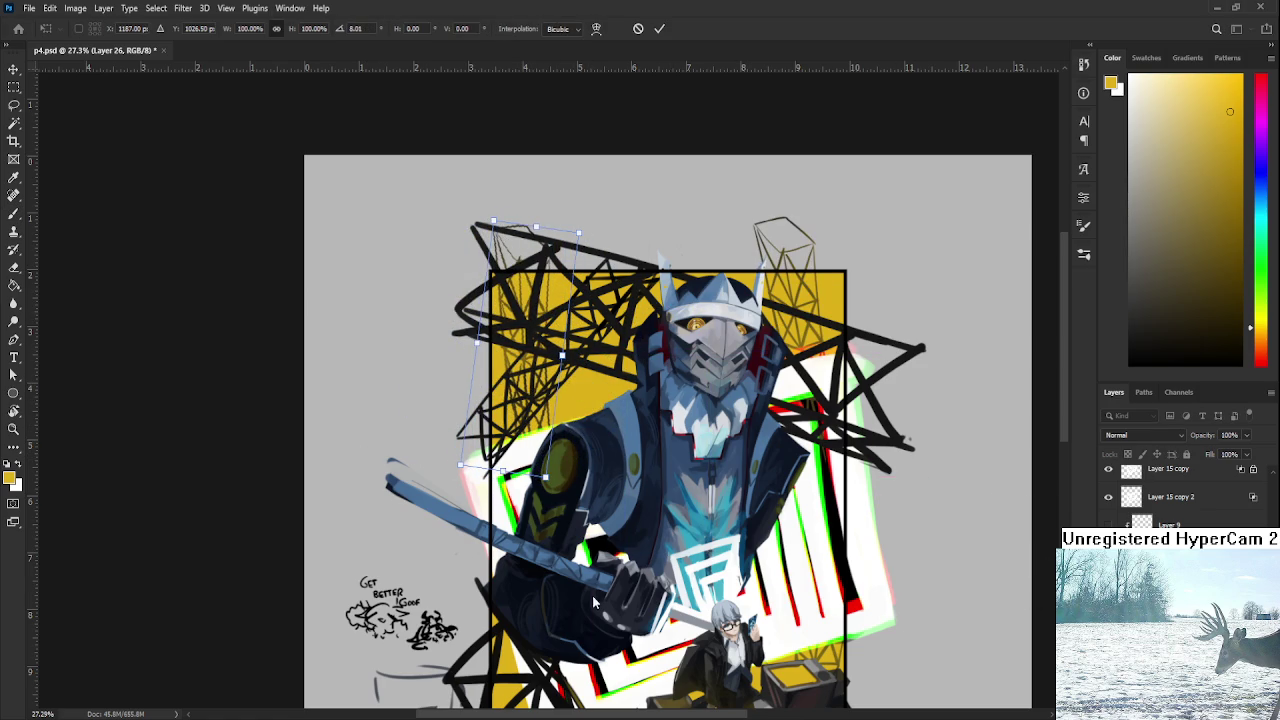
key(ctrl+shift+h)
Tilt, skew and stretch the mirrored tower so it rises from the frame's upper-left corner.
drag(638, 490, 564, 422)
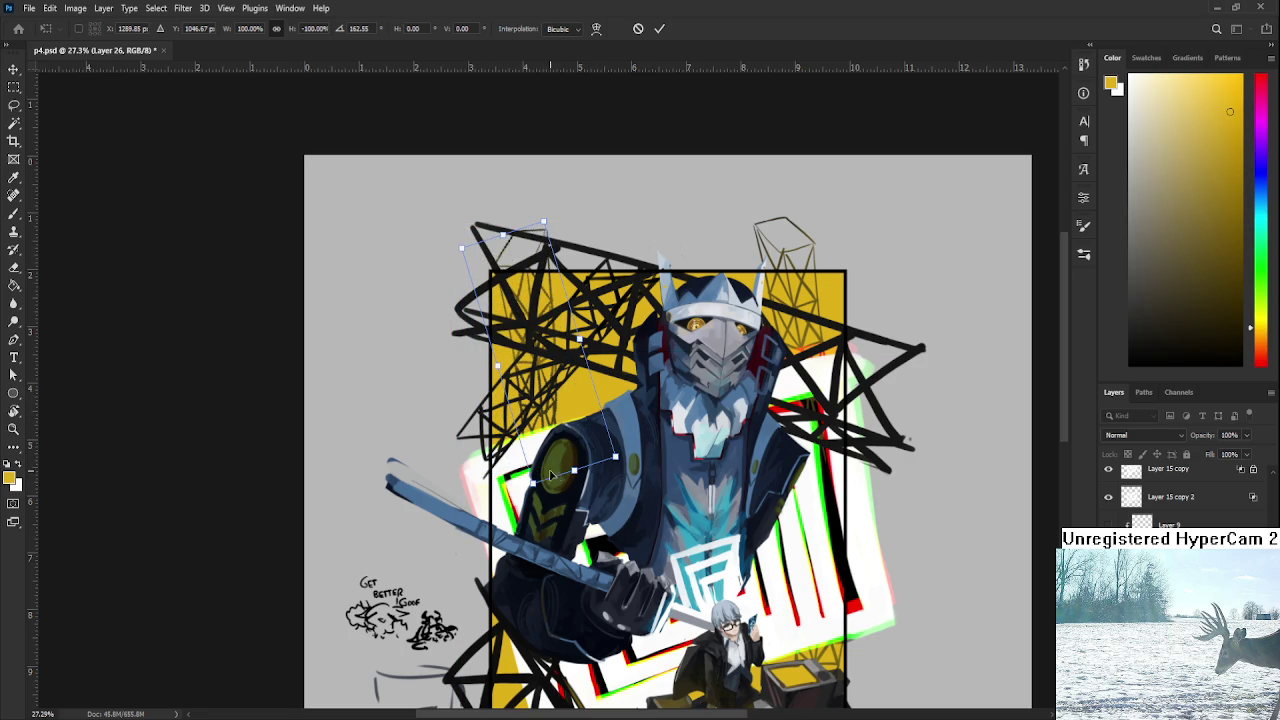
mouse_move(534, 489)
mouse_down()
mouse_move(570, 477)
mouse_move(548, 340)
mouse_up()
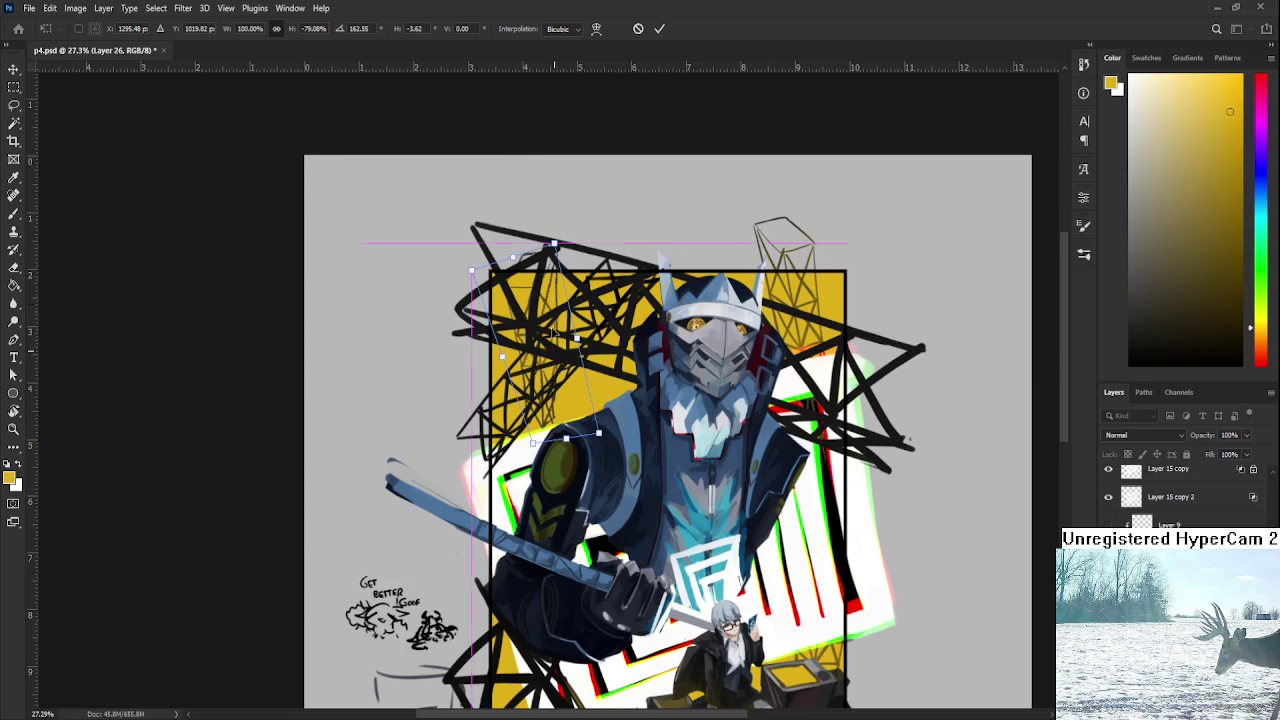
mouse_move(550, 245)
mouse_down()
mouse_move(543, 261)
mouse_move(580, 254)
mouse_up()
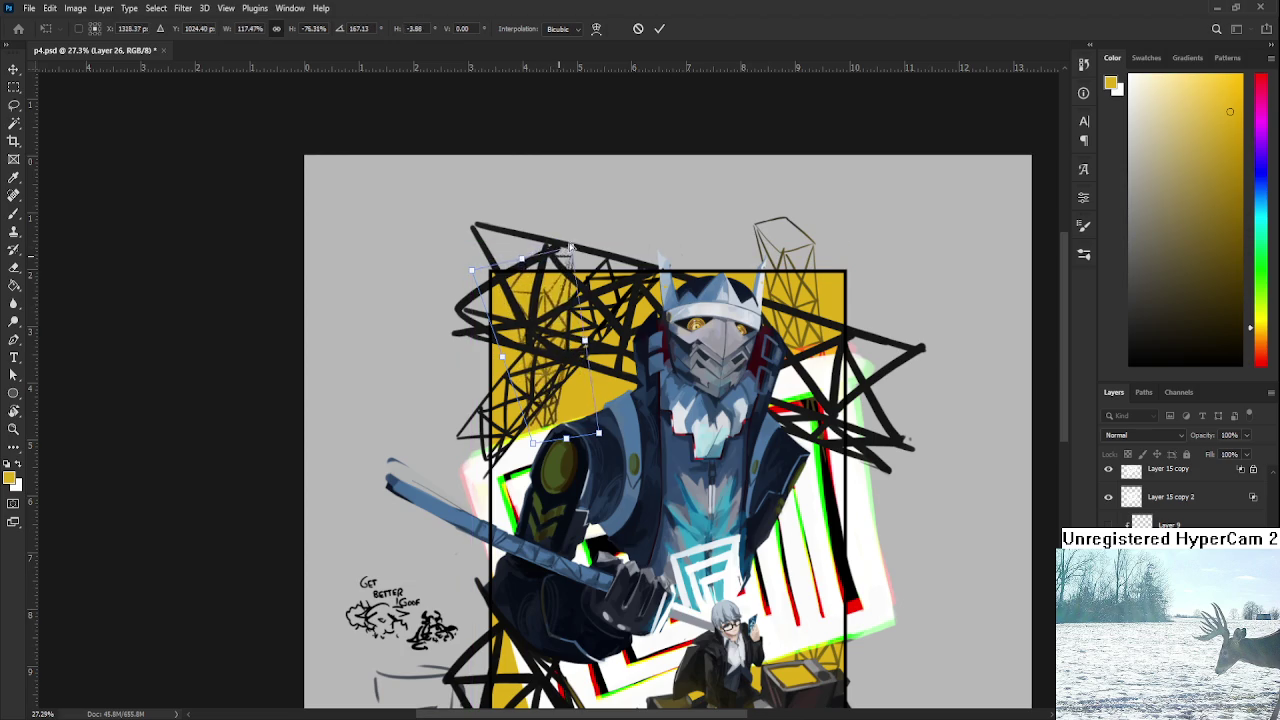
drag(473, 271, 418, 268)
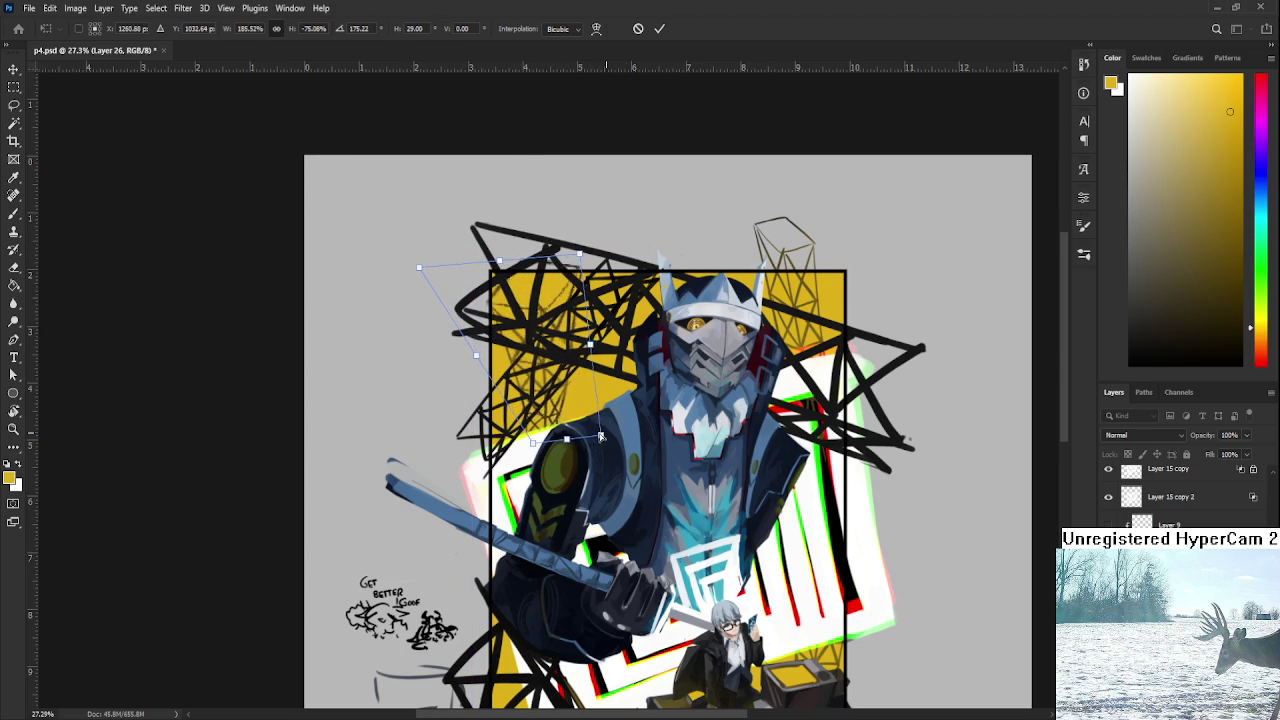
mouse_move(564, 438)
mouse_down()
mouse_move(545, 416)
mouse_move(557, 416)
mouse_up()
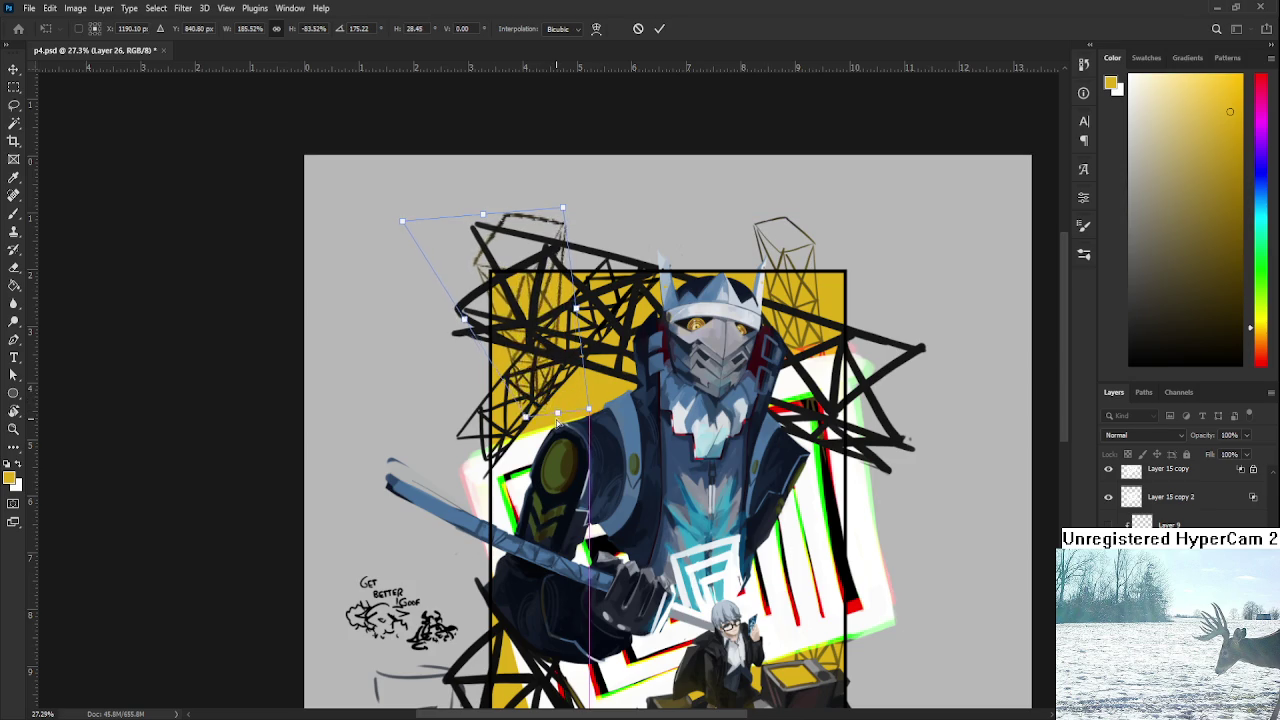
mouse_move(557, 416)
mouse_down()
mouse_move(560, 462)
mouse_move(563, 452)
mouse_up()
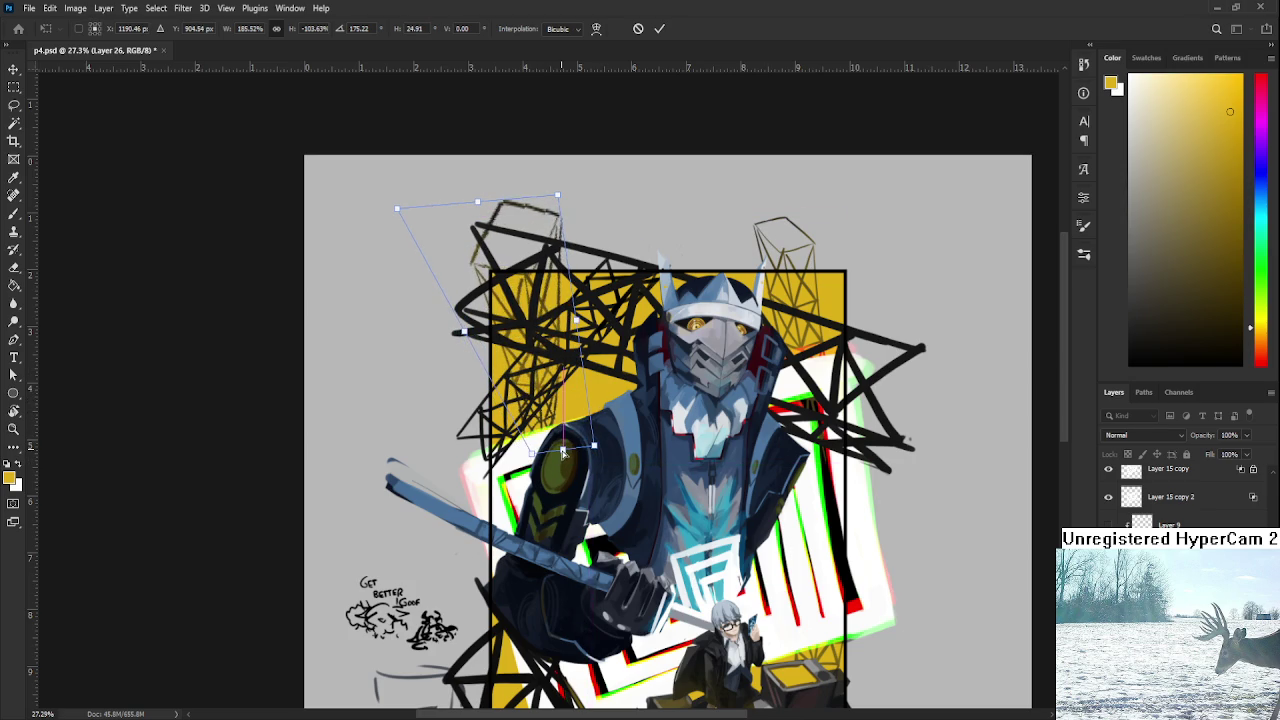
key(Return)
drag(550, 253, 420, 103)
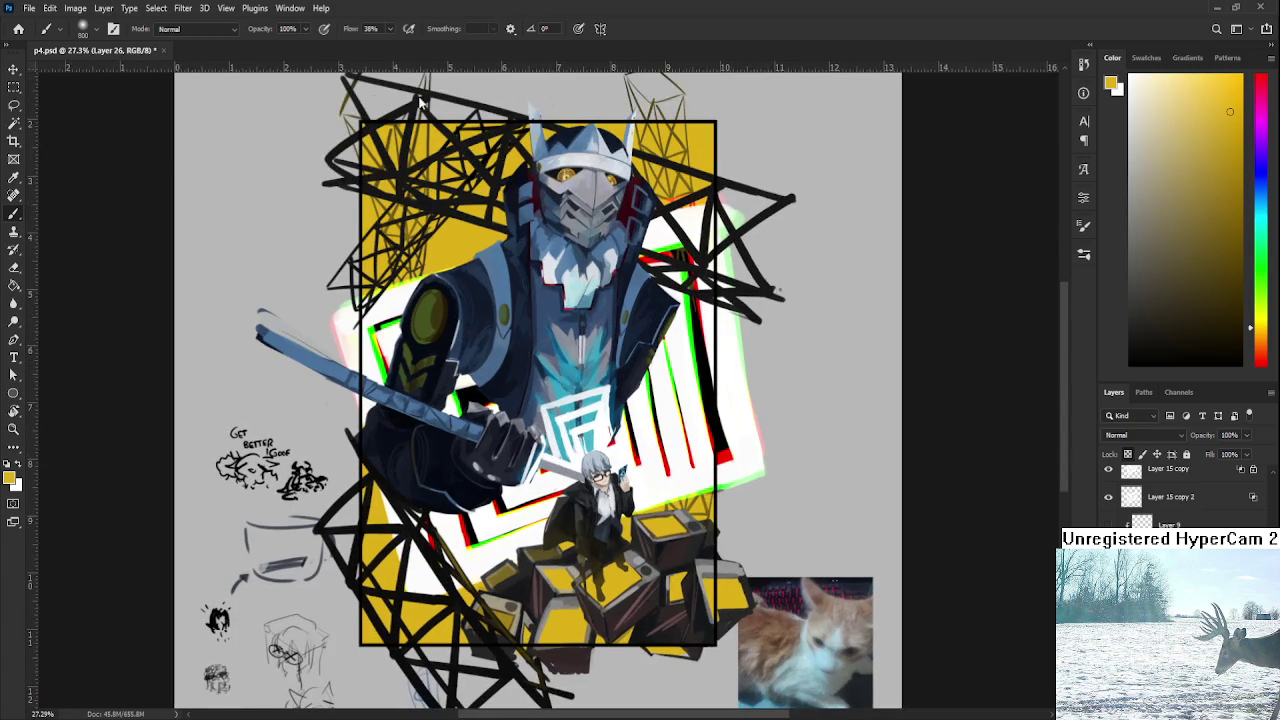
scroll(420, 103, up, 3)
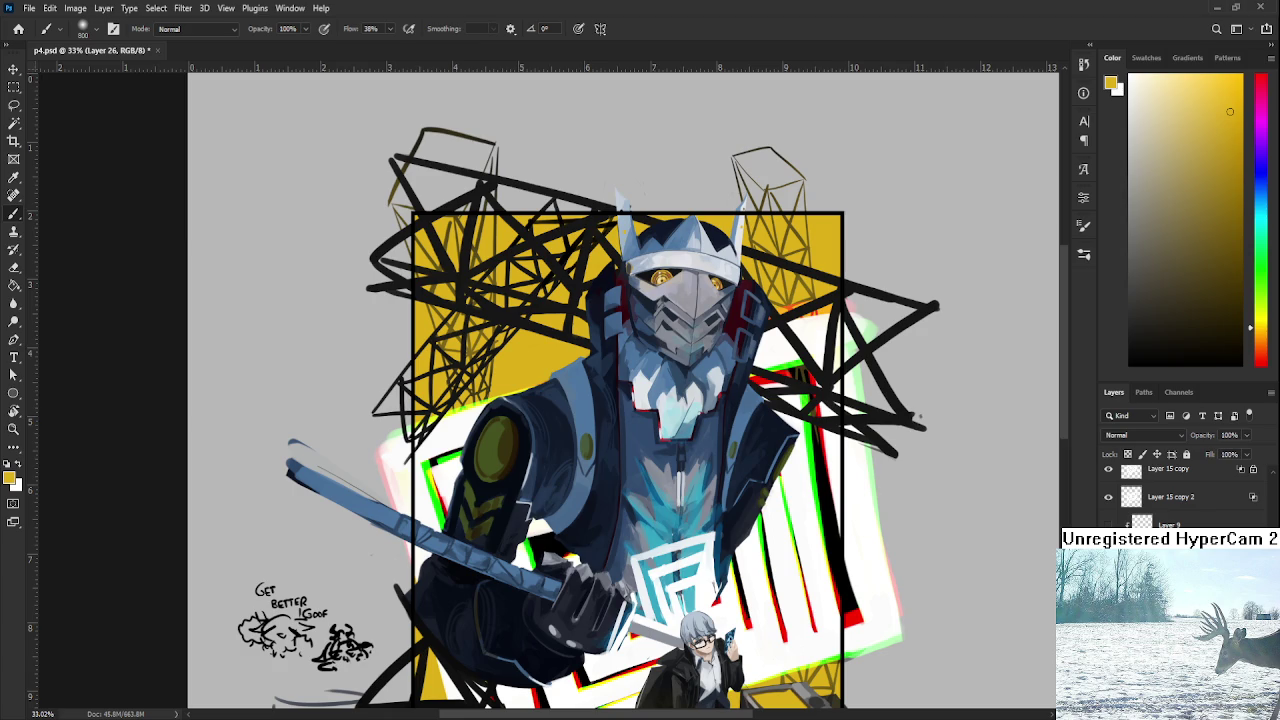
Undo the last change to the top-left tower and cancel a trial transform nudge.
key(ctrl+z)
scroll(599, 441, down, 1)
scroll(590, 430, up, 1)
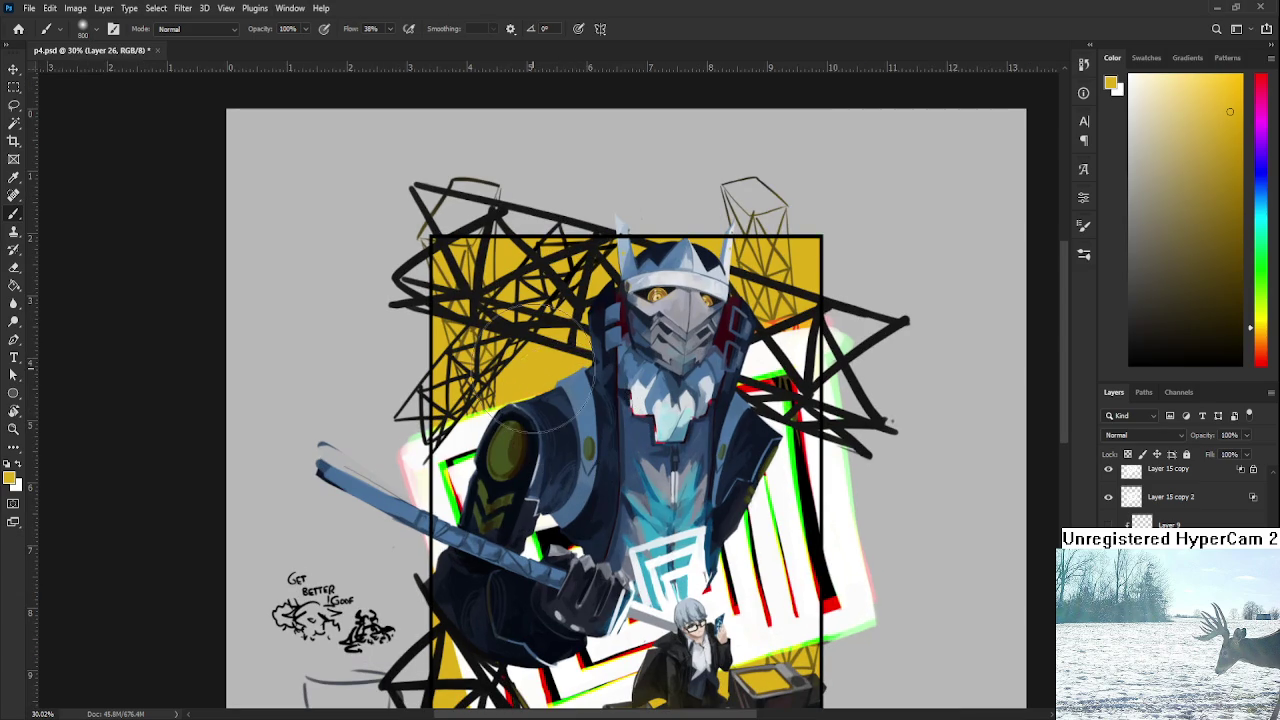
key(ctrl+t)
drag(480, 357, 490, 347)
key(Escape)
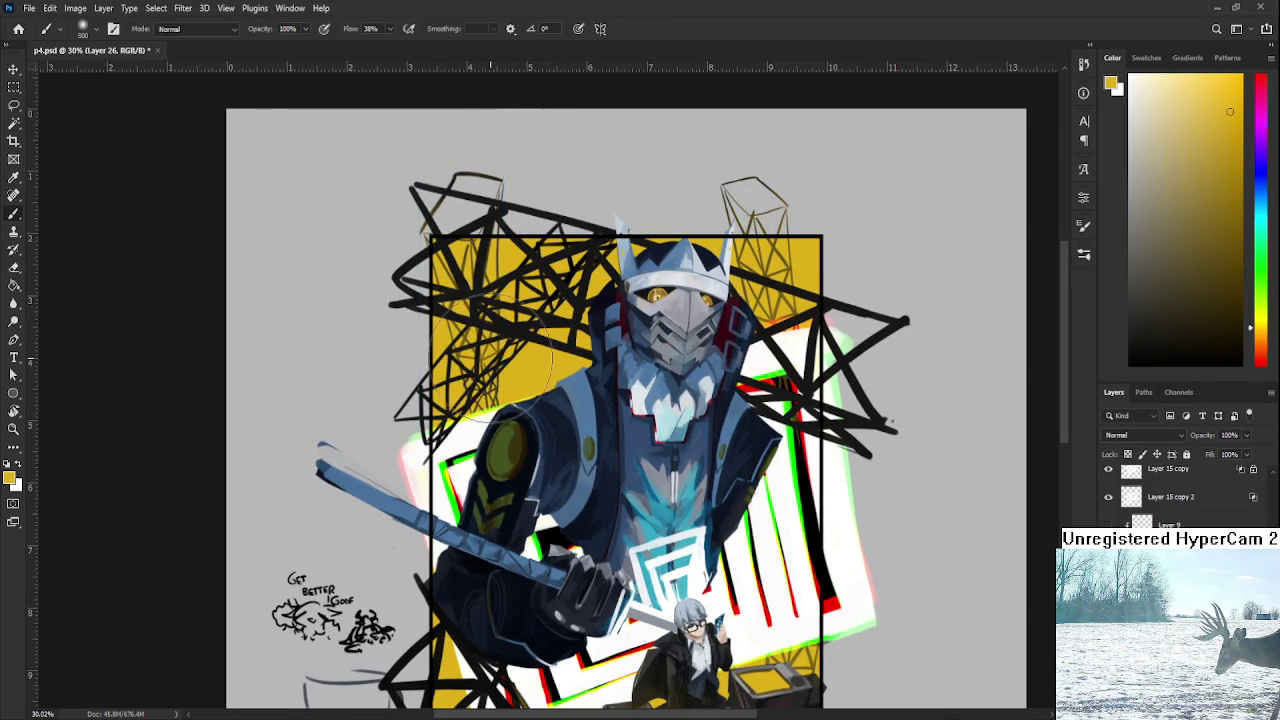
Erase the stray tower lines crossing the mecha's shoulder with a resized eraser.
scroll(545, 360, down, 1)
key(e)
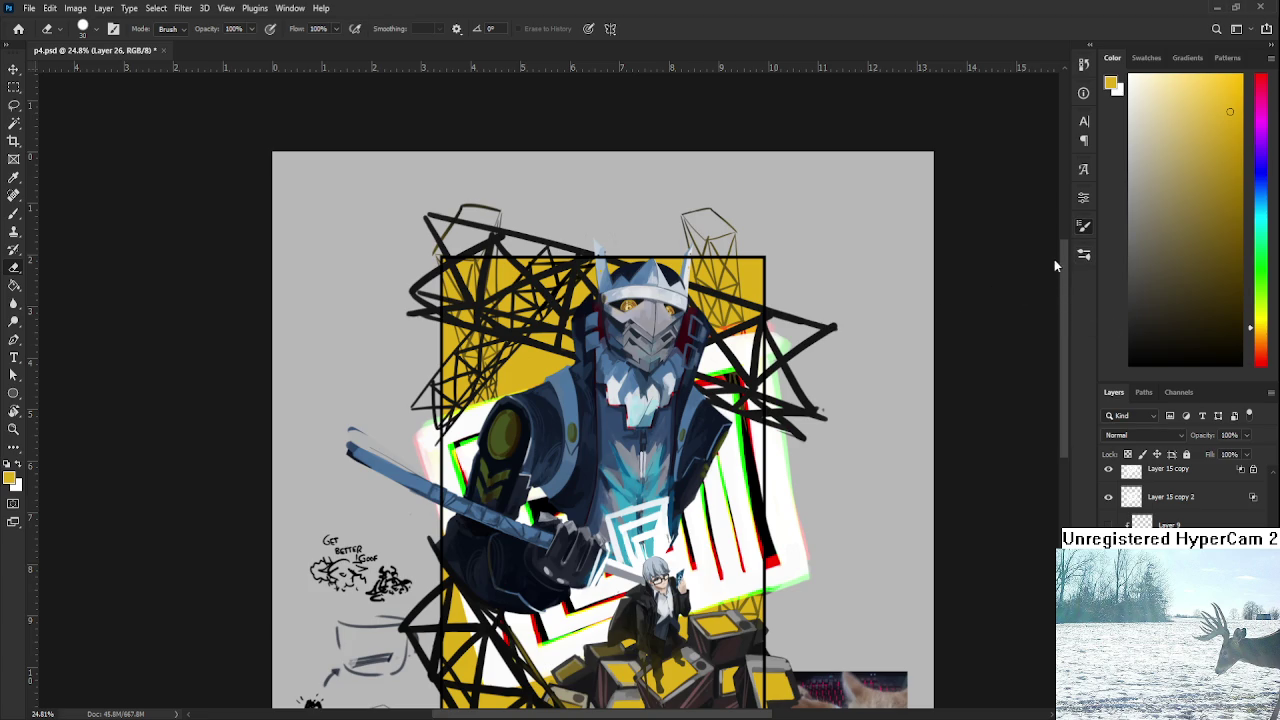
key(bracketleft)
scroll(455, 562, down, 2)
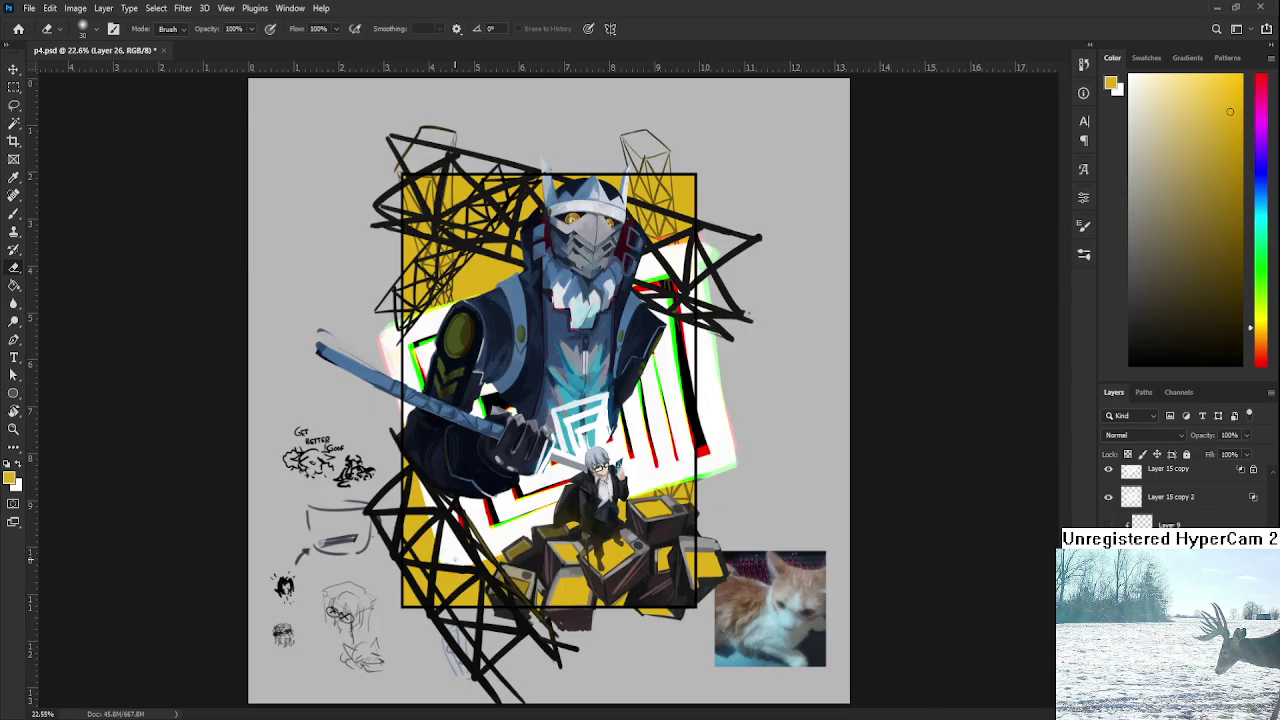
scroll(503, 397, up, 3)
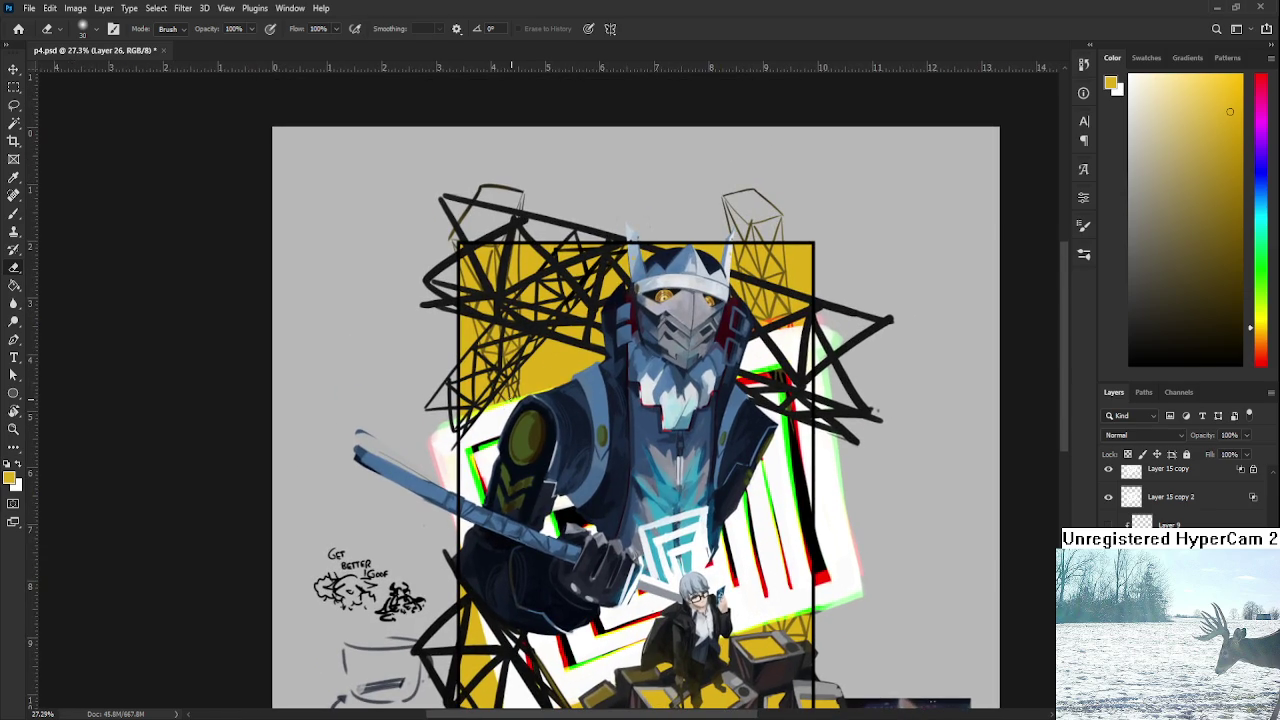
key(bracketright)
key(bracketright)
key(bracketright)
key(bracketright)
key(bracketright)
key(bracketright)
key(bracketright)
key(bracketright)
key(bracketright)
drag(518, 410, 492, 438)
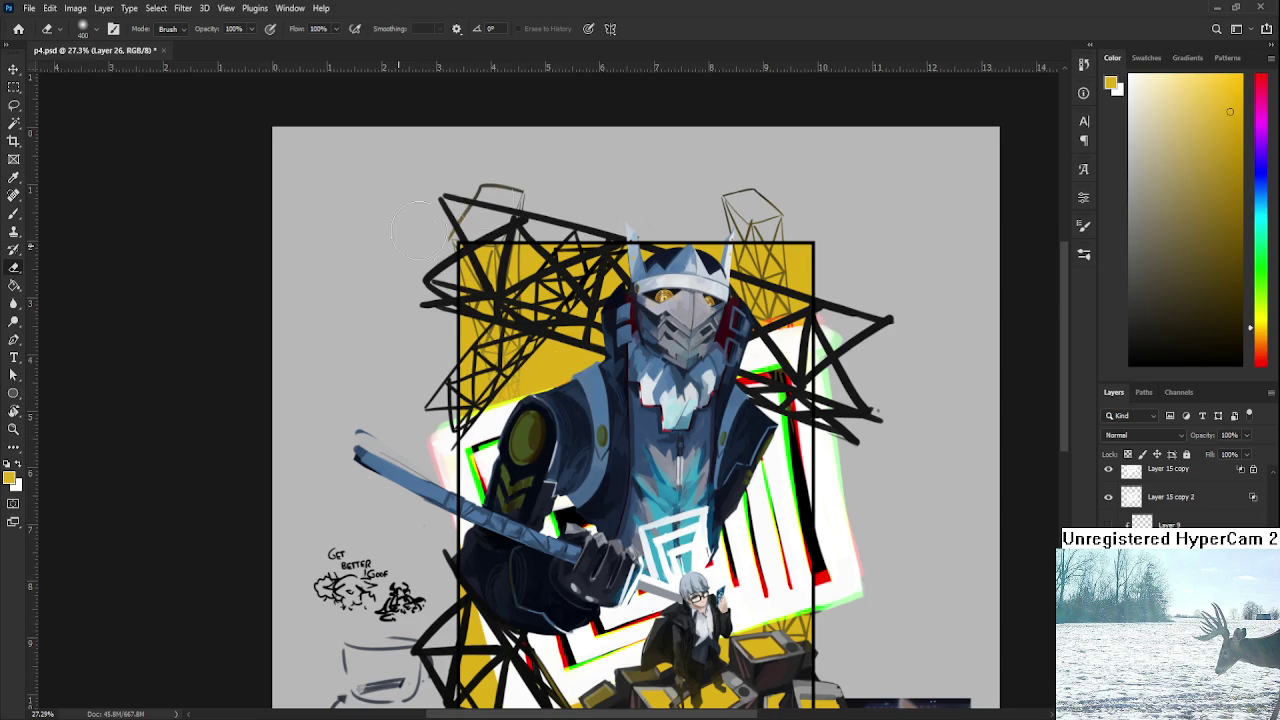
scroll(674, 155, down, 2)
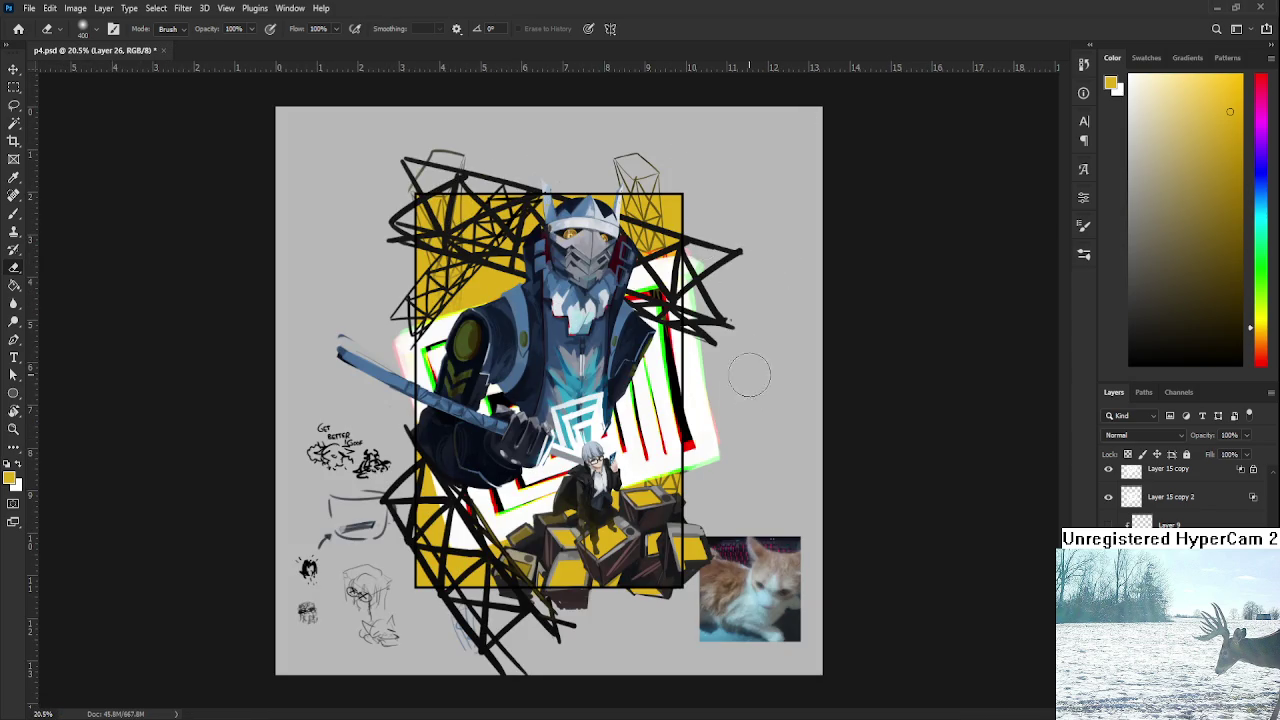
scroll(787, 450, down, 1)
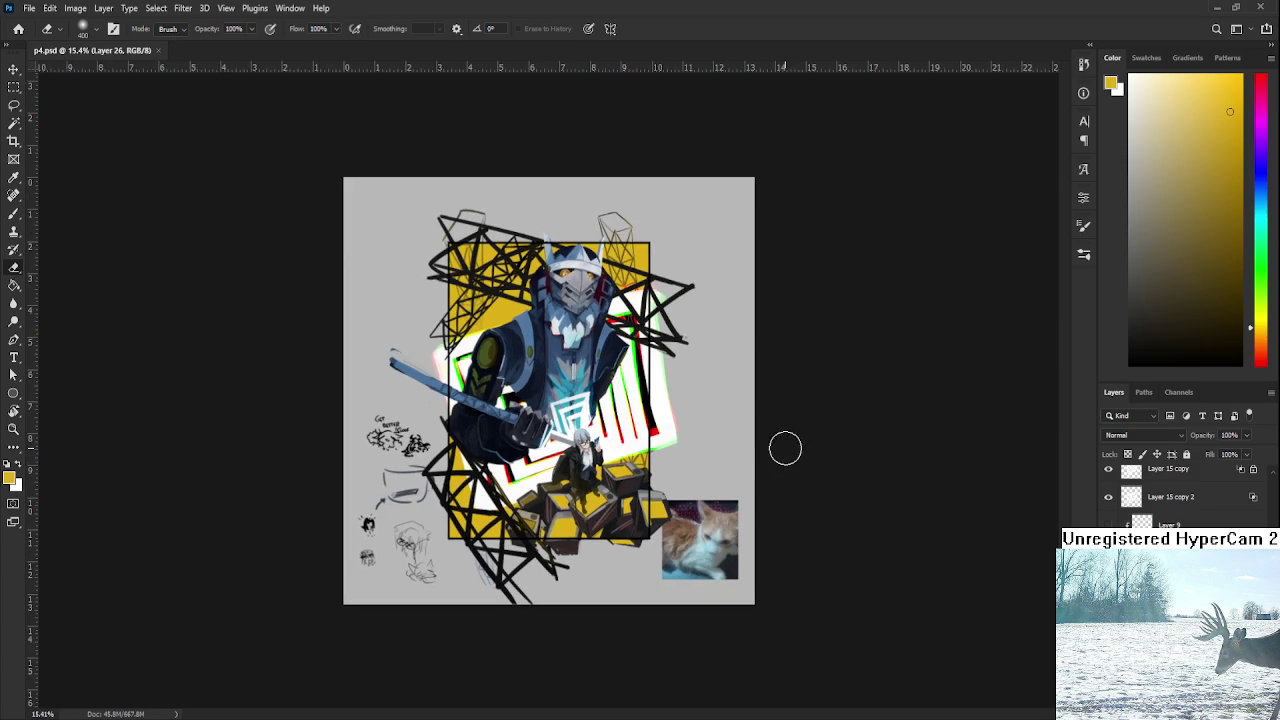
scroll(775, 440, up, 1)
scroll(771, 440, up, 1)
scroll(770, 447, down, 2)
Zoom in and briefly hide the Group 2 layers, then undo to restore the black scribbles.
key(ctrl+plus)
scroll(1180, 495, down, 2)
scroll(1180, 495, down, 2)
scroll(1180, 495, up, 2)
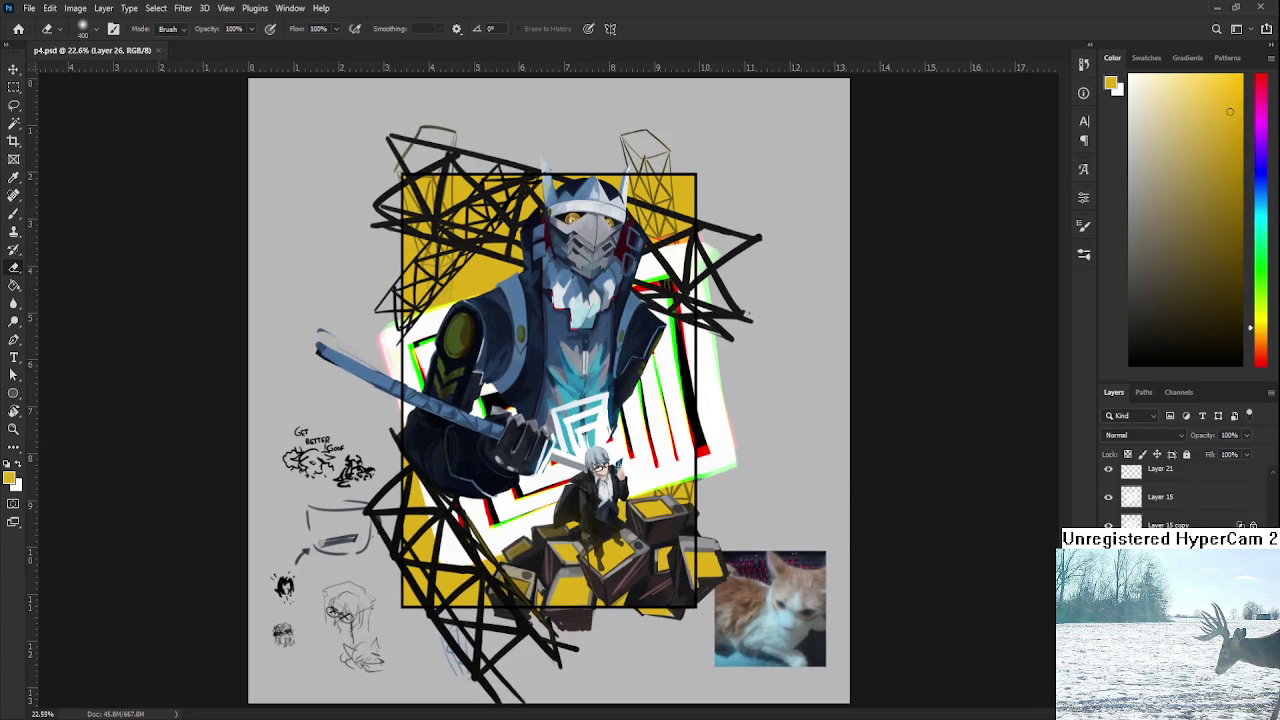
scroll(1180, 495, up, 1)
click(1108, 474)
key(ctrl+z)
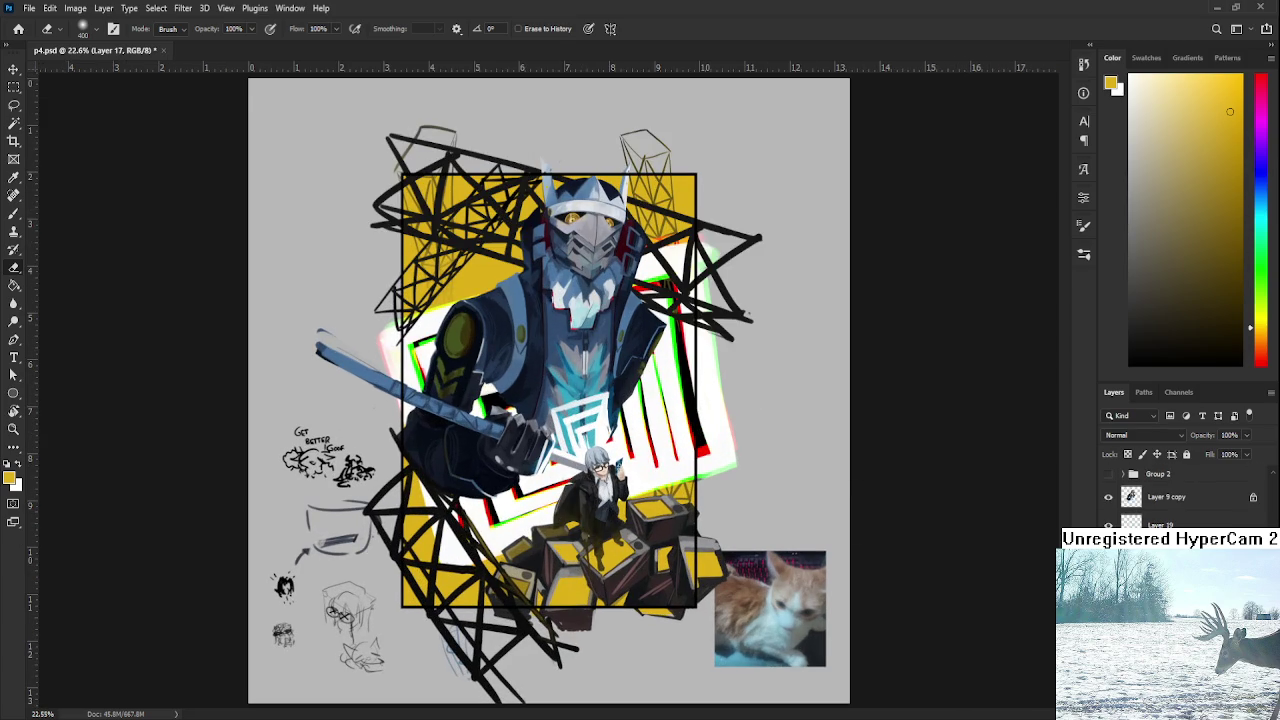
Add a new layer, set a small hard black brush with default colours, and save p4.psd.
key(ctrl+shift+alt+n)
key(b)
key(d)
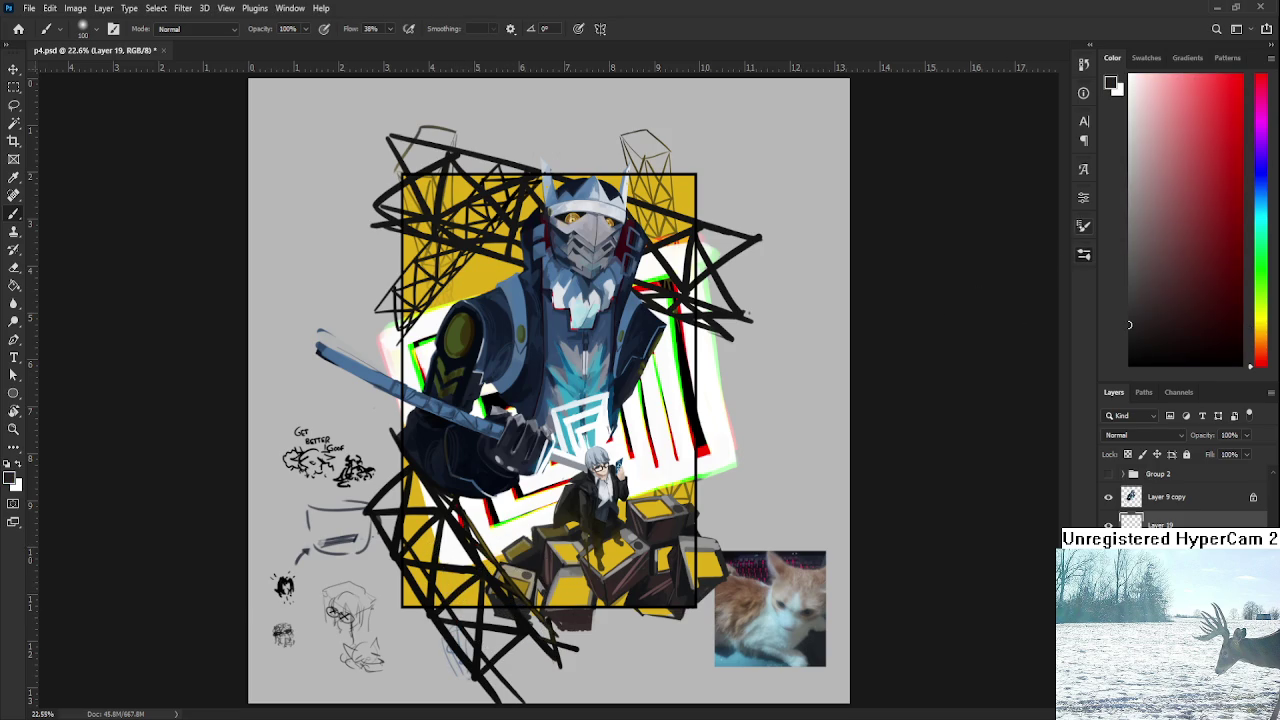
key(period)
key(ctrl+s)
scroll(550, 390, down, 2)
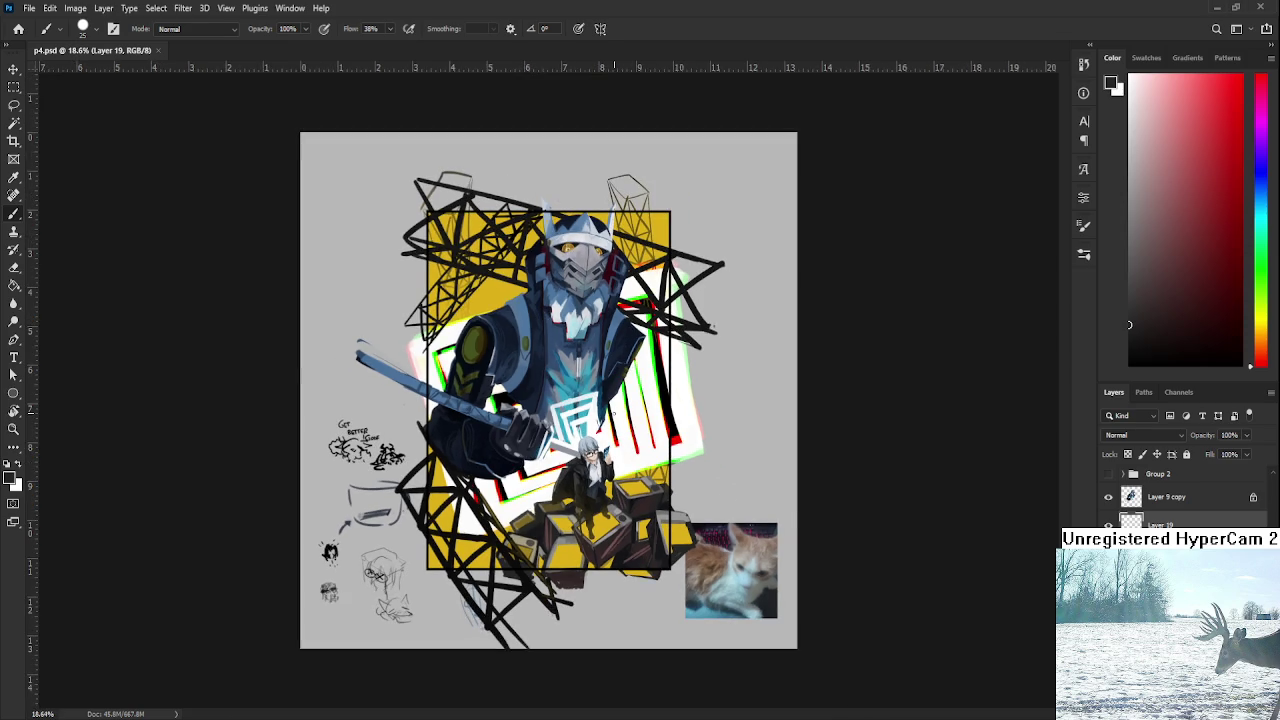
scroll(550, 390, up, 3)
scroll(523, 564, down, 1)
scroll(523, 564, down, 1)
scroll(523, 564, up, 2)
scroll(523, 564, up, 1)
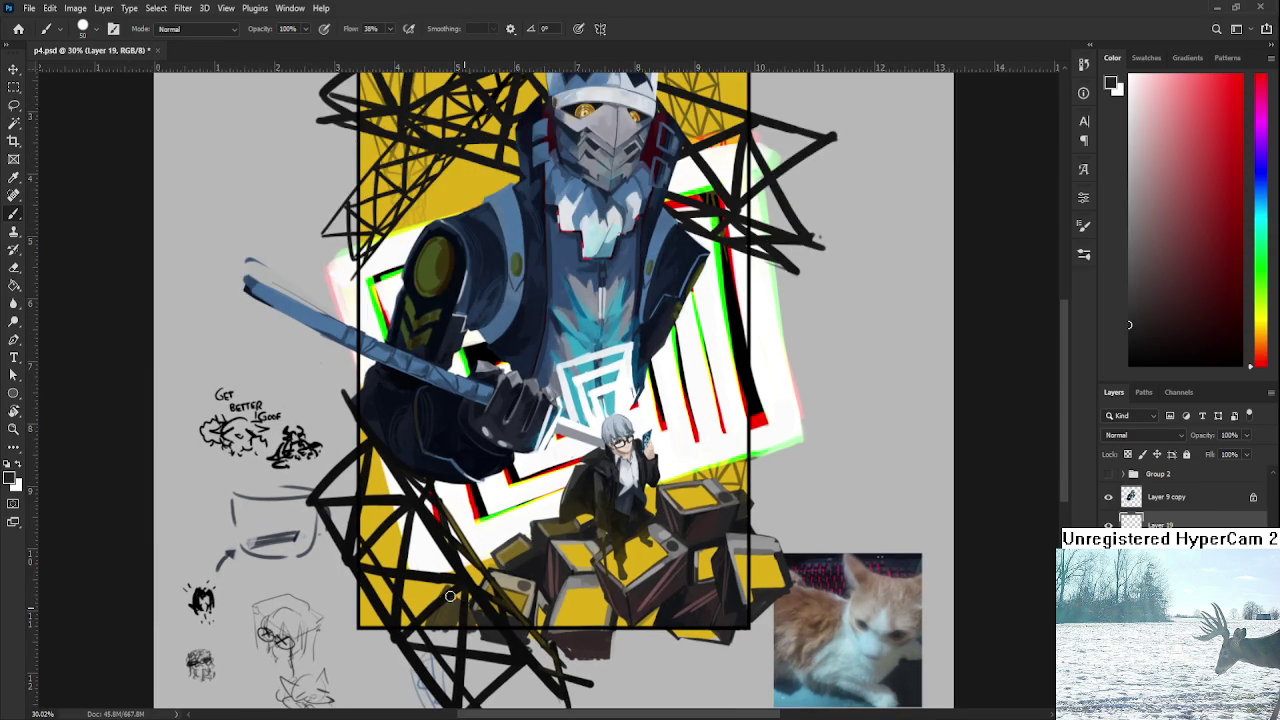
key(e)
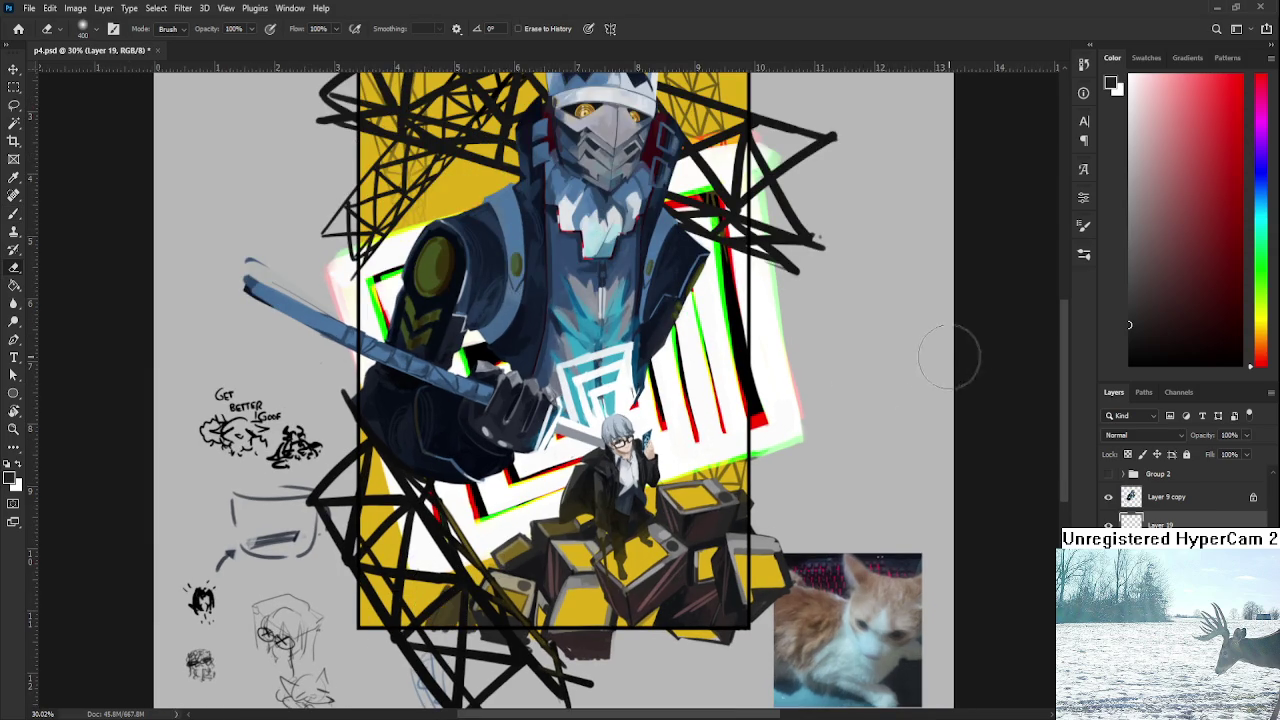
key(b)
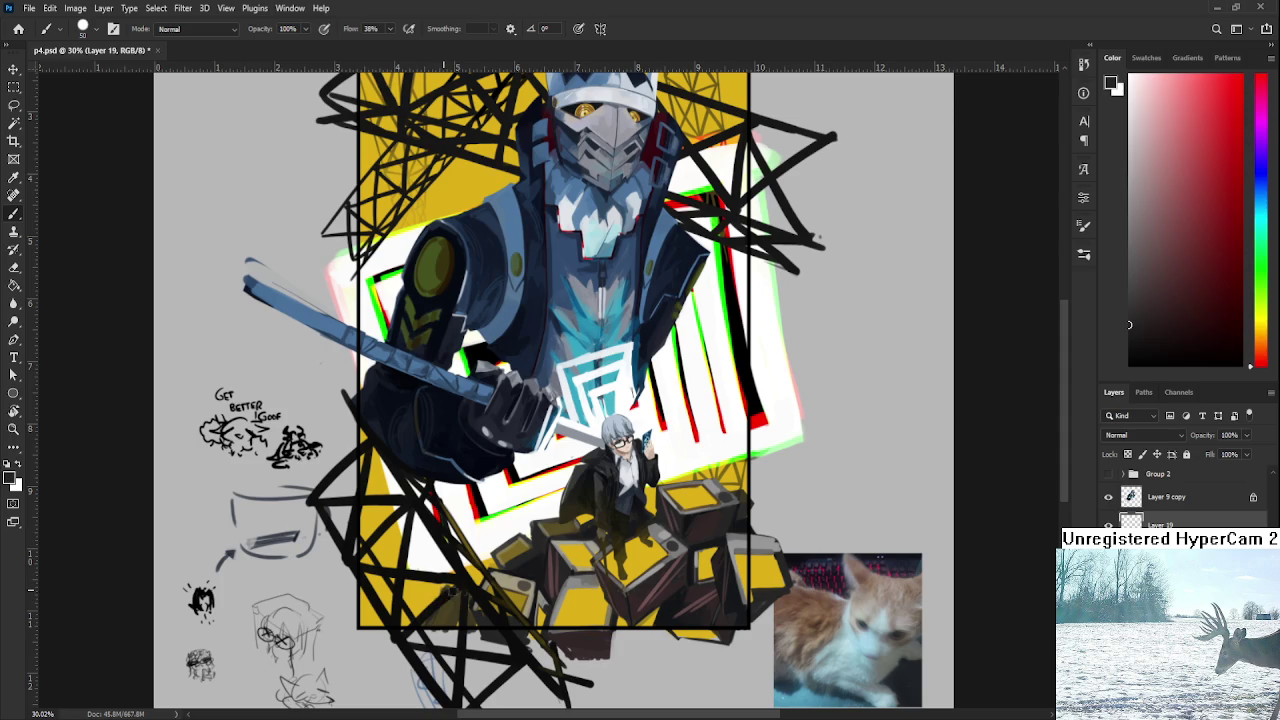
key(e)
key(b)
mouse_move(449, 584)
mouse_down()
mouse_move(406, 620)
mouse_move(362, 630)
mouse_up()
mouse_move(390, 588)
mouse_down()
mouse_move(398, 612)
mouse_move(370, 638)
mouse_move(410, 598)
mouse_move(430, 614)
mouse_move(440, 572)
mouse_move(482, 576)
mouse_up()
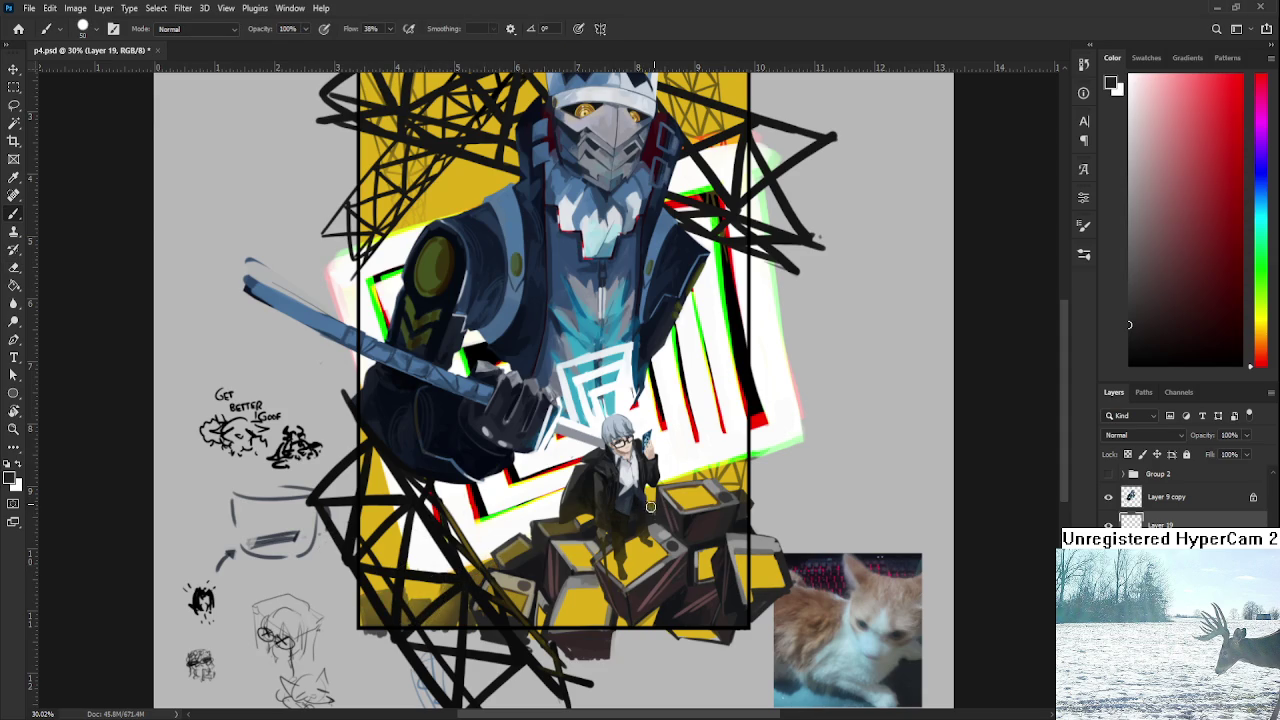
mouse_move(425, 539)
mouse_down()
mouse_move(452, 582)
mouse_move(426, 545)
mouse_move(418, 592)
mouse_move(443, 592)
mouse_up()
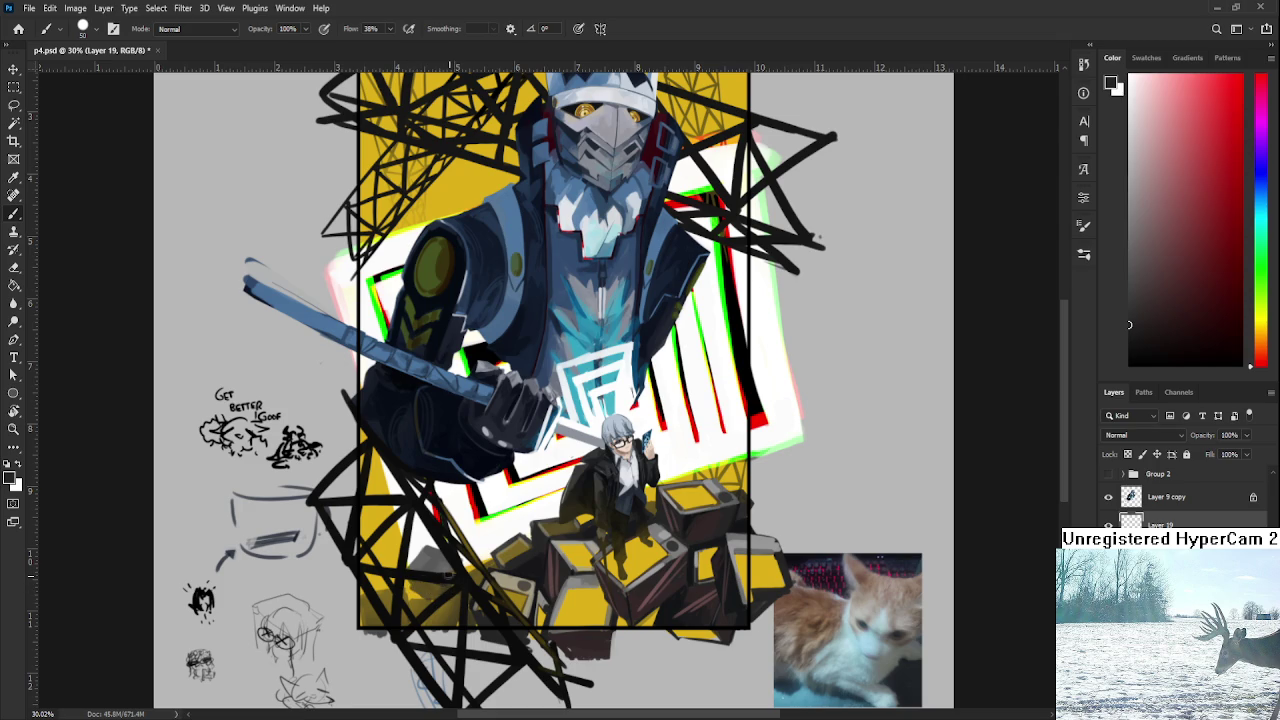
scroll(410, 595, down, 3)
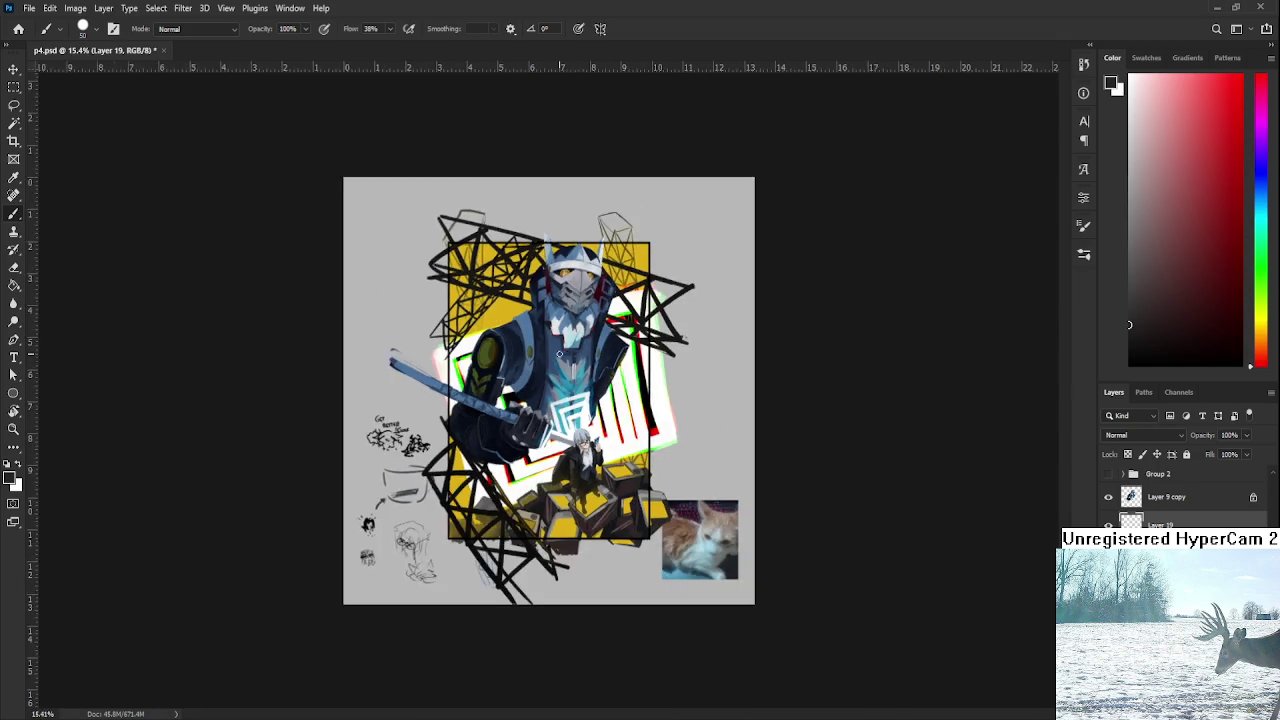
Rotate, zoom and pan the view to inspect the crates and seated figure in p4.psd.
scroll(500, 480, down, 2)
scroll(578, 378, down, 2)
scroll(578, 378, up, 2)
key(r)
drag(600, 470, 614, 482)
scroll(614, 482, down, 2)
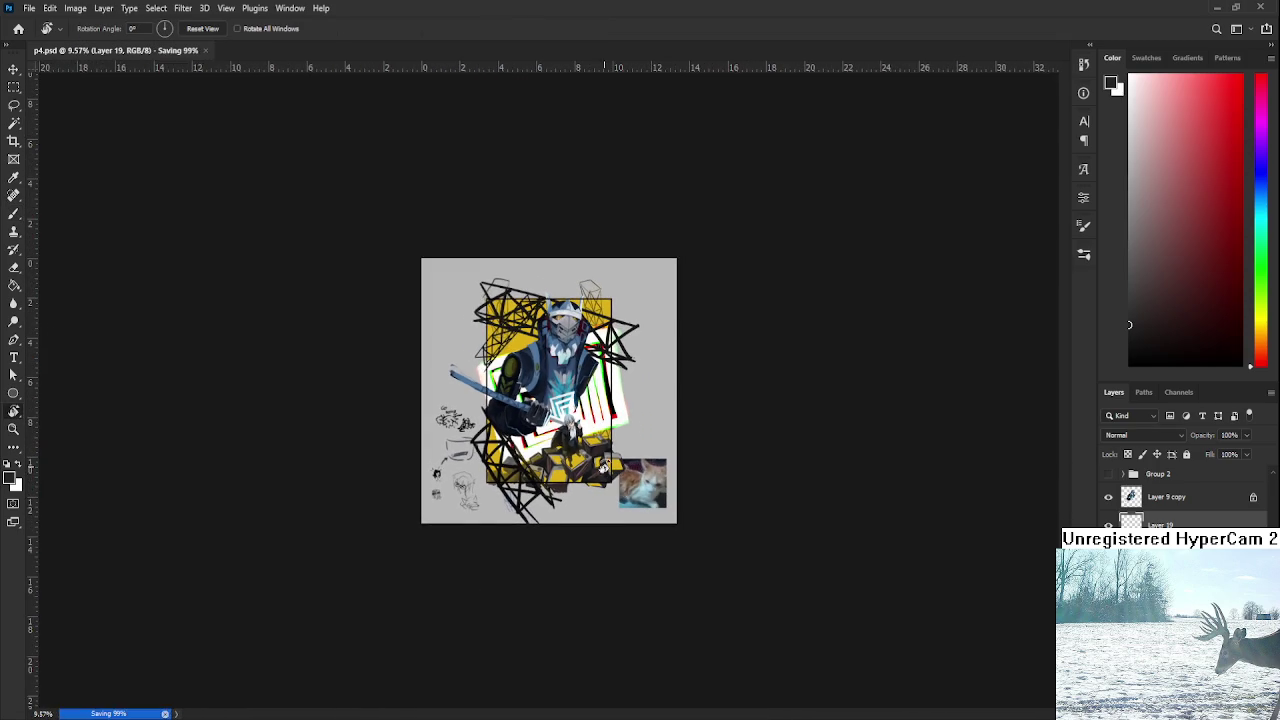
scroll(614, 482, up, 3)
scroll(630, 478, up, 1)
scroll(638, 478, down, 1)
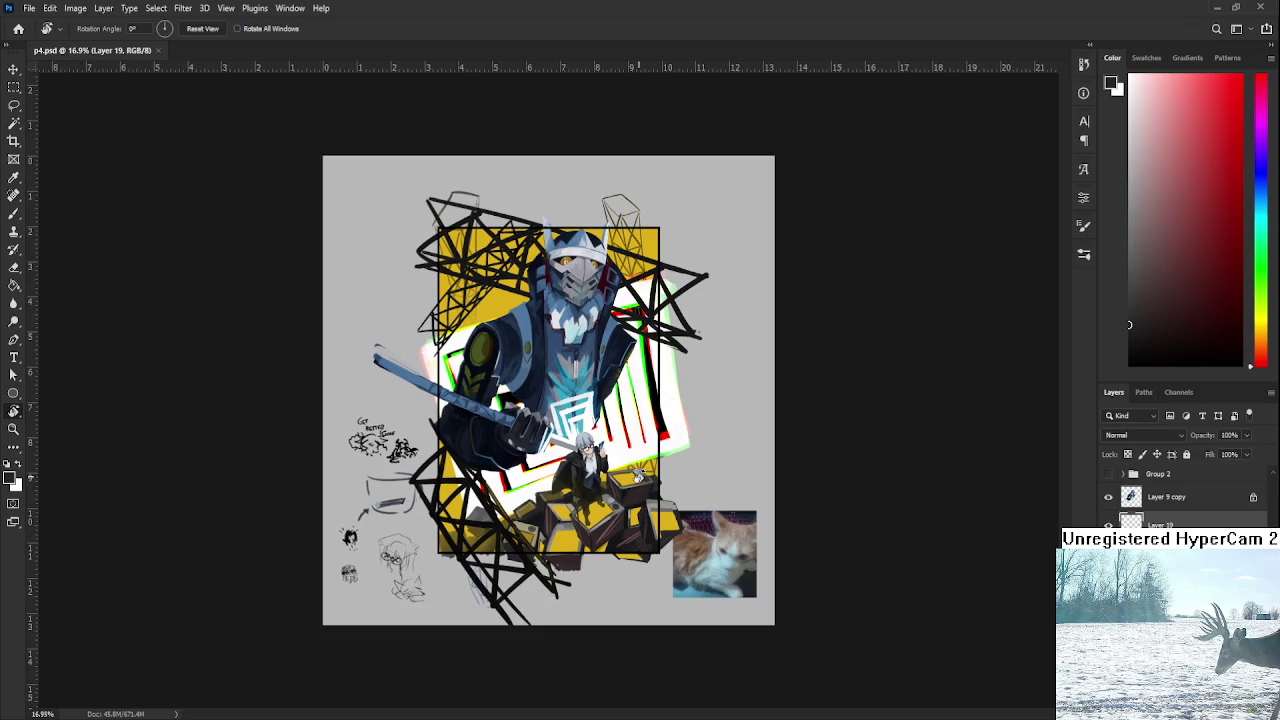
scroll(640, 478, up, 2)
scroll(640, 478, up, 2)
scroll(645, 477, down, 3)
scroll(645, 478, up, 1)
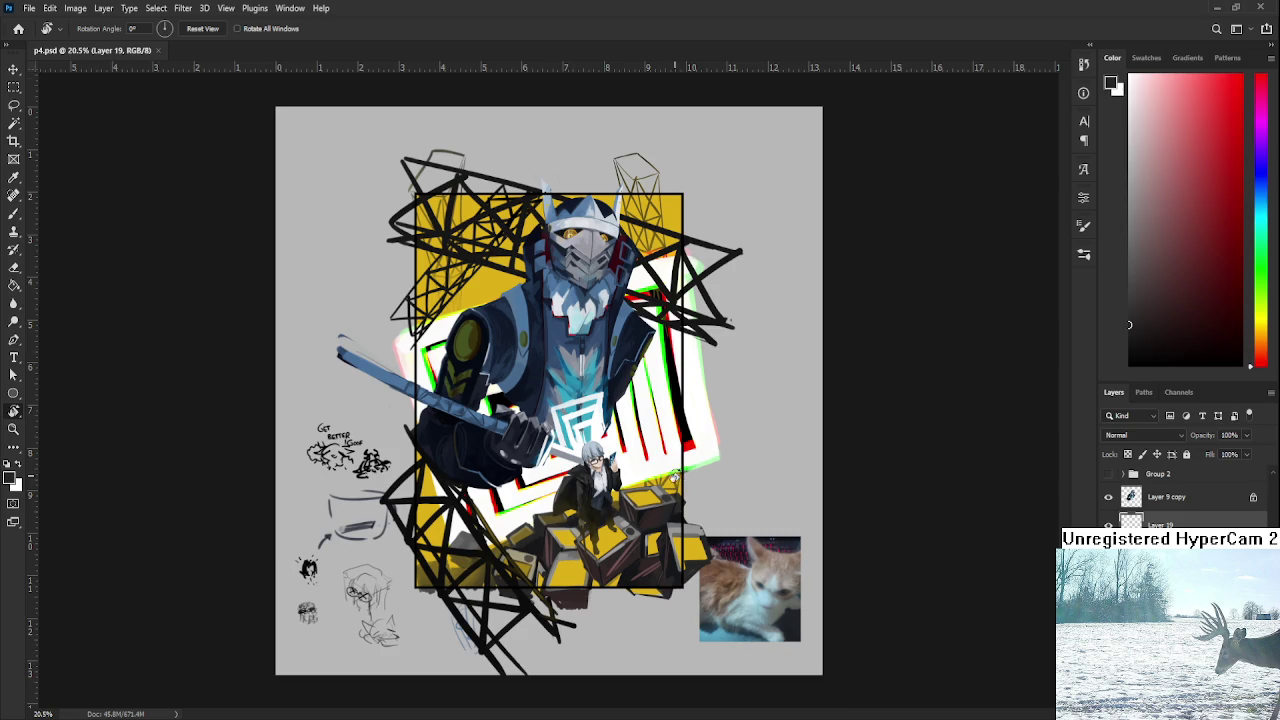
scroll(669, 477, up, 1)
drag(669, 477, 729, 491)
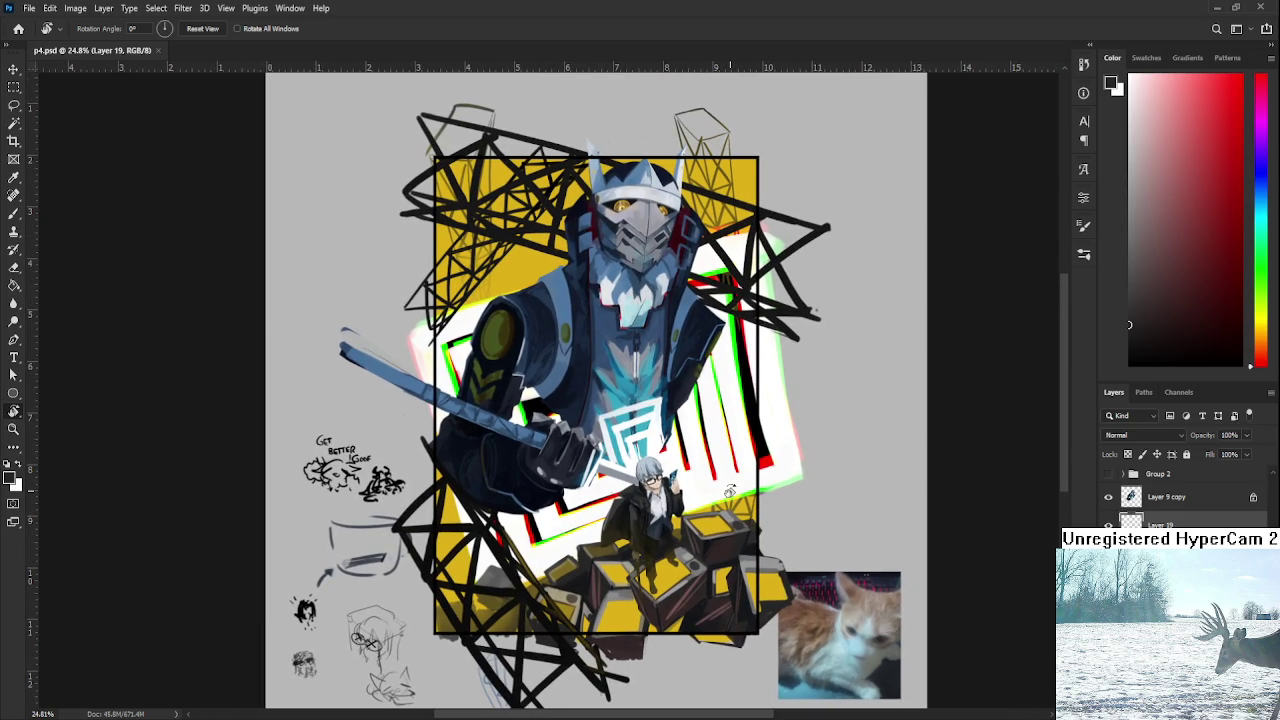
scroll(729, 491, down, 1)
scroll(700, 488, up, 1)
scroll(625, 483, up, 1)
scroll(625, 483, down, 1)
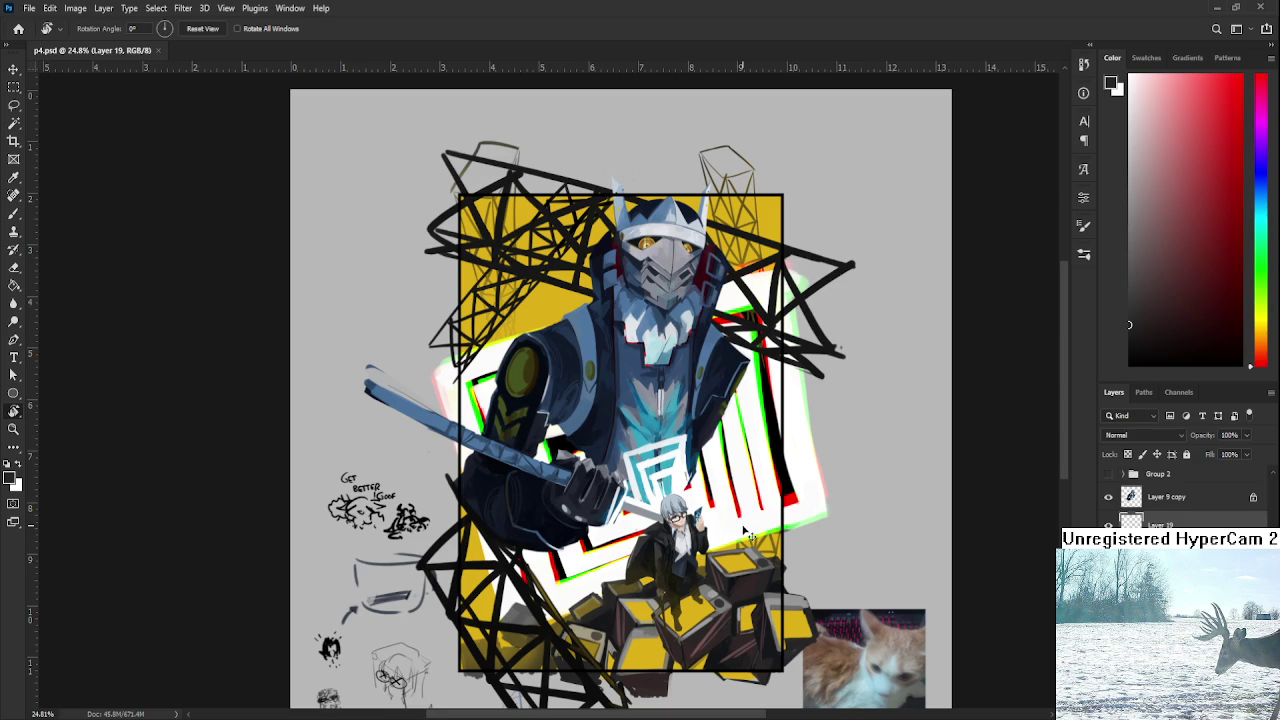
drag(752, 574, 738, 552)
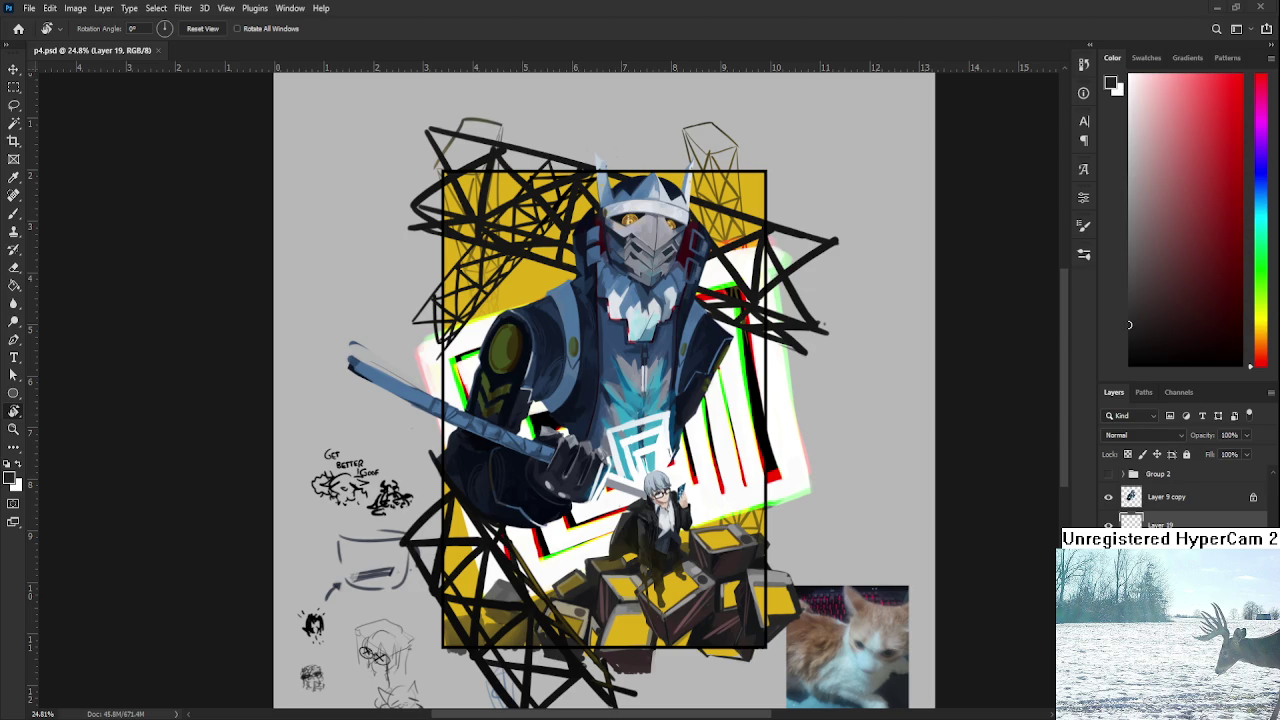
scroll(808, 630, up, 2)
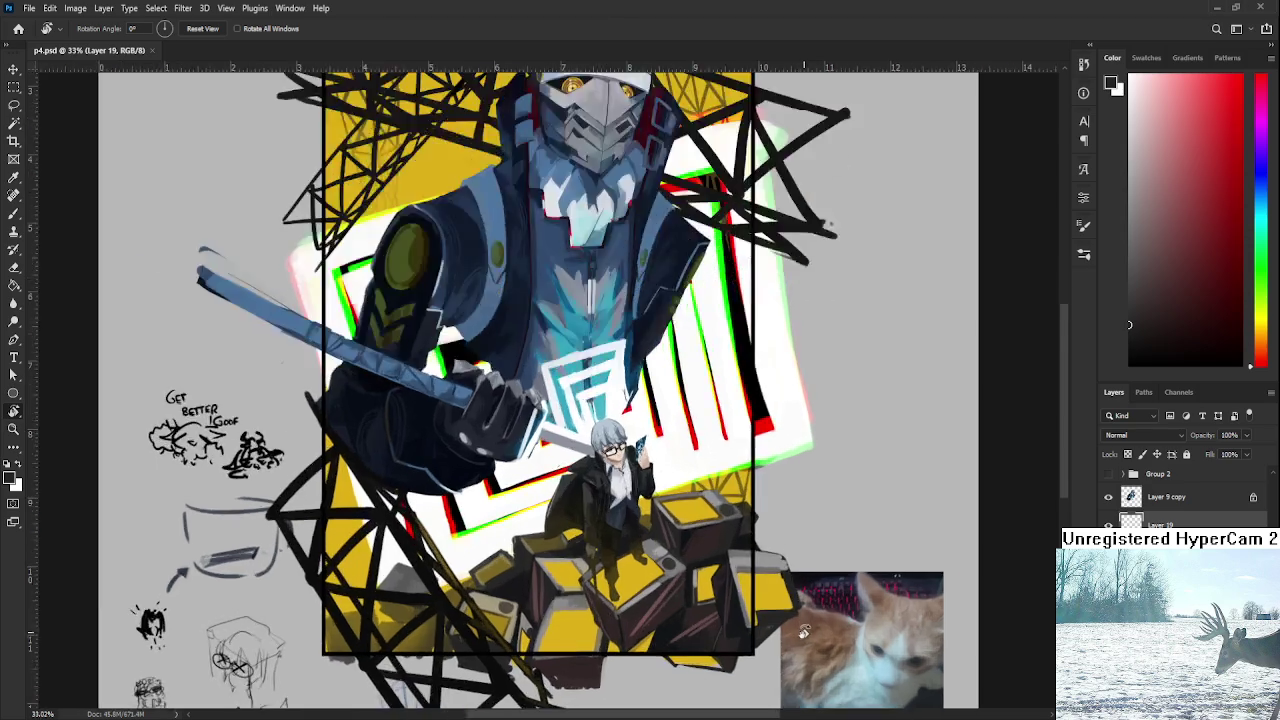
scroll(810, 590, up, 2)
scroll(813, 550, up, 2)
scroll(817, 494, up, 2)
scroll(815, 492, up, 1)
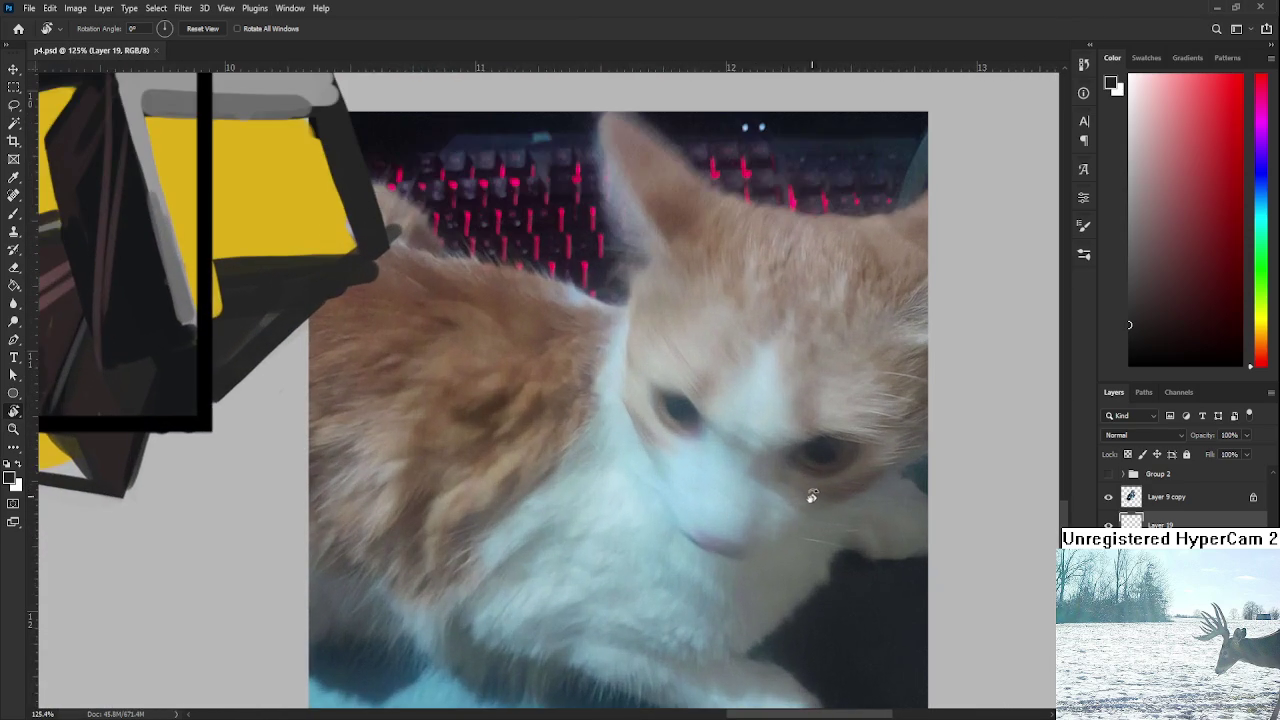
scroll(750, 518, down, 1)
scroll(750, 518, down, 1)
scroll(750, 518, down, 1)
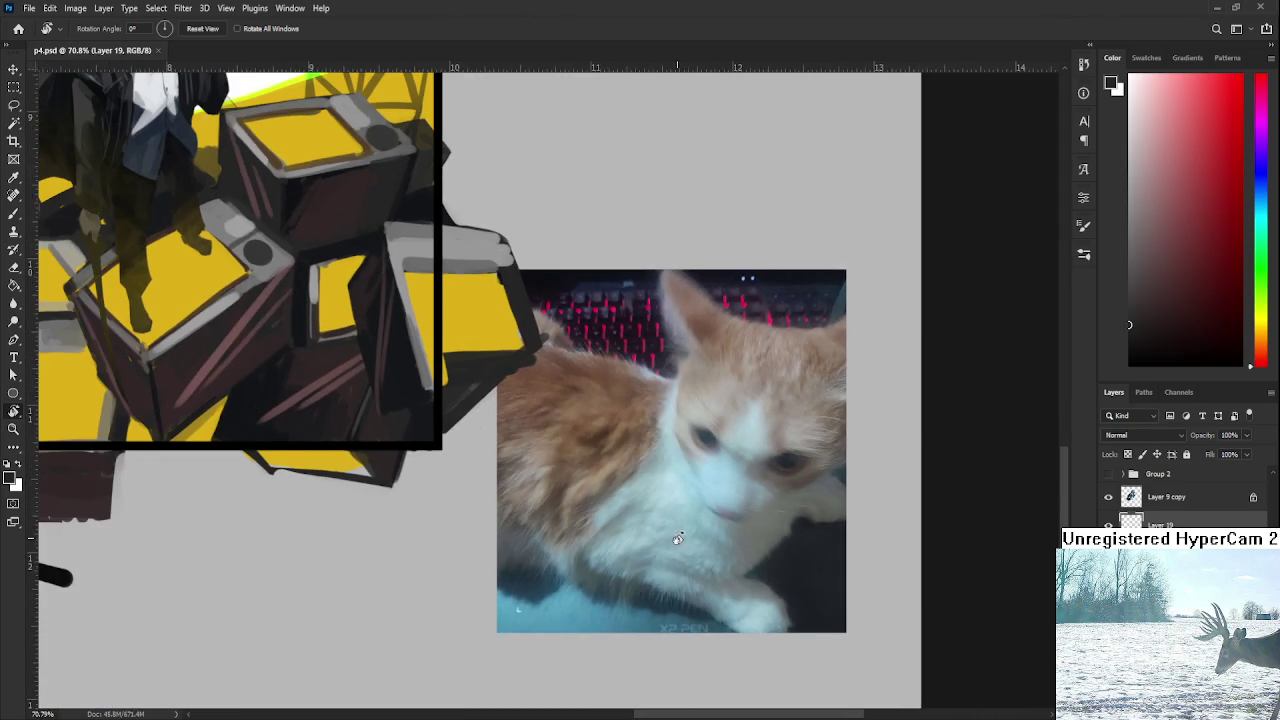
scroll(705, 536, down, 1)
scroll(531, 643, down, 1)
scroll(531, 643, down, 1)
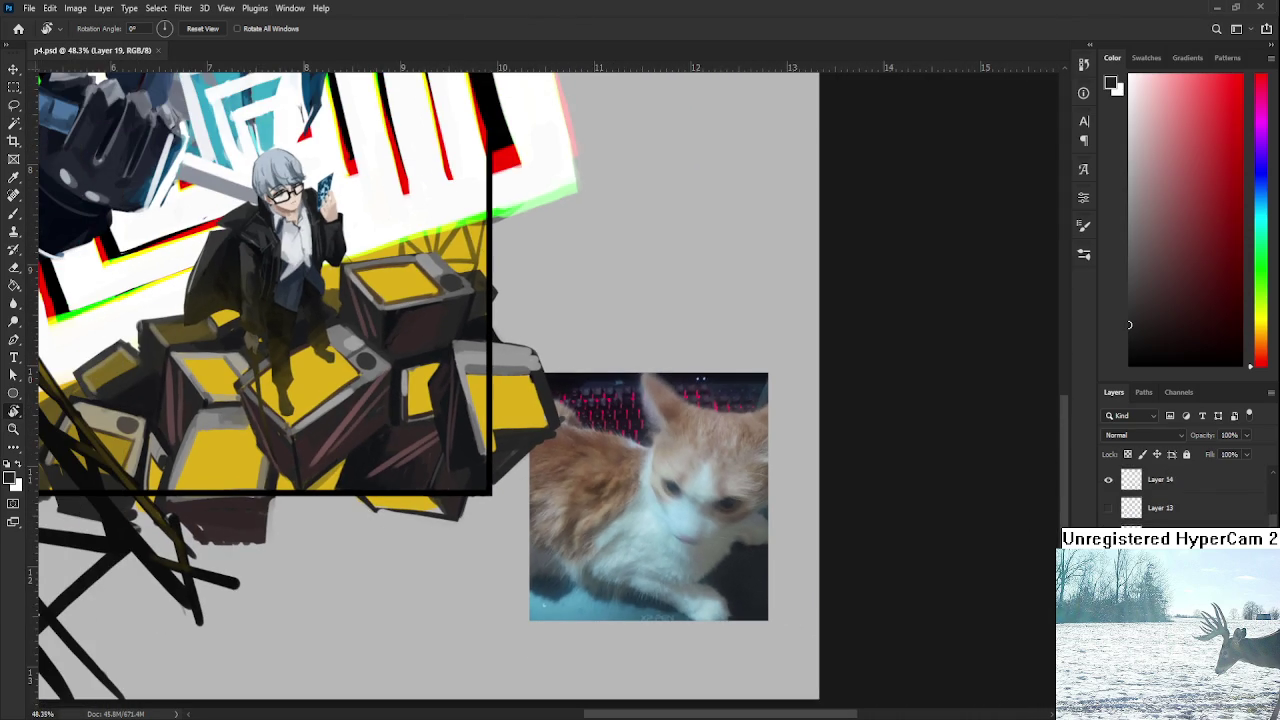
key(alt+bracketleft)
key(alt+bracketleft)
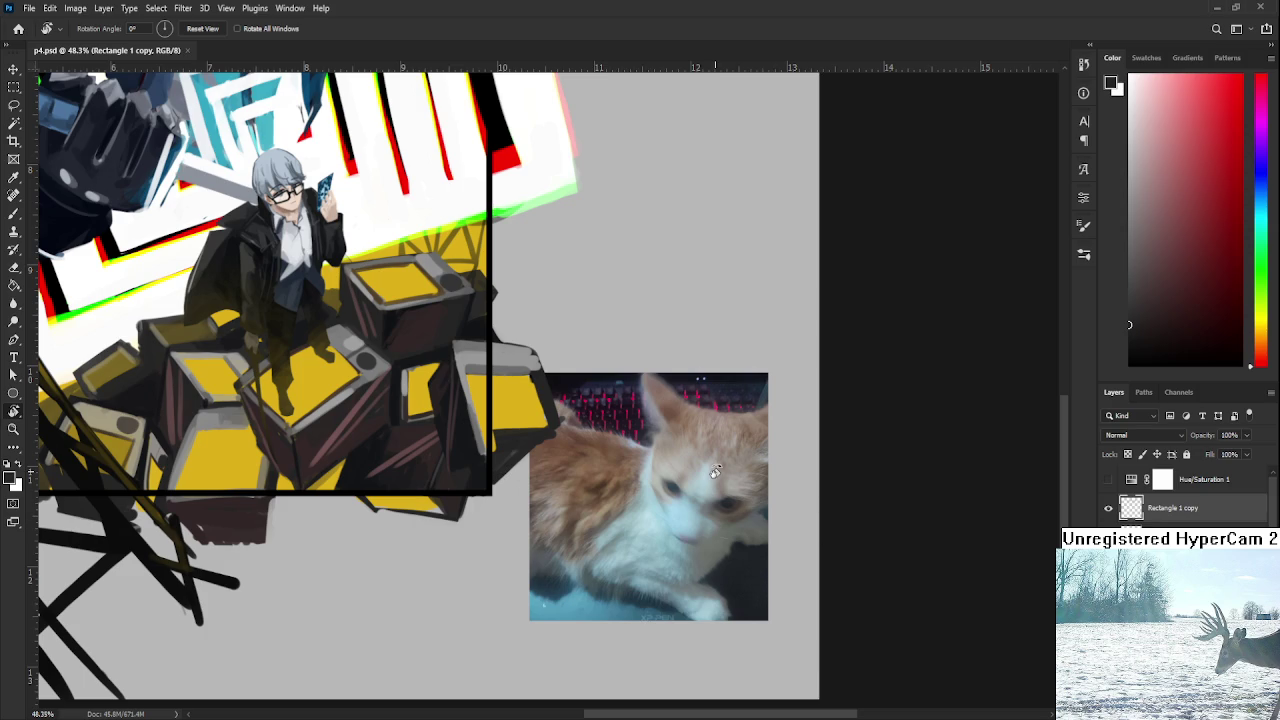
drag(715, 471, 691, 417)
Scale the placed white-cat photo down over the orange-cat inset and commit it.
key(ctrl+0)
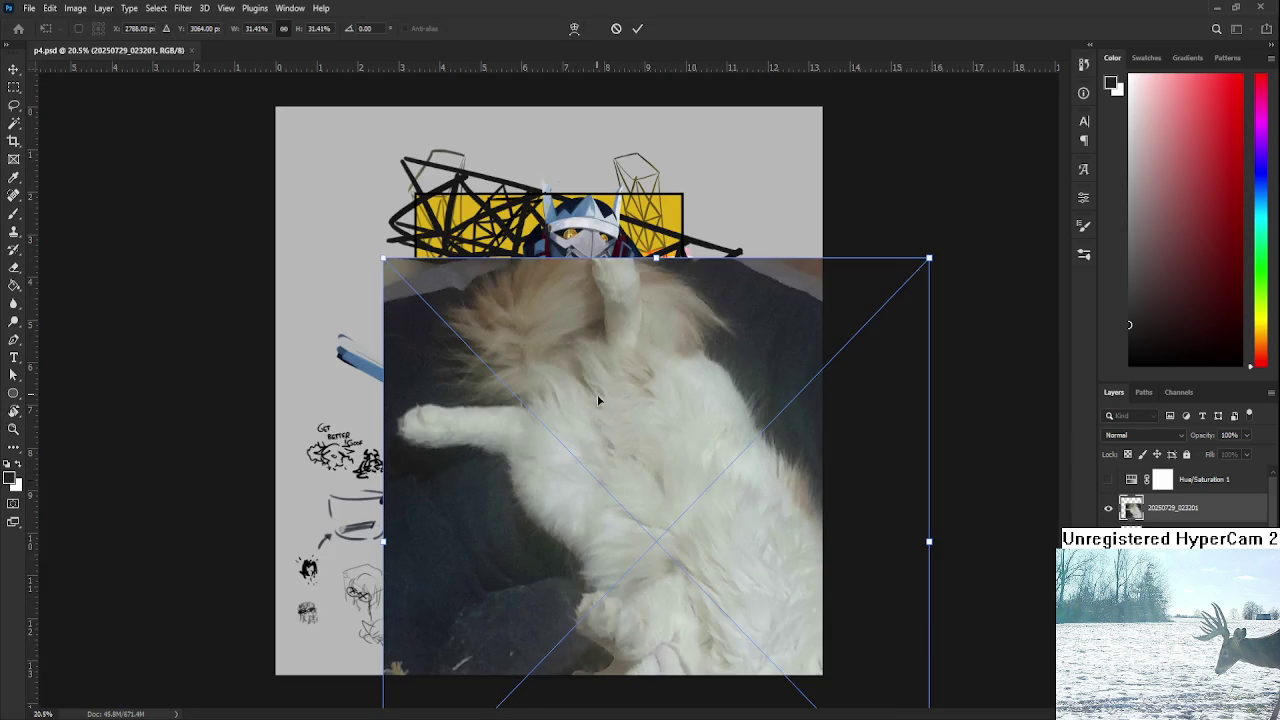
drag(929, 541, 760, 600)
key(Return)
Review the result, then delete the placed white-cat photo.
scroll(628, 380, up, 5)
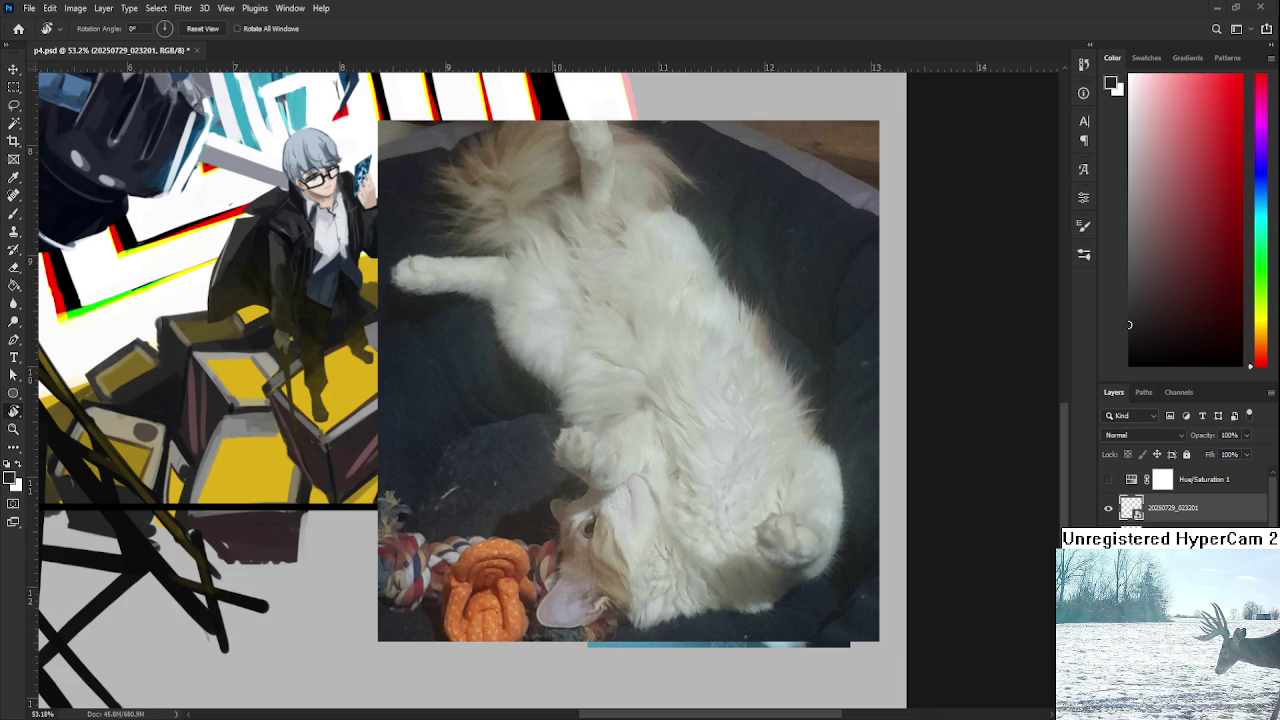
scroll(370, 450, down, 2)
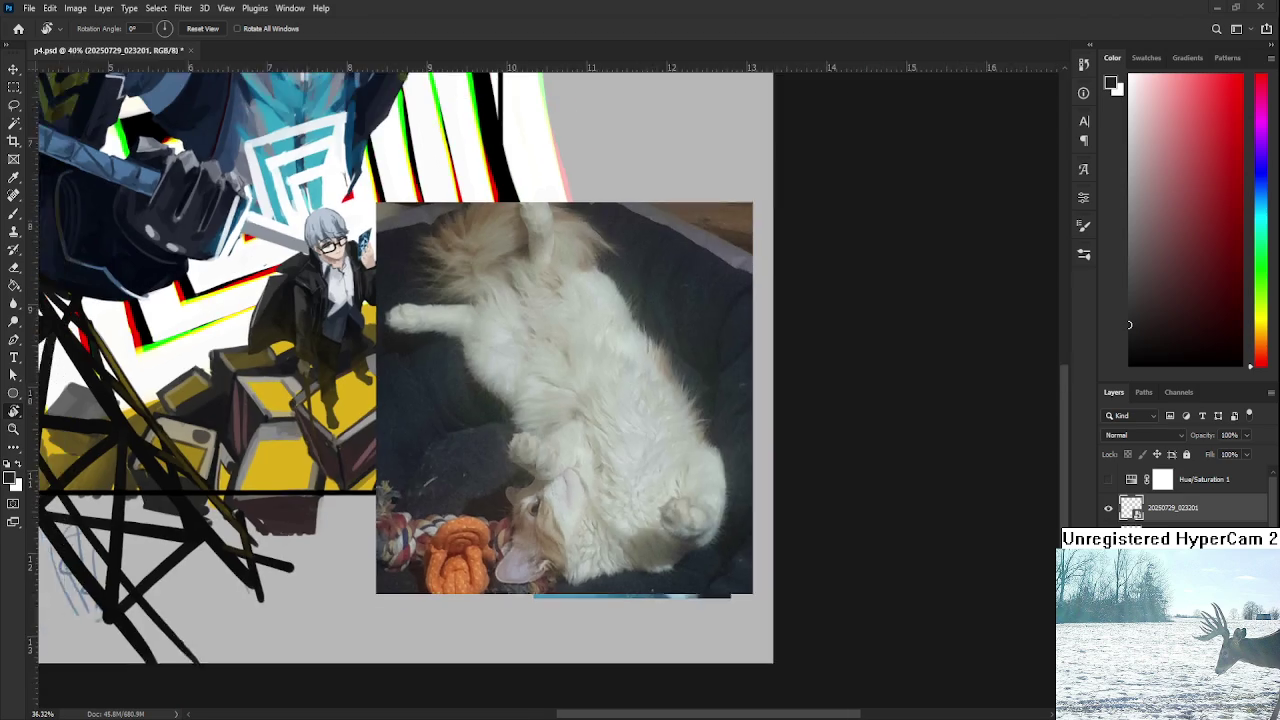
scroll(370, 450, down, 1)
scroll(575, 526, up, 1)
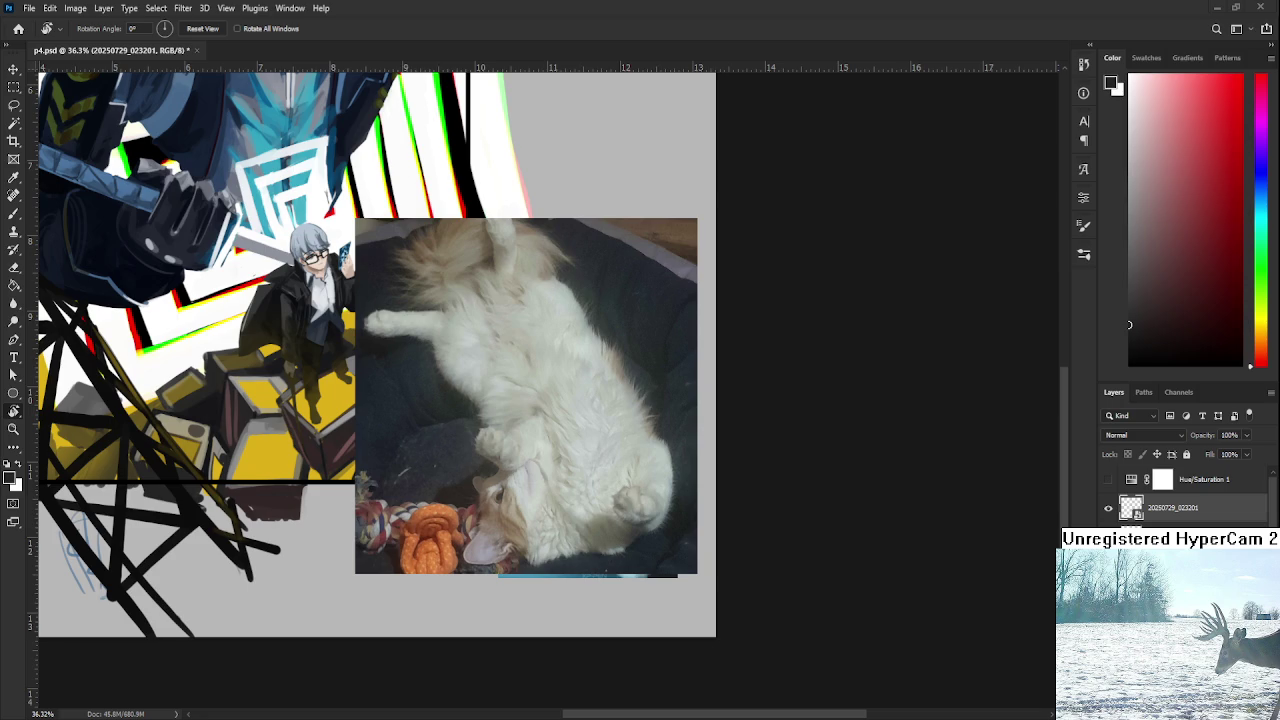
scroll(605, 487, down, 3)
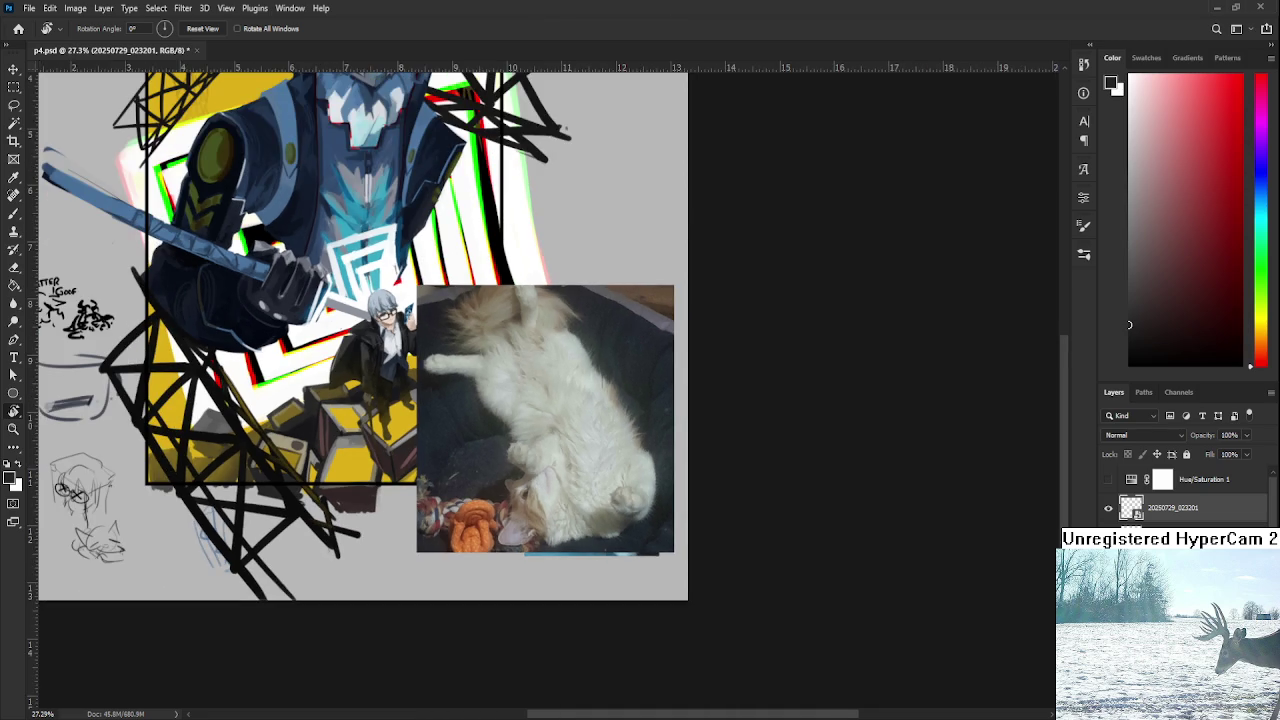
key(Delete)
Pan the view right to check the restored orange-cat inset.
drag(497, 487, 550, 502)
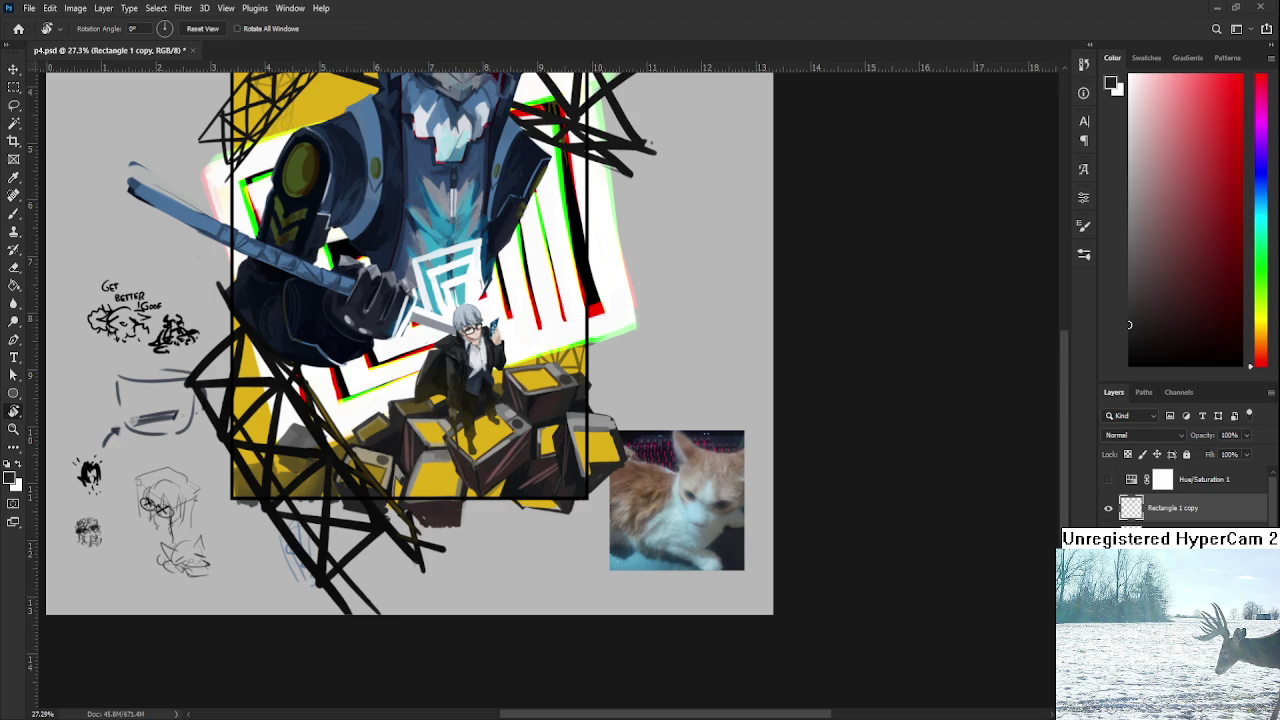
Fit the whole document in the window and scroll the Layers panel to the cube-base layer.
key(ctrl+0)
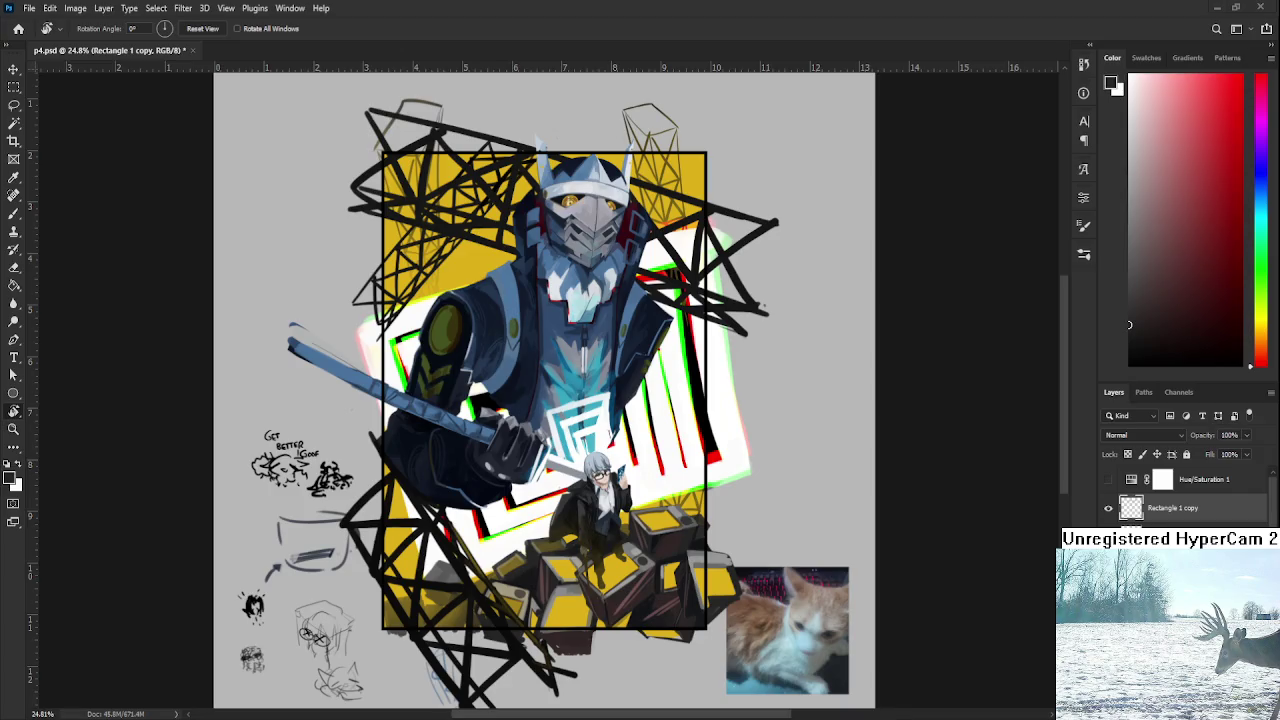
scroll(278, 438, up, 2)
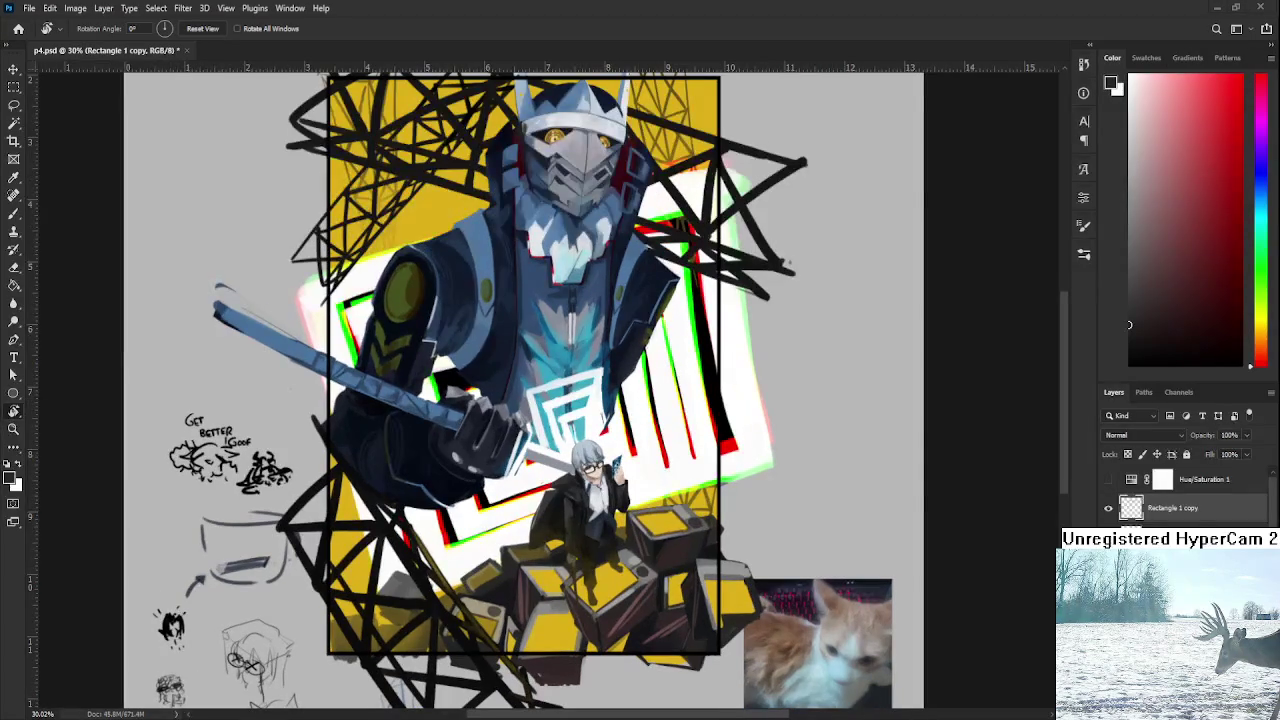
scroll(1185, 495, up, 2)
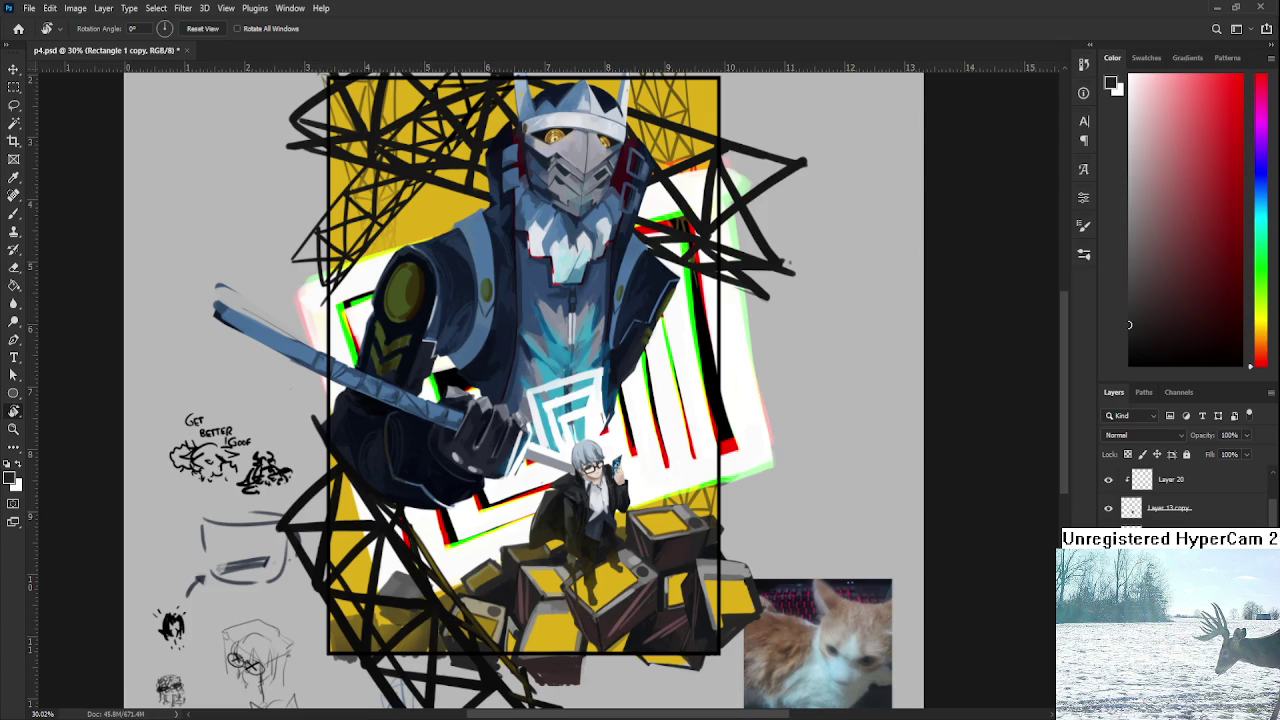
scroll(1185, 495, up, 2)
scroll(1185, 495, up, 2)
scroll(1185, 495, up, 2)
scroll(1185, 495, down, 3)
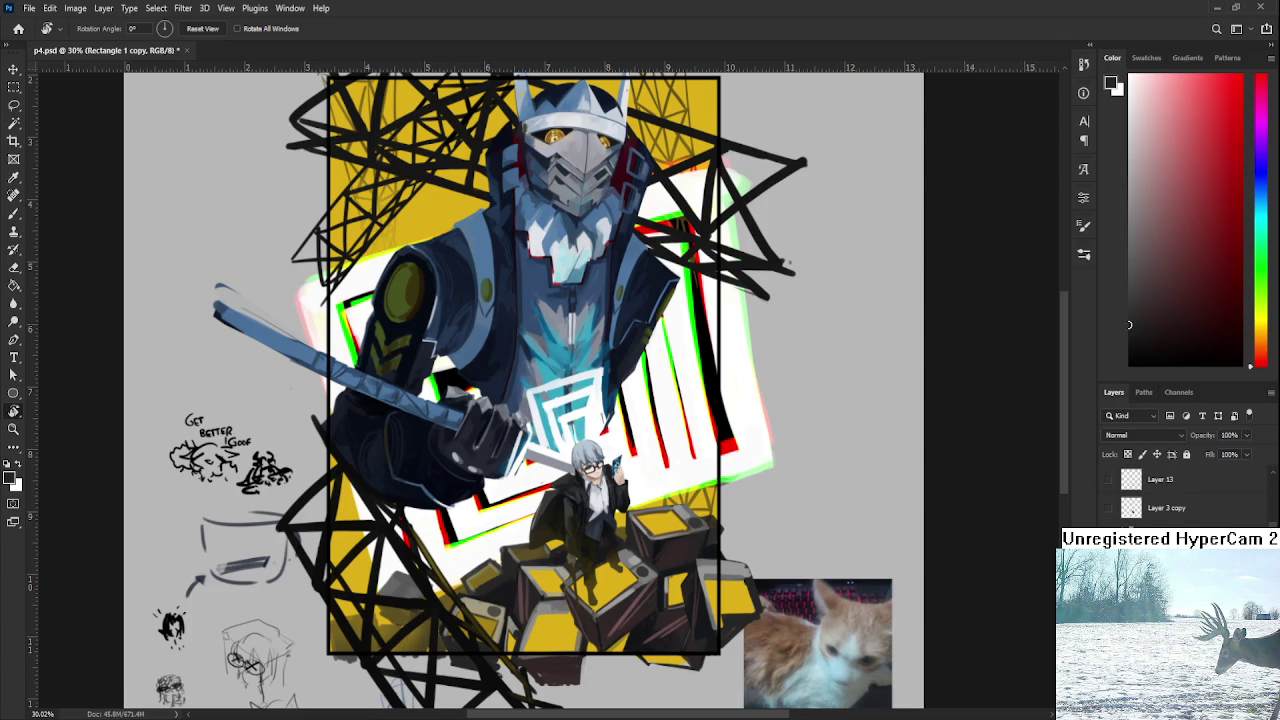
scroll(1185, 495, down, 1)
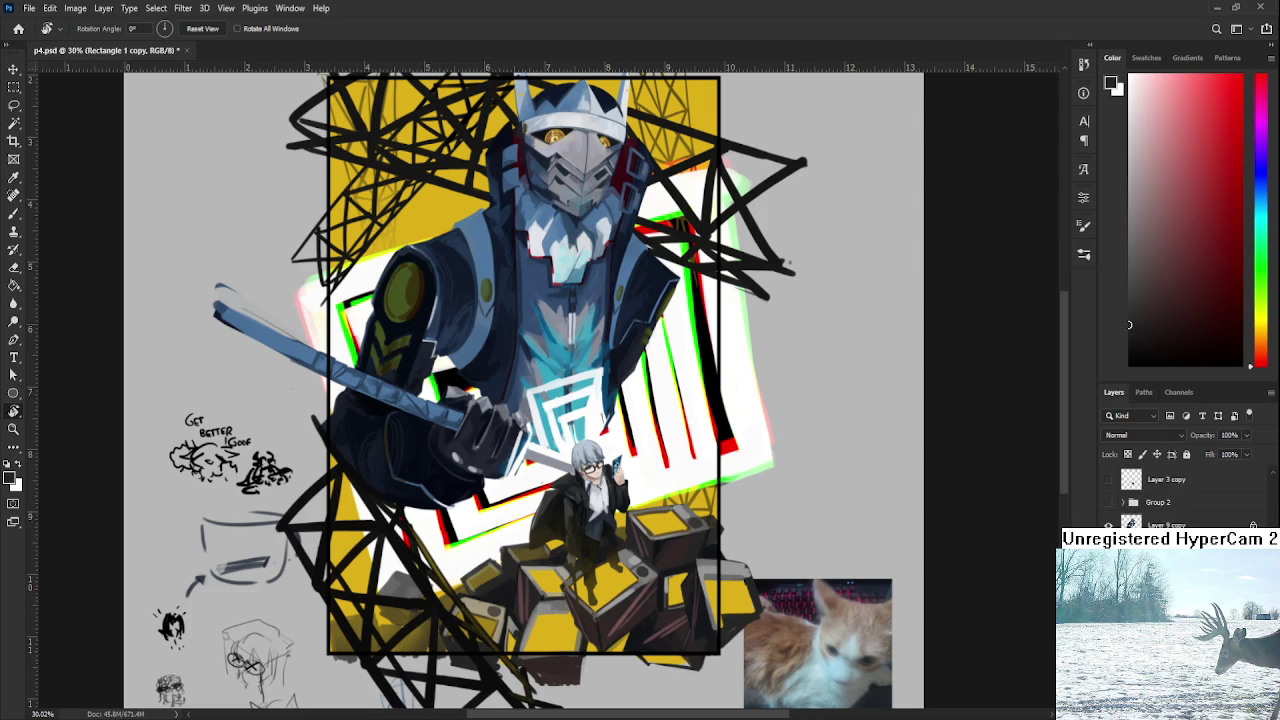
Briefly hide and reshow the yellow cube-base layer, then make Layer 27 the working layer.
click(1108, 525)
click(1108, 525)
click(1170, 545)
click(1170, 545)
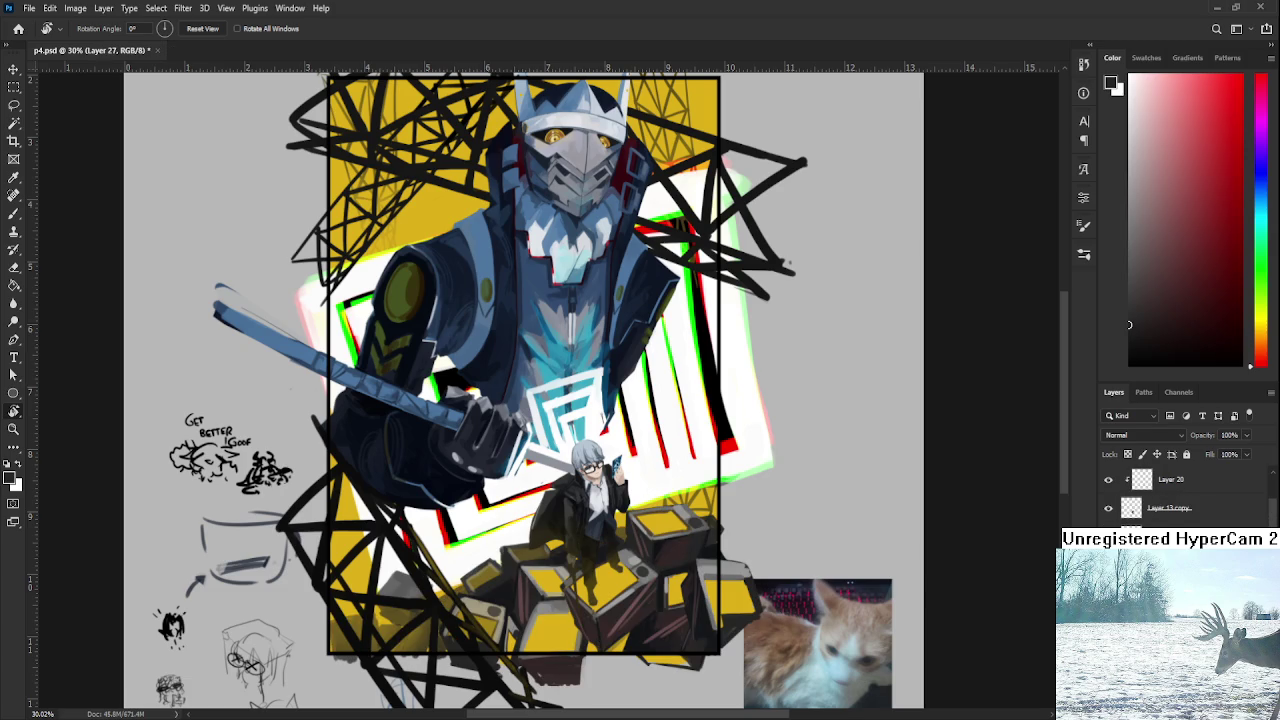
scroll(1163, 527, up, 3)
scroll(1163, 527, up, 2)
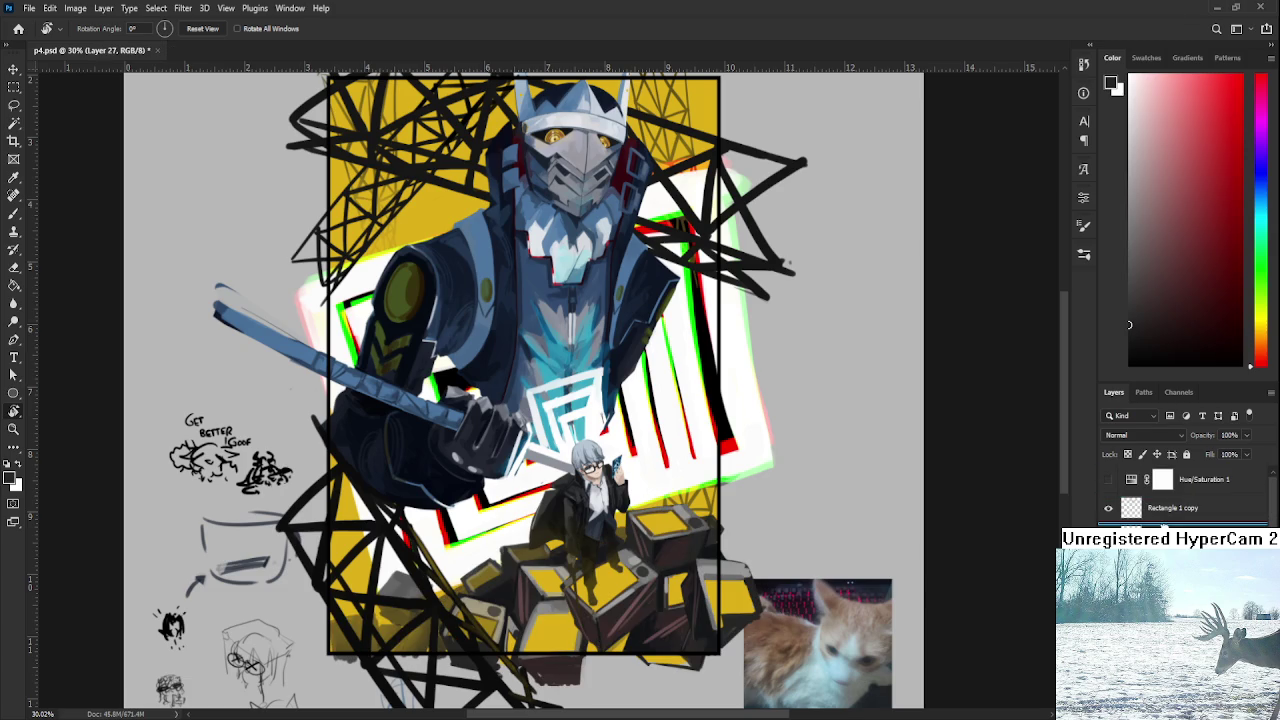
Paint a white smoke cloud beside the yellow blocks, after trial strokes at brush sizes 200 and 500.
key(x)
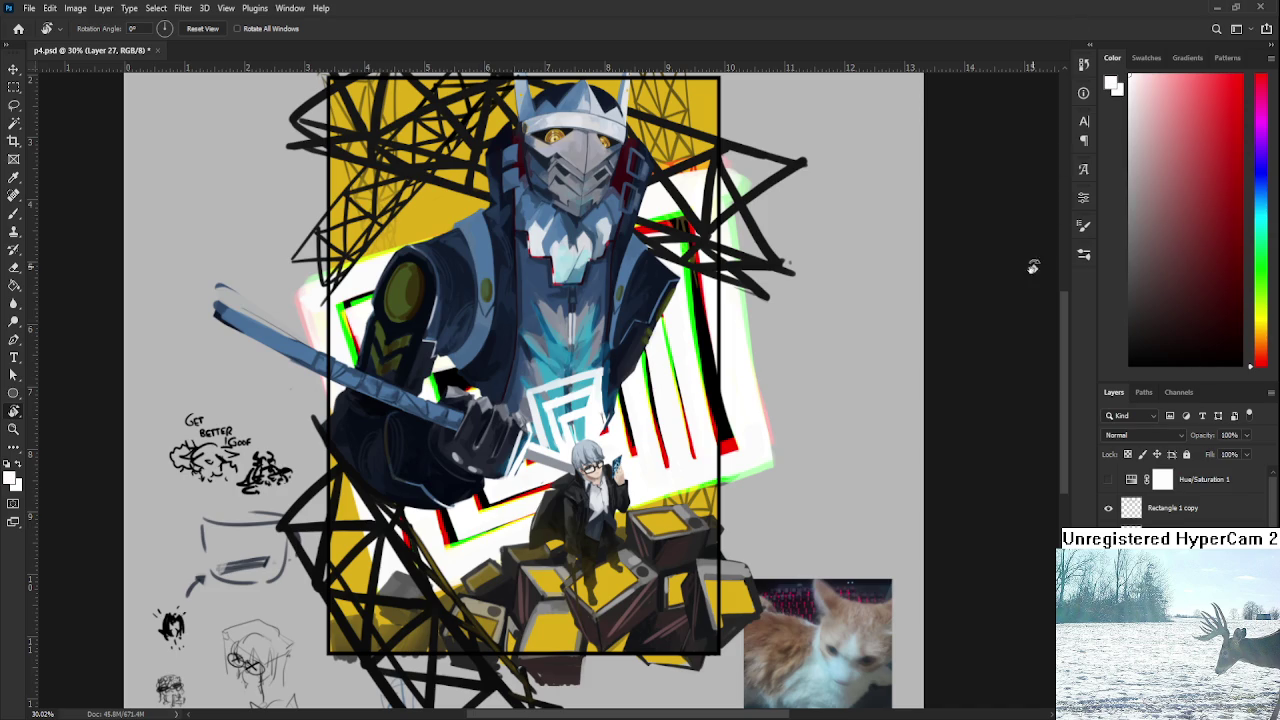
key(b)
drag(730, 496, 568, 664)
key(ctrl+z)
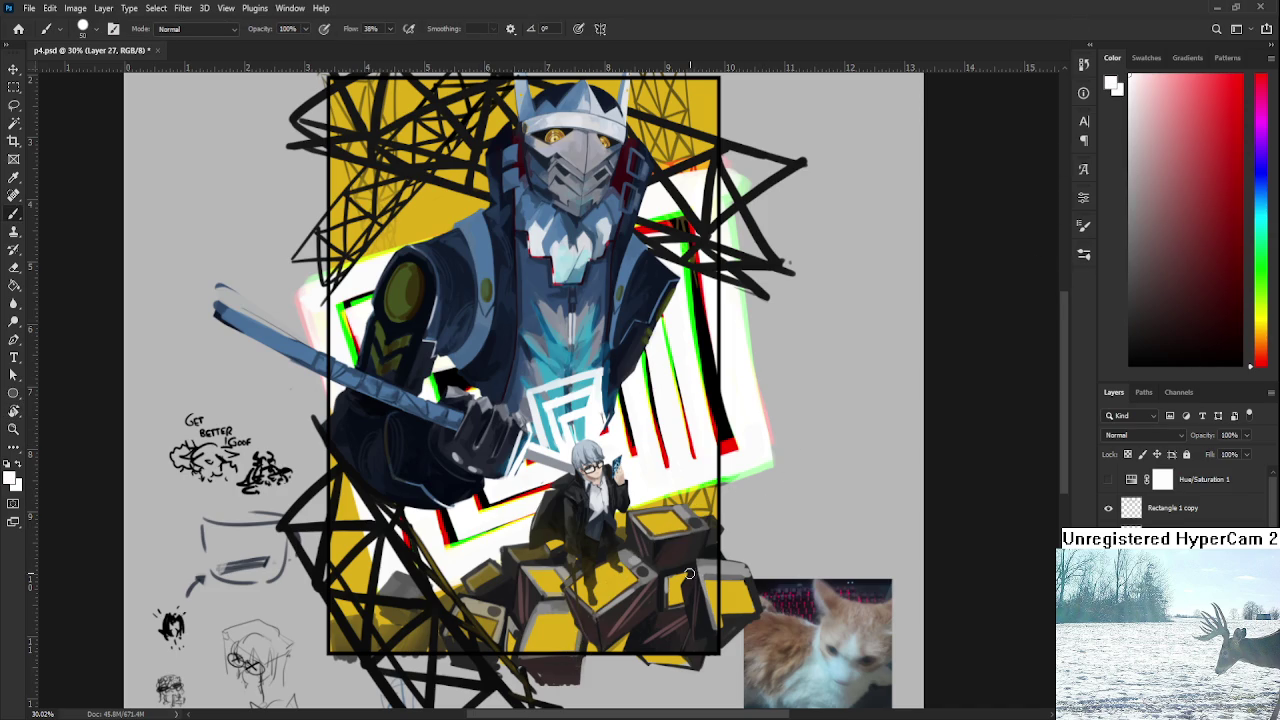
key(bracketright)
key(bracketright)
key(bracketright)
mouse_move(694, 516)
mouse_down()
mouse_move(648, 612)
mouse_move(708, 590)
mouse_up()
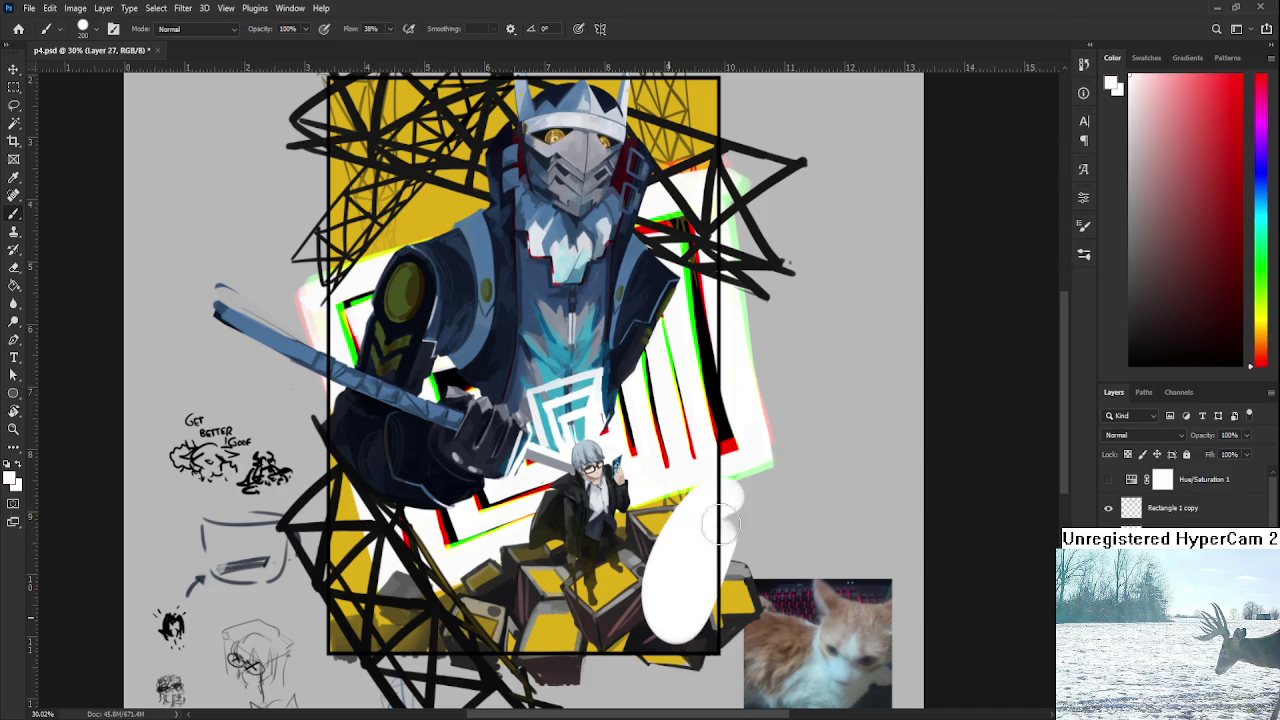
key(ctrl+z)
key(bracketright)
key(bracketright)
key(bracketright)
drag(720, 510, 590, 650)
key(ctrl+z)
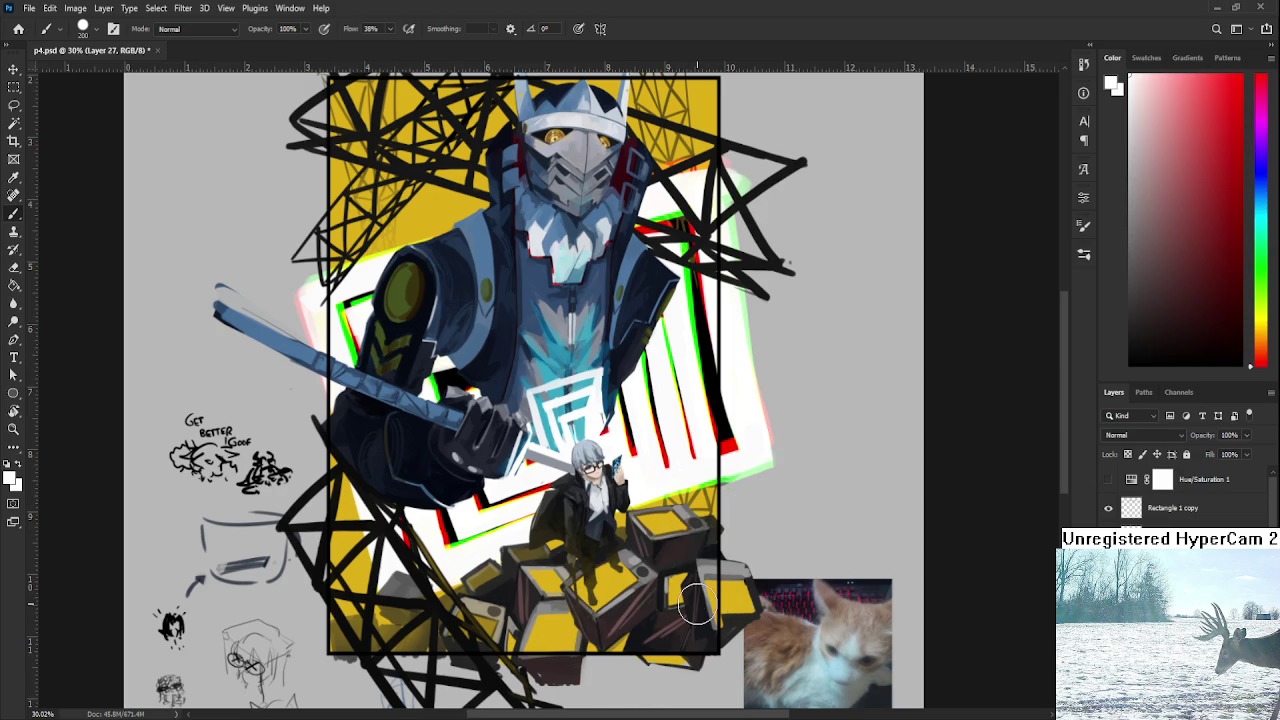
mouse_move(739, 538)
mouse_down()
mouse_move(686, 600)
mouse_move(680, 650)
mouse_up()
Trim the white cloud's left edge with a 25 px hard eraser, undoing the earlier erasures.
key(e)
key(ctrl+z)
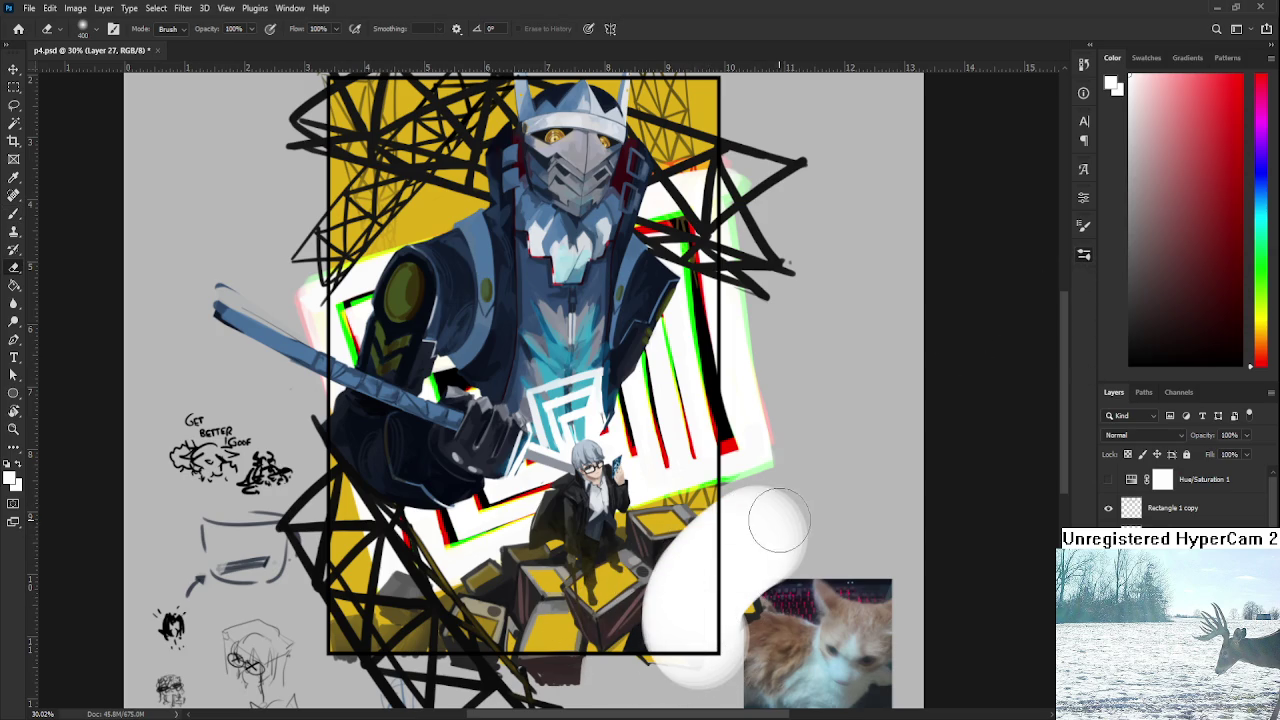
drag(690, 560, 640, 640)
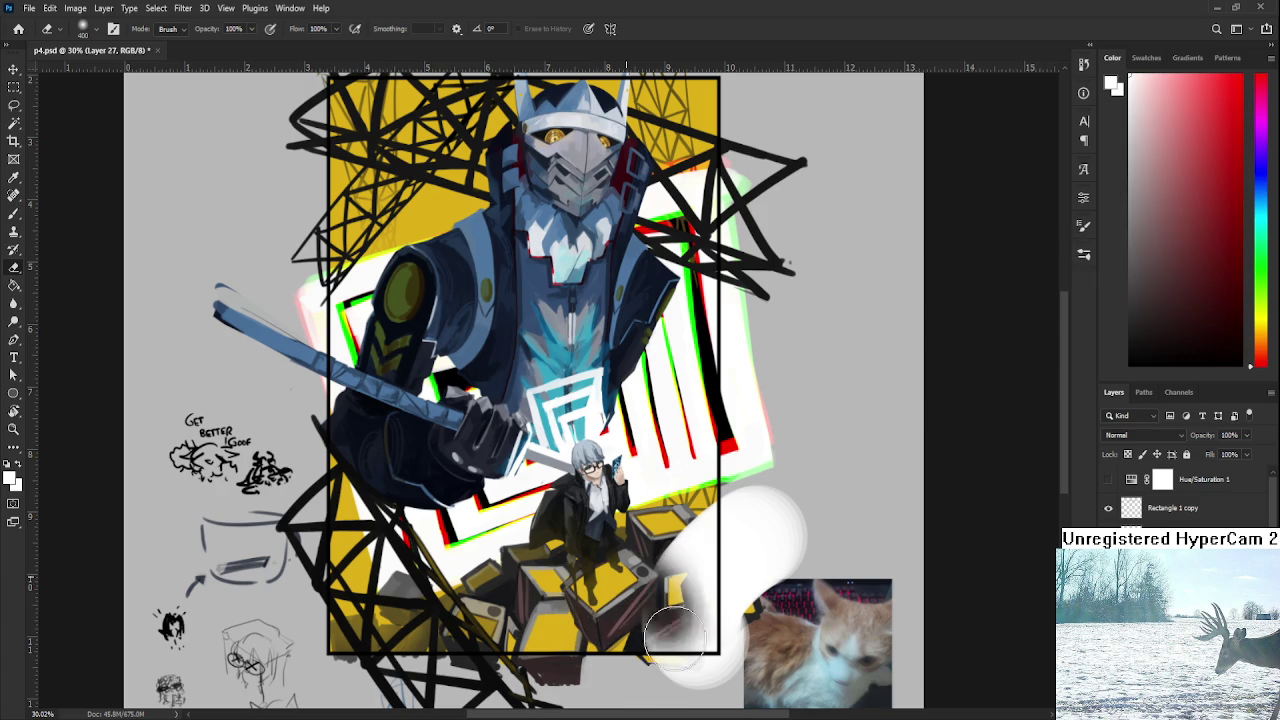
mouse_move(561, 623)
mouse_down()
mouse_move(680, 610)
mouse_move(640, 640)
mouse_up()
key(ctrl+z)
key(ctrl+z)
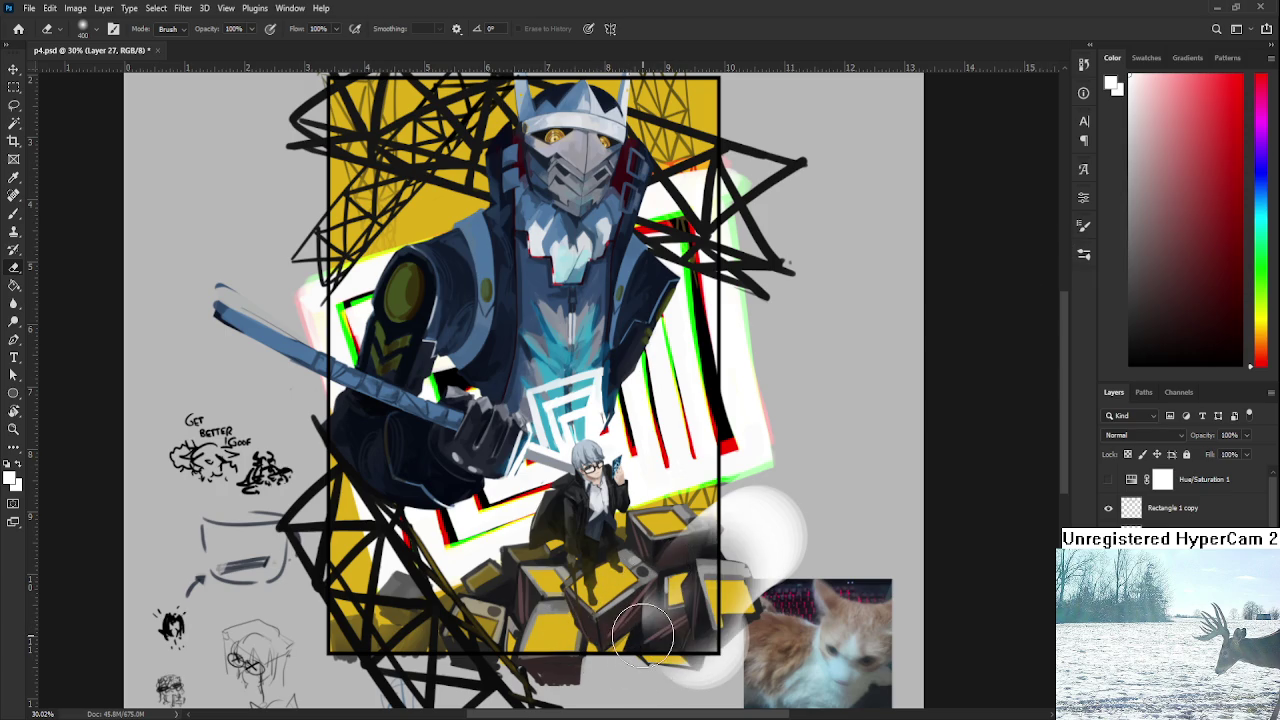
key(ctrl+z)
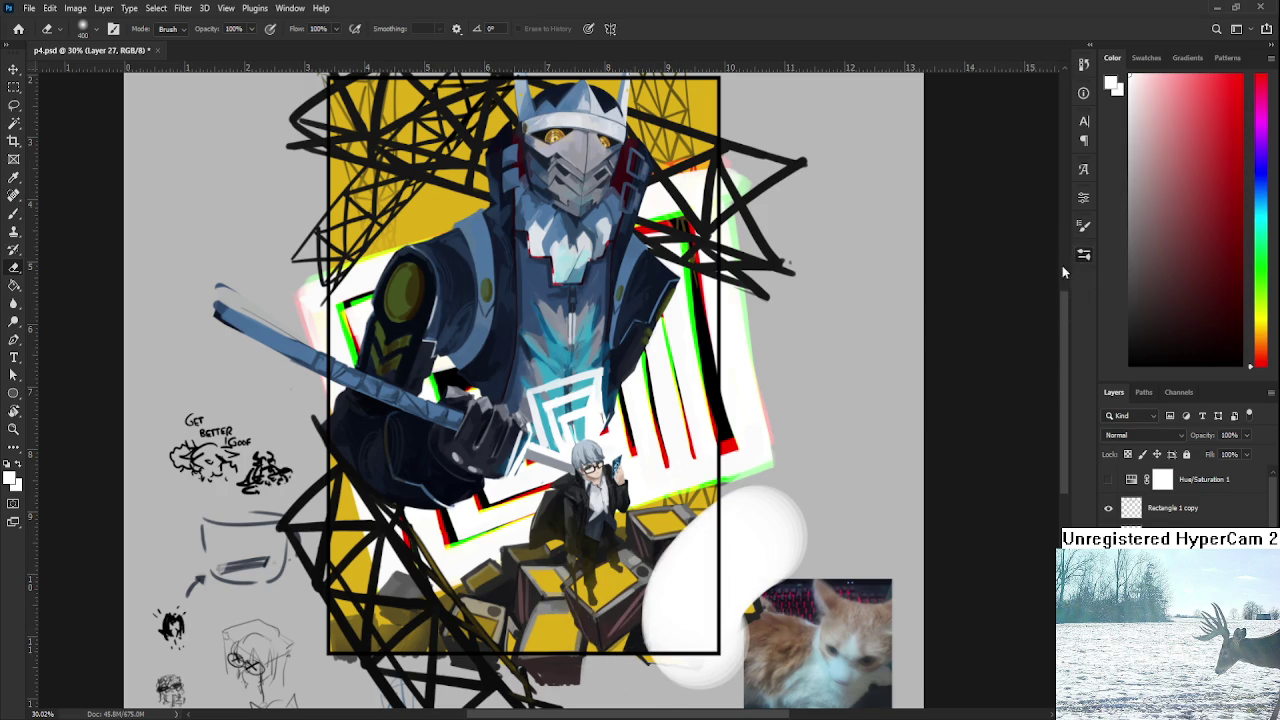
key(comma)
mouse_move(655, 545)
mouse_down()
mouse_move(638, 621)
mouse_move(668, 600)
mouse_up()
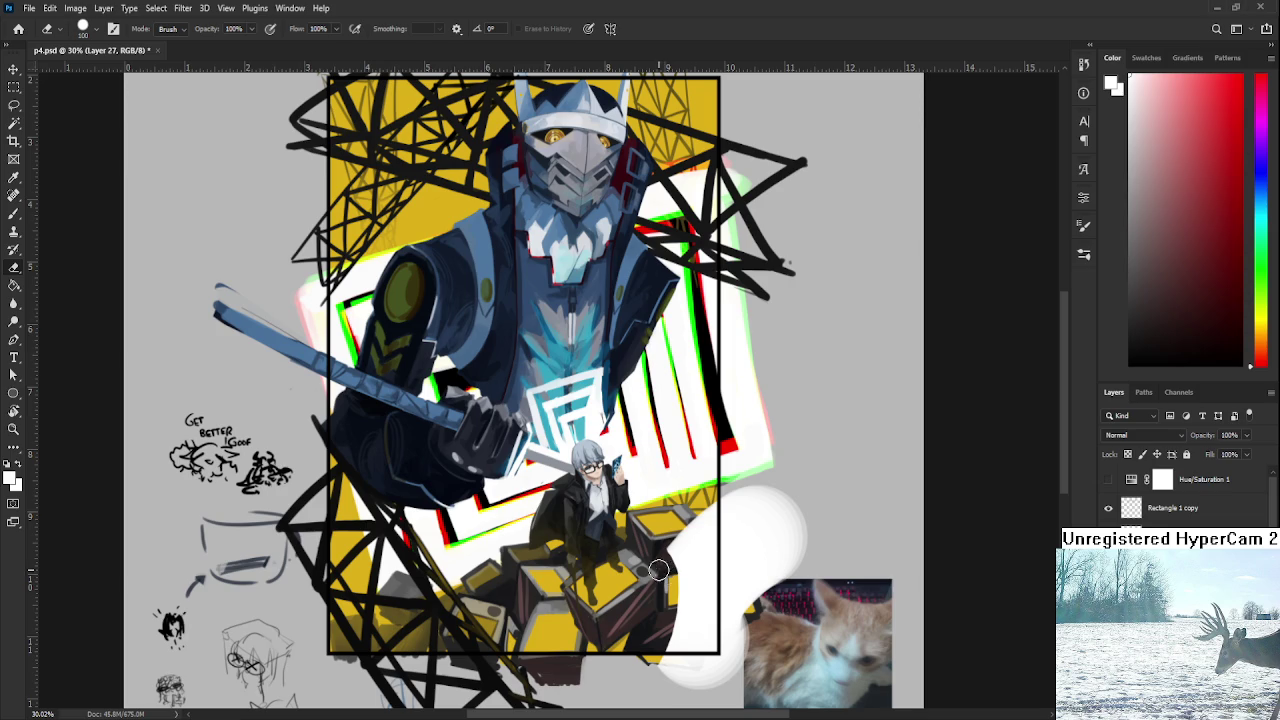
Clear white off the yellow cubes and paint 150 px white smoke leftward under the platform.
drag(685, 540, 636, 637)
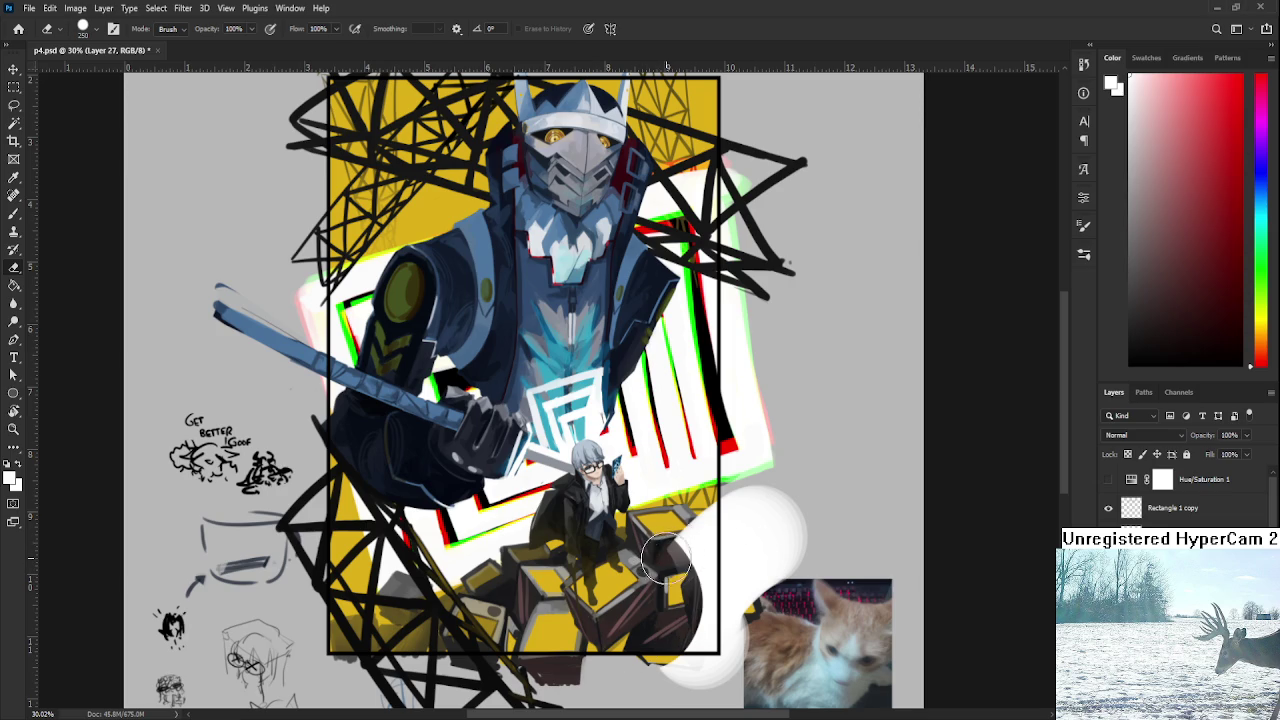
scroll(670, 550, down, 2)
key(b)
key(ctrl+z)
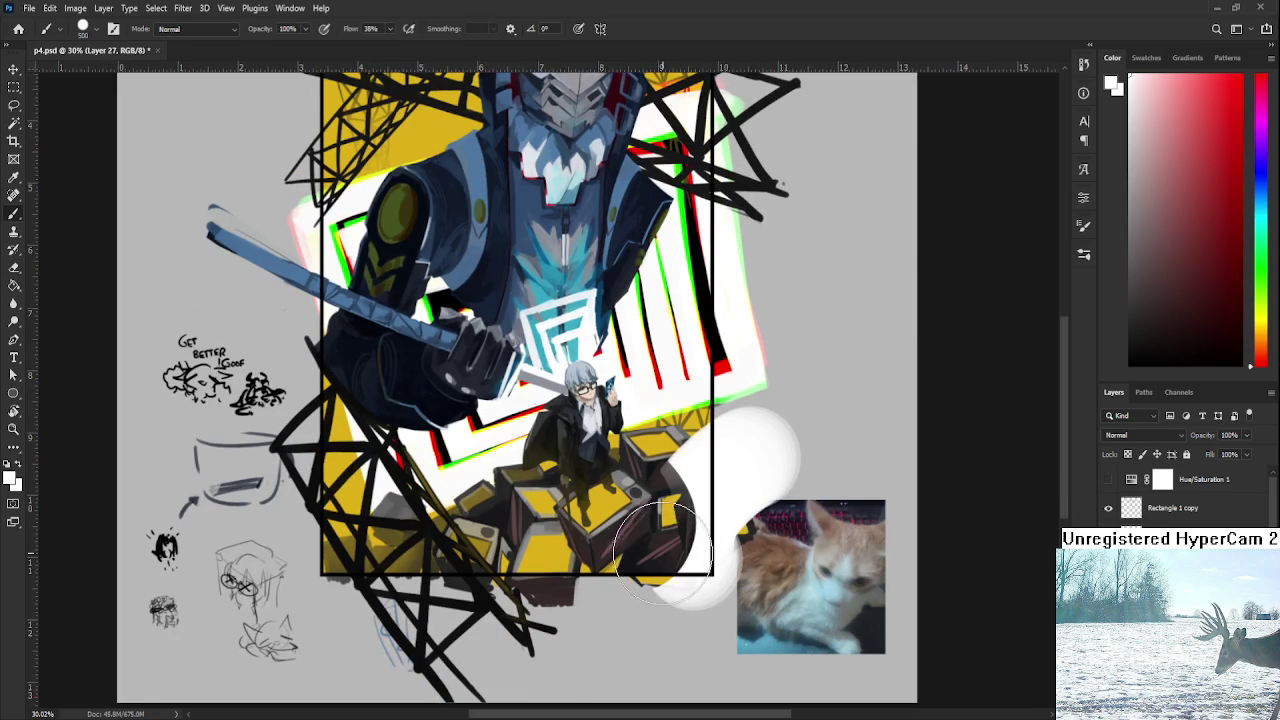
key(bracketleft)
key(bracketleft)
key(bracketleft)
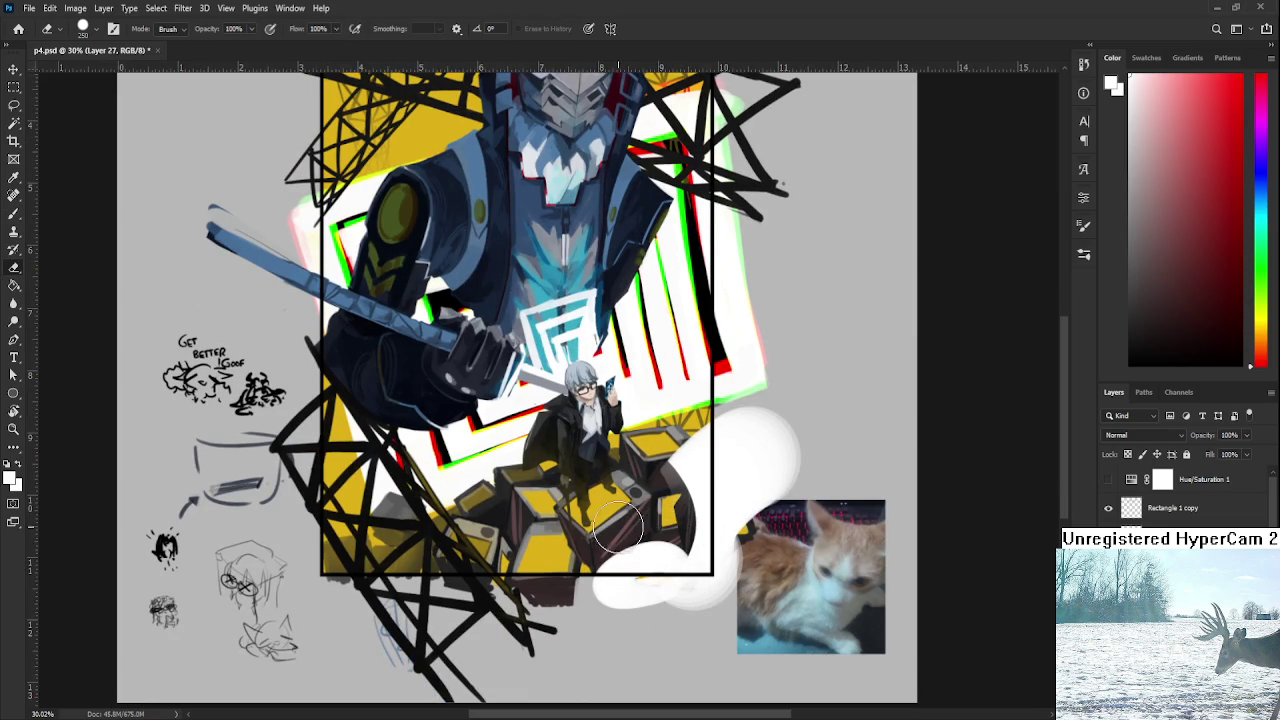
drag(680, 575, 584, 617)
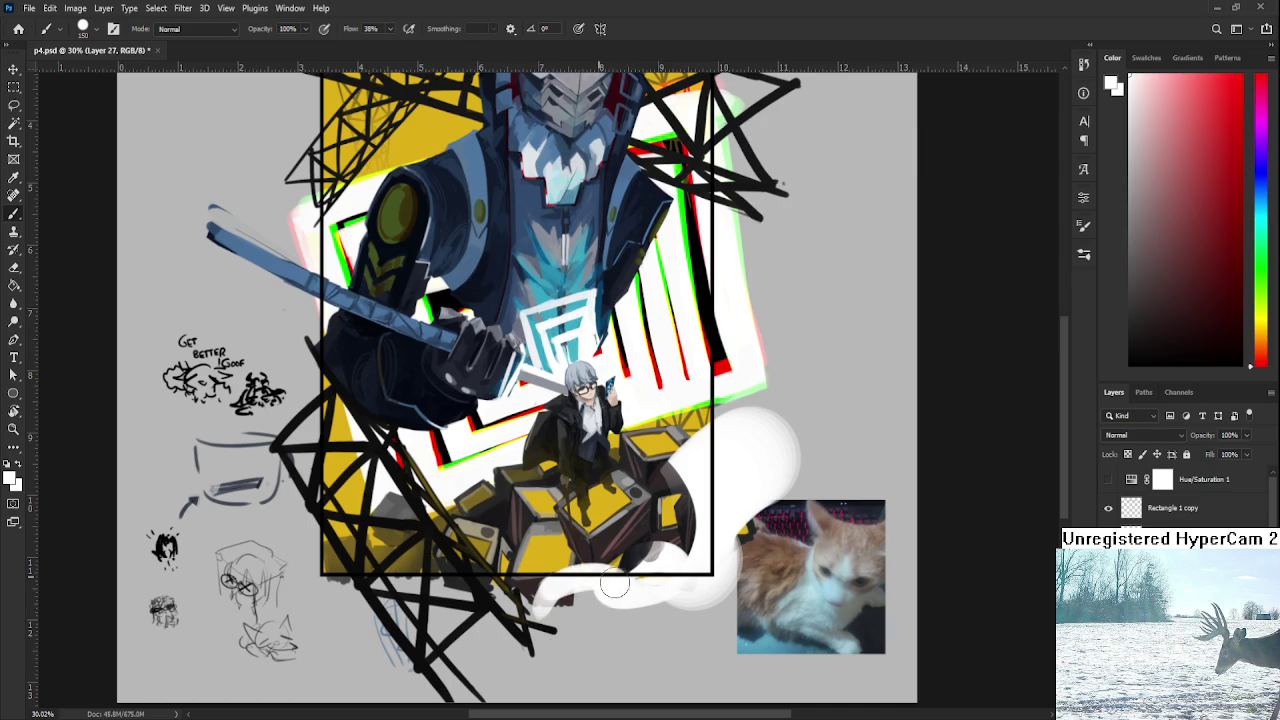
drag(600, 545, 480, 590)
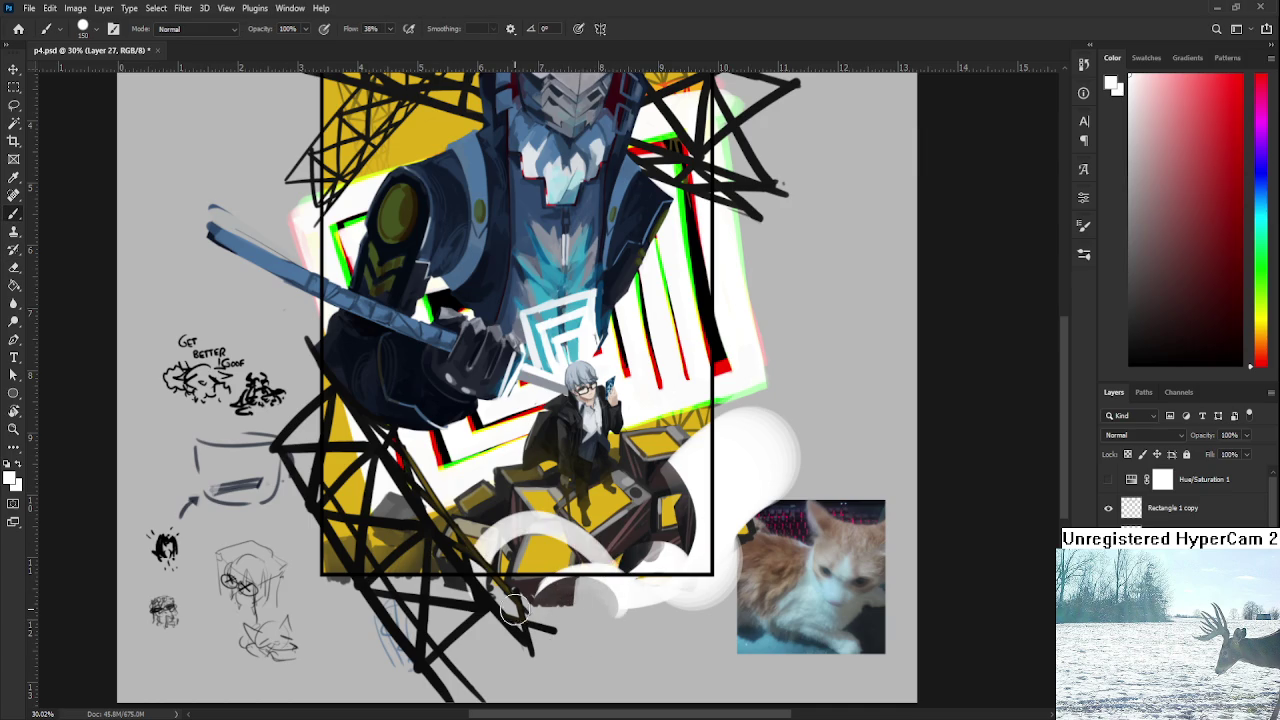
key(ctrl+z)
mouse_move(600, 575)
mouse_down()
mouse_move(535, 563)
mouse_move(595, 568)
mouse_up()
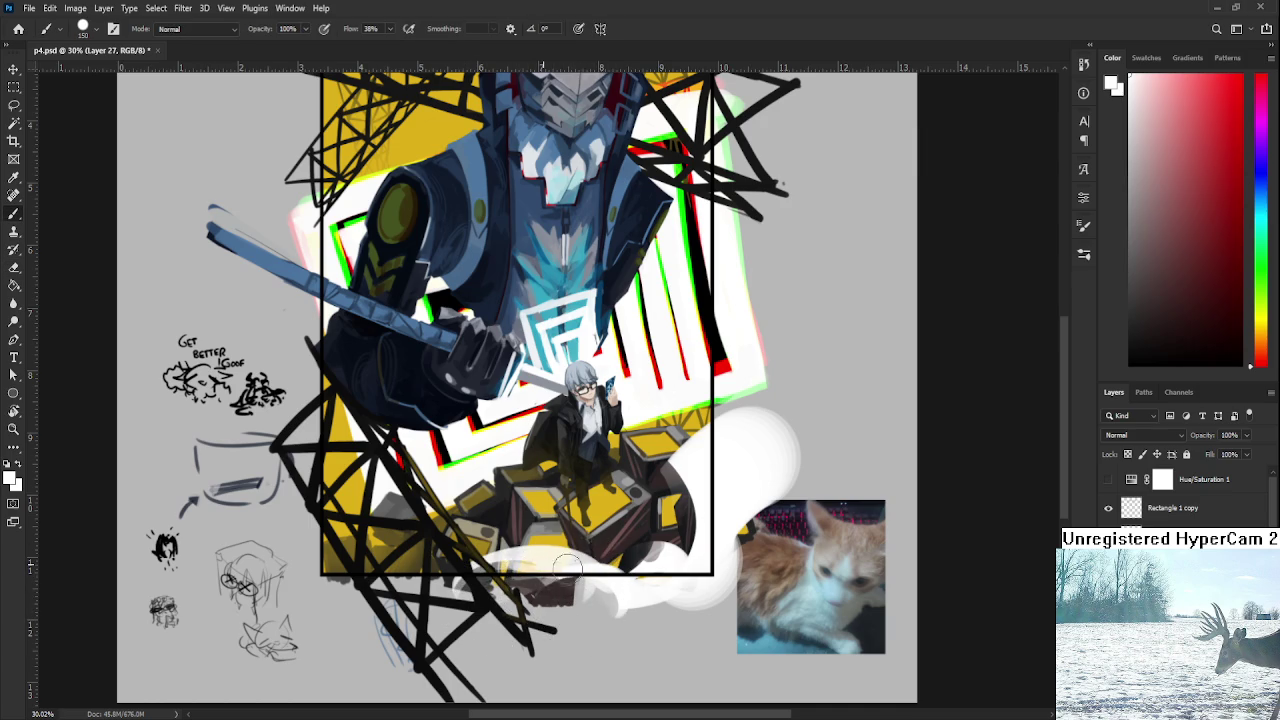
Touch up the smoke, rotate the view about 107° to erase beside the platform, then reset rotation.
key(e)
key(b)
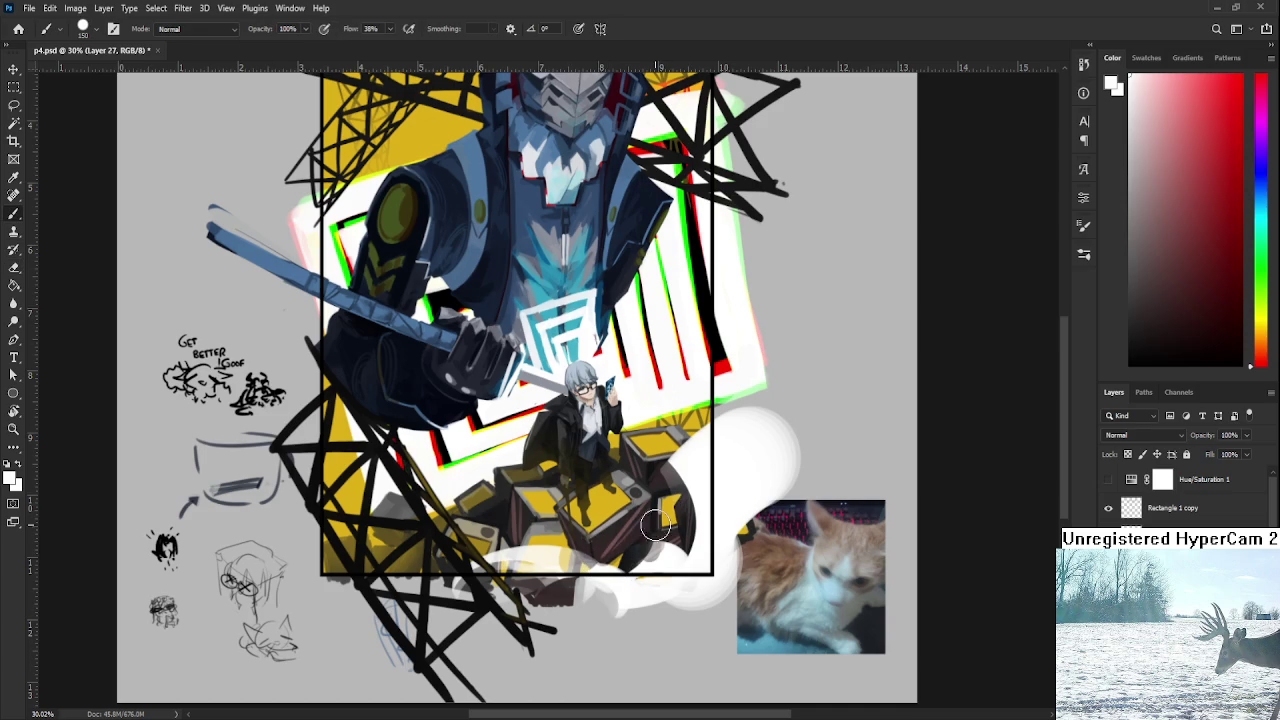
drag(690, 460, 600, 540)
key(r)
drag(720, 495, 440, 490)
key(e)
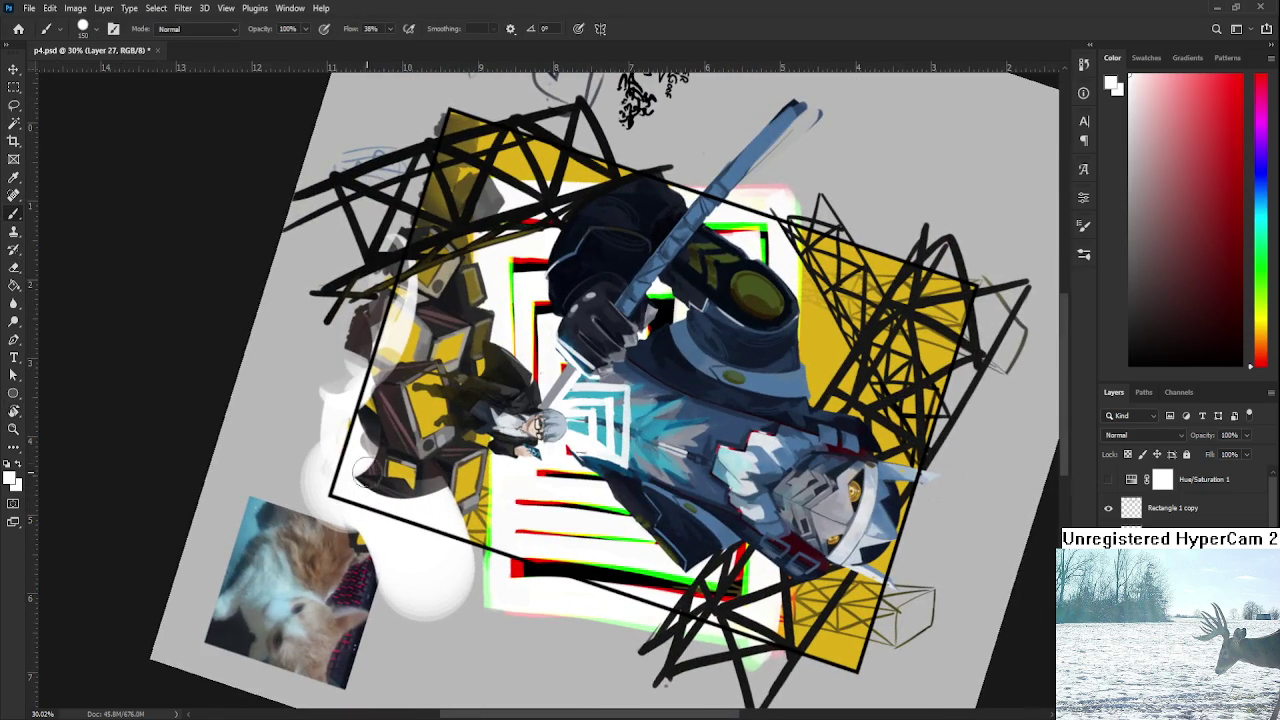
drag(411, 449, 405, 470)
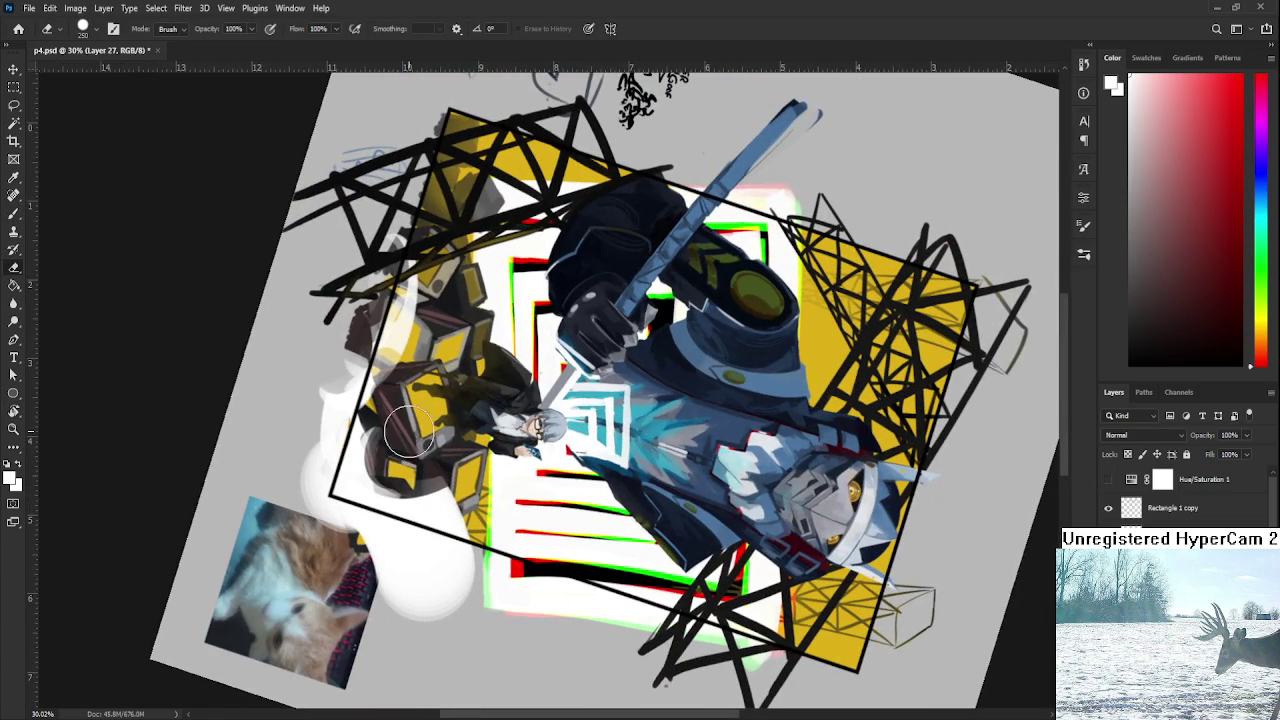
key(r)
key(Escape)
Sample the golden yellow and paint a soft 600 px glow around the platform.
key(b)
alt+click(700, 440)
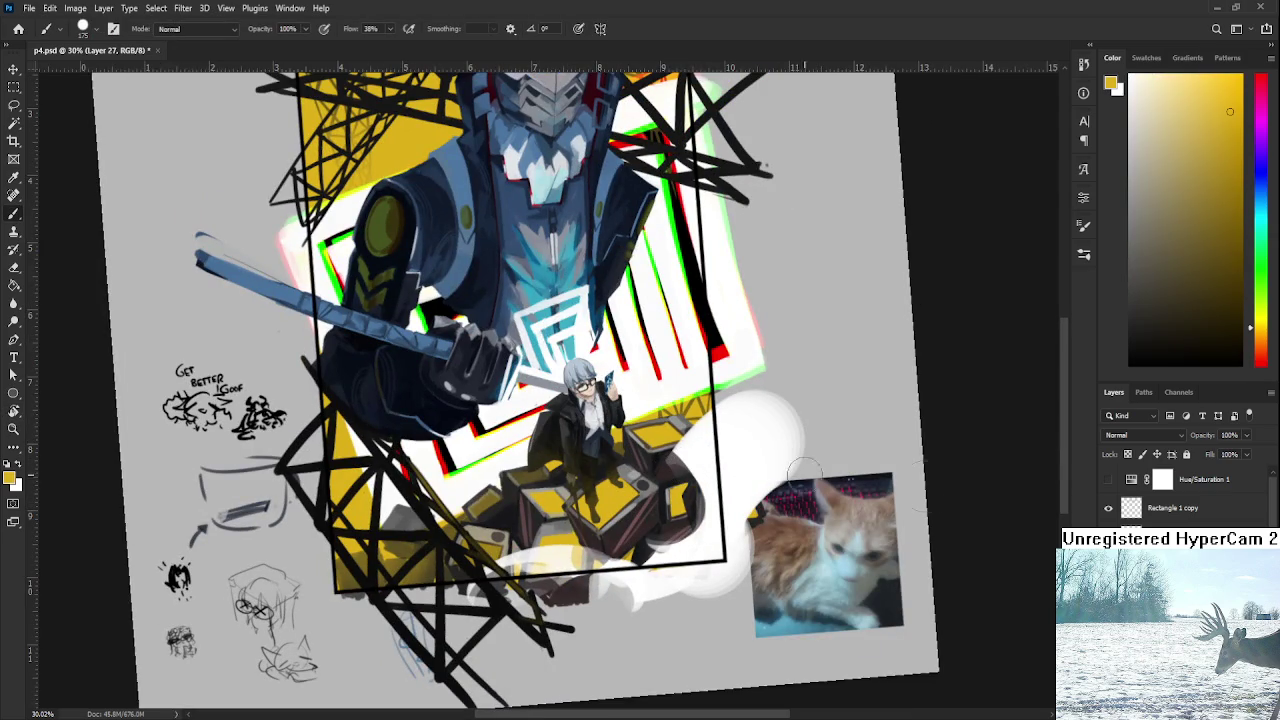
key(bracketright)
key(bracketright)
key(bracketright)
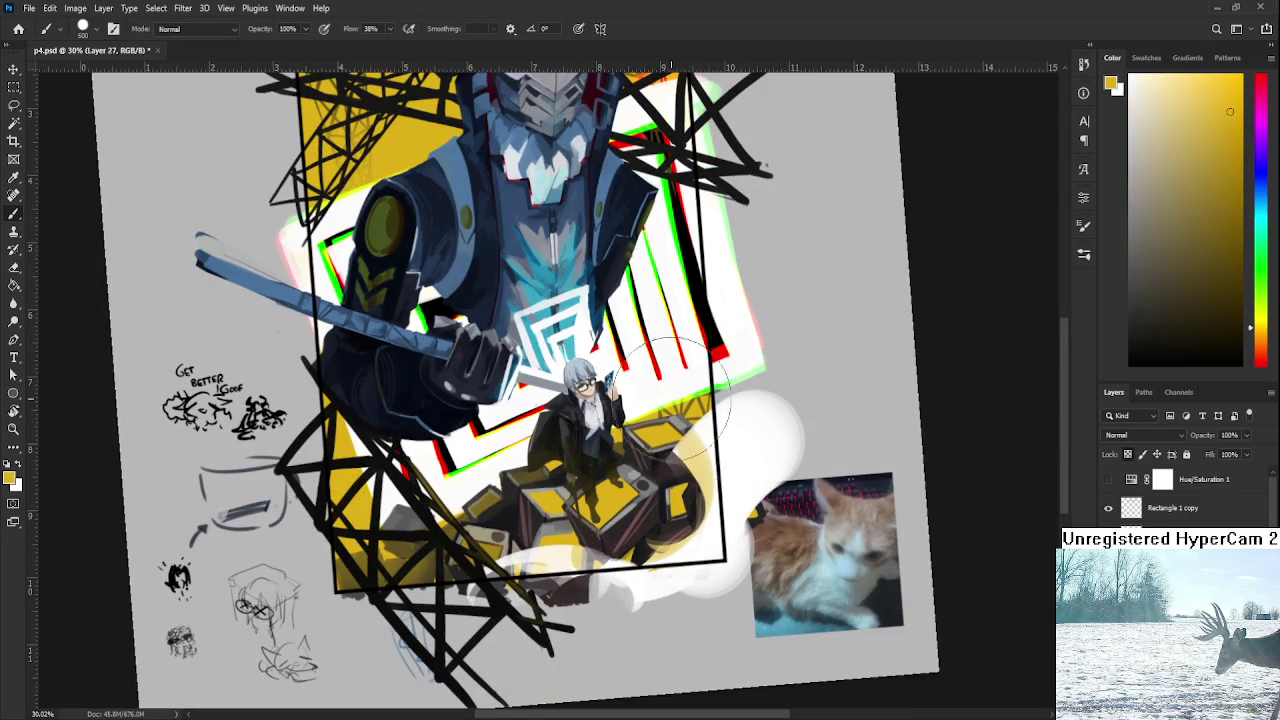
key(bracketright)
key(bracketright)
drag(674, 443, 626, 558)
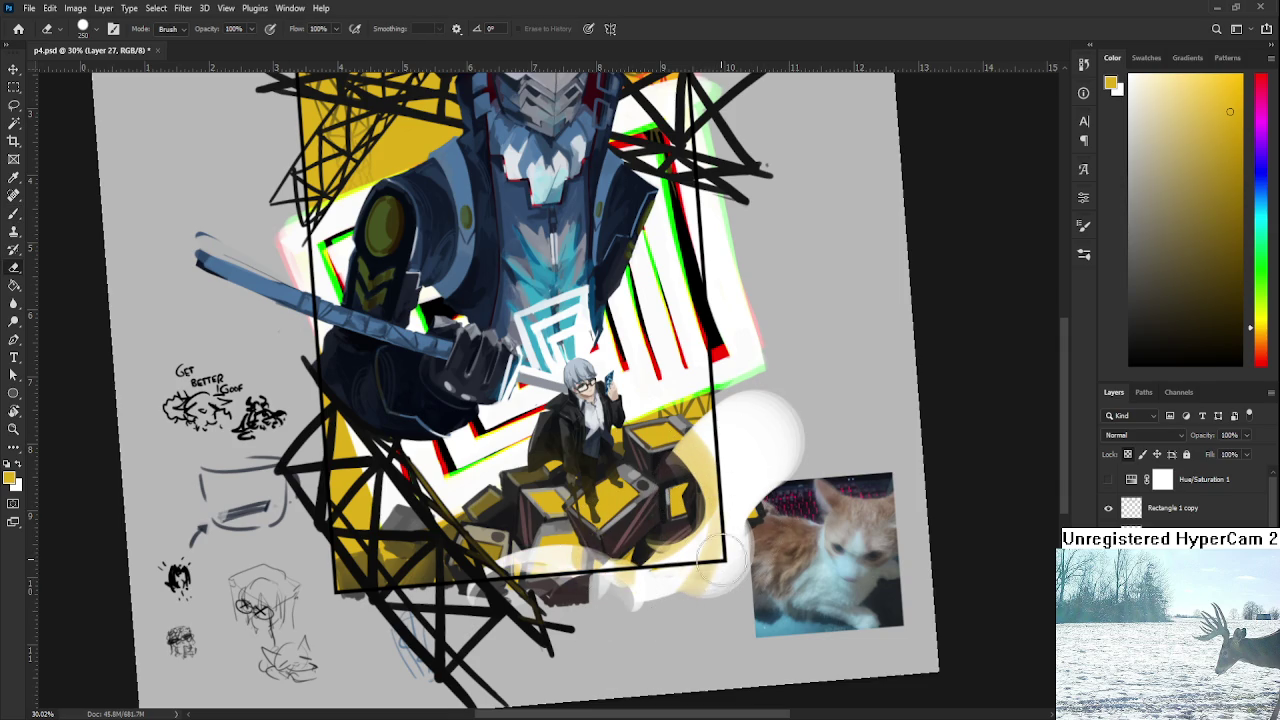
Sample a neutral white from the artwork and add soft smoke at the platform's lower right.
alt+click(772, 432)
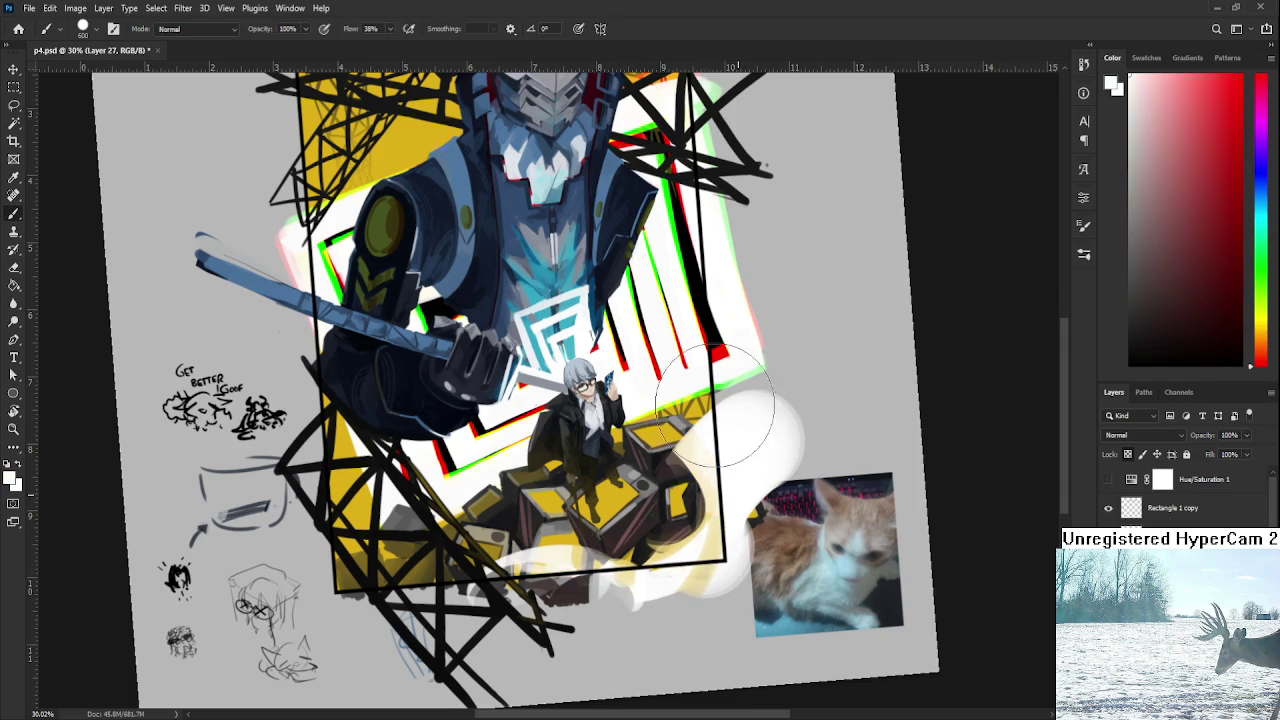
alt+click(756, 474)
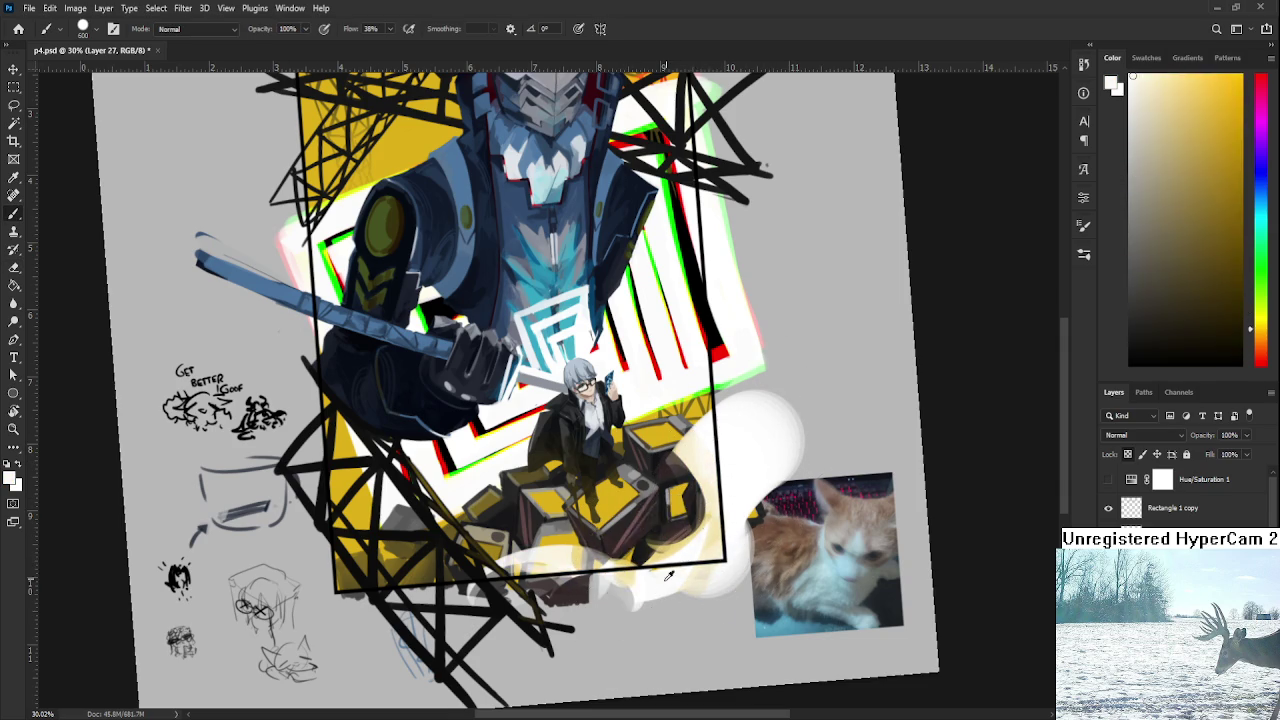
alt+click(650, 582)
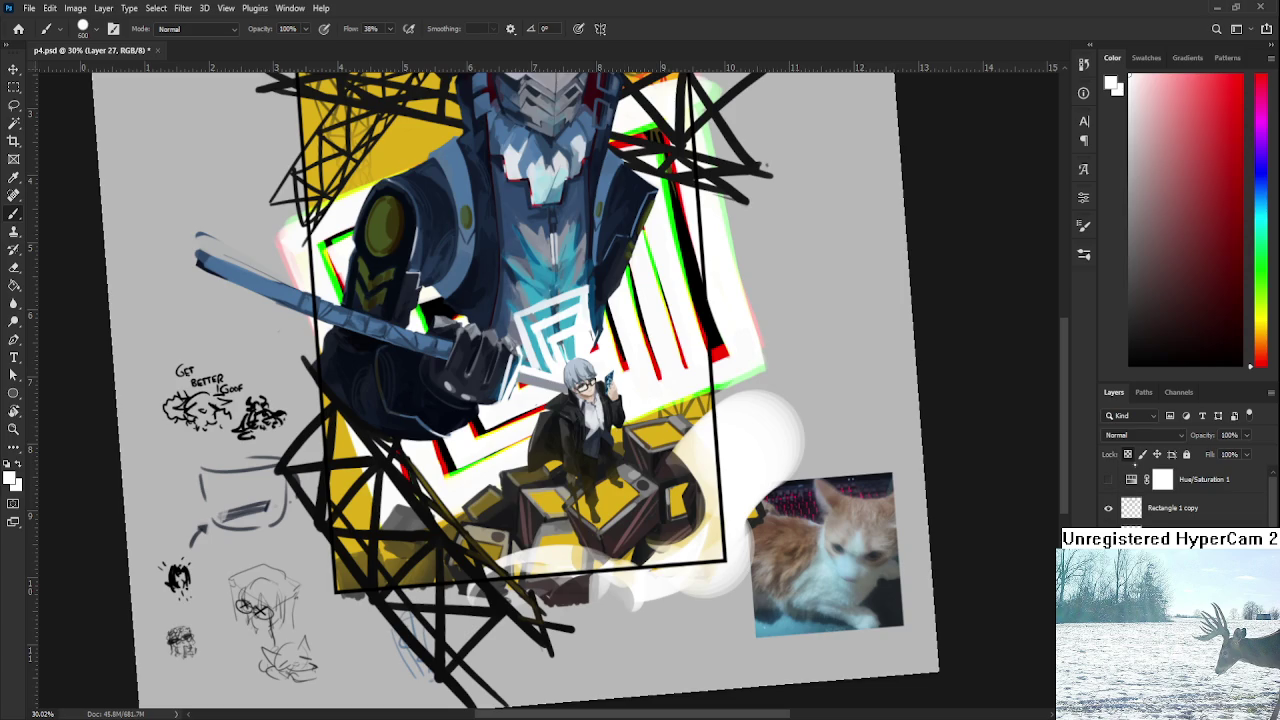
alt+click(647, 578)
drag(655, 577, 676, 582)
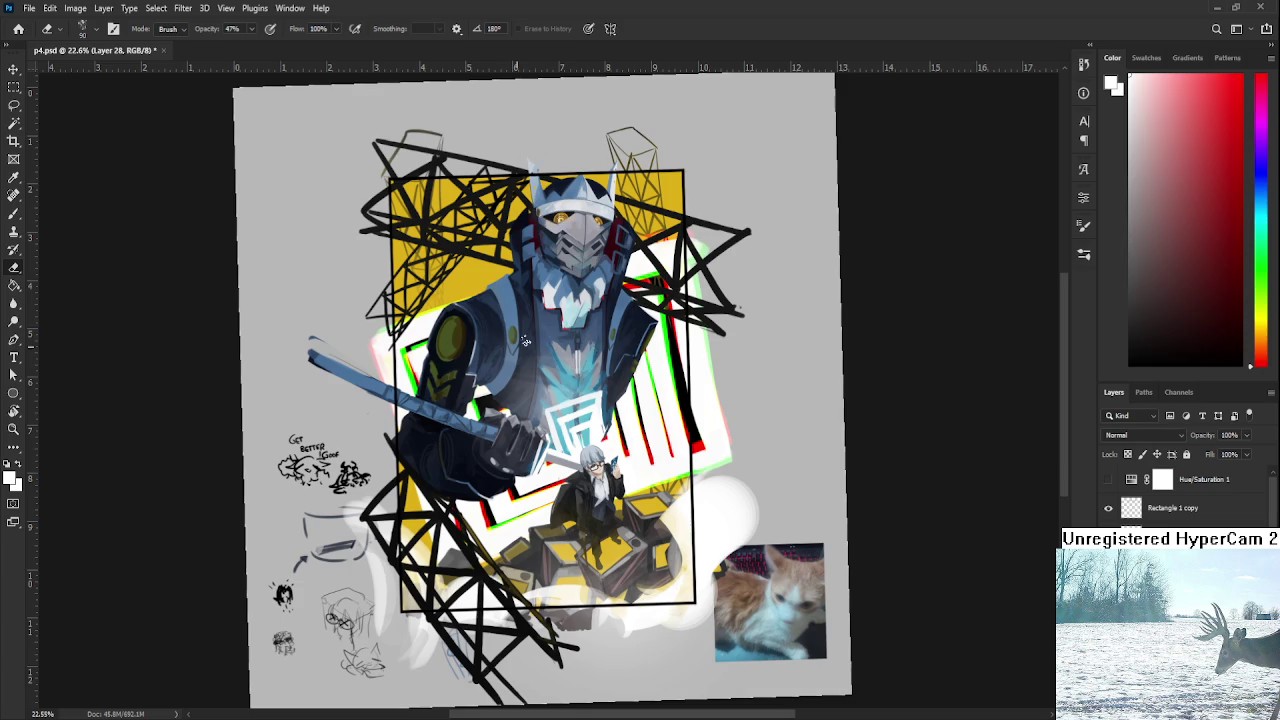
Enlarge the eraser to 100 px and cancel a trial lasso selection around the mecha's head.
key(bracketright)
key(bracketright)
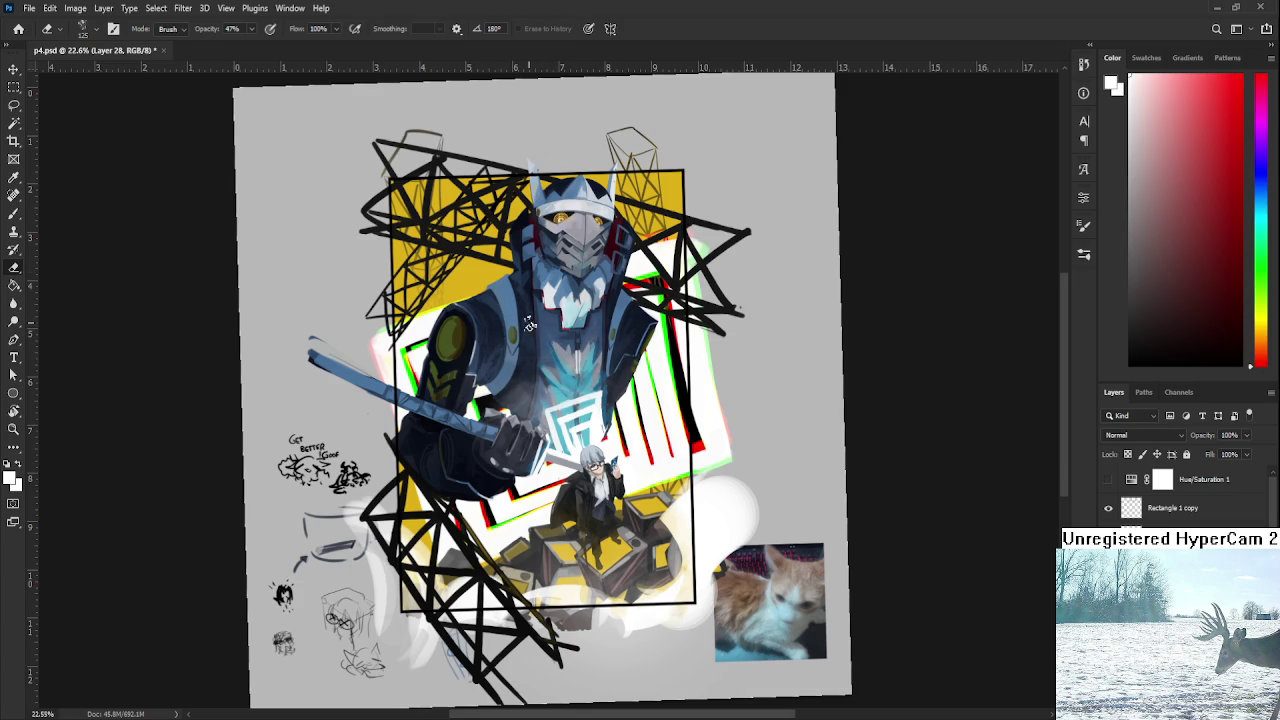
key(l)
mouse_move(464, 408)
mouse_down()
mouse_move(313, 328)
mouse_move(464, 400)
mouse_up()
key(ctrl+d)
key(e)
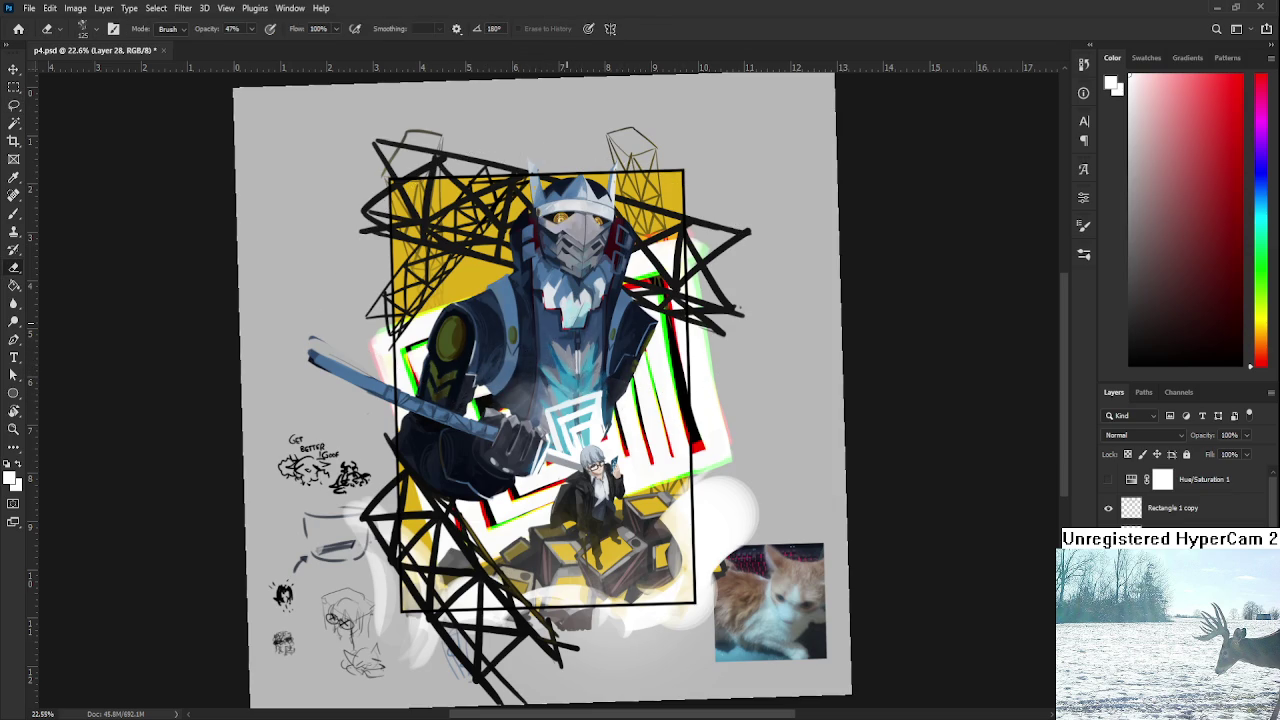
Move between Layer 19 and Layer 29, then save p4.psd.
scroll(522, 365, down, 5)
scroll(545, 339, up, 3)
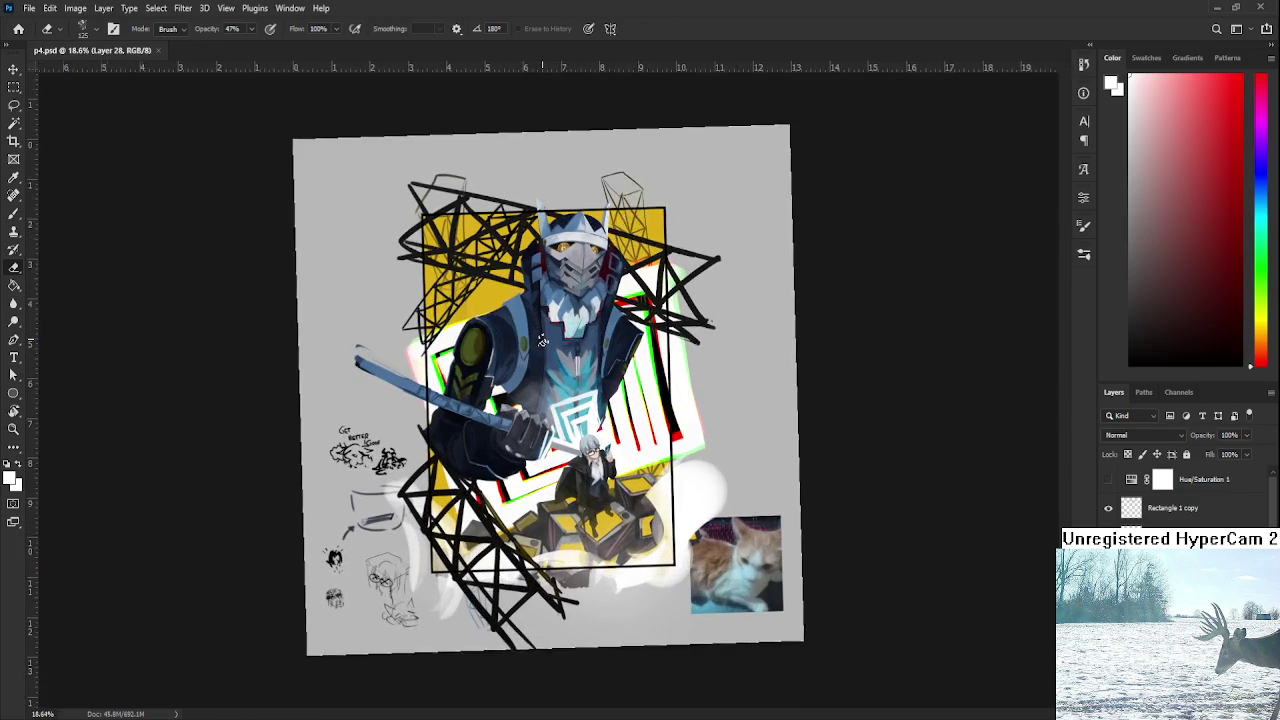
scroll(541, 342, up, 1)
scroll(541, 342, up, 1)
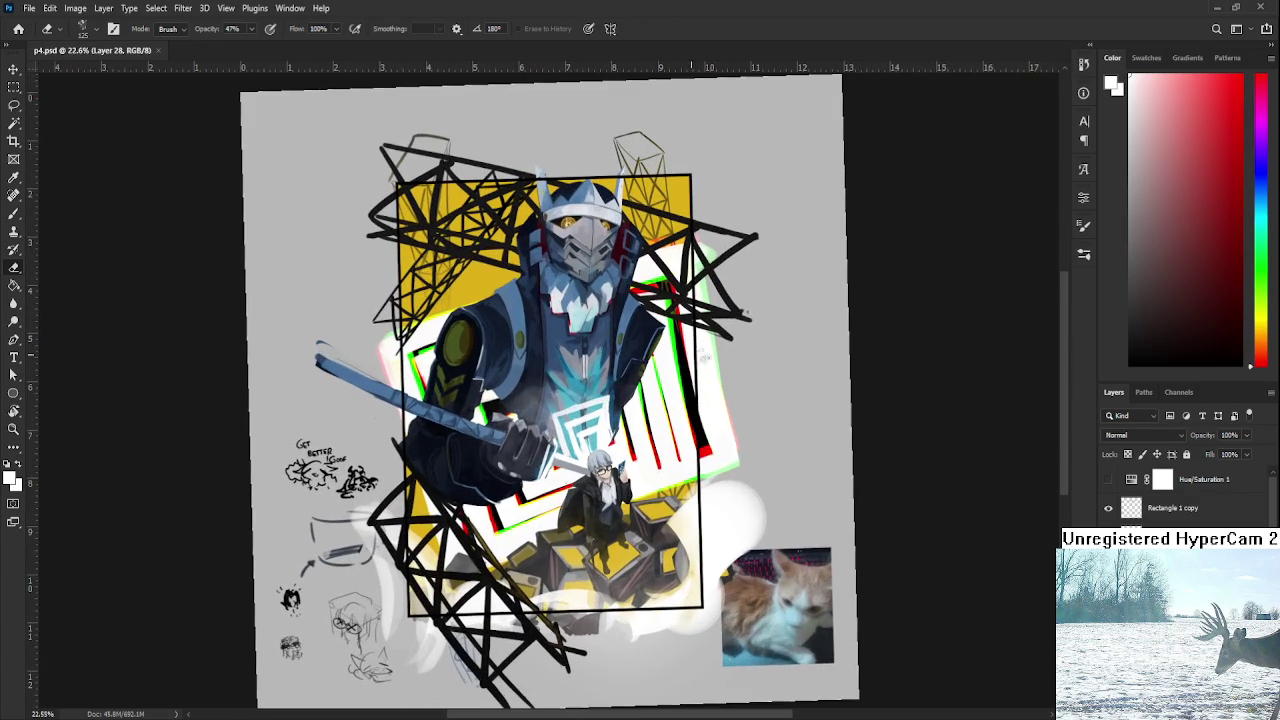
key(alt+bracketleft)
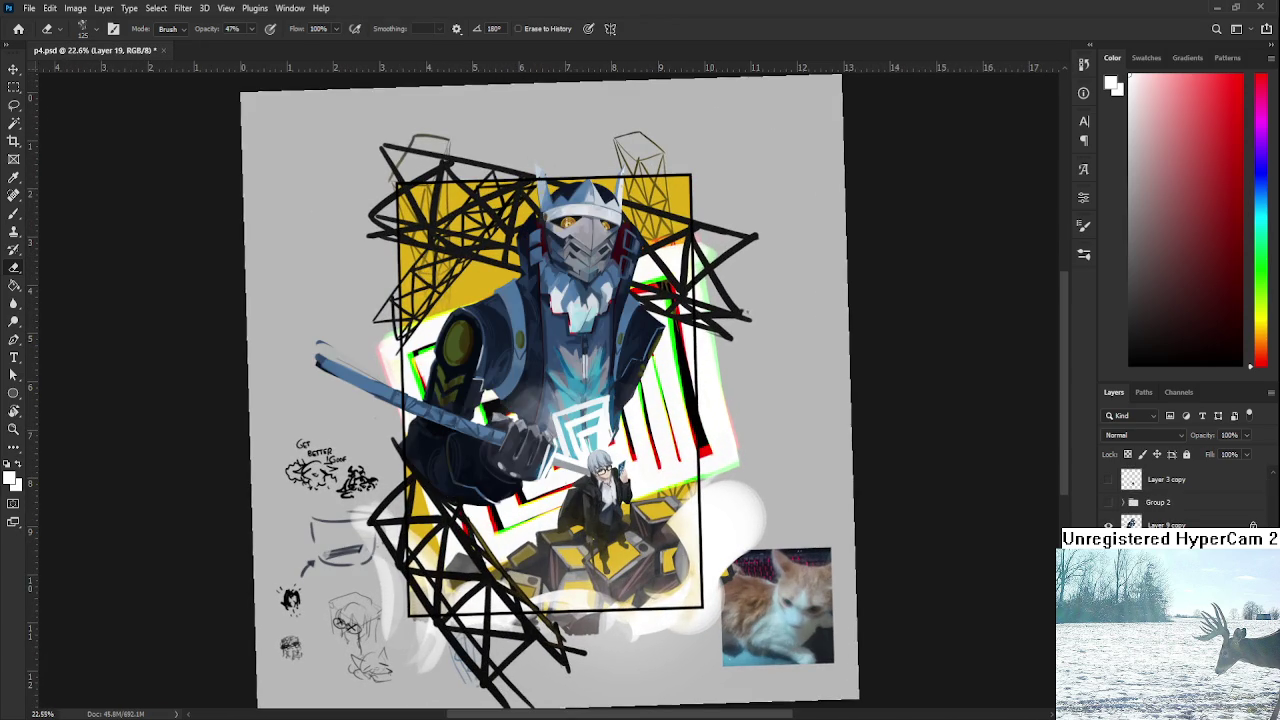
key(alt+bracketright)
key(b)
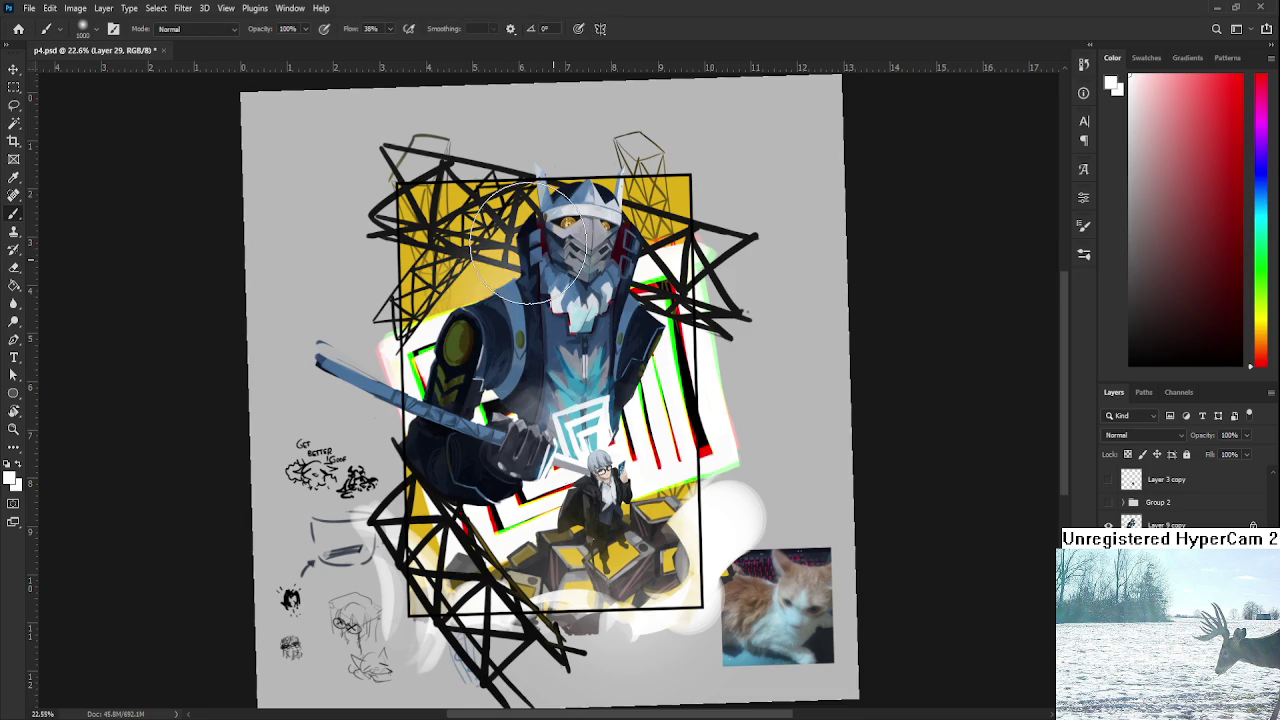
key(e)
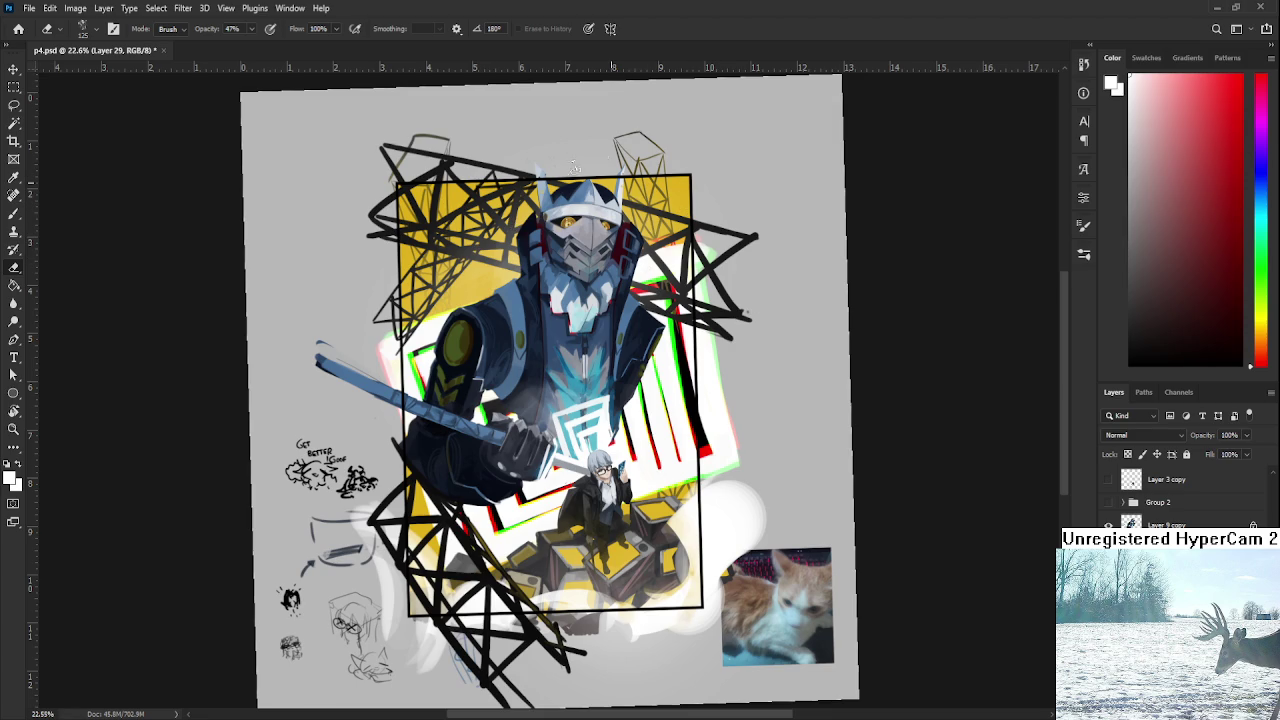
key(ctrl+s)
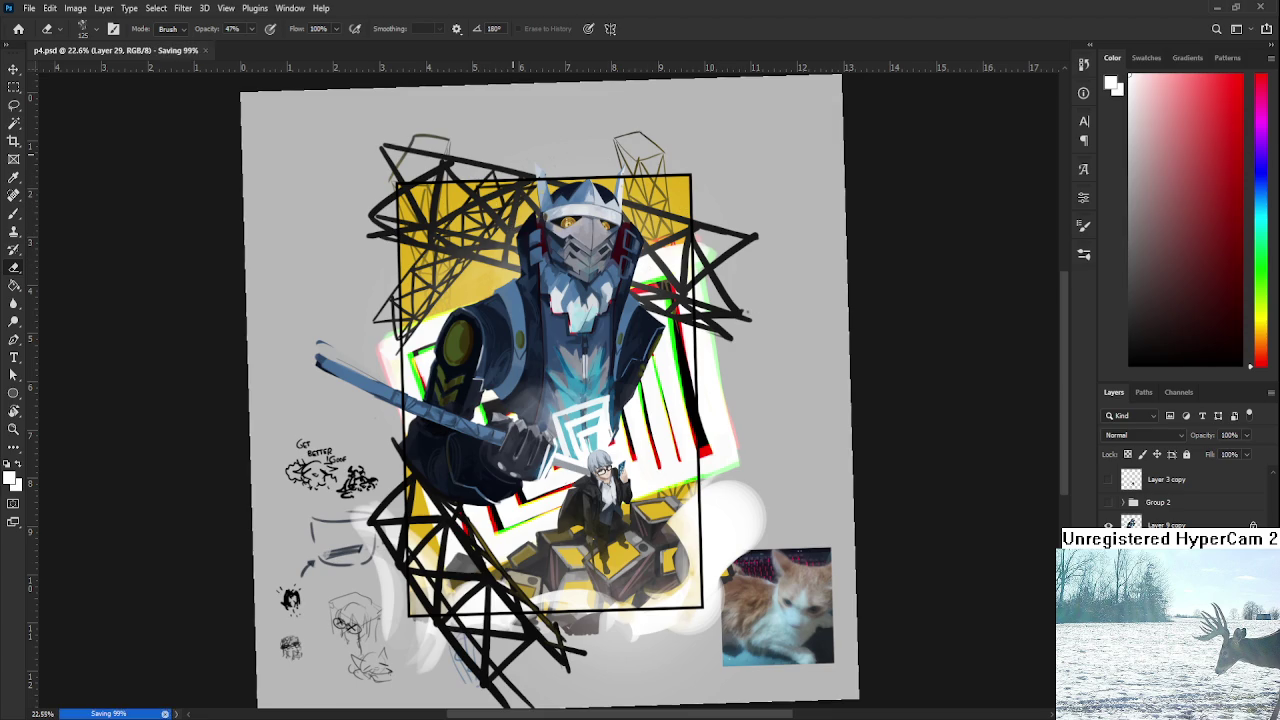
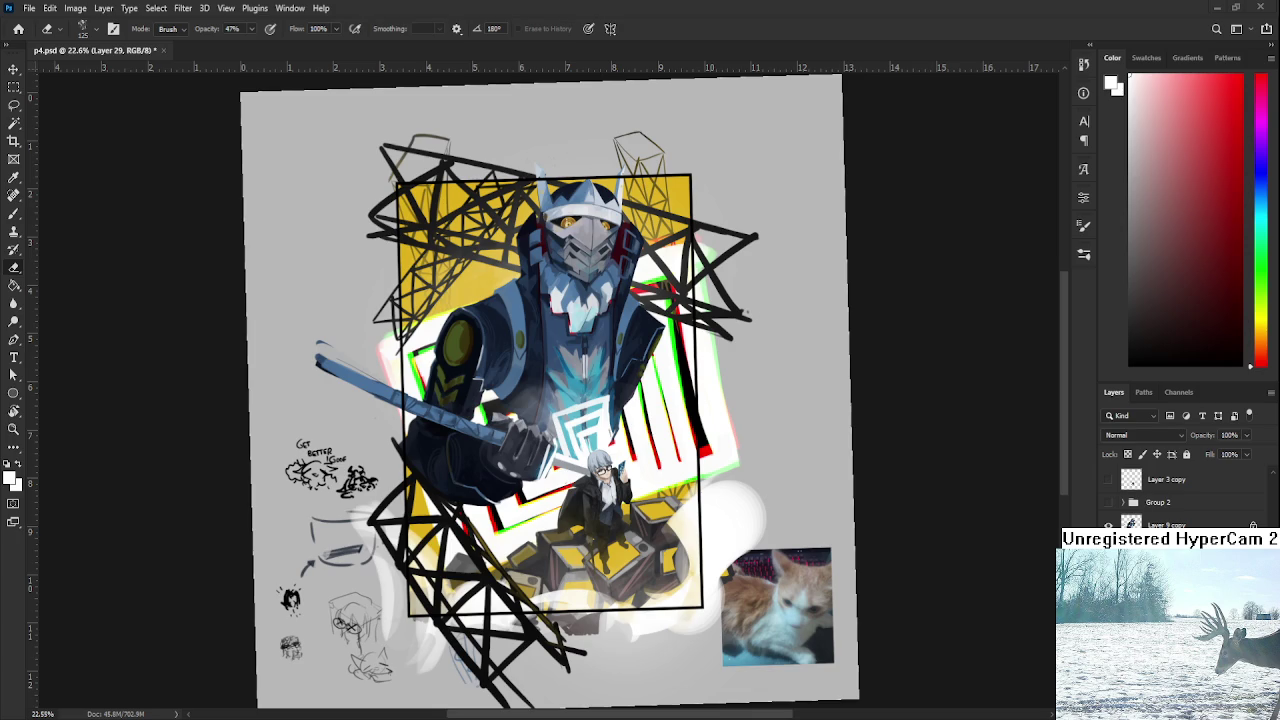
Zoom around the canvas and briefly hide a layer to compare the painting.
scroll(85, 650, up, 2)
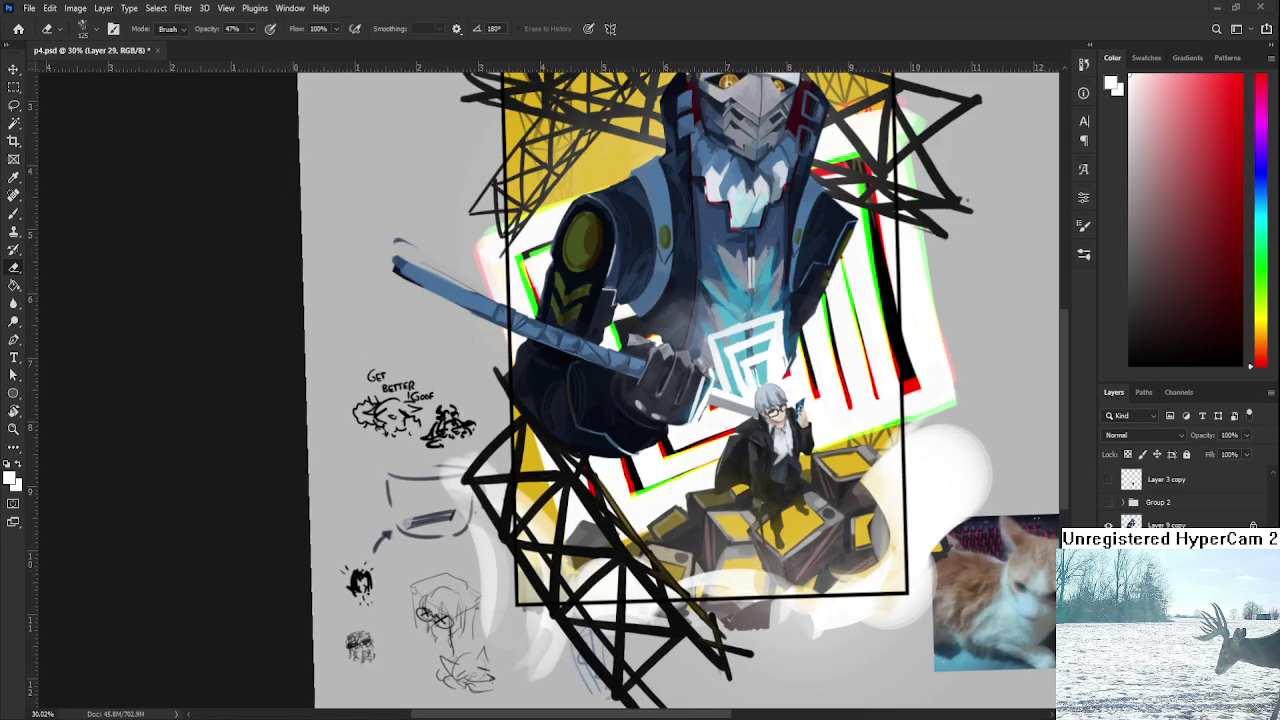
scroll(815, 415, up, 2)
scroll(815, 415, up, 2)
scroll(670, 535, up, 2)
scroll(670, 535, up, 1)
scroll(670, 535, up, 1)
scroll(700, 520, up, 1)
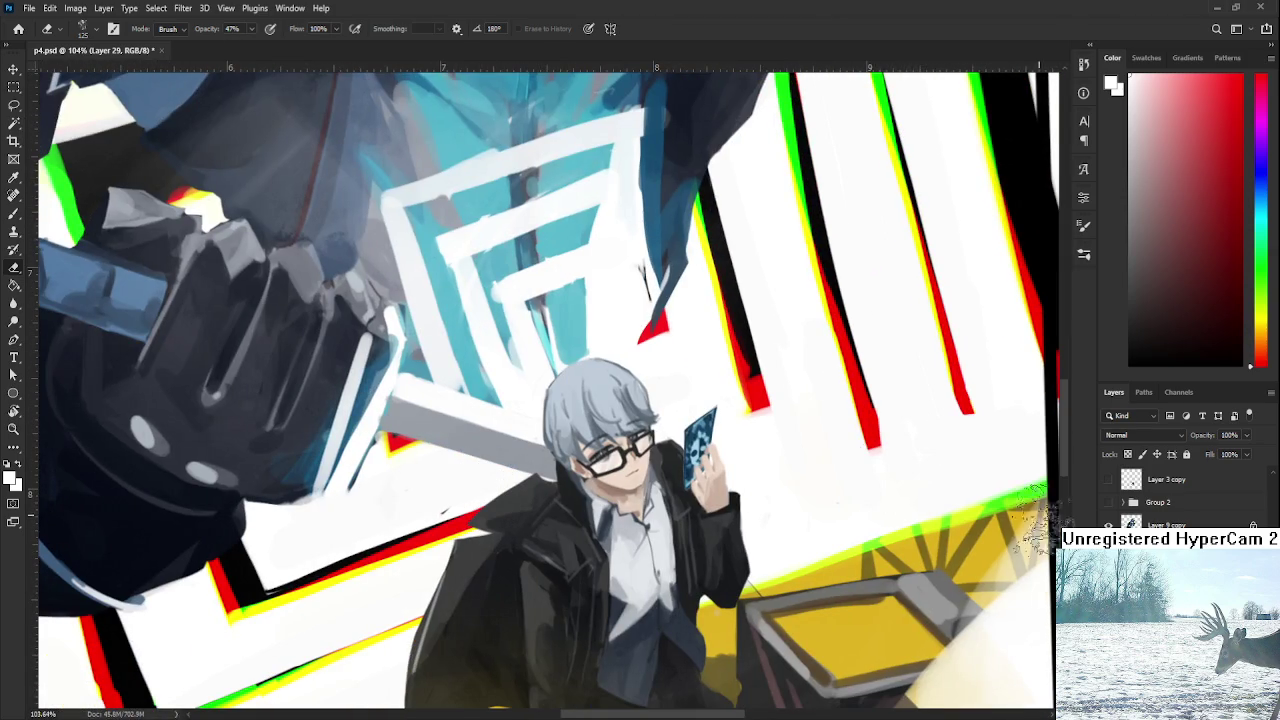
key(ctrl+comma)
key(ctrl+comma)
scroll(1185, 495, down, 2)
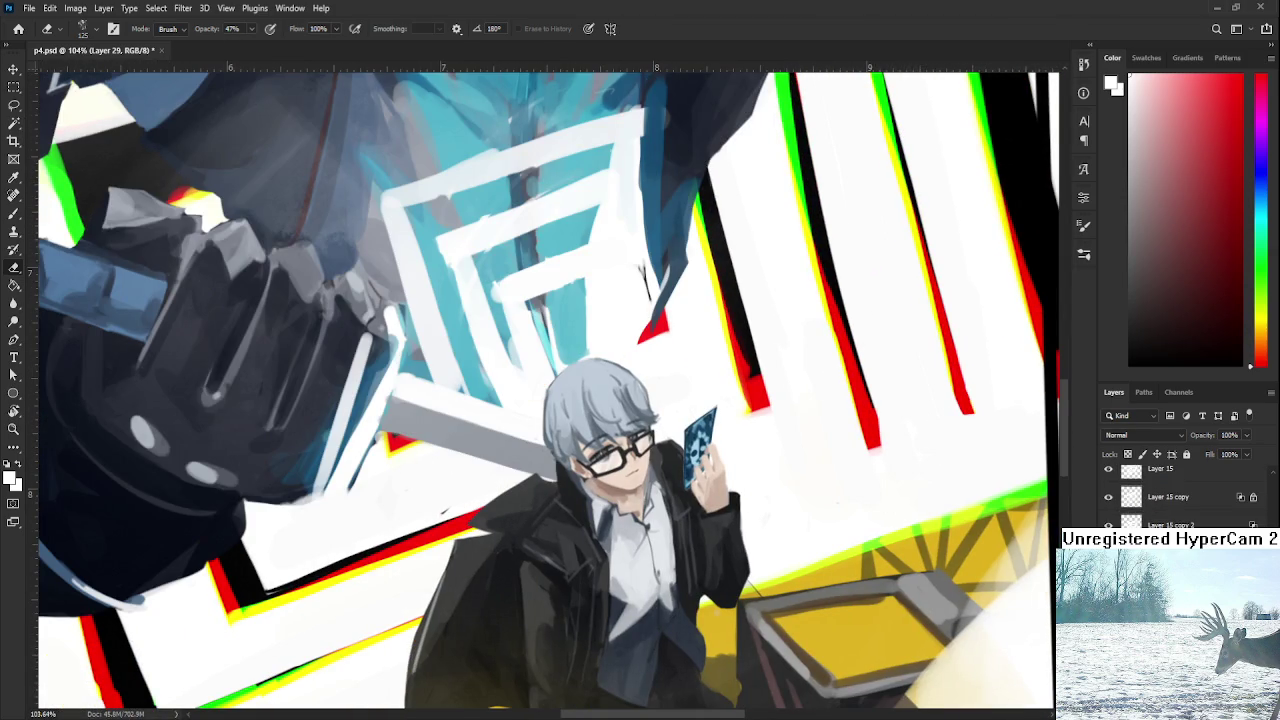
scroll(1185, 495, down, 2)
scroll(1185, 495, down, 3)
scroll(1185, 495, up, 1)
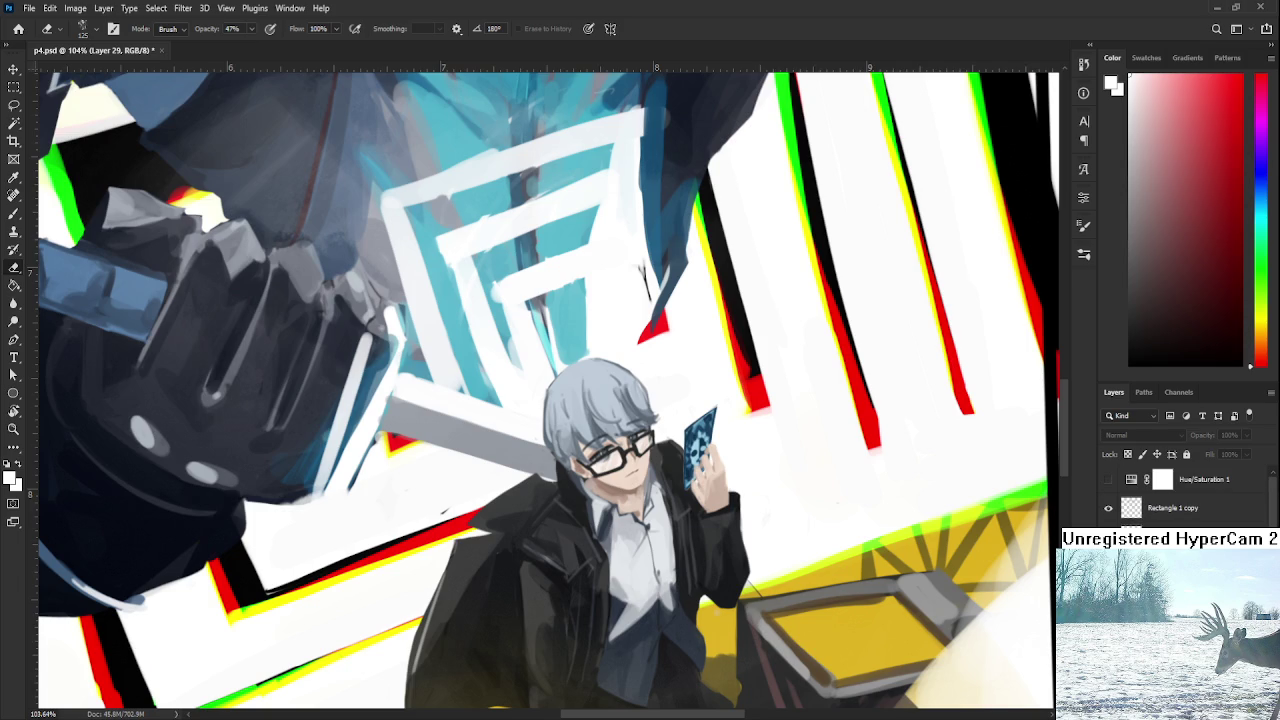
scroll(1185, 495, up, 3)
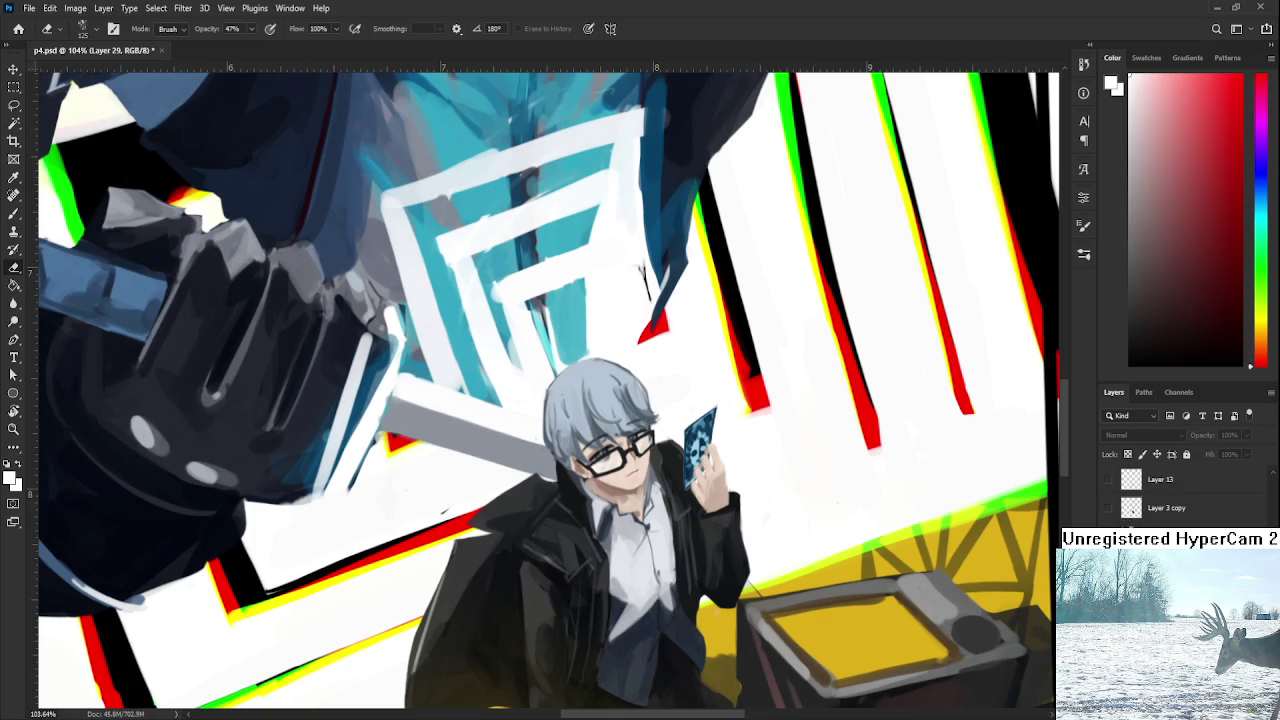
scroll(1185, 495, up, 2)
scroll(1185, 495, up, 2)
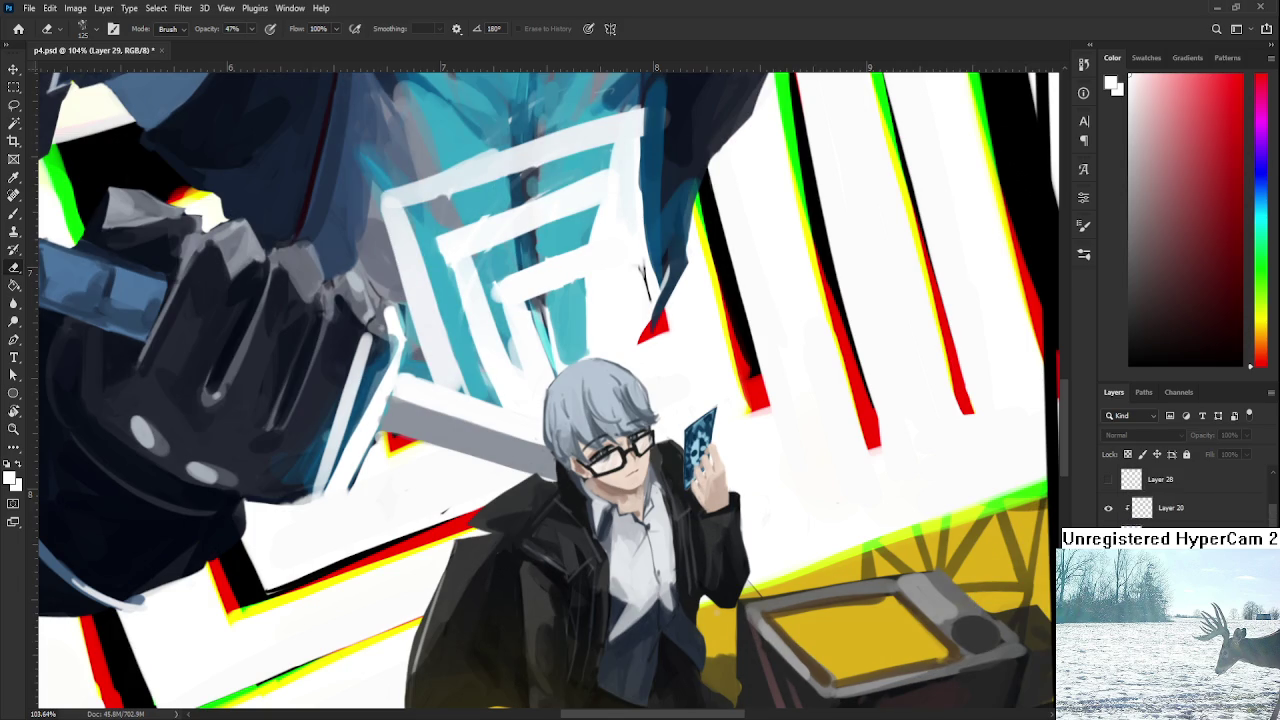
Make Layer 13 copy active with the eraser at 100% opacity and a small tip.
click(1170, 540)
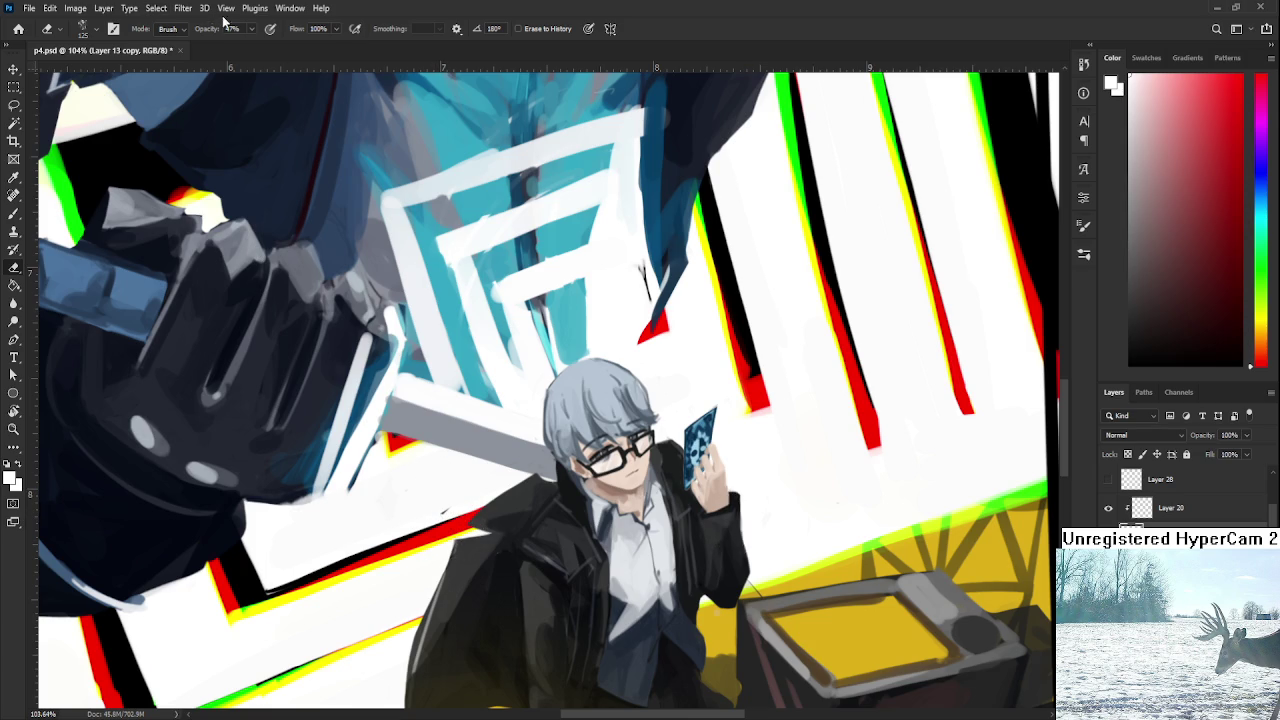
key(0)
key(b)
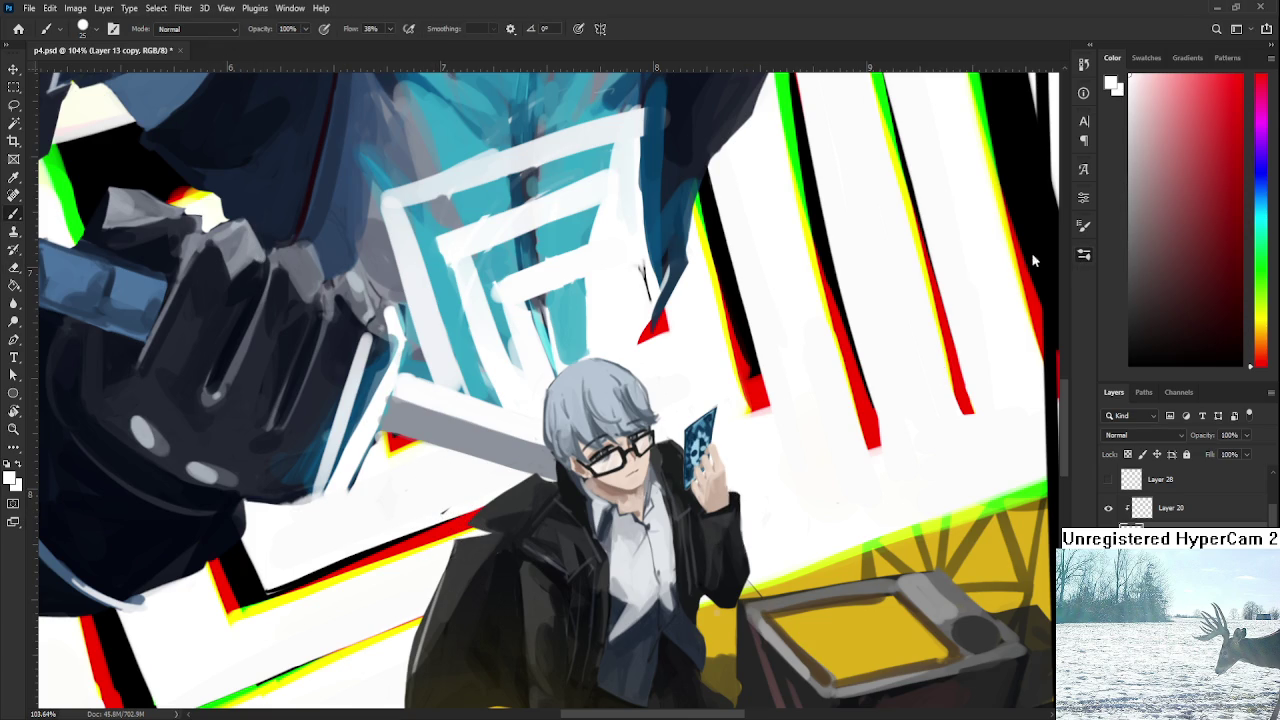
key(e)
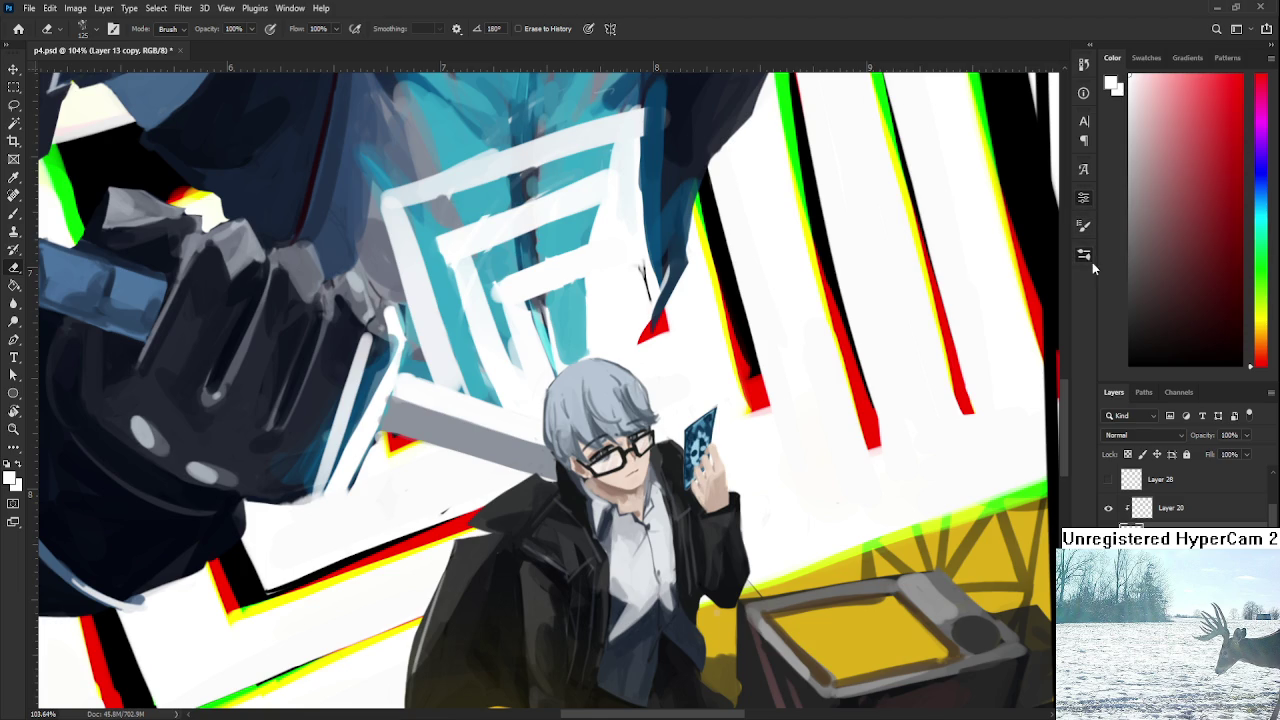
key(b)
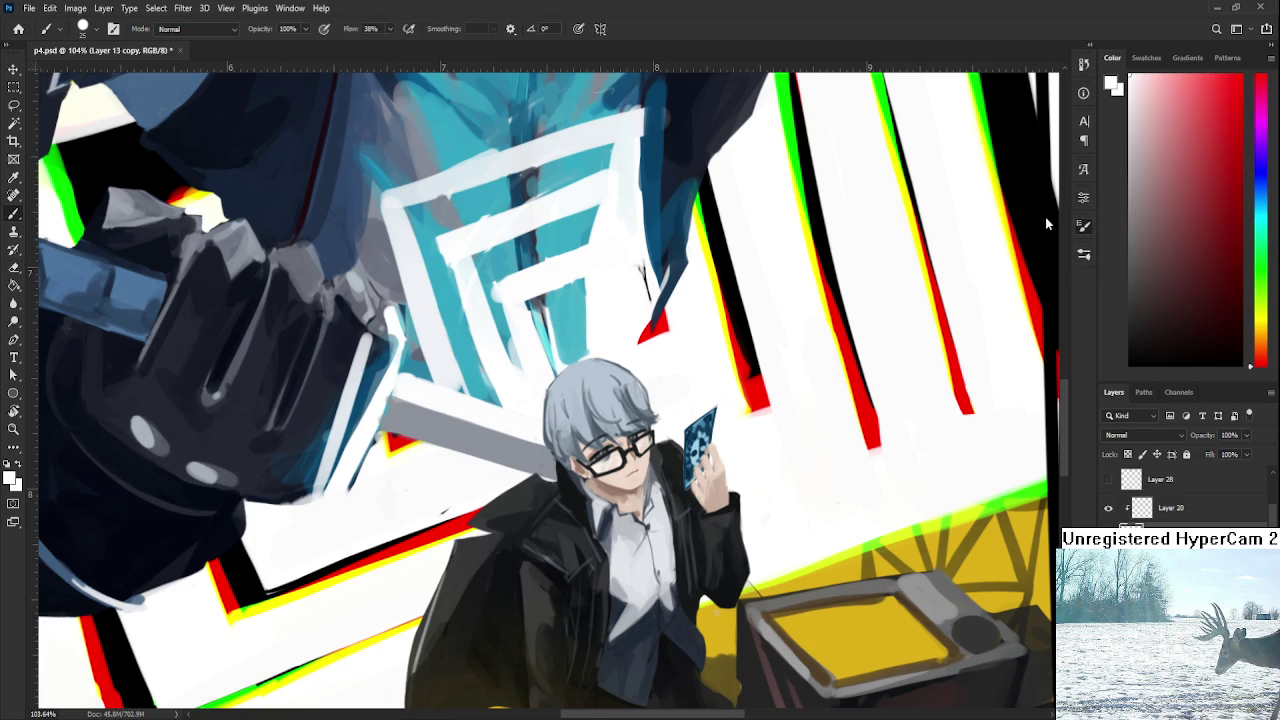
key(e)
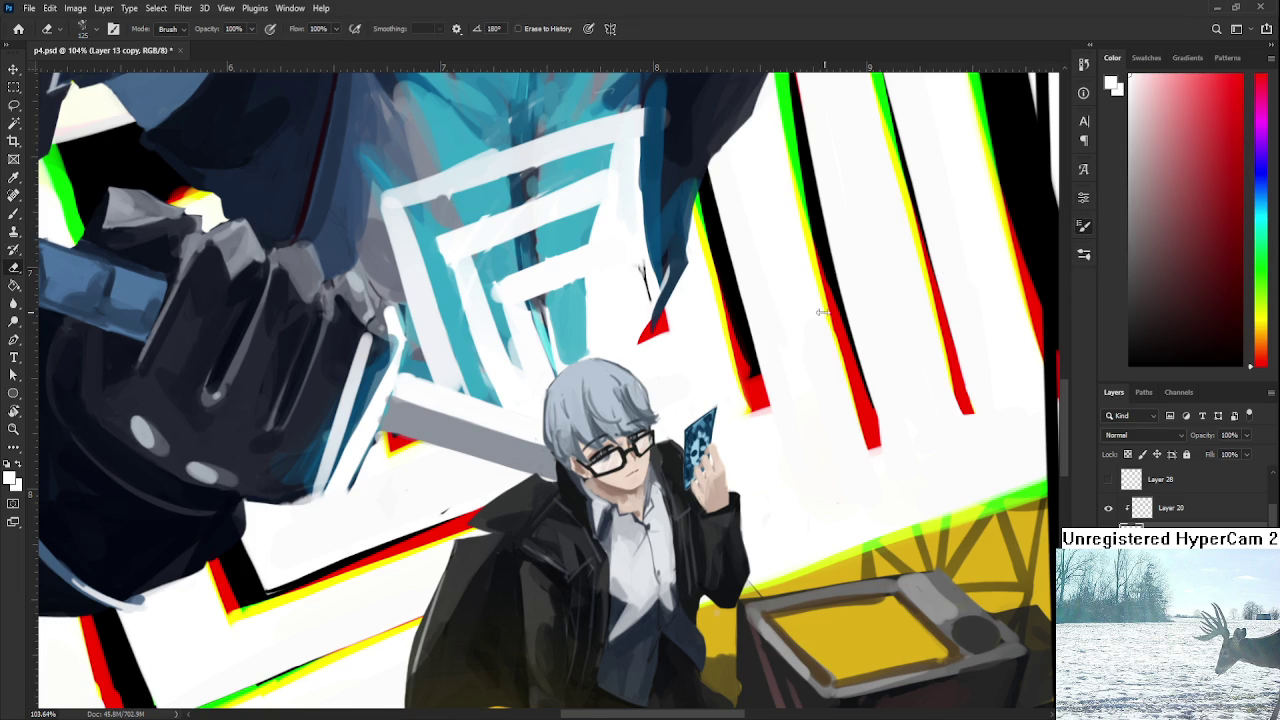
key(period)
Shrink the tools and switch to a small brush with a dark teal colour.
scroll(447, 462, down, 1)
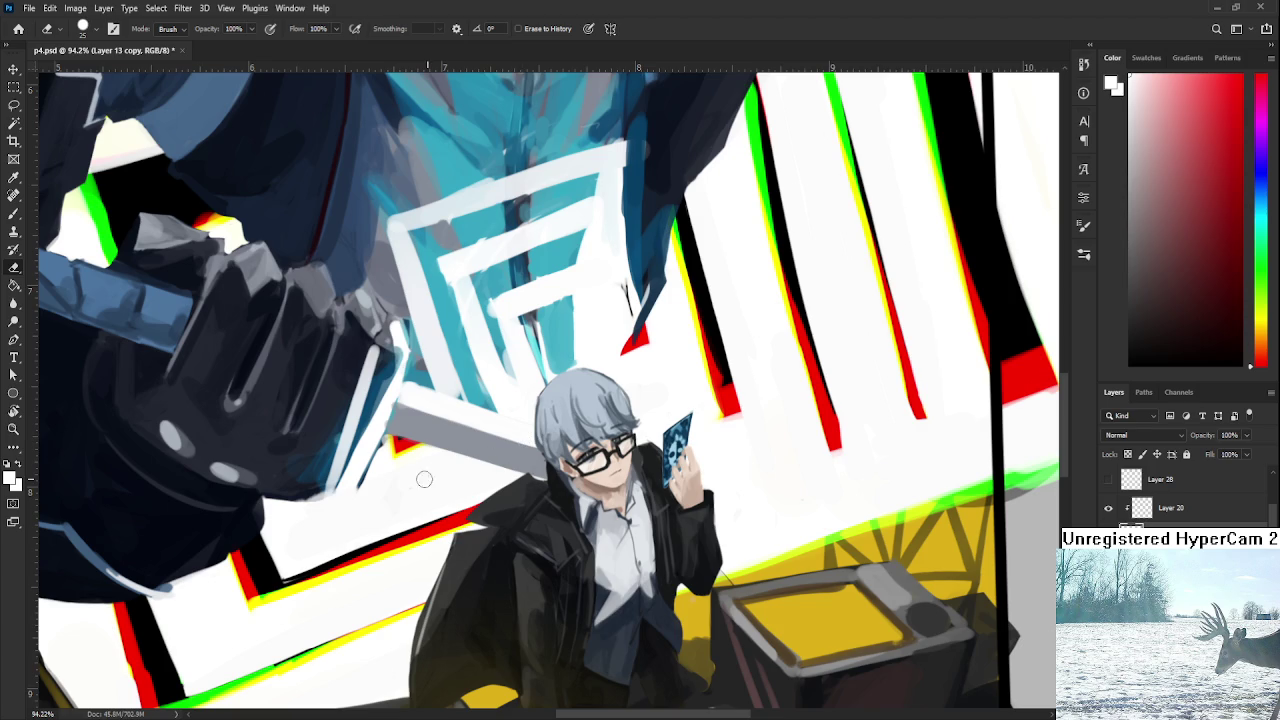
scroll(634, 484, down, 1)
scroll(634, 484, down, 1)
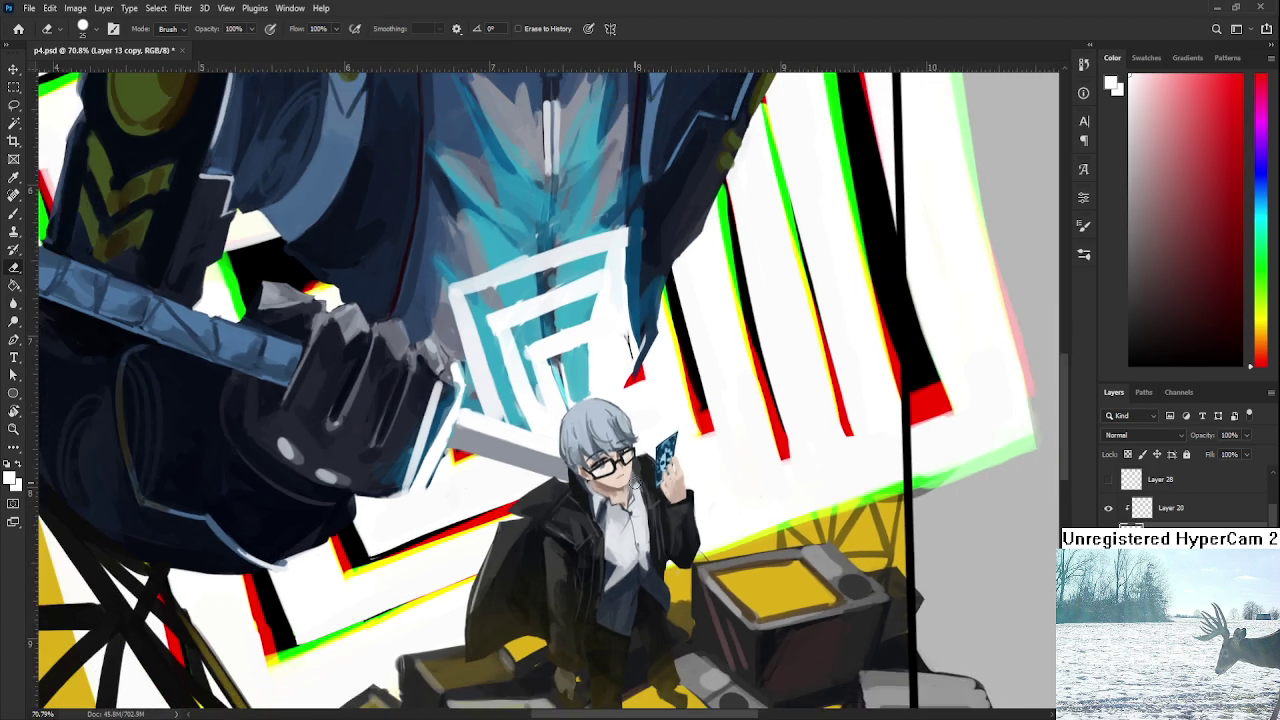
scroll(634, 484, down, 1)
scroll(630, 487, up, 2)
scroll(615, 497, up, 2)
scroll(615, 497, down, 1)
scroll(640, 470, down, 1)
scroll(679, 425, up, 2)
scroll(679, 425, up, 1)
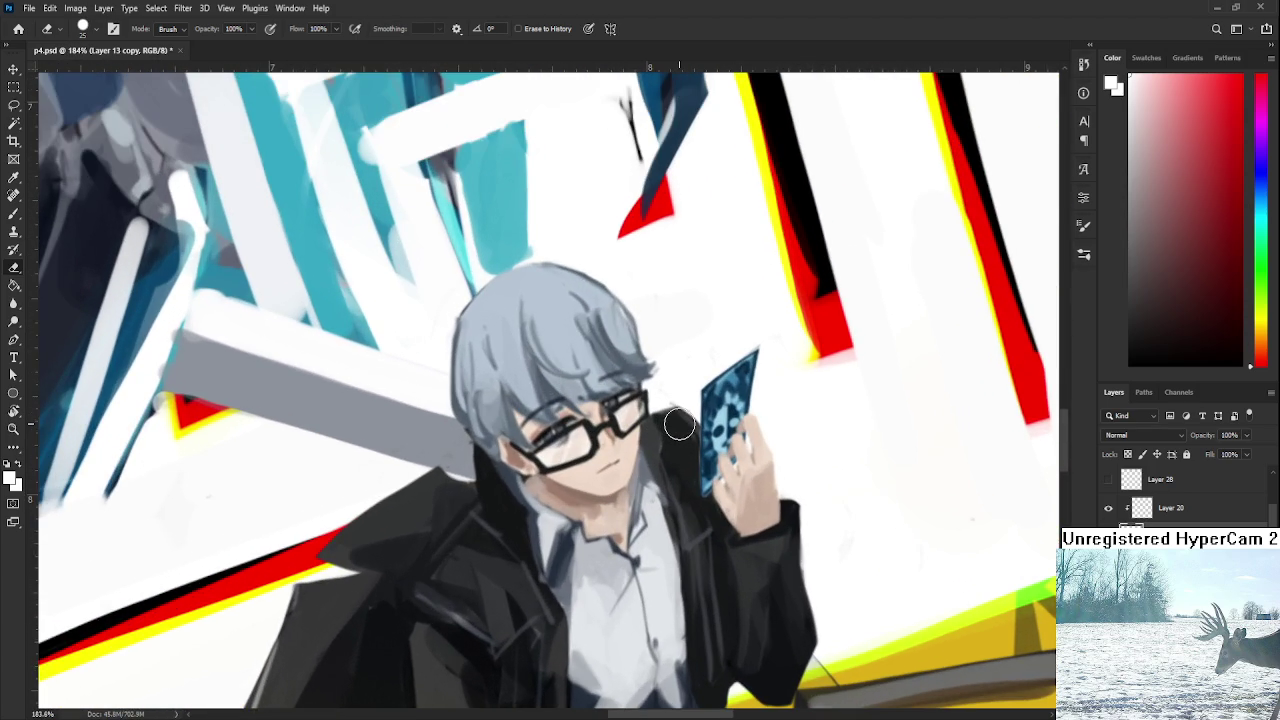
key(bracketleft)
key(bracketleft)
key(b)
alt+click(690, 435)
key(bracketleft)
key(bracketleft)
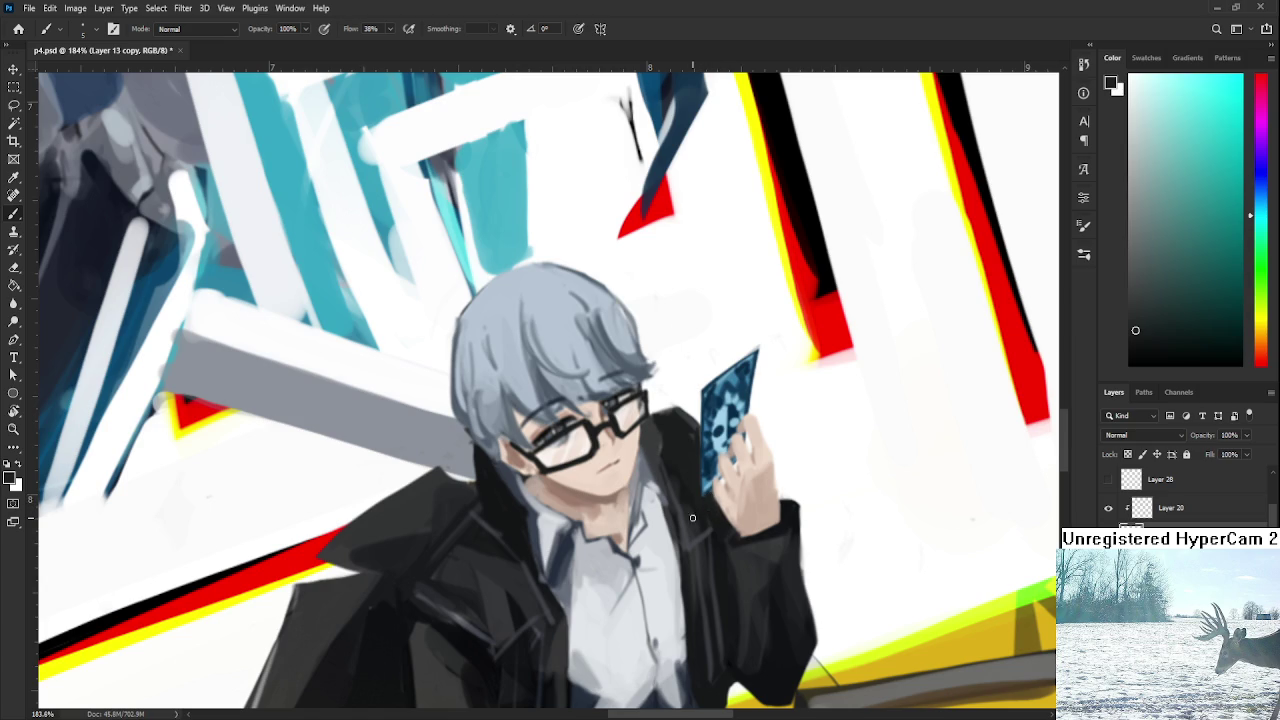
Sample the skin tone from the boy's hand and switch to the eraser.
scroll(650, 480, up, 2)
scroll(590, 430, up, 2)
scroll(532, 387, up, 2)
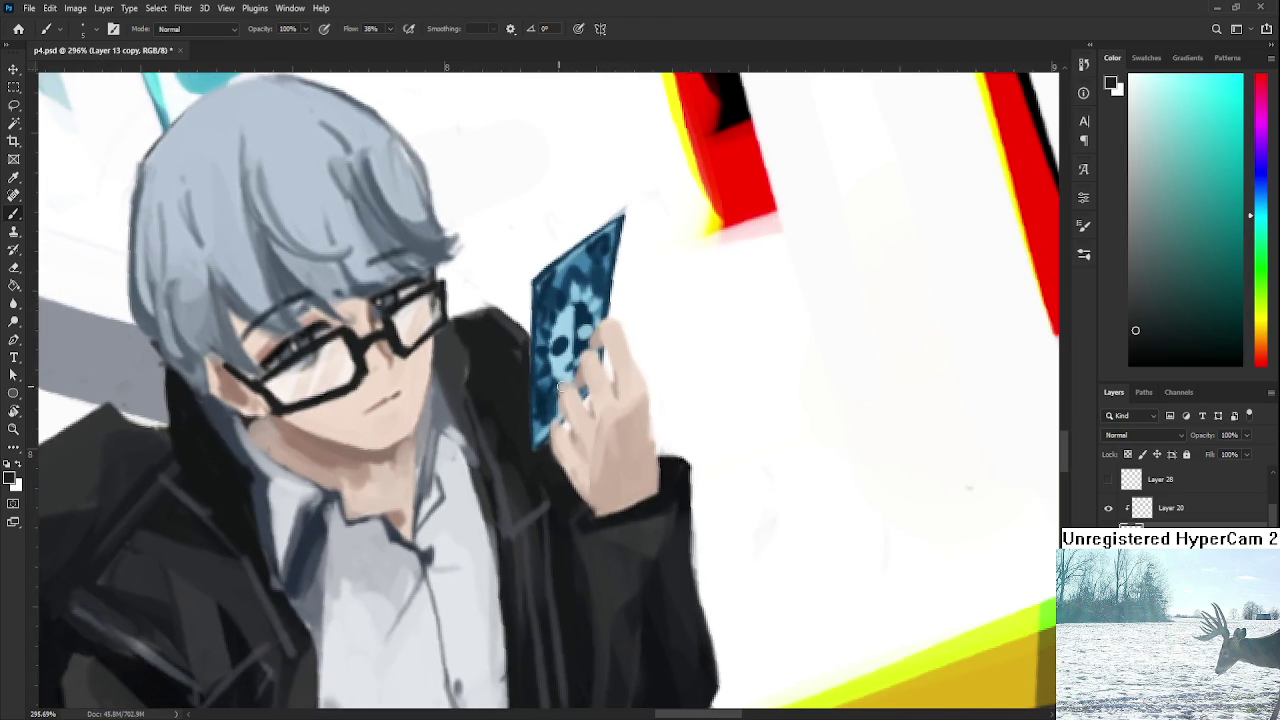
alt+click(636, 408)
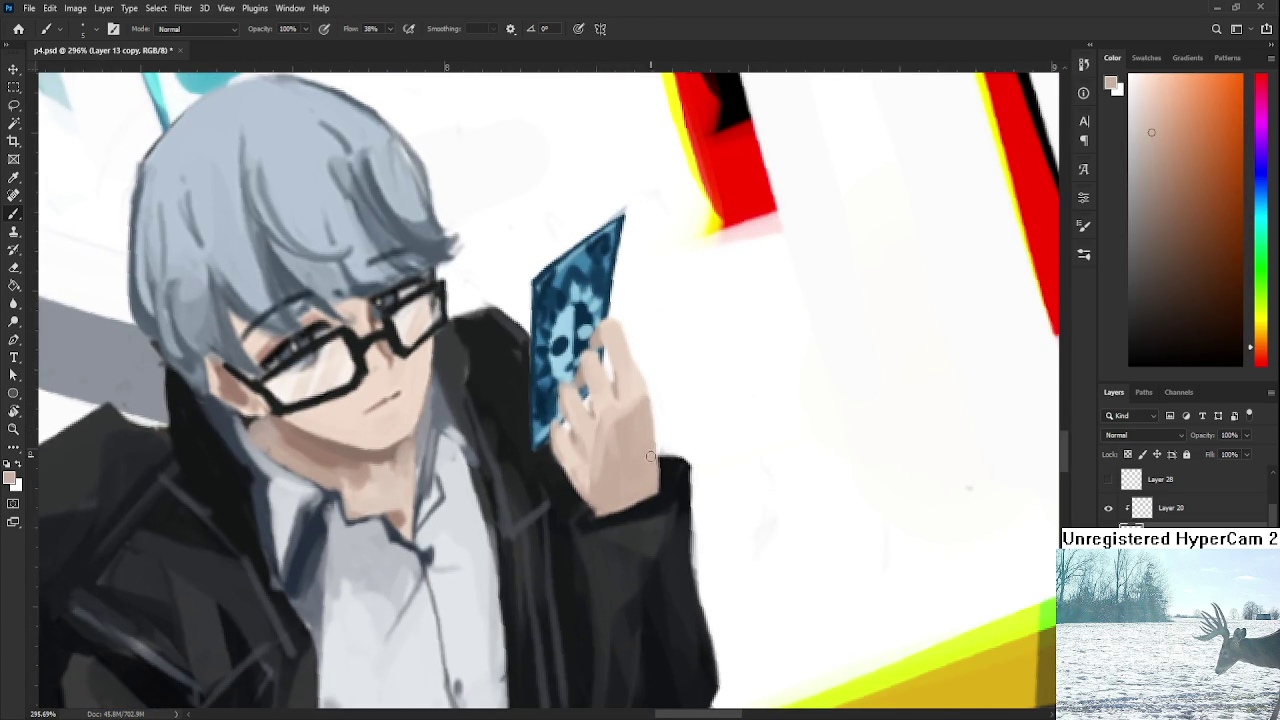
key(e)
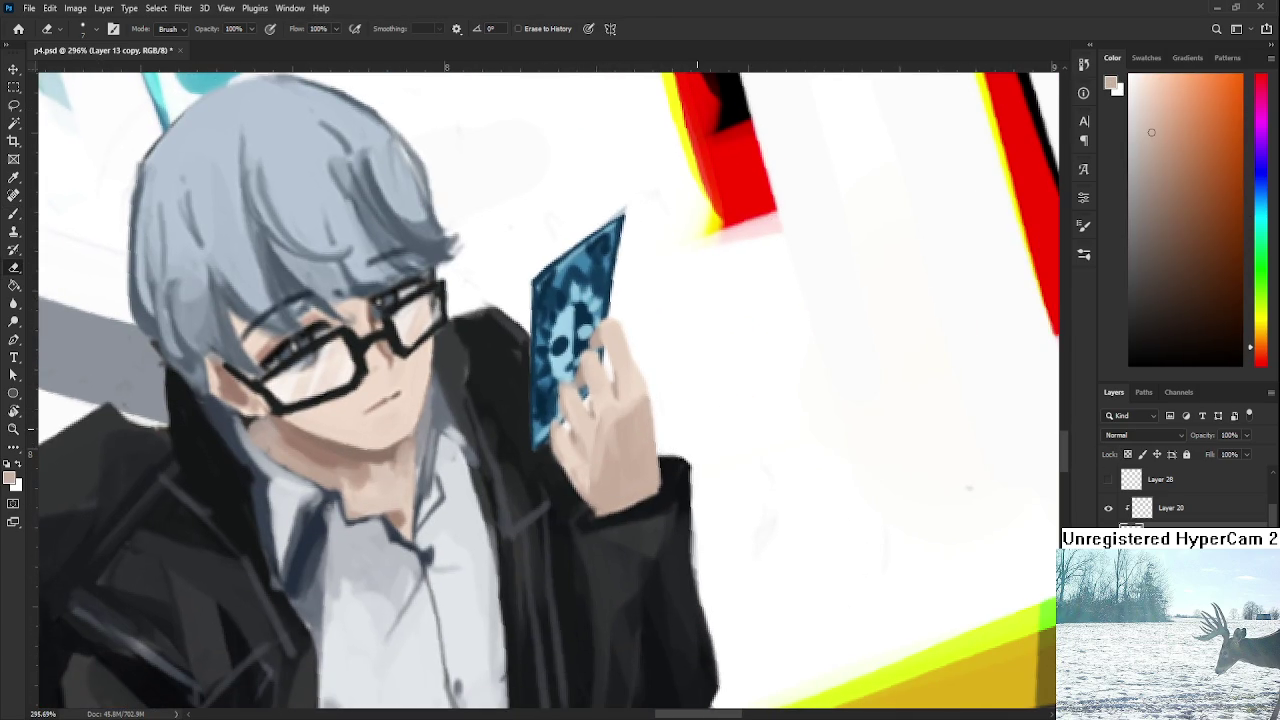
scroll(942, 532, down, 2)
scroll(790, 368, down, 2)
scroll(790, 368, down, 1)
scroll(790, 368, down, 1)
scroll(790, 368, down, 2)
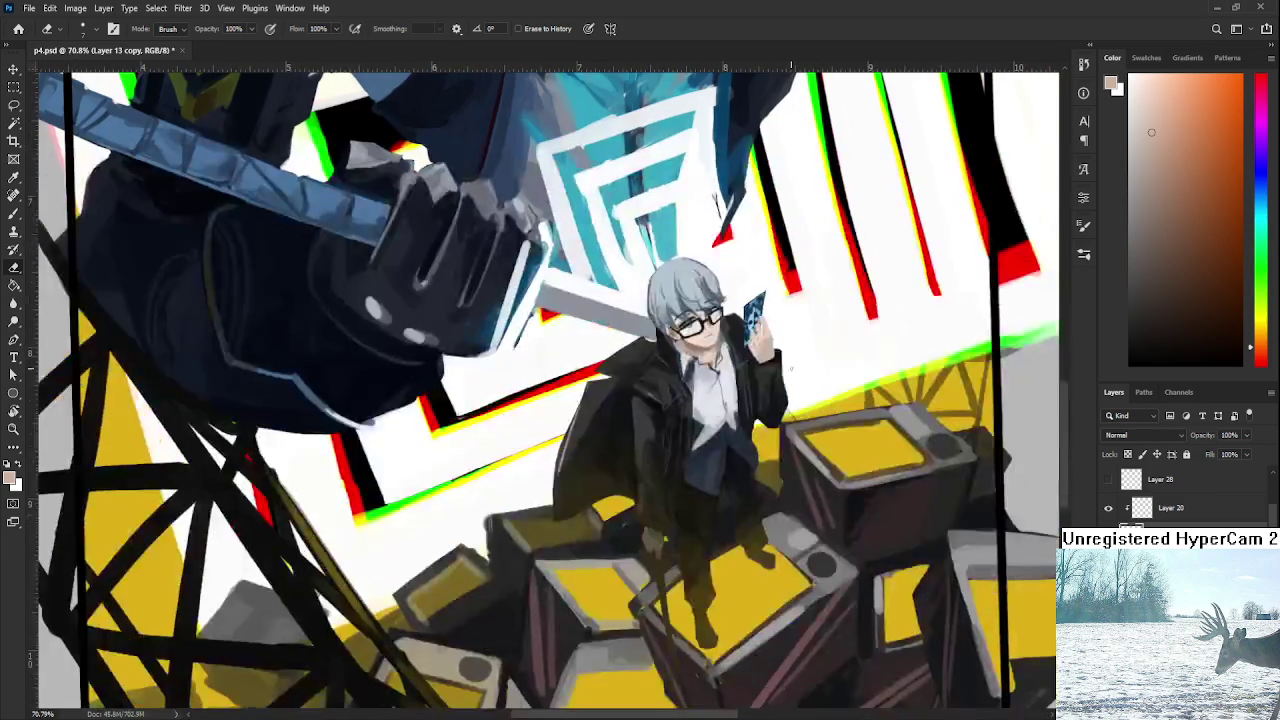
scroll(790, 368, down, 2)
scroll(810, 380, down, 2)
scroll(810, 380, up, 1)
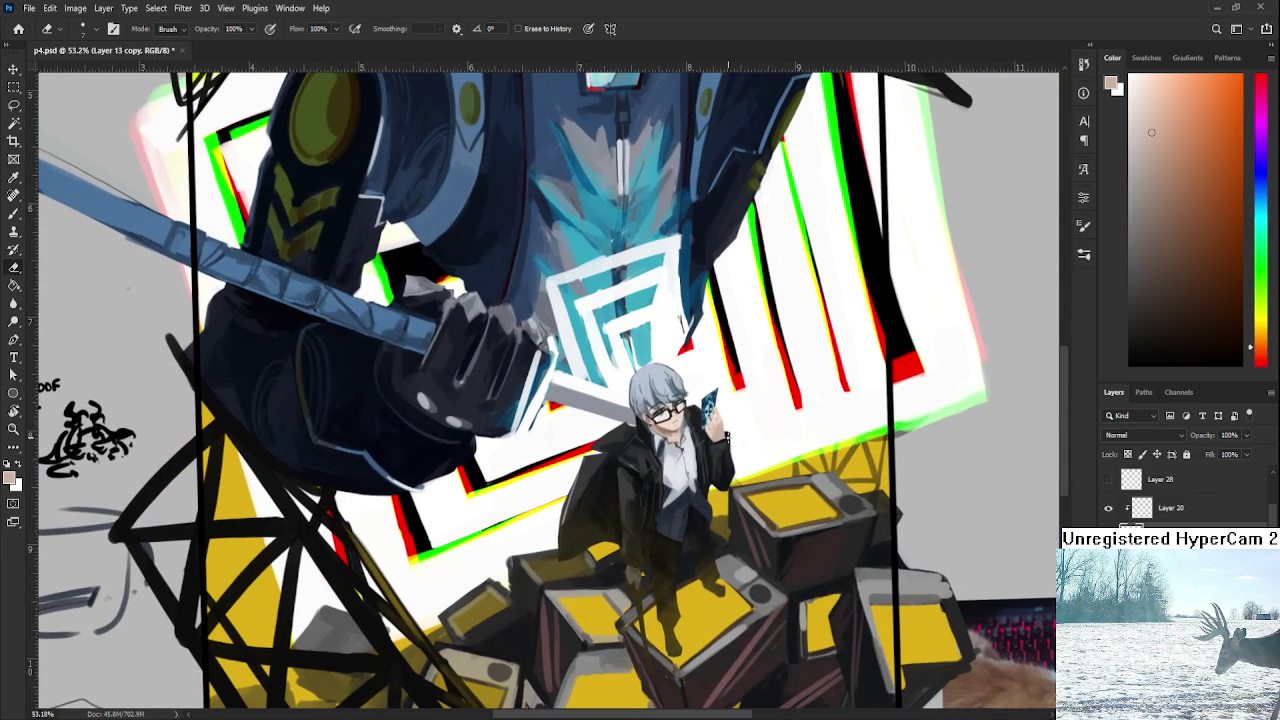
scroll(660, 410, up, 2)
scroll(660, 410, up, 1)
scroll(660, 410, down, 4)
scroll(660, 410, down, 2)
scroll(672, 399, up, 2)
scroll(672, 399, up, 2)
scroll(672, 399, up, 2)
Paint blue-grey hair strands over the grey bar and darken the right-side strands.
key(b)
alt+click(563, 410)
drag(545, 322, 540, 398)
drag(568, 466, 555, 385)
drag(545, 324, 563, 455)
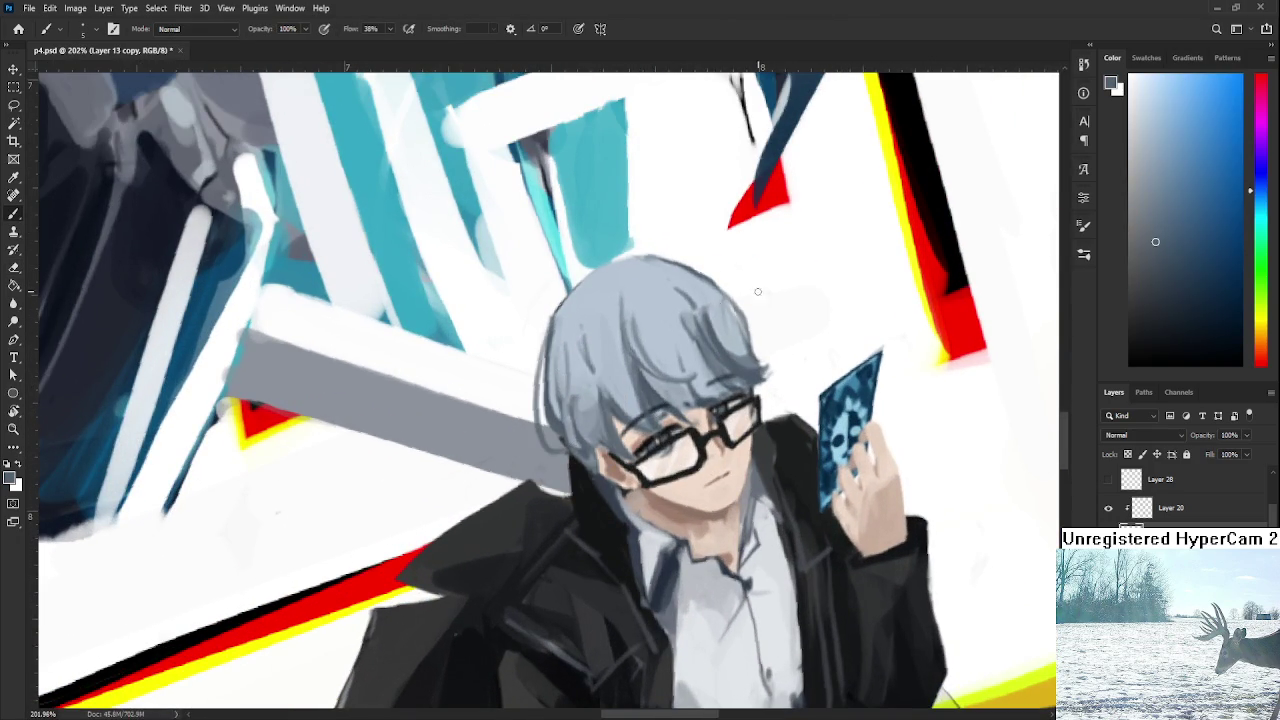
key(ctrl+z)
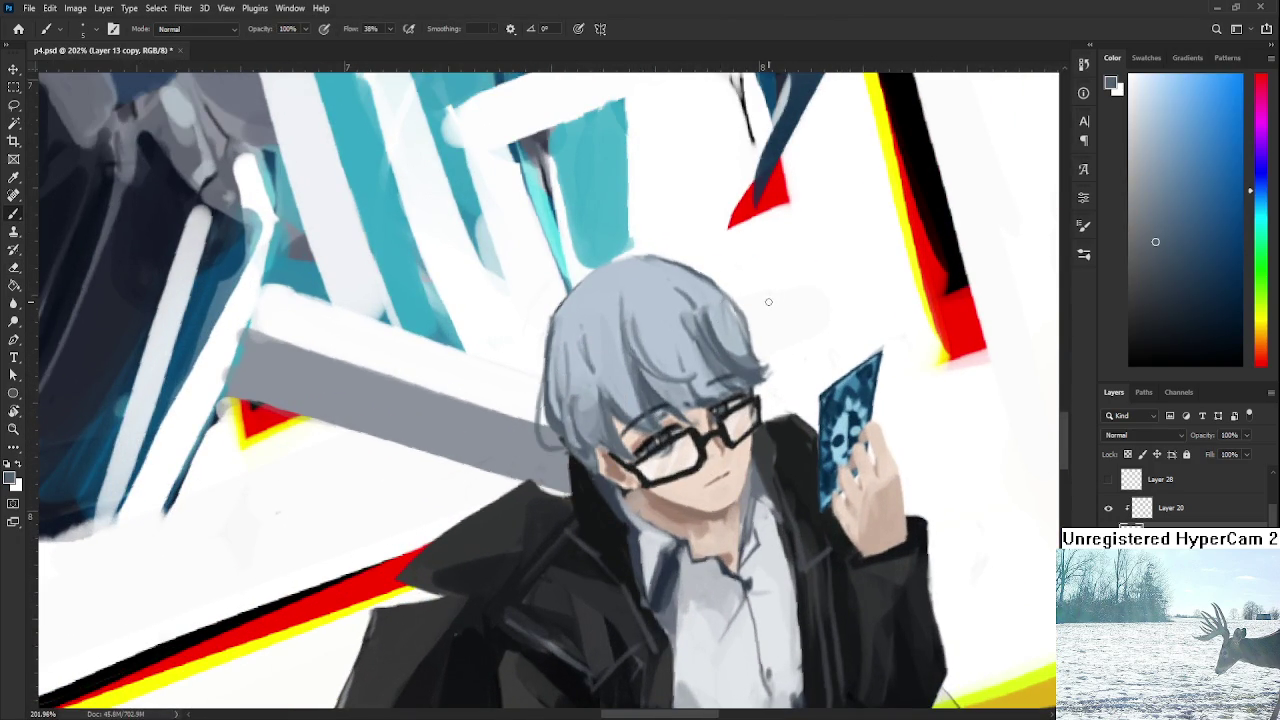
drag(730, 290, 741, 358)
alt+click(760, 317)
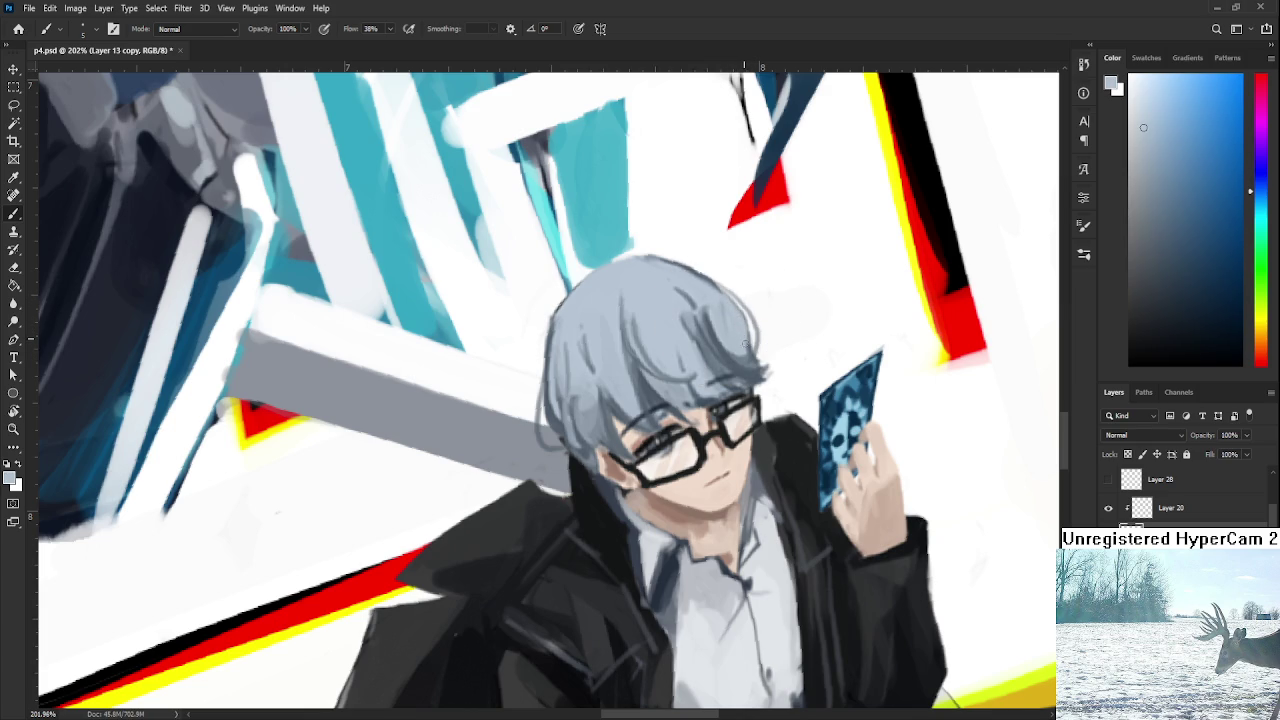
Toggle Layer 20's visibility to compare the shading on the lower artwork.
scroll(745, 340, down, 3)
scroll(750, 342, down, 5)
scroll(755, 344, down, 5)
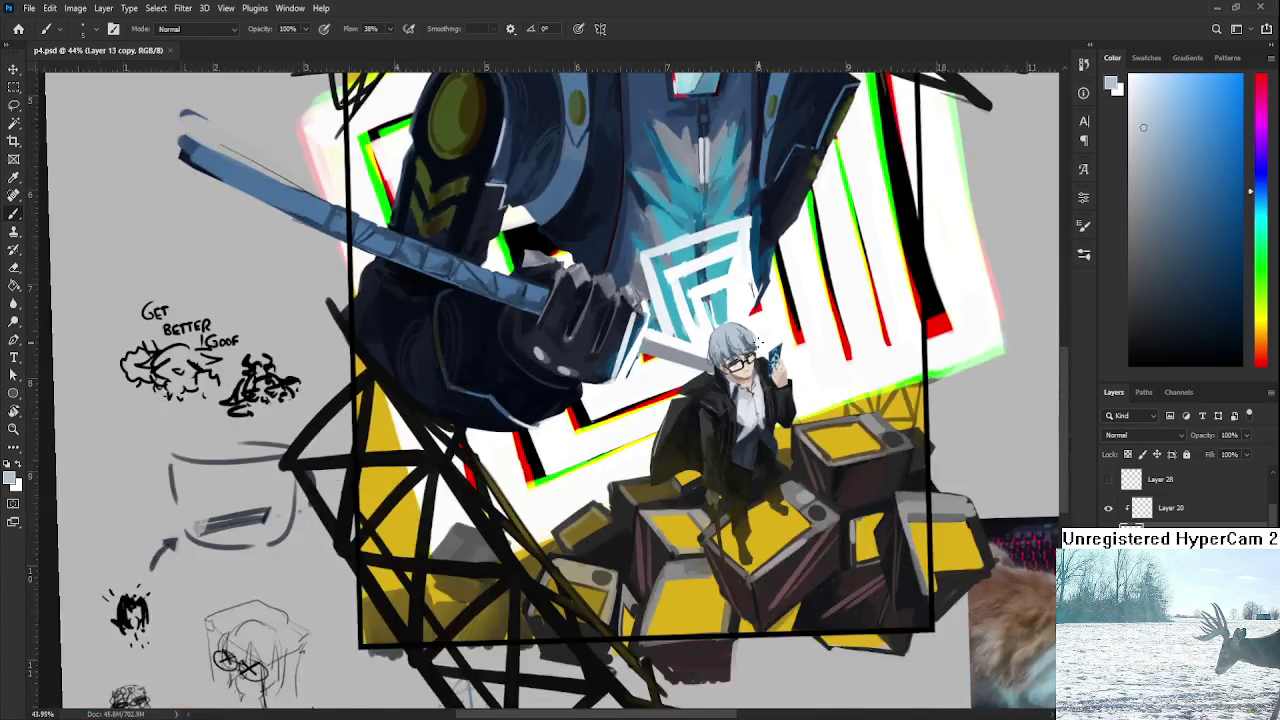
scroll(758, 345, down, 3)
drag(758, 345, 667, 565)
scroll(707, 553, down, 3)
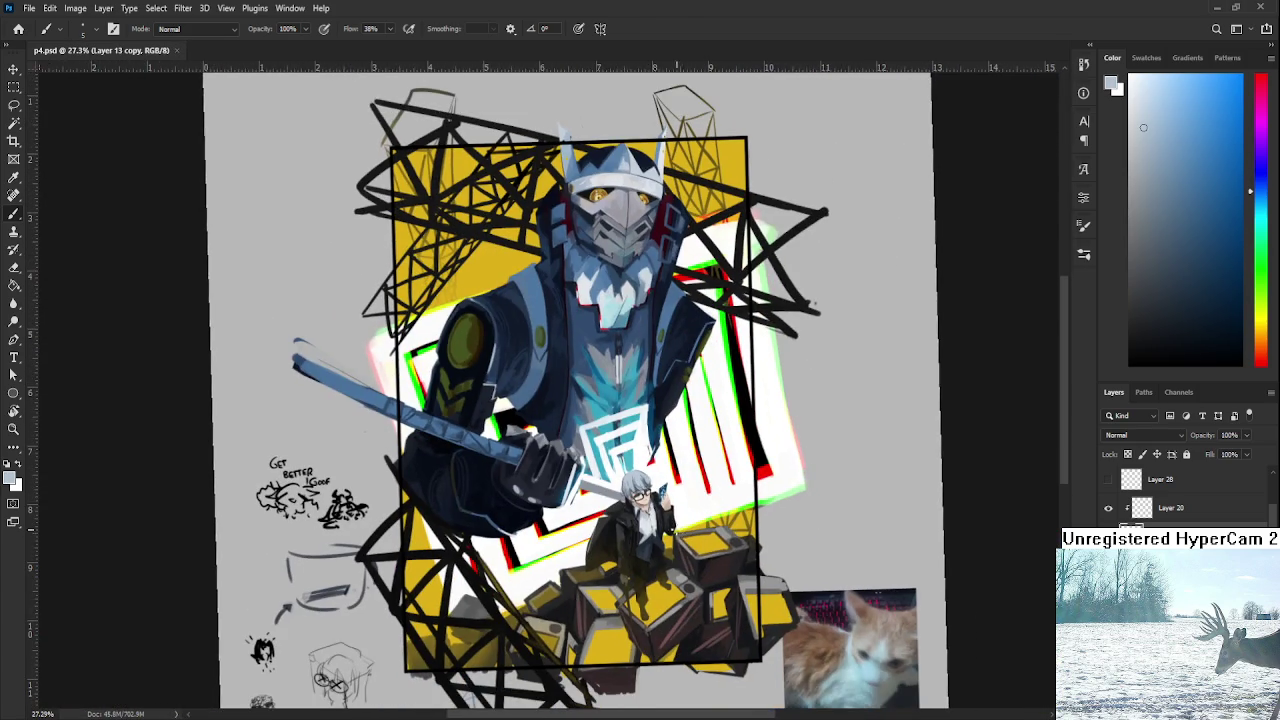
scroll(680, 537, up, 3)
scroll(680, 537, up, 2)
click(1107, 508)
click(1107, 508)
click(1107, 508)
click(1107, 508)
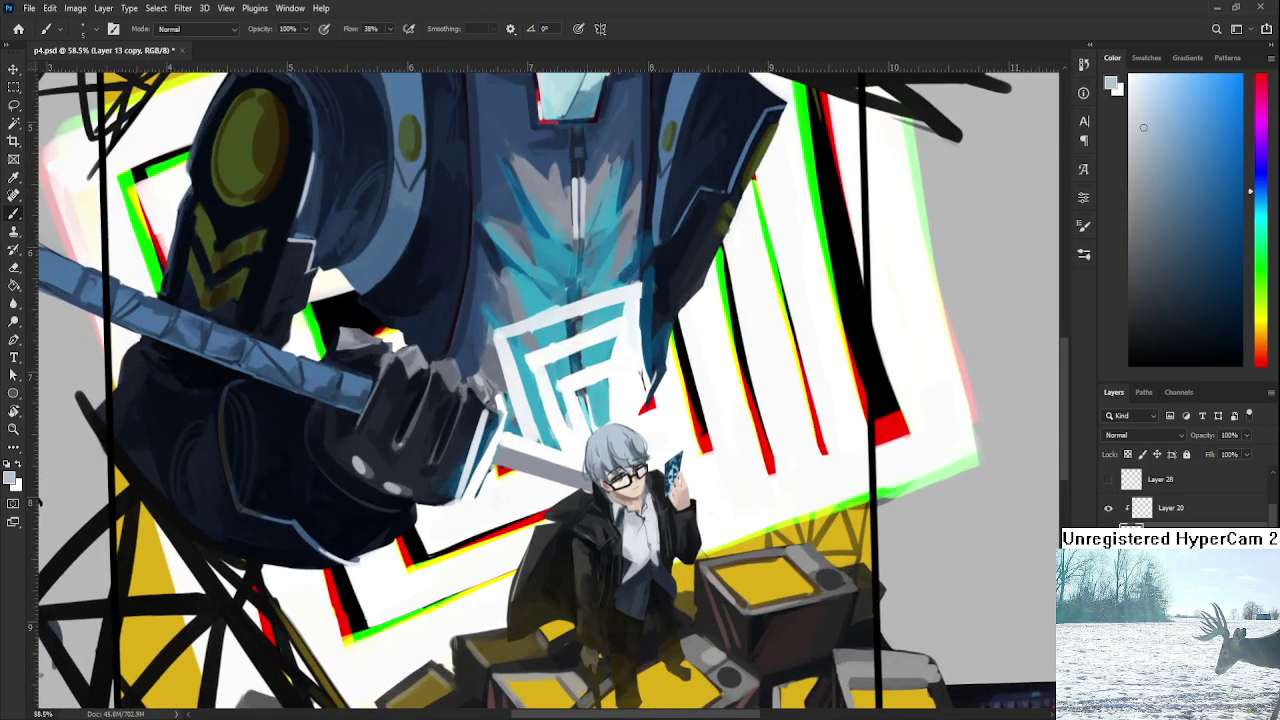
Add a new empty Layer 30 above Layer 20.
click(1170, 508)
key(ctrl+shift+alt+n)
scroll(642, 444, up, 1)
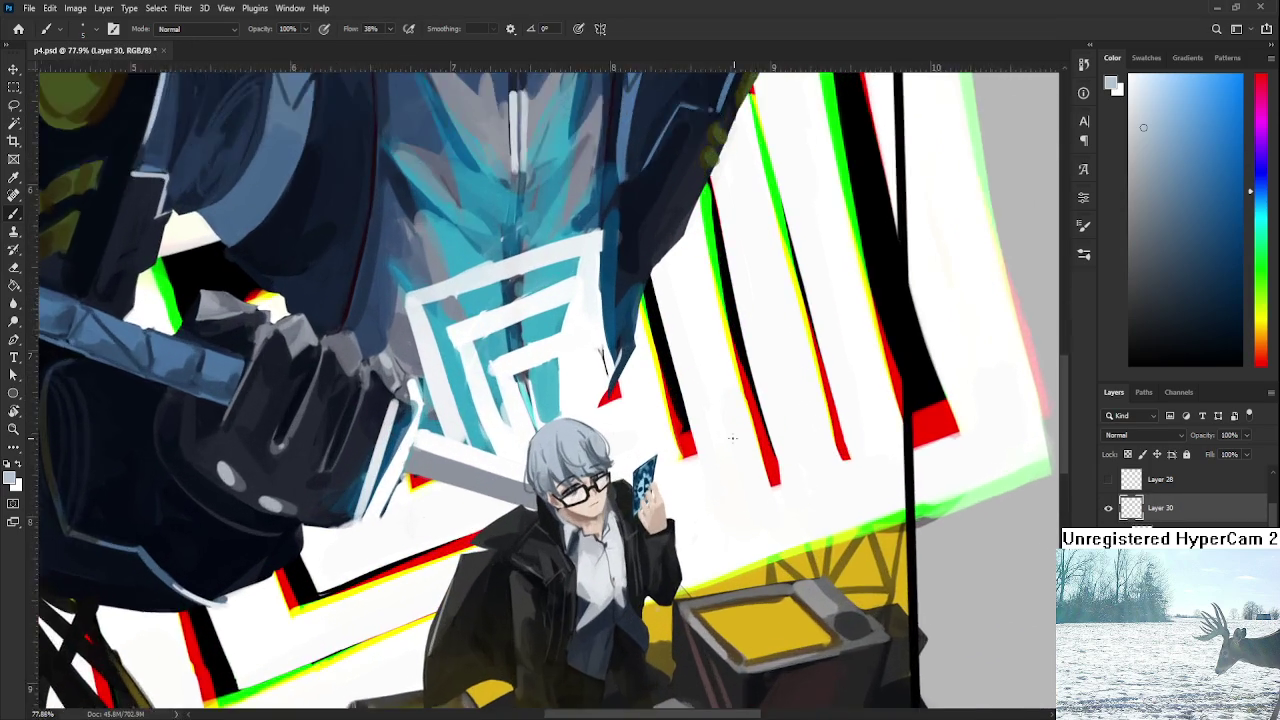
Sample a dark blue from the mech and try a streak beside the card, then undo it.
scroll(642, 444, up, 1)
scroll(642, 444, up, 1)
alt+click(583, 344)
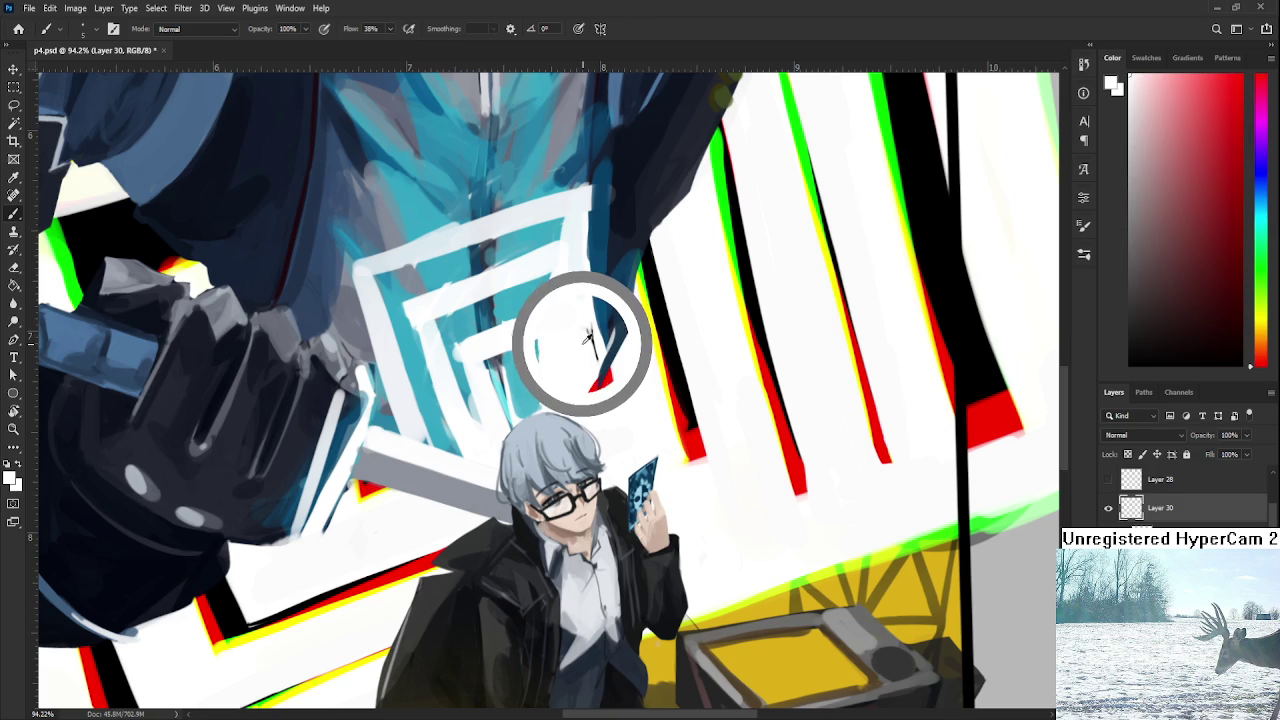
alt+click(607, 260)
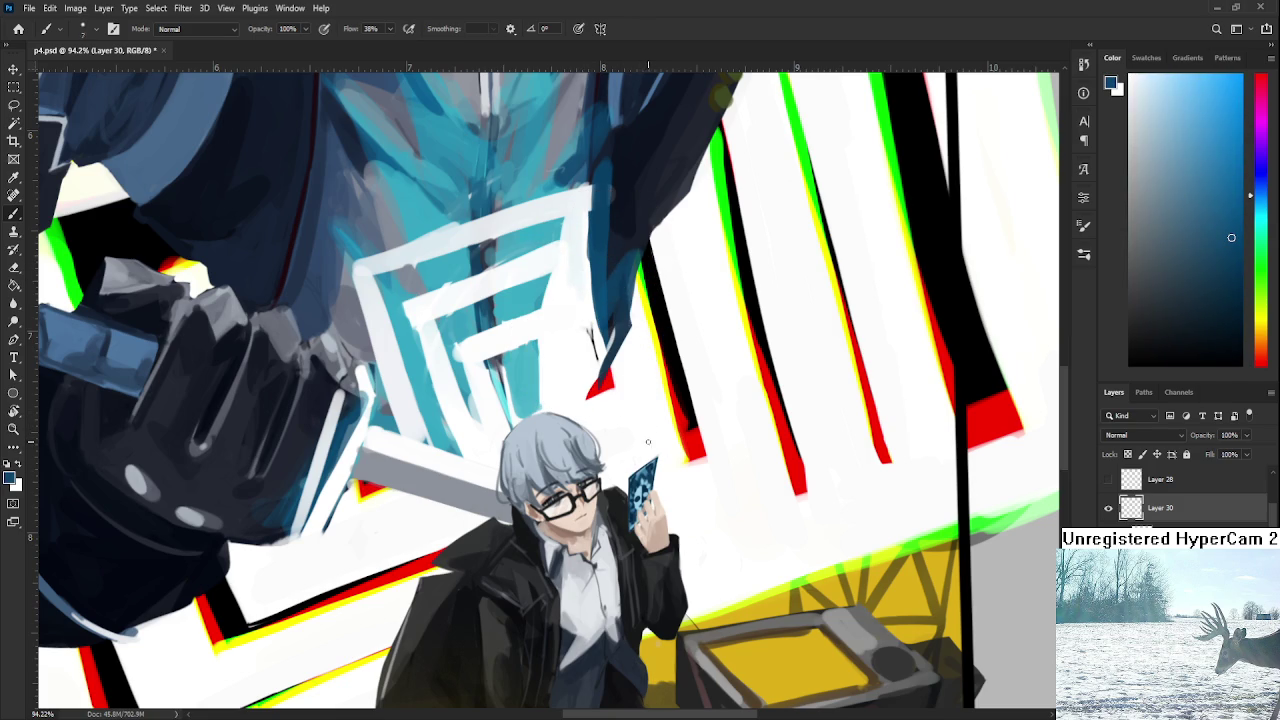
drag(663, 352, 635, 465)
drag(650, 395, 635, 465)
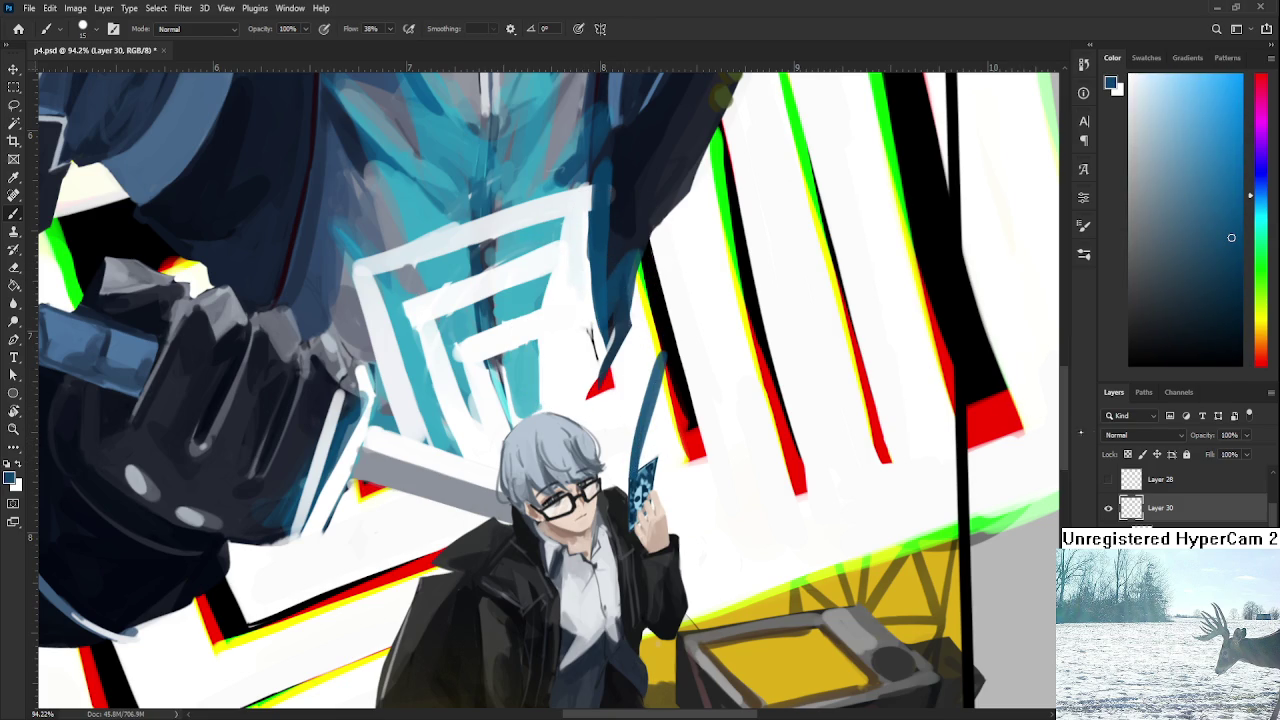
key(ctrl+z)
Pick a lighter blue, set the layer back to Normal, and test a rising streak.
scroll(1140, 435, down, 4)
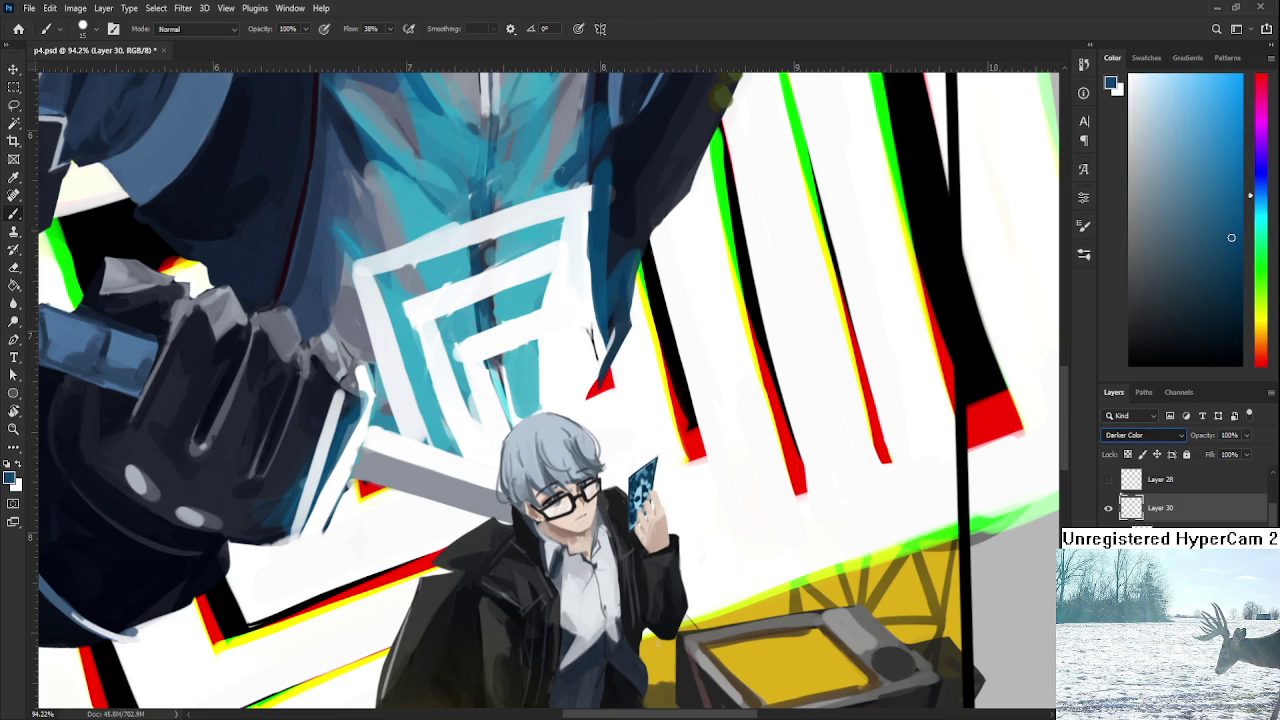
drag(1231, 237, 1216, 117)
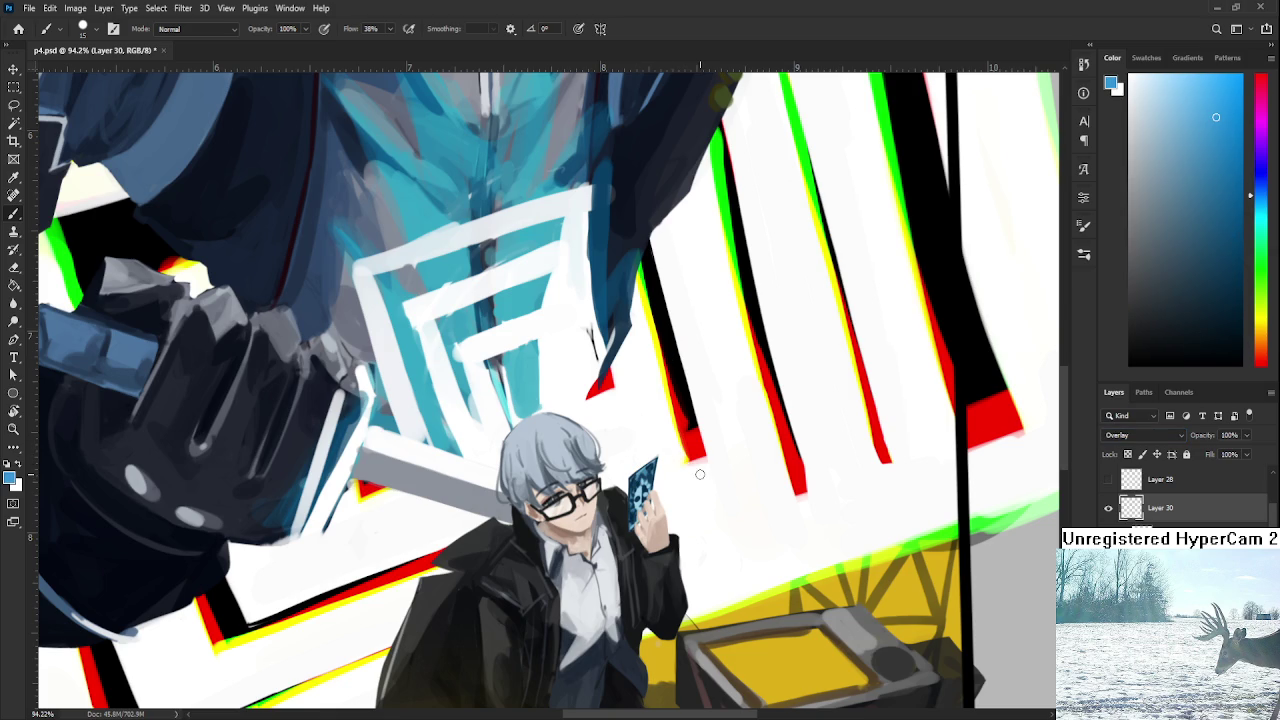
click(1201, 244)
click(1143, 435)
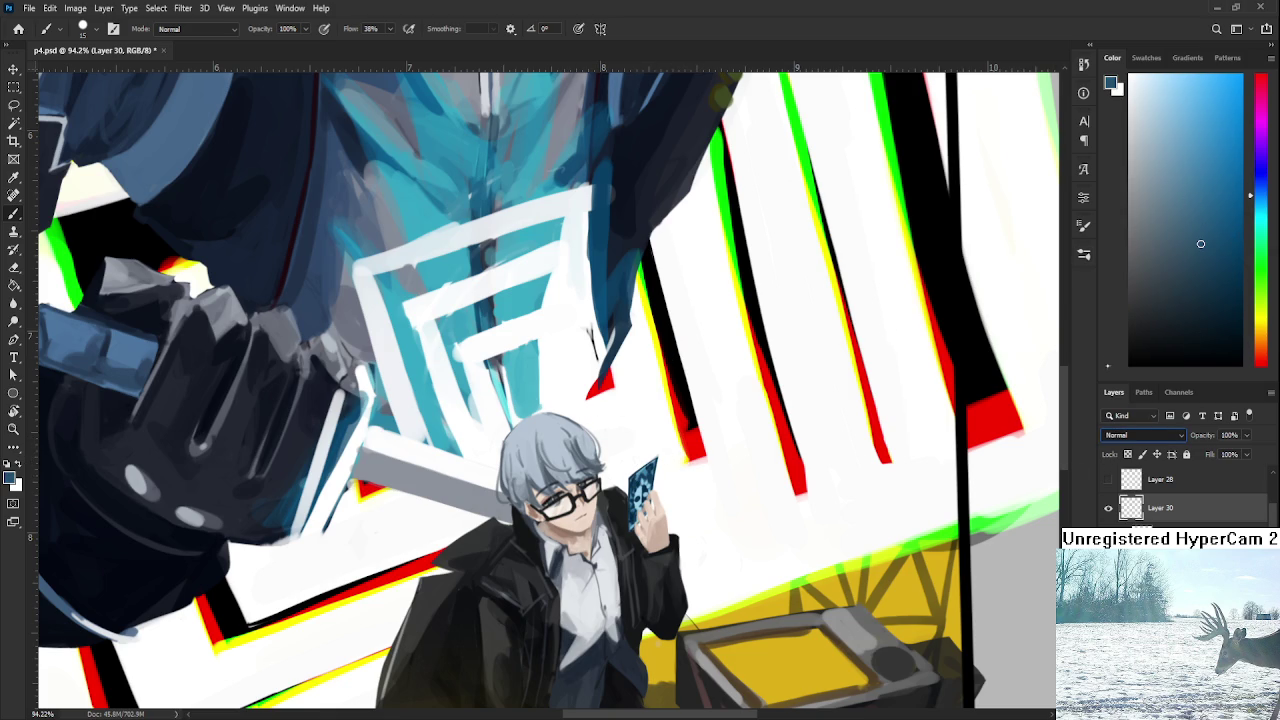
click(1217, 103)
drag(637, 456, 677, 350)
drag(635, 462, 670, 352)
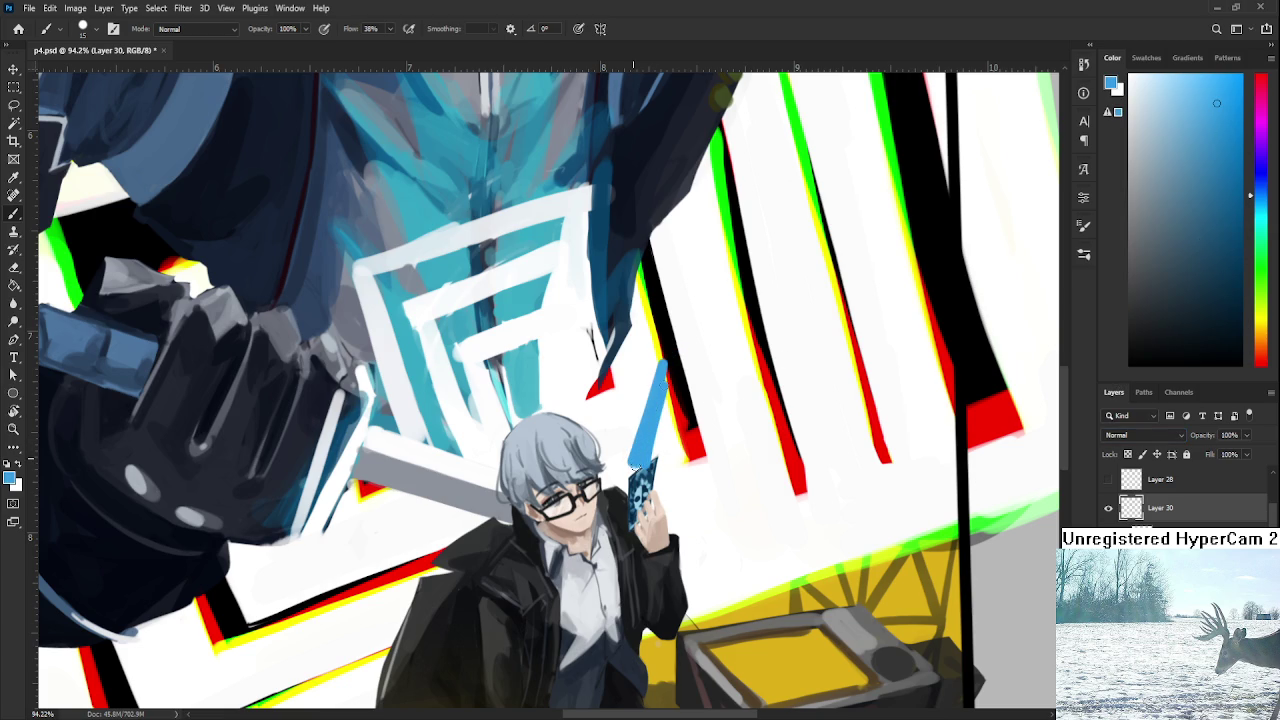
key(ctrl+z)
key(ctrl+z)
Paint a darker blue streak up from the hand and trim most of it away with the eraser.
click(1218, 156)
drag(640, 455, 662, 355)
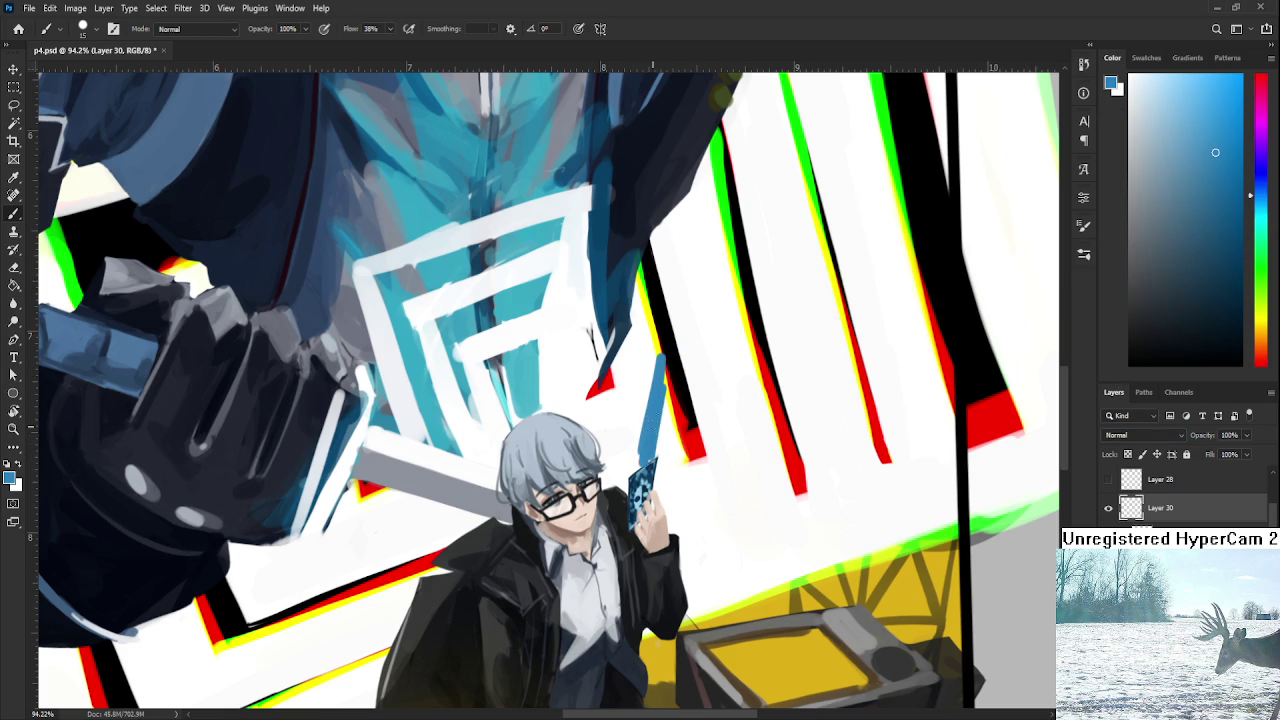
key(e)
mouse_move(660, 457)
mouse_down()
mouse_move(670, 384)
mouse_move(648, 450)
mouse_move(650, 399)
mouse_move(638, 468)
mouse_up()
key(b)
key(e)
mouse_move(652, 394)
mouse_down()
mouse_move(654, 354)
mouse_move(636, 470)
mouse_up()
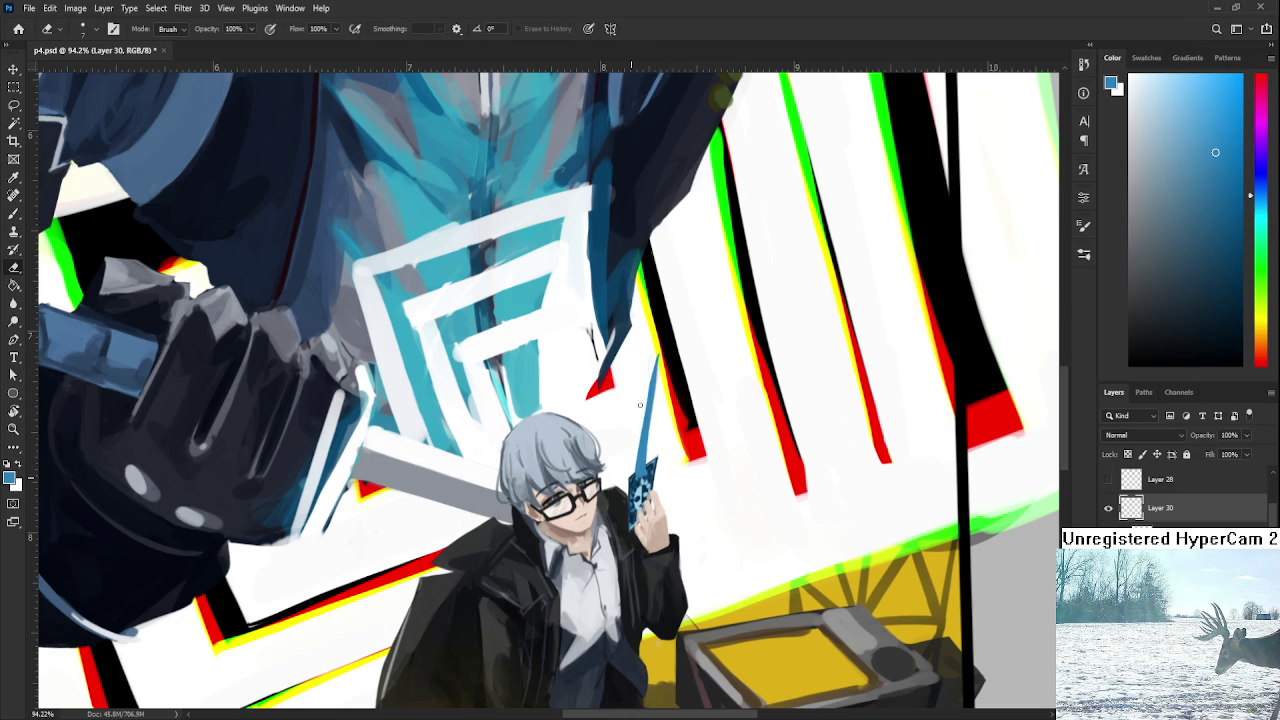
drag(651, 425, 637, 472)
drag(660, 356, 656, 402)
Lasso several shard shapes beside the hand and card, adding areas with Shift.
key(l)
drag(638, 468, 668, 362)
mouse_move(648, 462)
mouse_down()
mouse_move(658, 443)
mouse_move(642, 465)
mouse_up()
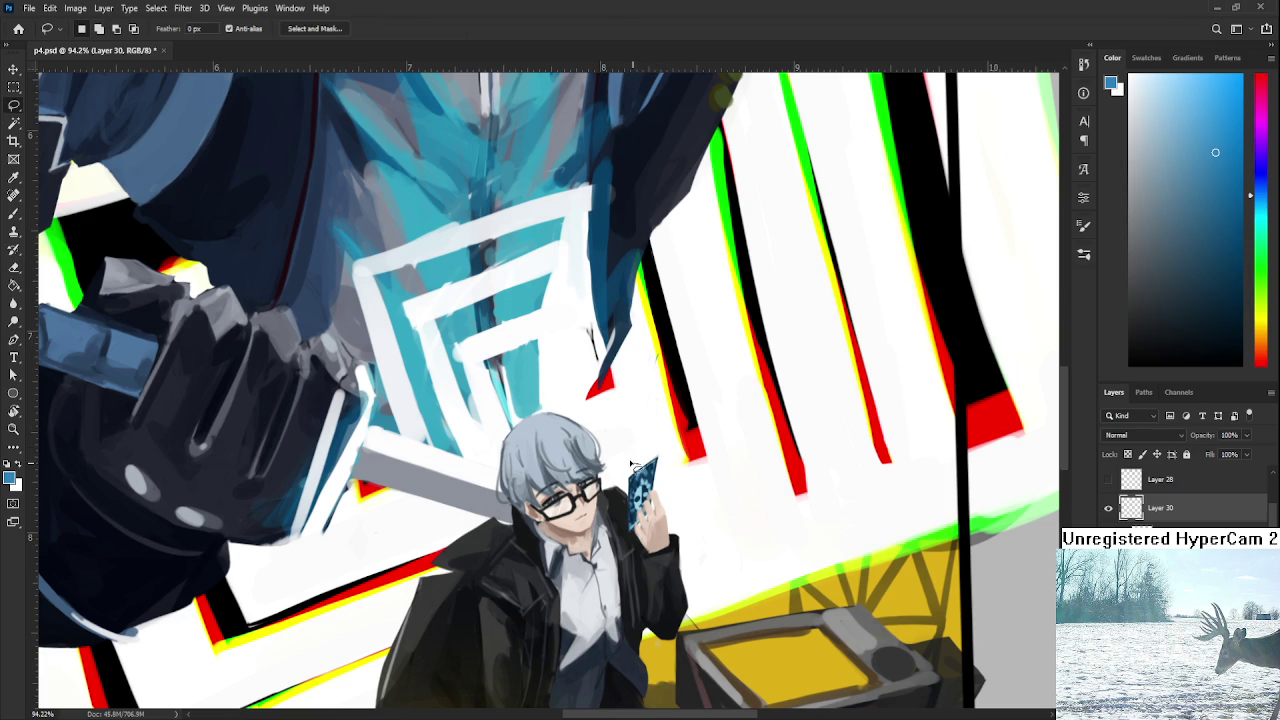
key(shift)
drag(658, 440, 672, 457)
key(shift)
mouse_move(632, 470)
mouse_down()
mouse_move(620, 540)
mouse_move(676, 494)
mouse_move(638, 426)
mouse_move(617, 462)
mouse_up()
key(b)
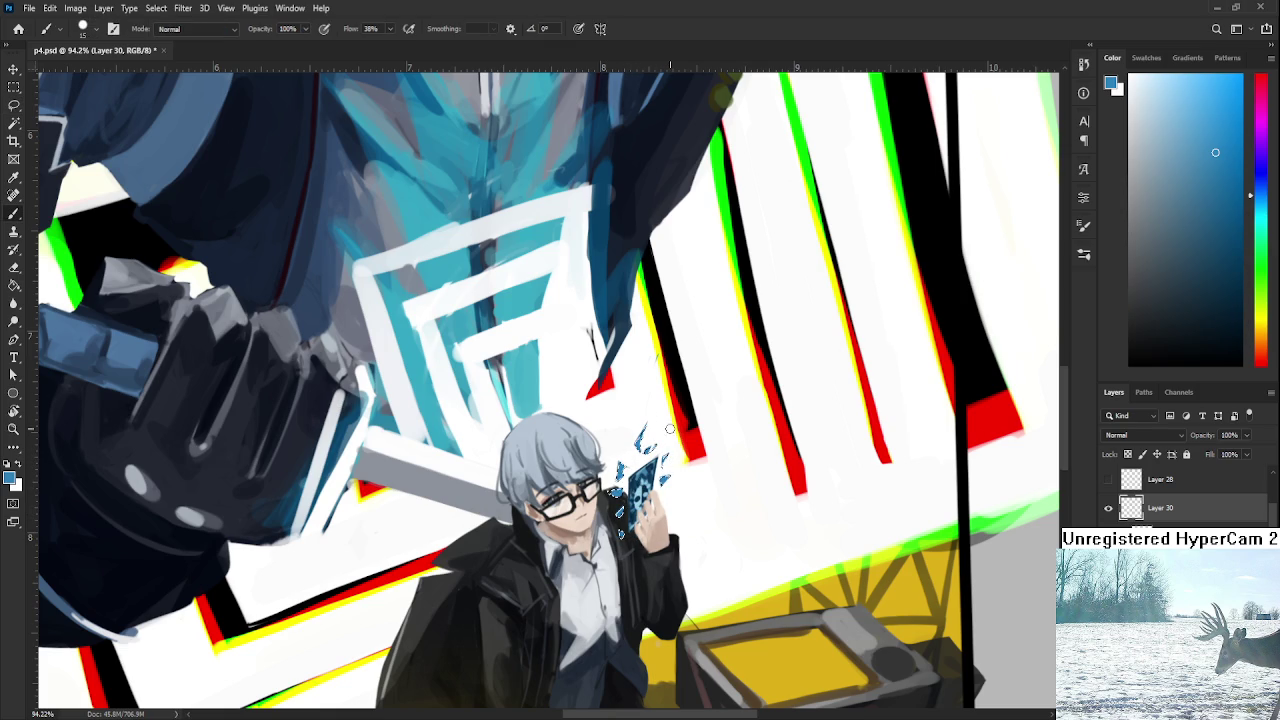
key(l)
Select and delete the stray blue shards around the card, then deselect.
scroll(699, 445, down, 3)
scroll(690, 440, down, 2)
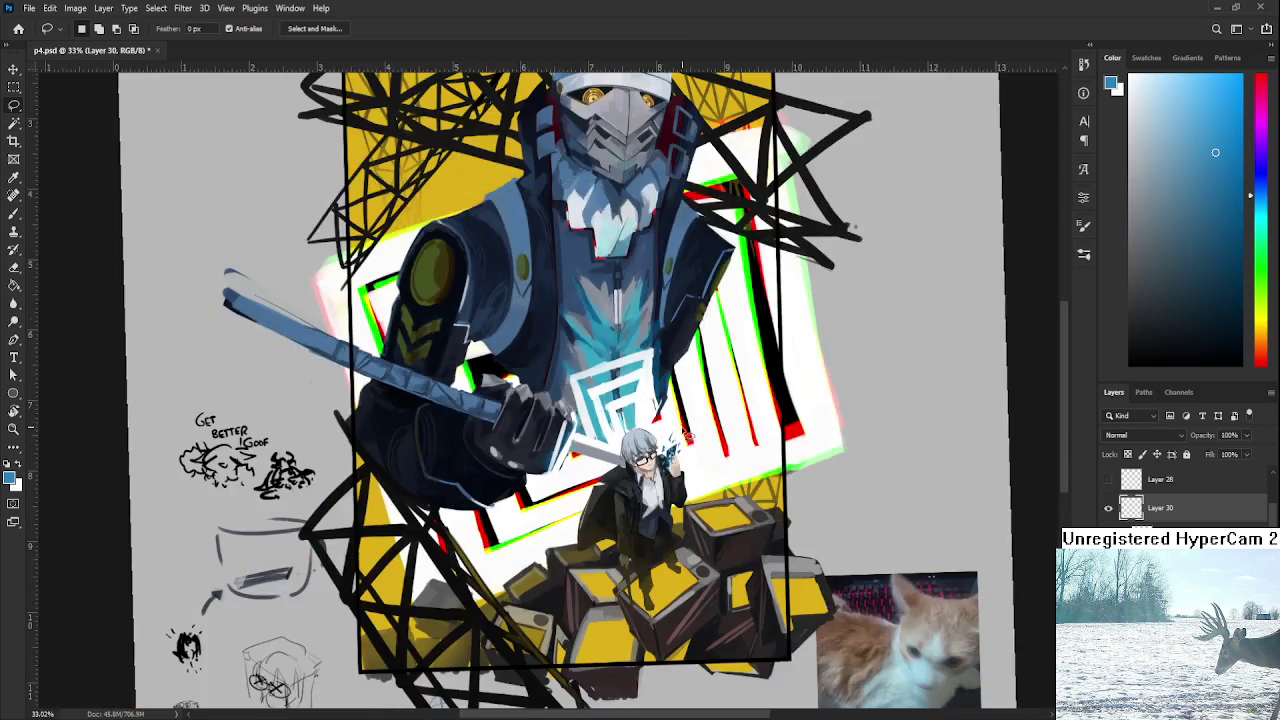
scroll(686, 430, up, 3)
scroll(680, 450, up, 3)
scroll(679, 461, up, 1)
drag(757, 483, 891, 486)
key(Delete)
key(ctrl+d)
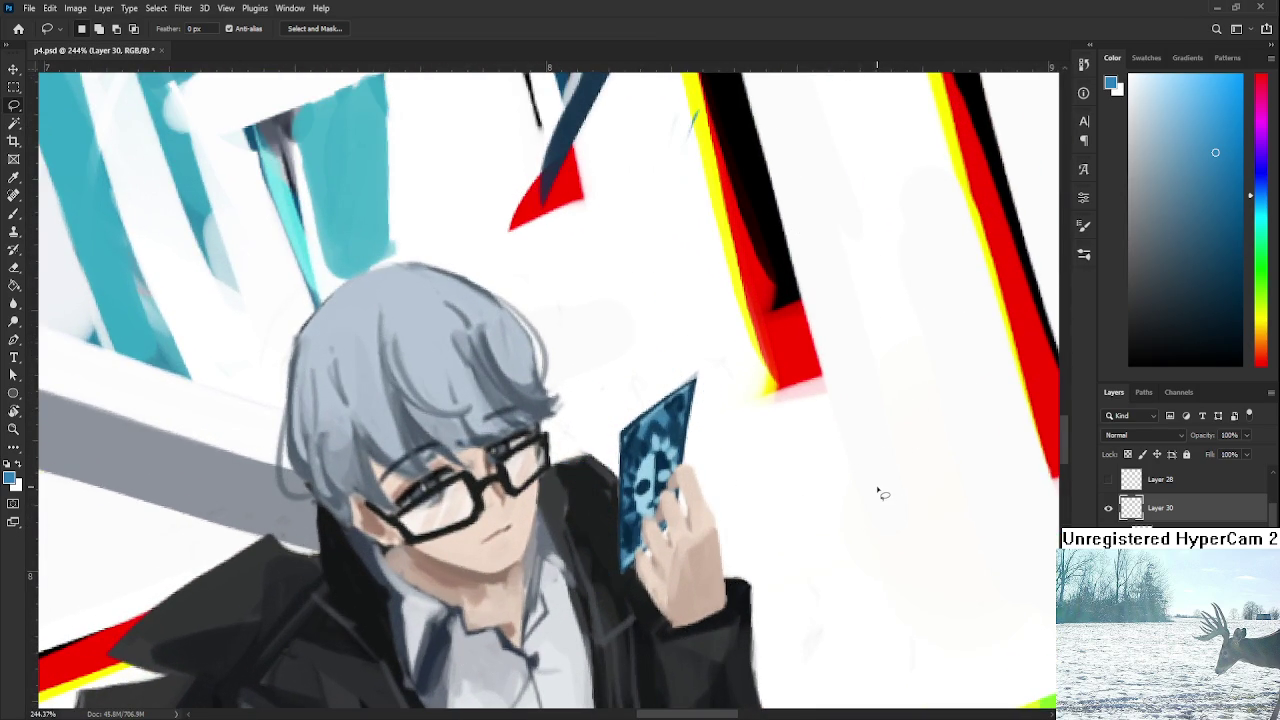
Outline and fill a small blue shard near the boy's collar.
drag(600, 525, 562, 548)
key(b)
key(ctrl+d)
key(e)
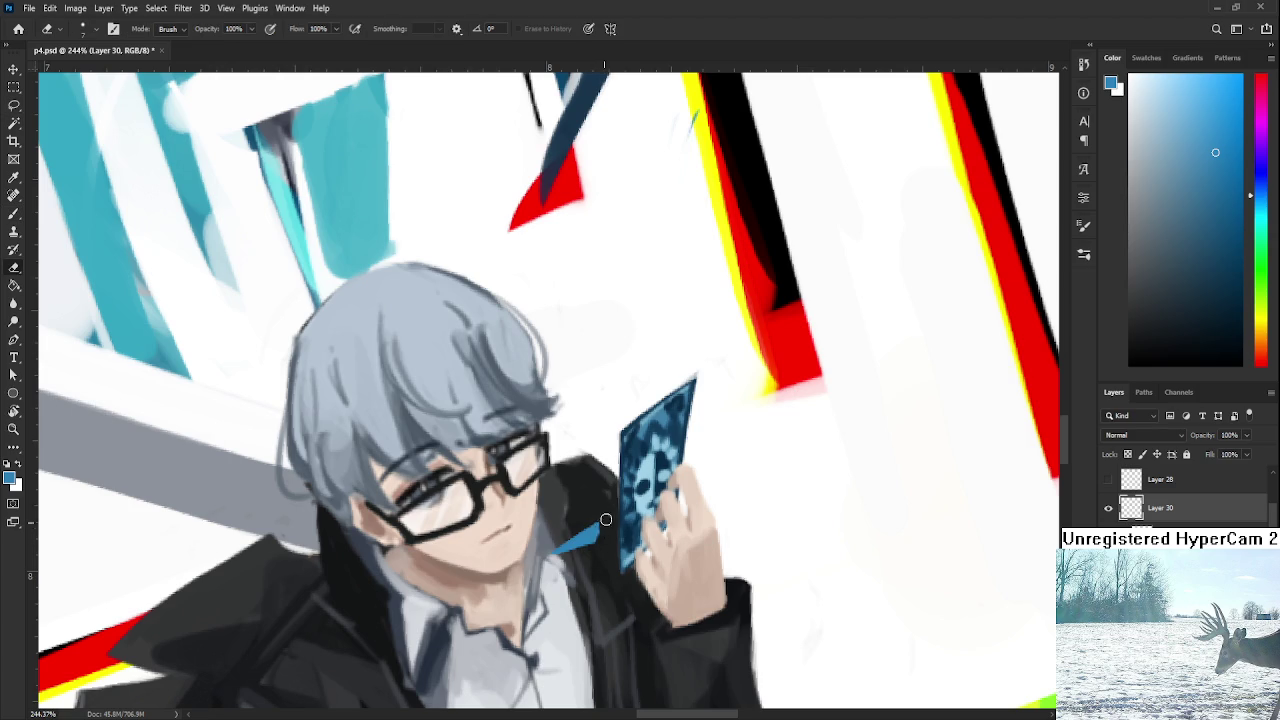
key(l)
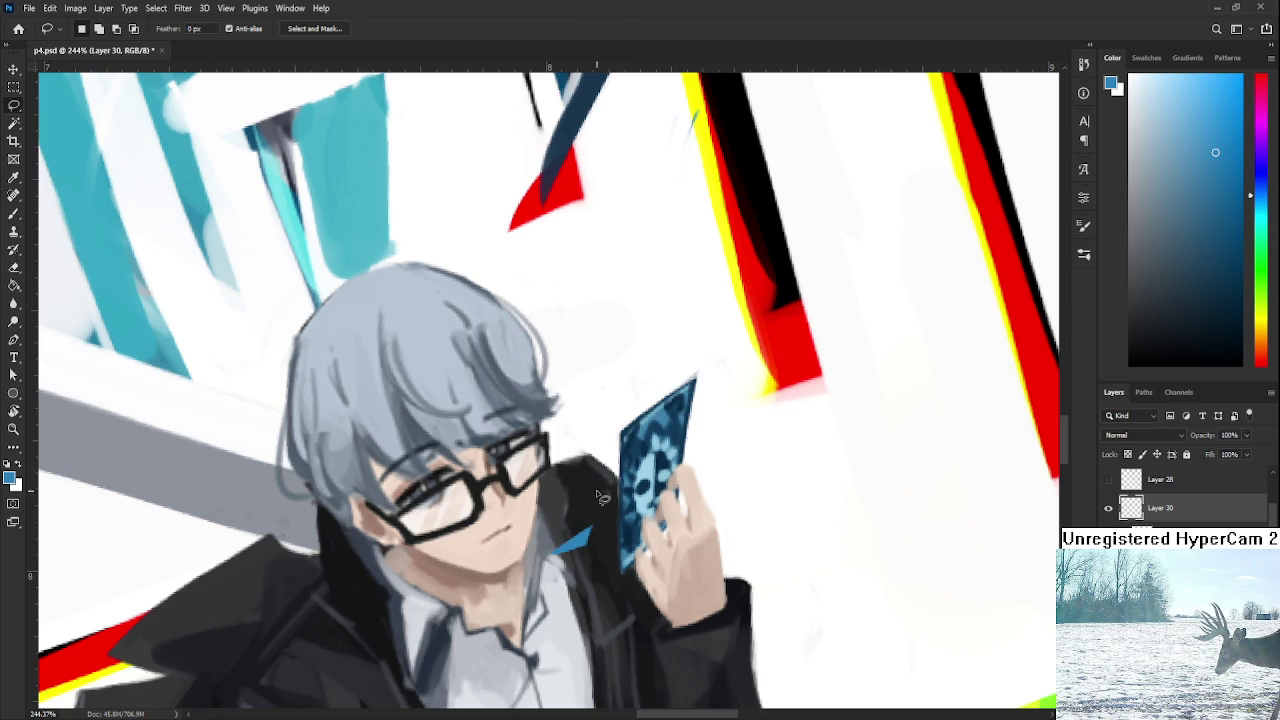
Paint a blue spike pointing toward the card and transform it up beside the card.
mouse_move(604, 510)
mouse_down()
mouse_move(590, 505)
mouse_move(604, 510)
mouse_move(601, 415)
mouse_up()
key(b)
key(ctrl+t)
key(Return)
key(ctrl+d)
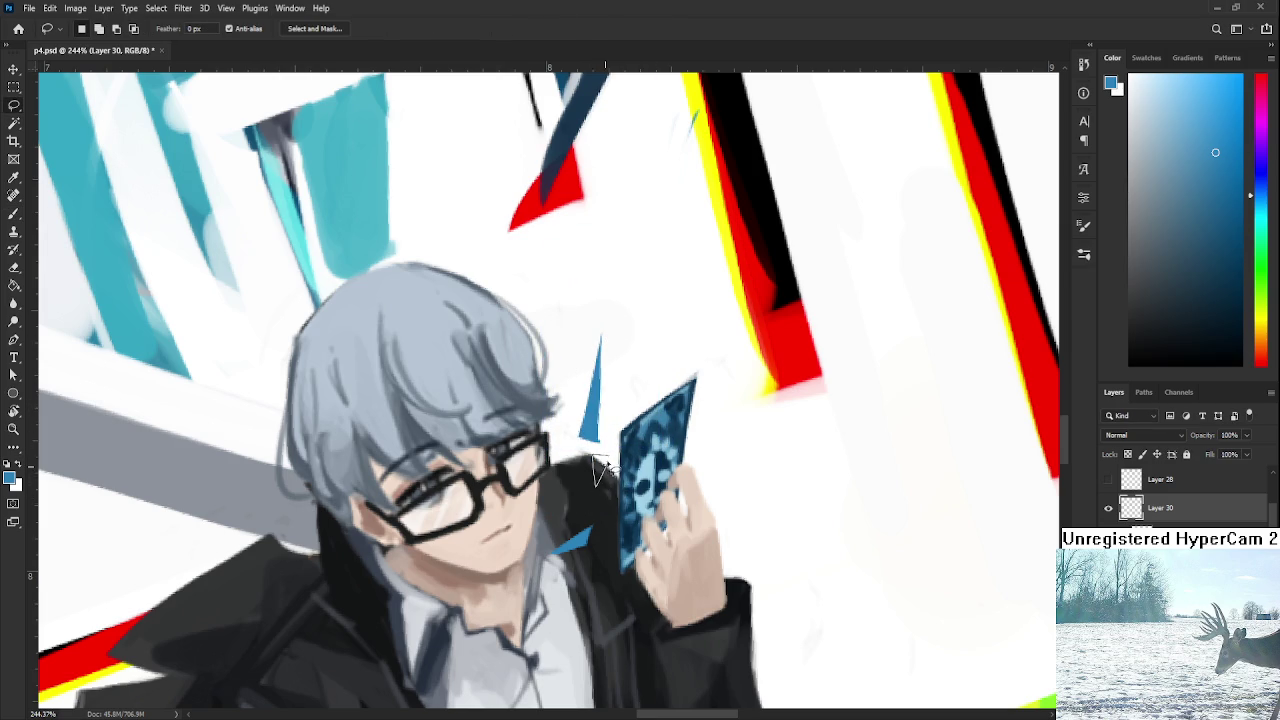
Dab blue next to the card and fill a triangular shard above it.
key(b)
drag(598, 460, 585, 478)
key(l)
mouse_move(668, 354)
mouse_down()
mouse_move(710, 343)
mouse_move(670, 354)
mouse_move(712, 364)
mouse_up()
key(b)
key(l)
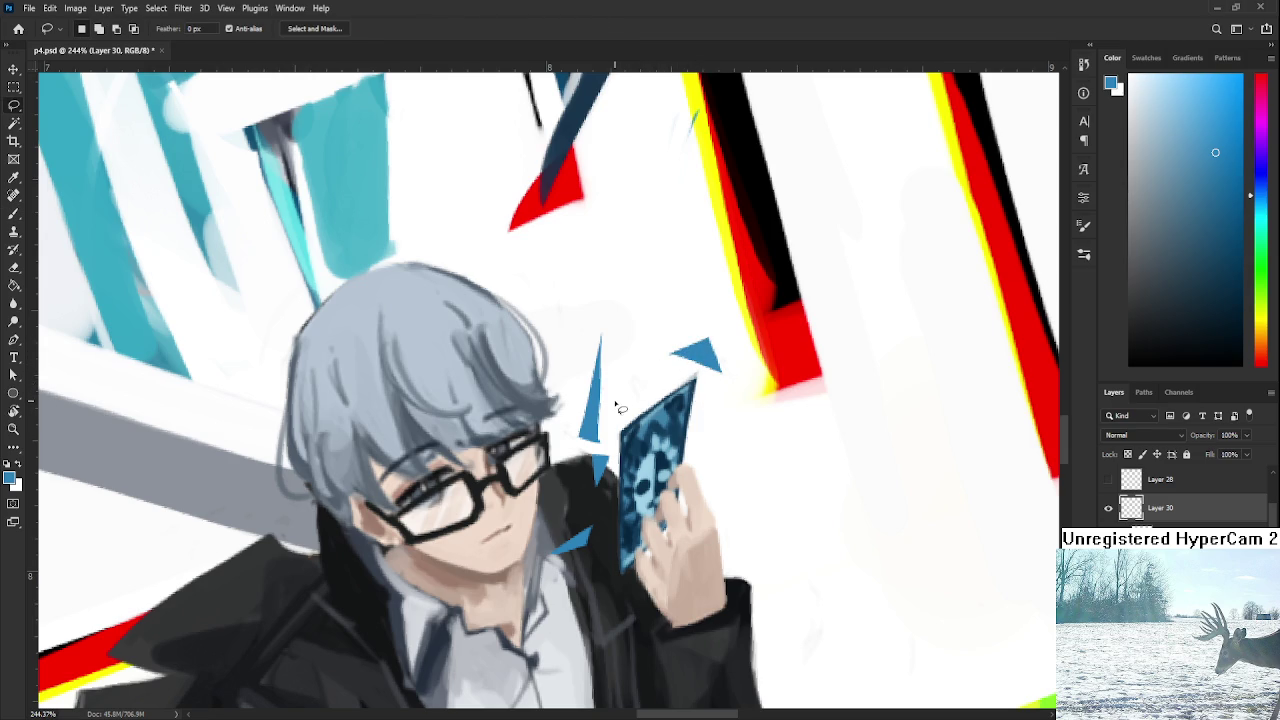
Fill a small shard at the card's top and erase part of the blue above it.
mouse_move(627, 395)
mouse_down()
mouse_move(670, 372)
mouse_move(628, 400)
mouse_move(670, 380)
mouse_move(650, 435)
mouse_move(612, 471)
mouse_up()
key(b)
key(l)
key(e)
key(b)
key(e)
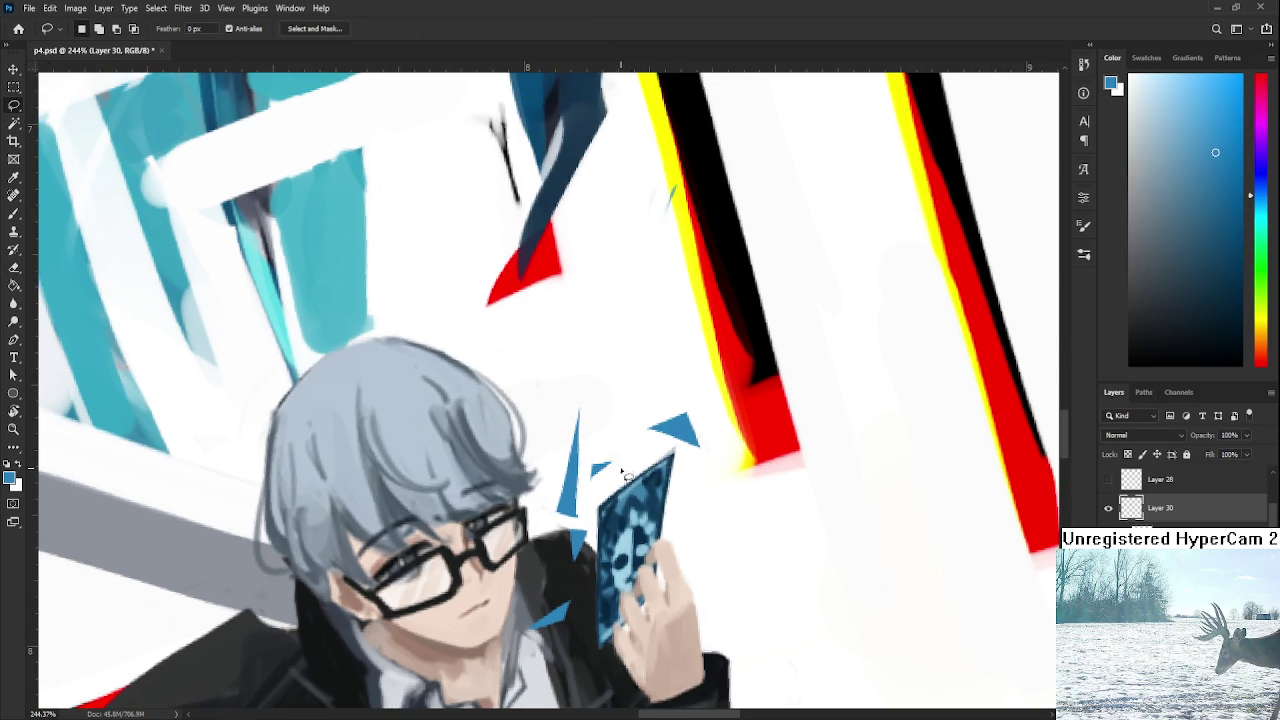
key(b)
Paint more small blue shards above and beside the card.
mouse_move(620, 472)
mouse_down()
mouse_move(640, 466)
mouse_move(634, 370)
mouse_move(657, 400)
mouse_up()
key(e)
key(b)
drag(663, 354, 660, 390)
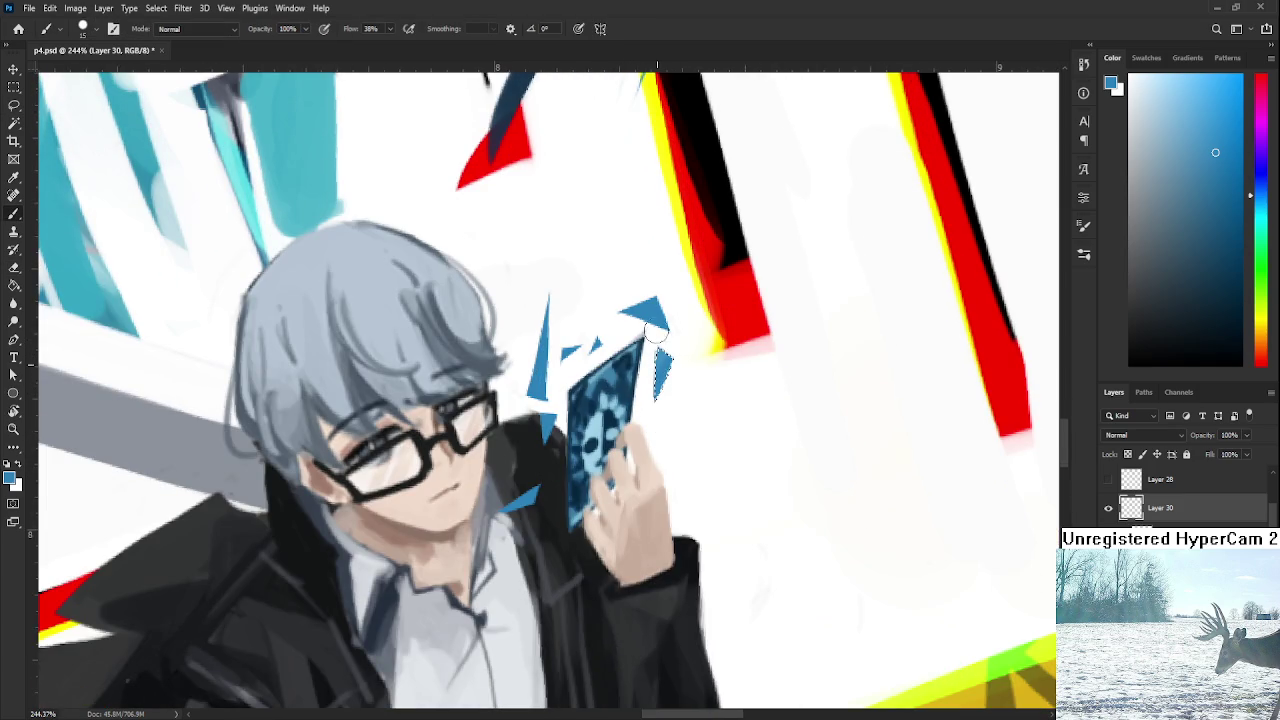
key(l)
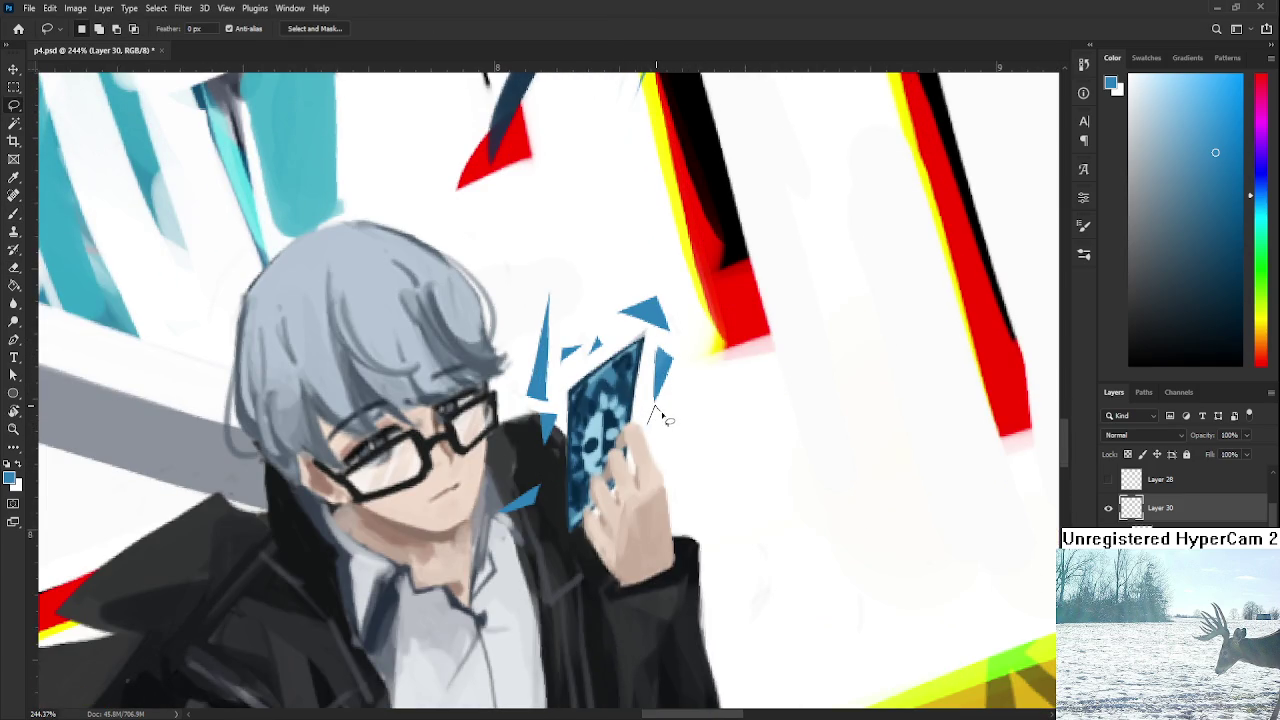
drag(640, 415, 650, 440)
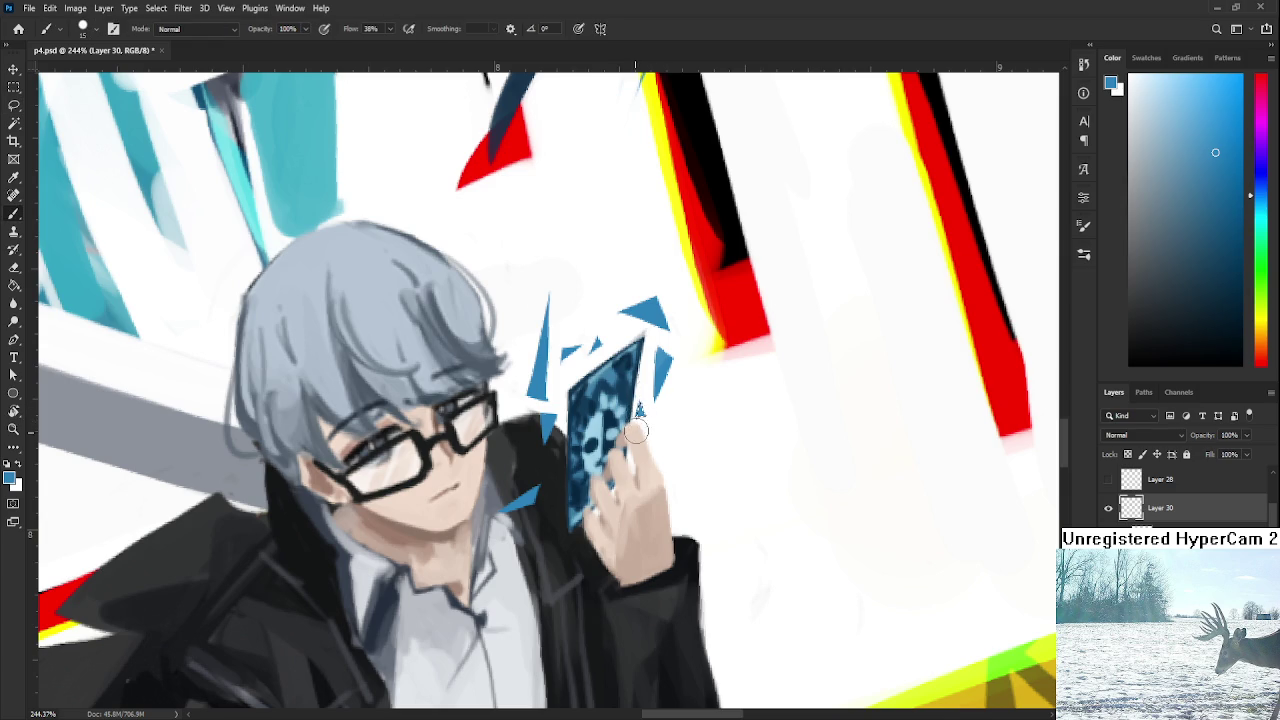
scroll(675, 432, down, 5)
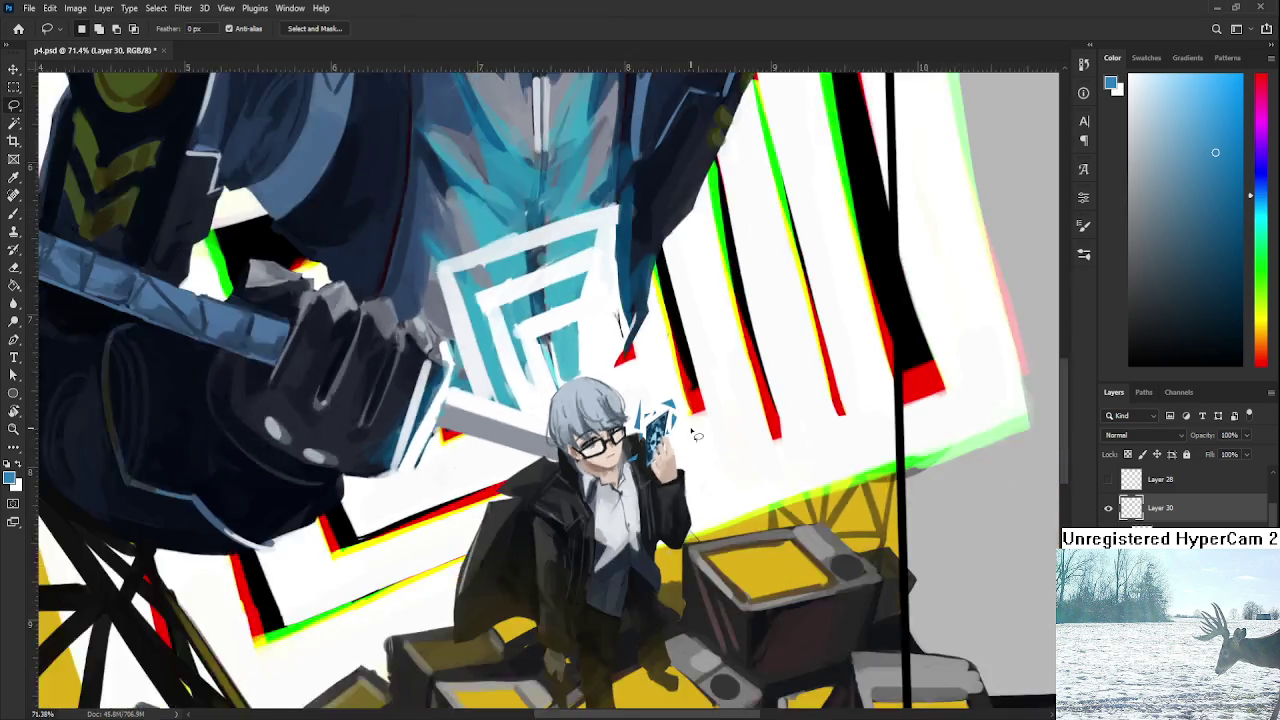
scroll(703, 415, up, 2)
scroll(703, 415, up, 2)
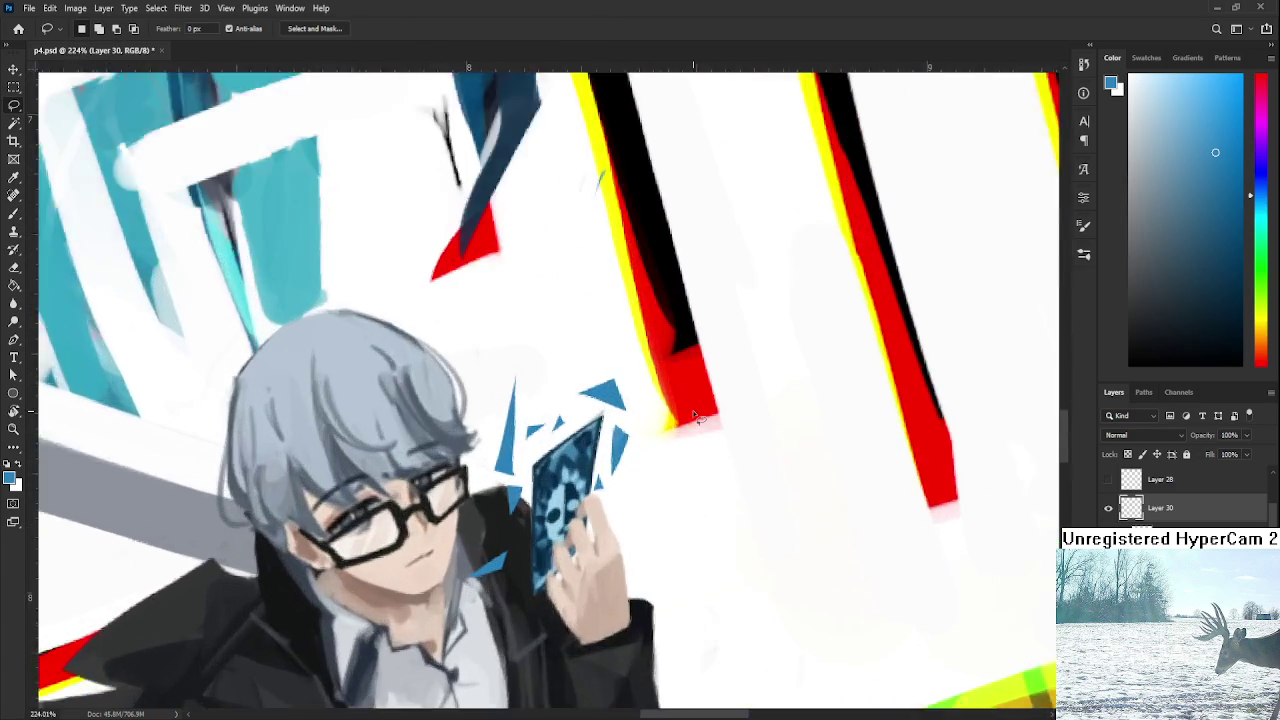
scroll(703, 415, up, 1)
key(e)
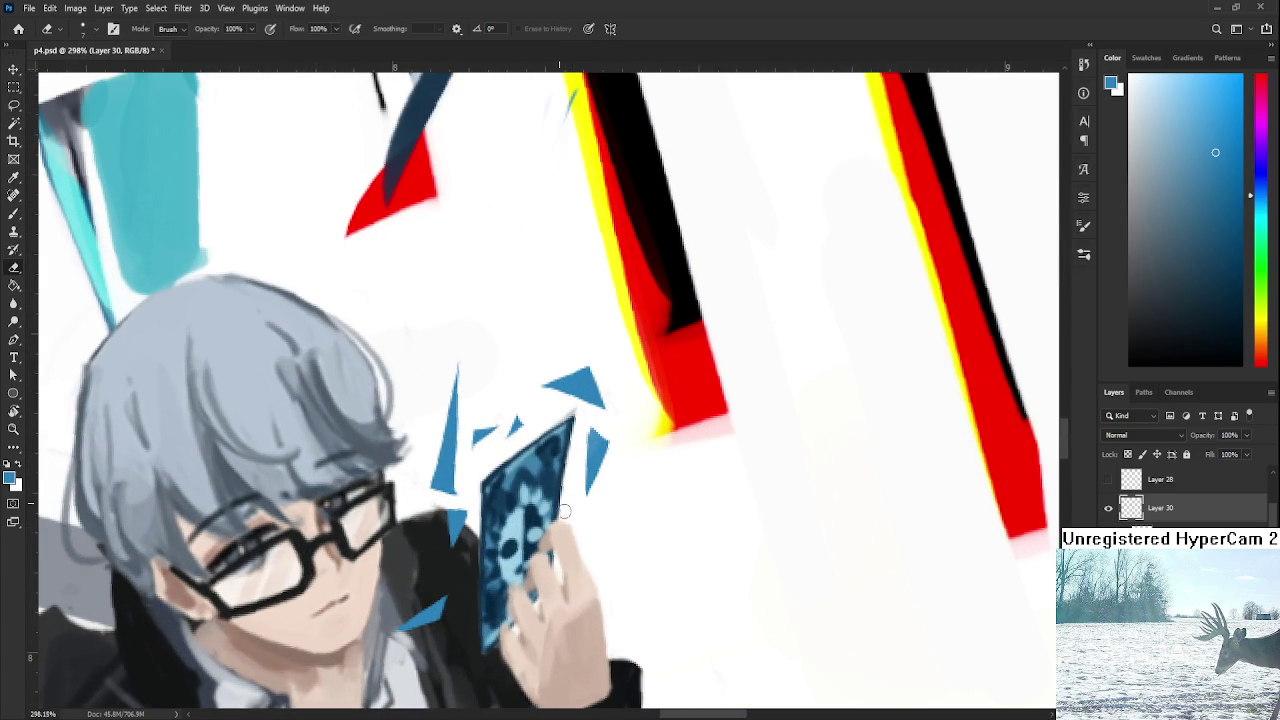
key(l)
mouse_move(578, 552)
mouse_down()
mouse_move(614, 536)
mouse_move(580, 550)
mouse_move(586, 512)
mouse_up()
key(b)
key(l)
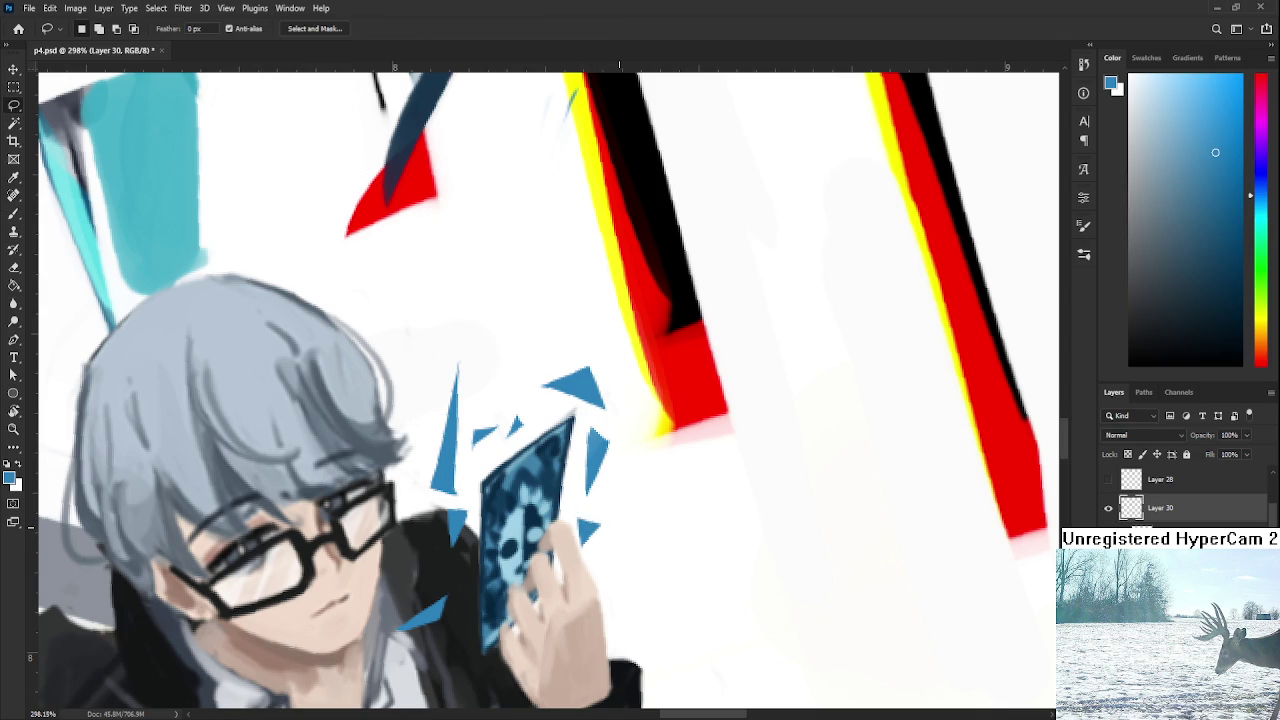
scroll(615, 530, down, 5)
scroll(615, 530, down, 3)
scroll(615, 530, down, 2)
key(r)
drag(688, 529, 689, 556)
scroll(640, 530, up, 5)
scroll(620, 500, up, 3)
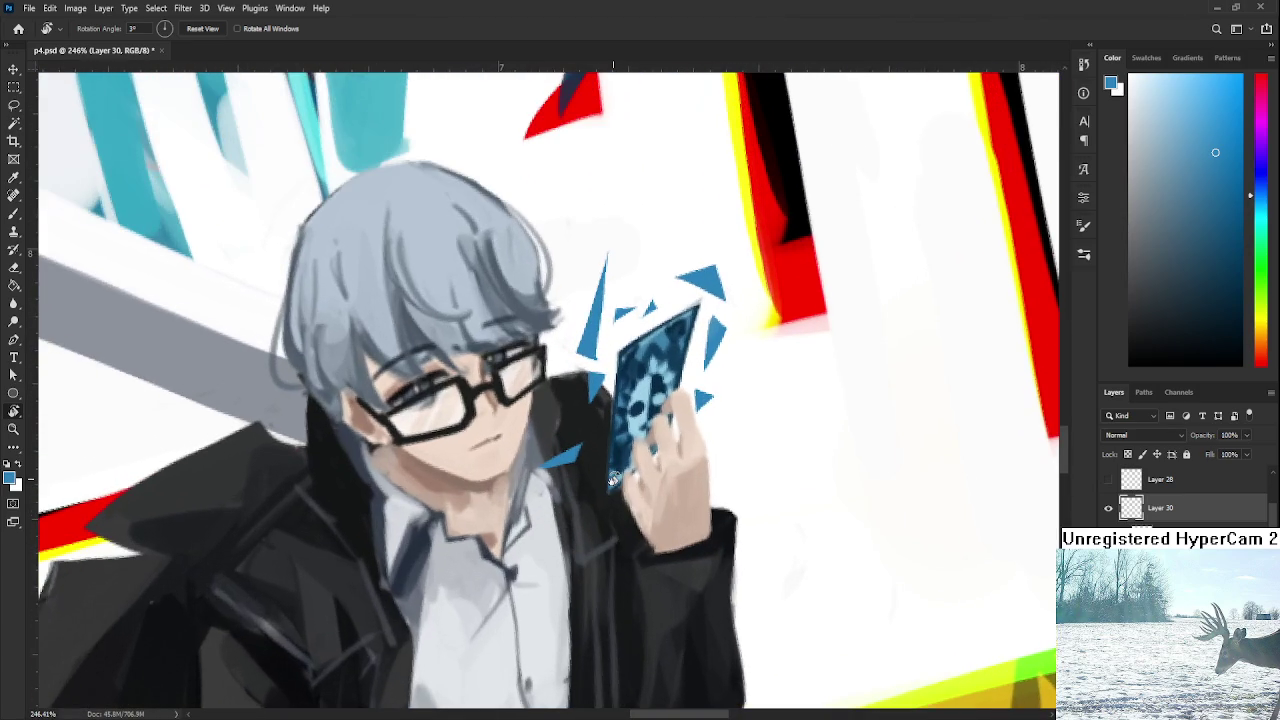
key(l)
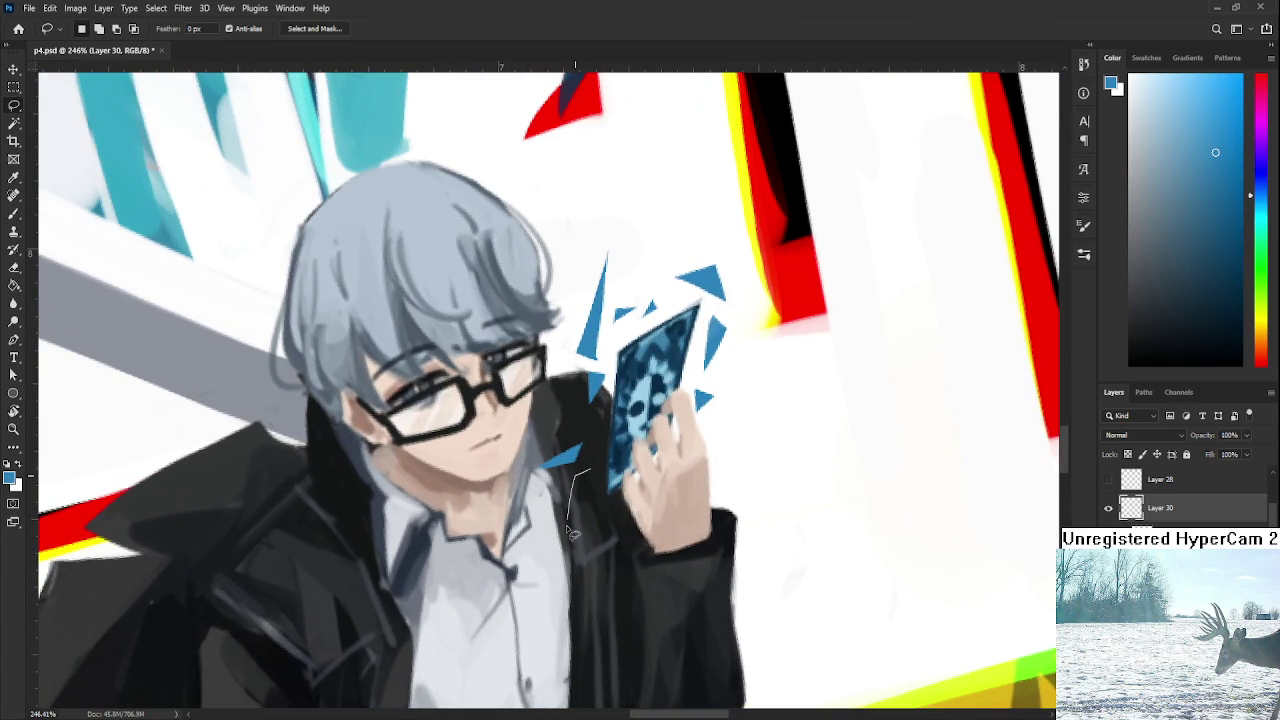
mouse_move(596, 504)
mouse_down()
mouse_move(587, 546)
mouse_move(597, 505)
mouse_up()
key(alt+BackSpace)
key(ctrl+d)
key(b)
key(l)
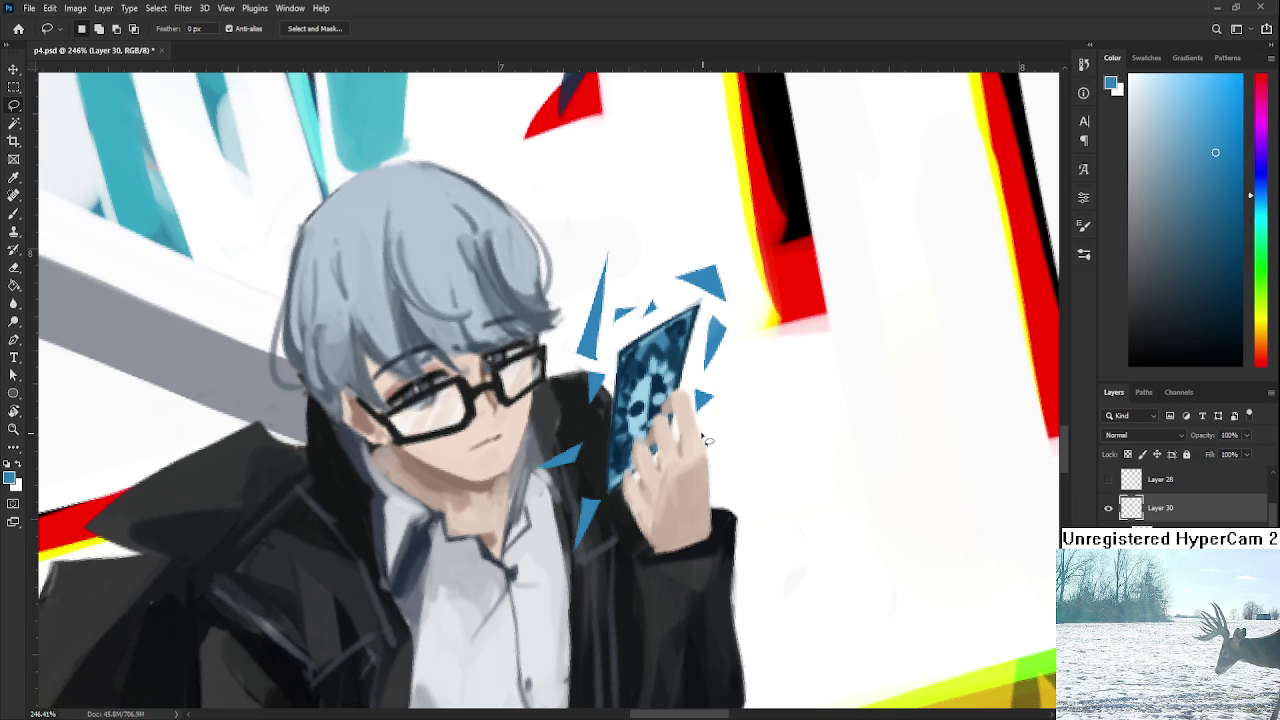
drag(713, 450, 742, 457)
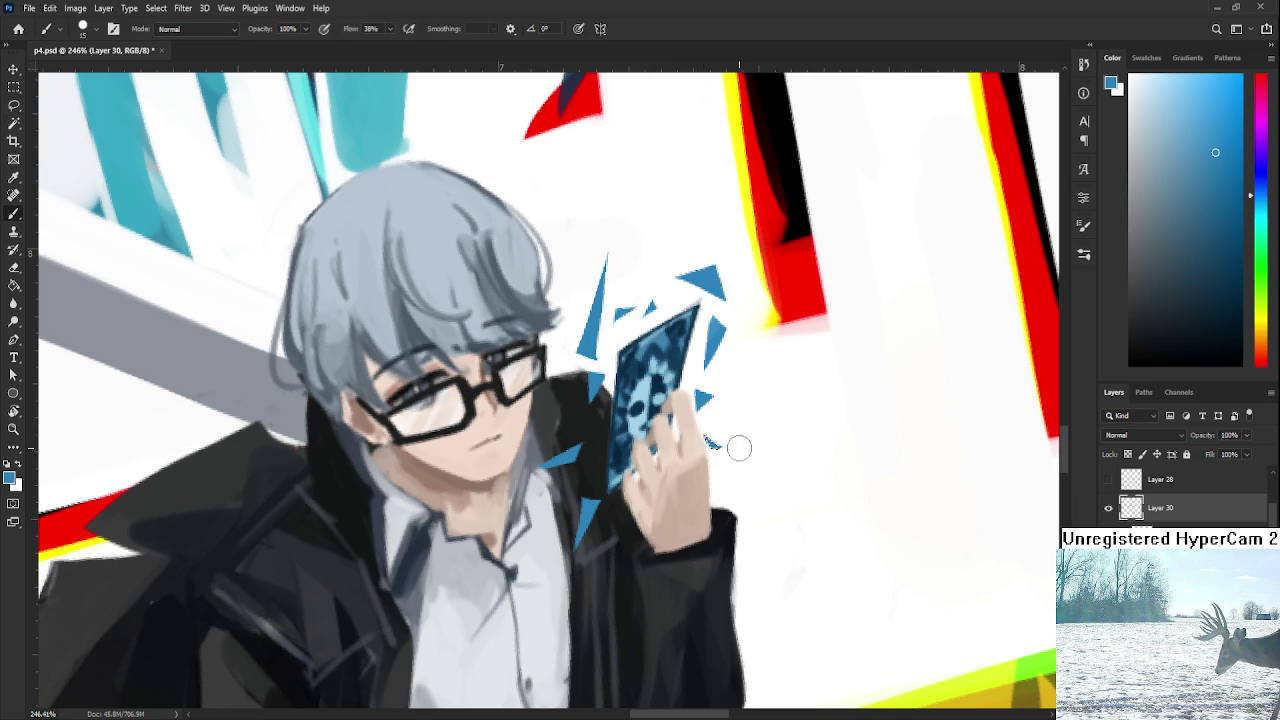
key(alt+BackSpace)
scroll(728, 524, down, 3)
scroll(728, 524, down, 1)
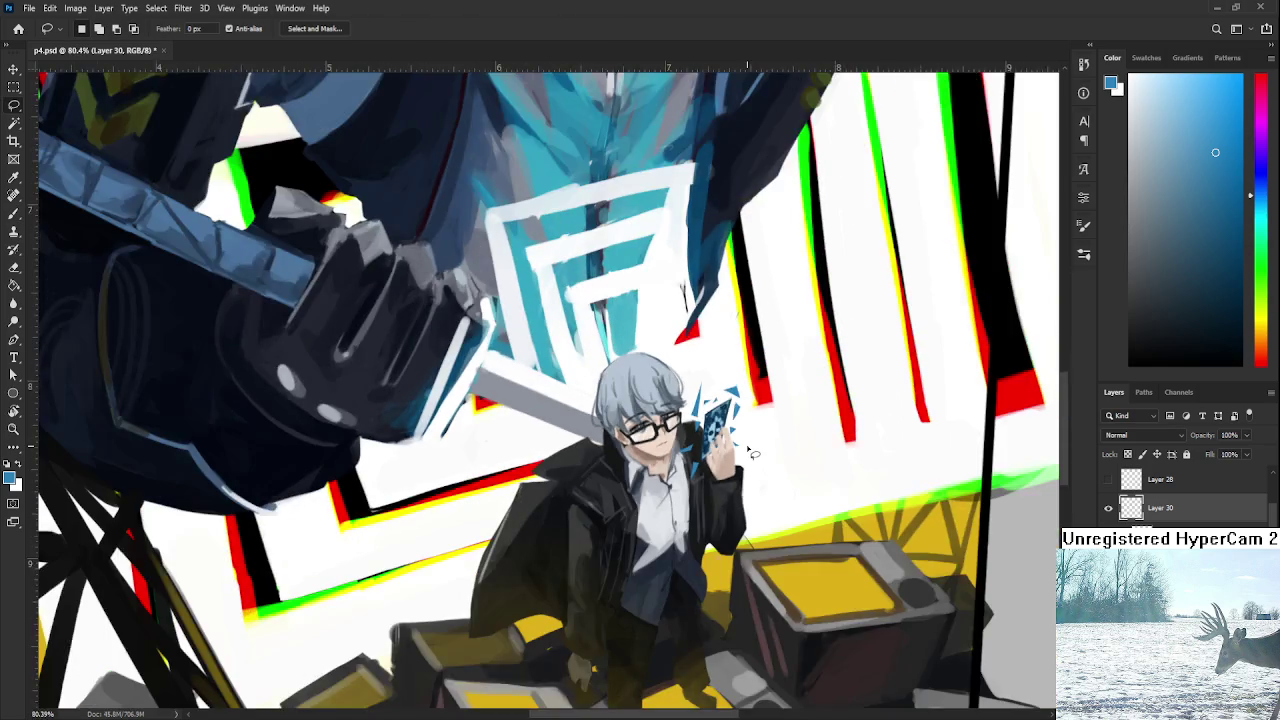
scroll(728, 524, up, 1)
scroll(728, 524, up, 1)
scroll(728, 524, down, 2)
scroll(728, 524, down, 2)
scroll(728, 524, up, 2)
scroll(988, 553, up, 1)
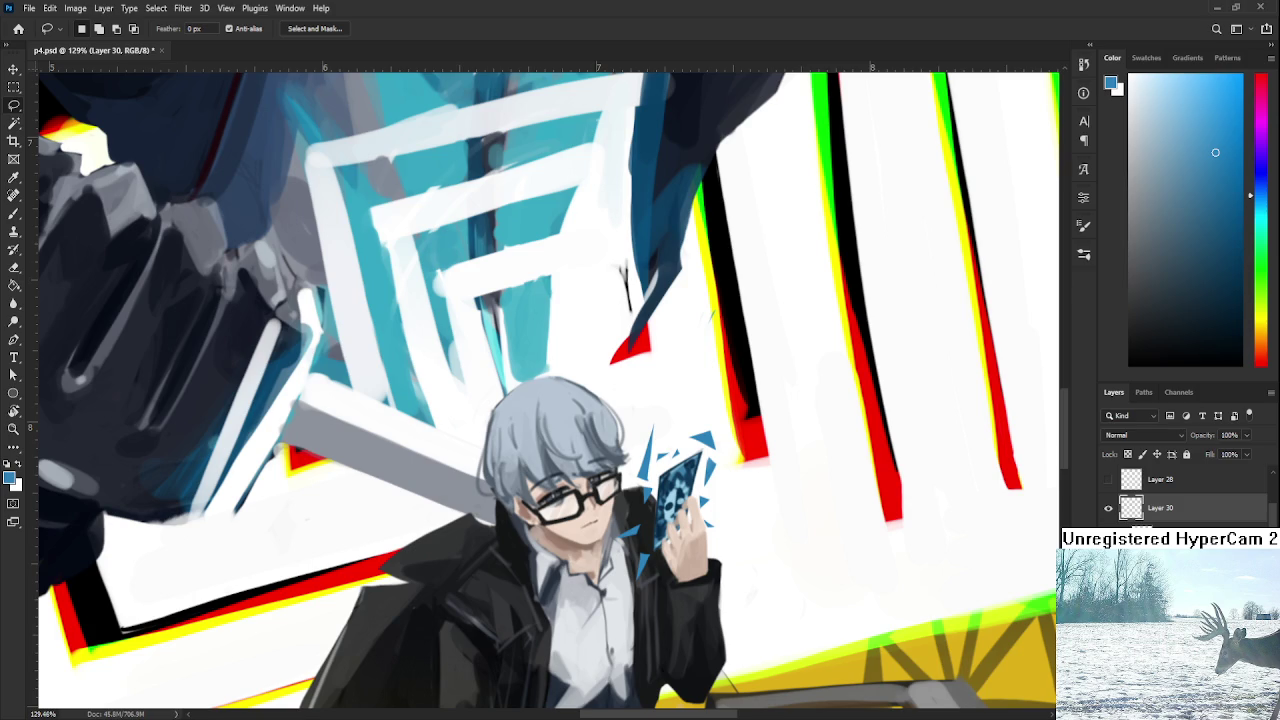
scroll(718, 557, up, 1)
key(b)
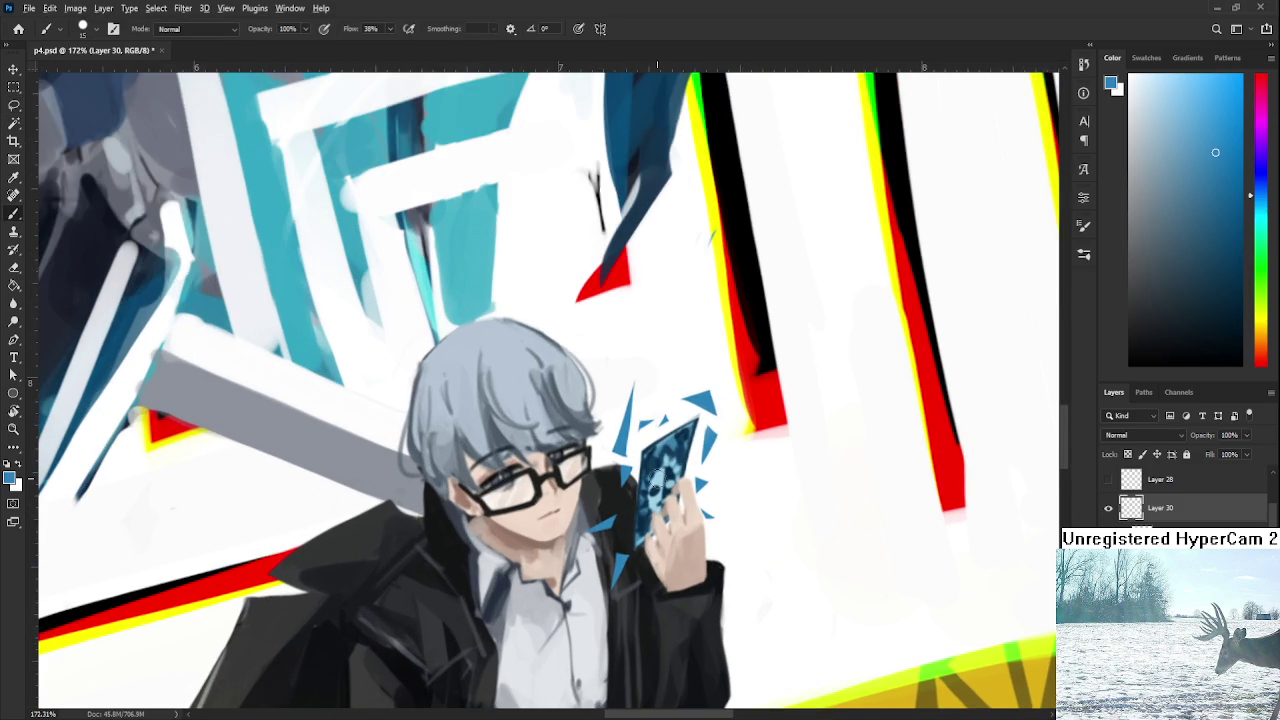
Sample a pale blue from the card and lasso extra shards by the collar, fingers and card's right side.
alt+click(660, 476)
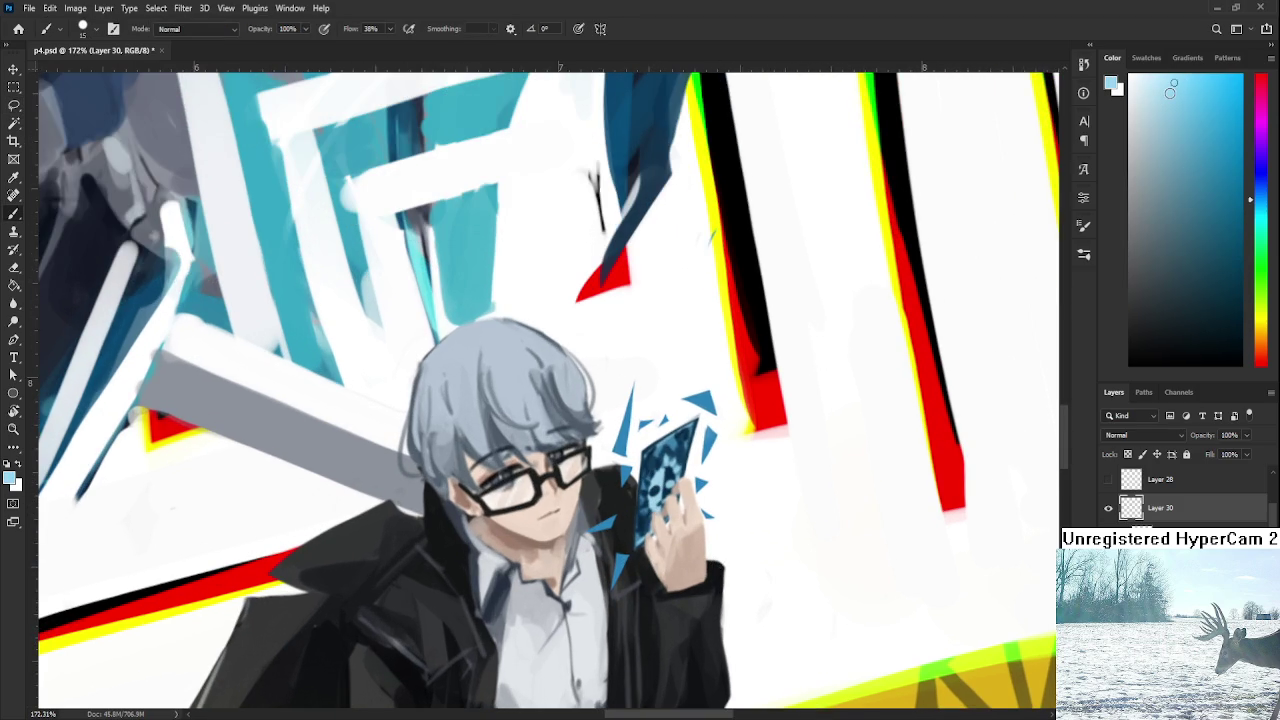
key(l)
drag(578, 572, 632, 510)
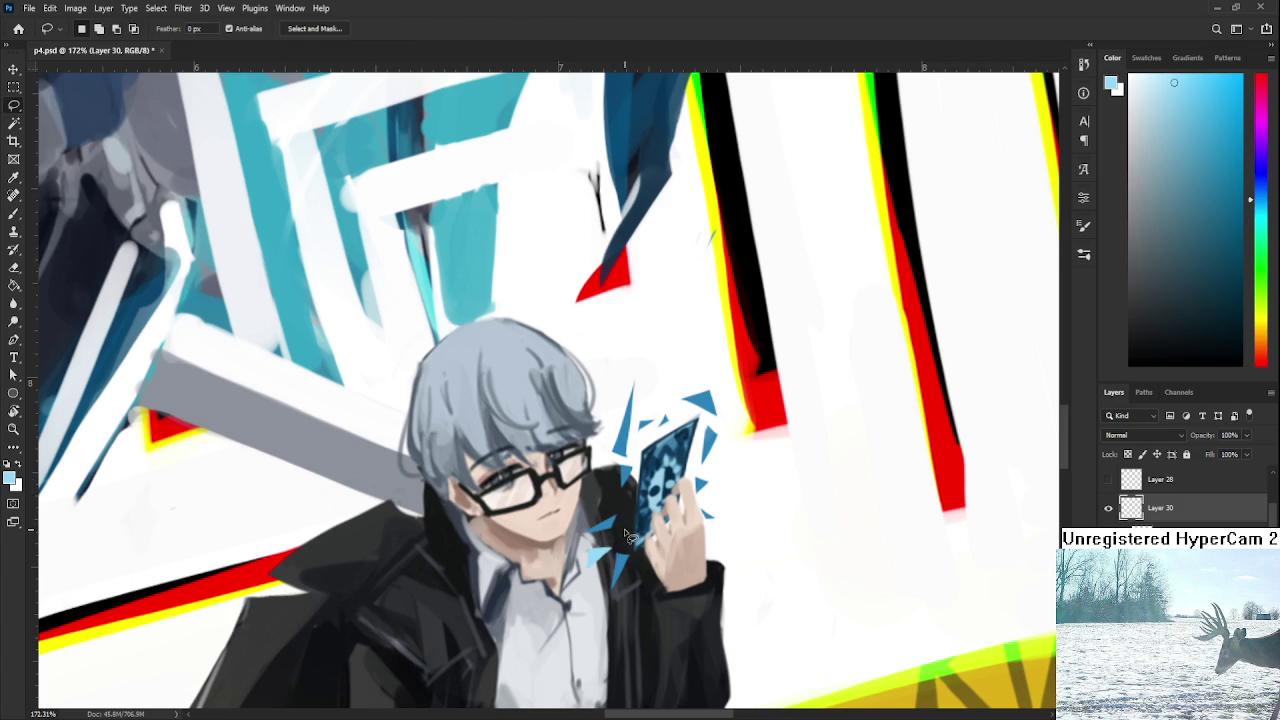
key(e)
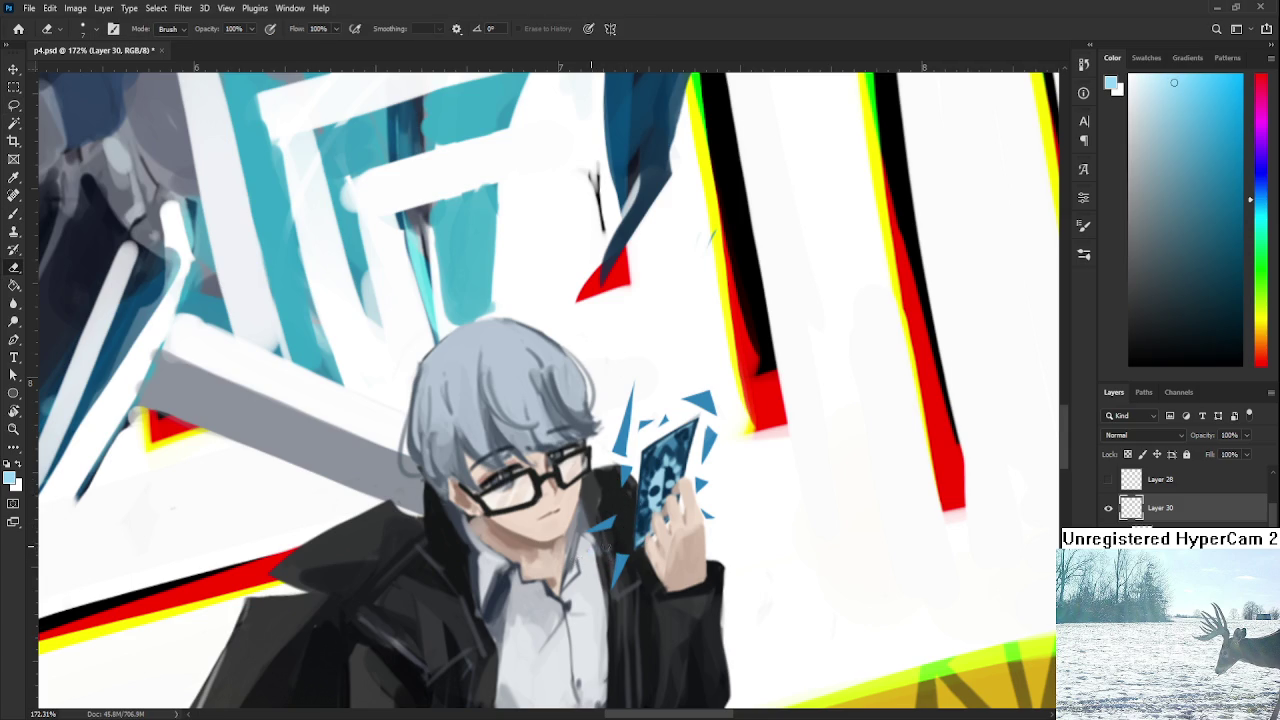
key(l)
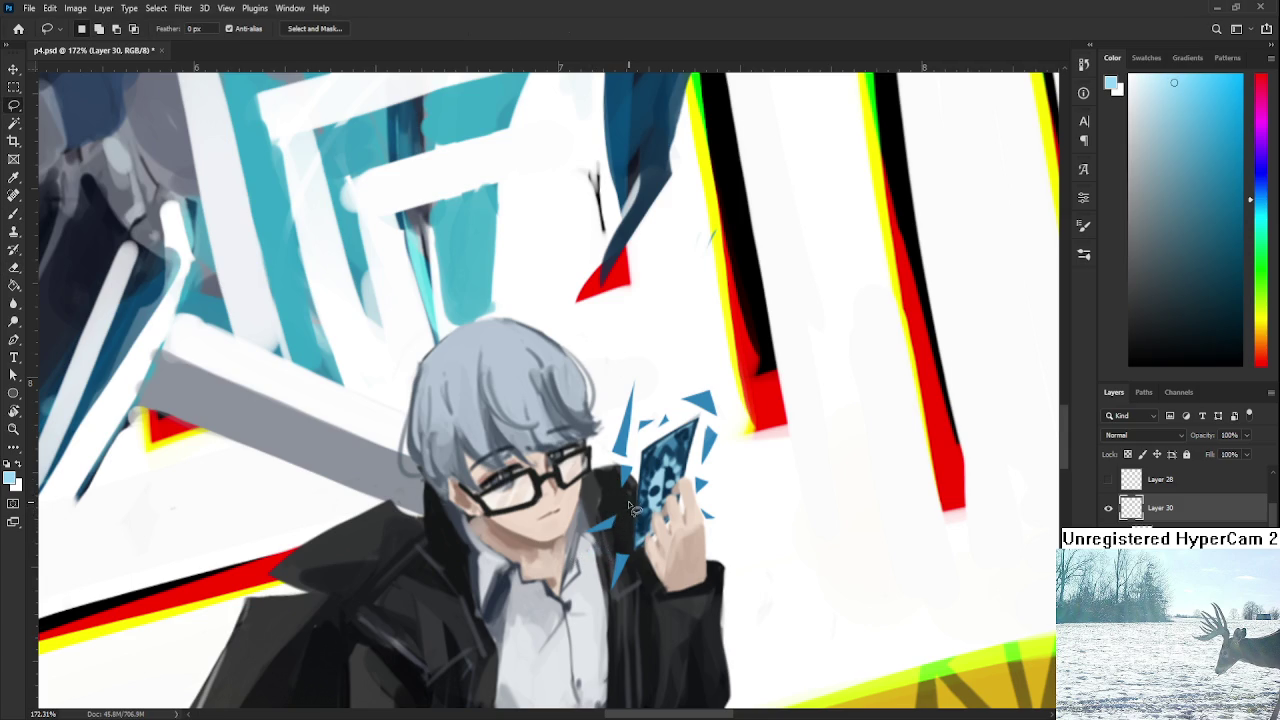
drag(629, 510, 640, 525)
key(b)
key(l)
drag(640, 453, 678, 457)
mouse_move(672, 395)
mouse_down()
mouse_move(726, 452)
mouse_move(736, 486)
mouse_up()
scroll(757, 528, down, 2)
Reframe the view around the boy and the shard-ringed card.
scroll(757, 528, down, 2)
scroll(737, 451, up, 2)
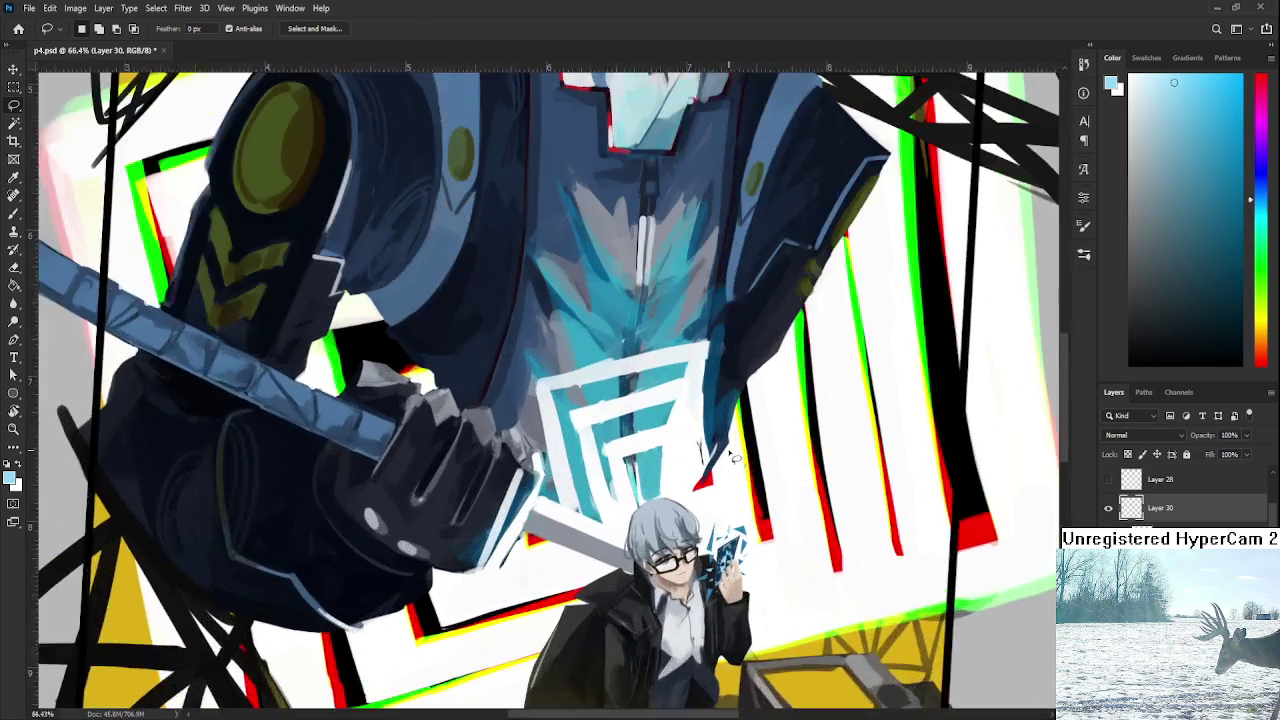
scroll(746, 452, up, 1)
drag(746, 452, 666, 474)
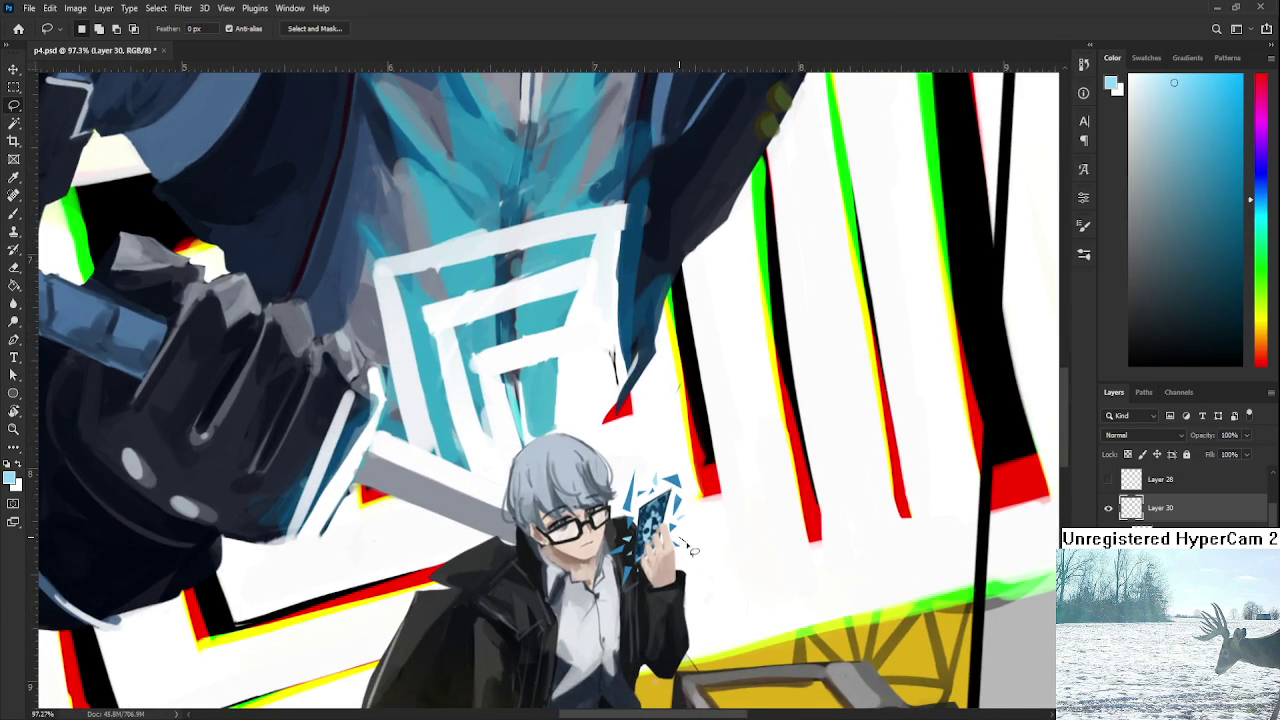
key(b)
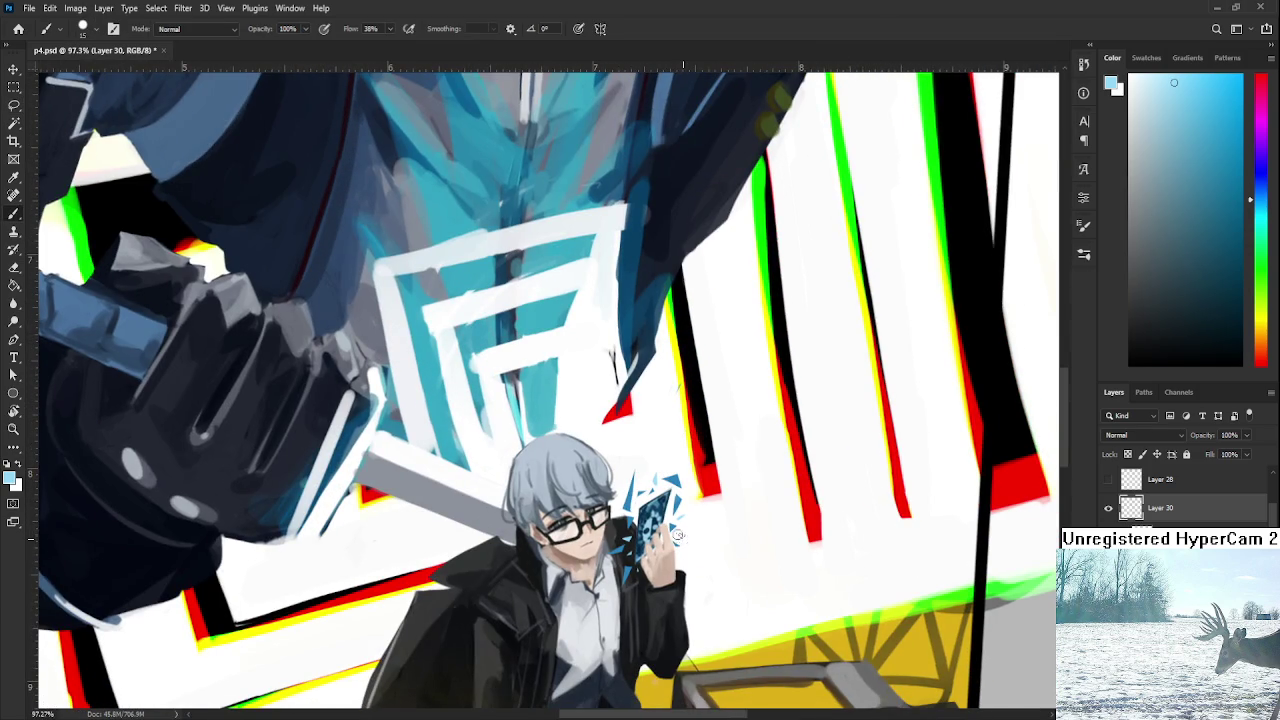
key(l)
key(e)
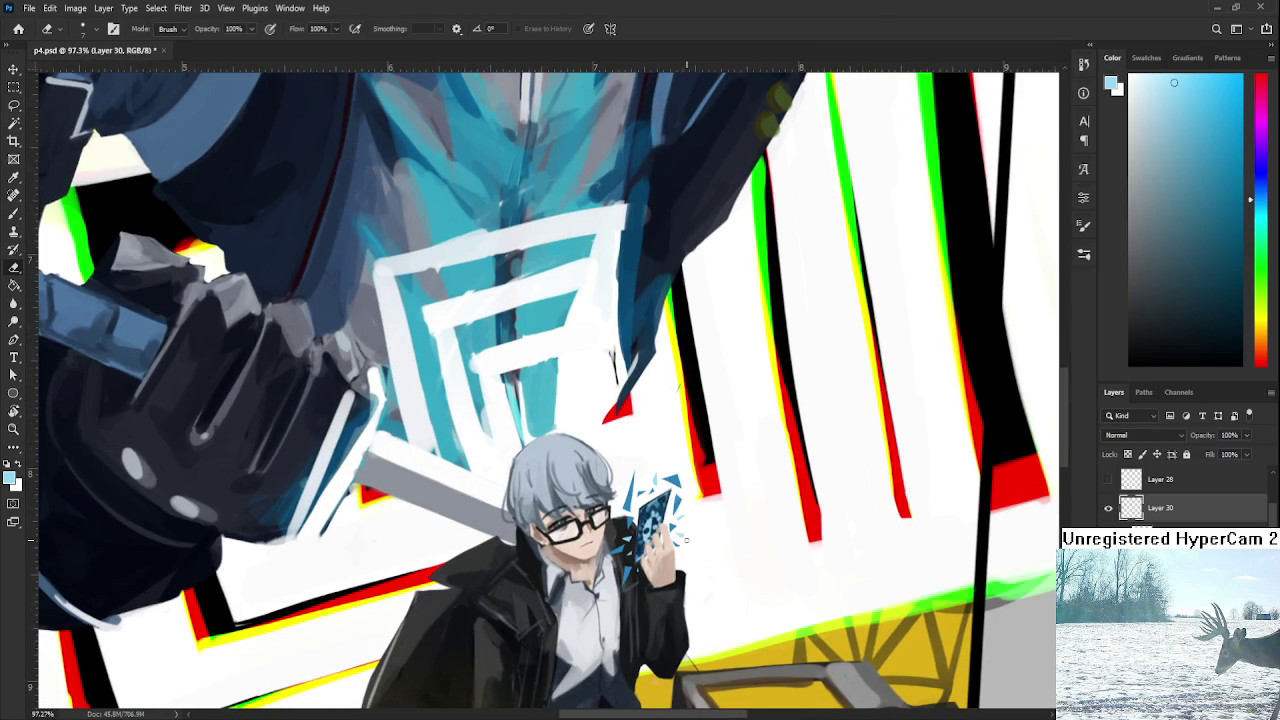
Save p4.psd and add the new Layer 31 in Color Dodge blend mode.
key(ctrl+s)
scroll(659, 508, down, 3)
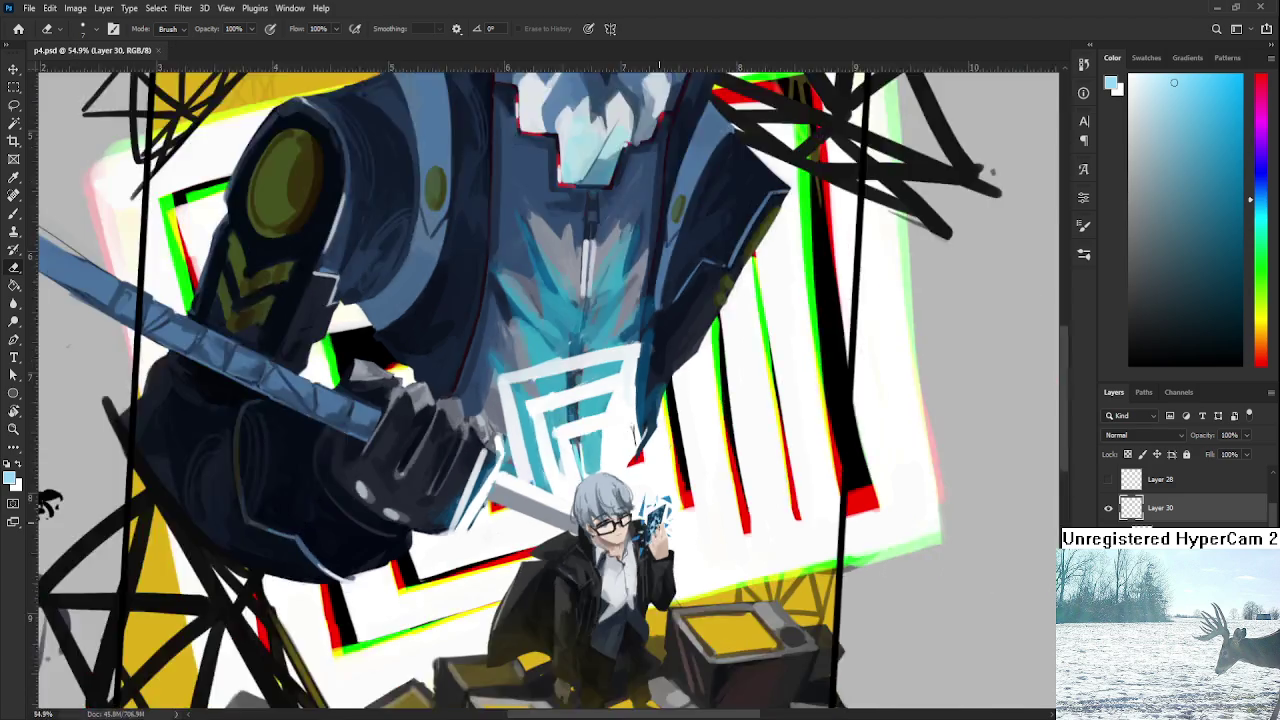
scroll(659, 508, down, 2)
scroll(659, 508, down, 2)
scroll(659, 508, down, 2)
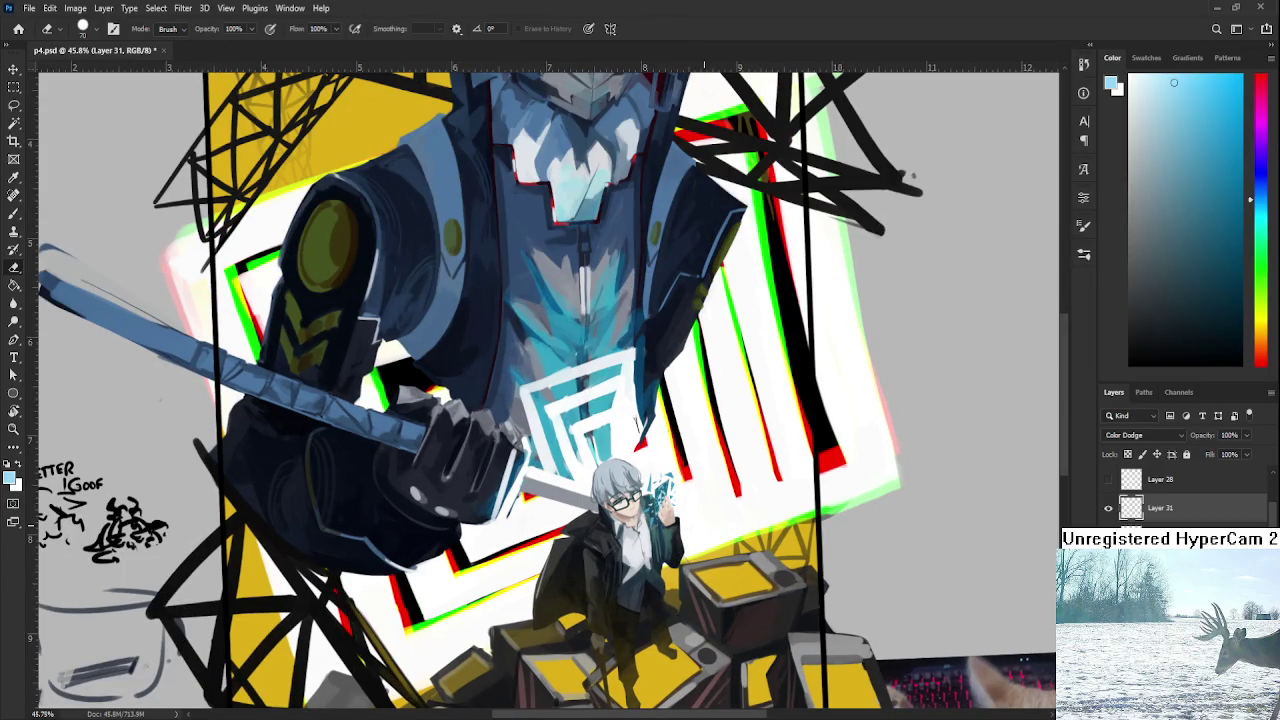
scroll(700, 523, down, 3)
Zoom in and out to review the saved composition of mech, boy and card.
scroll(700, 523, up, 2)
scroll(704, 524, down, 2)
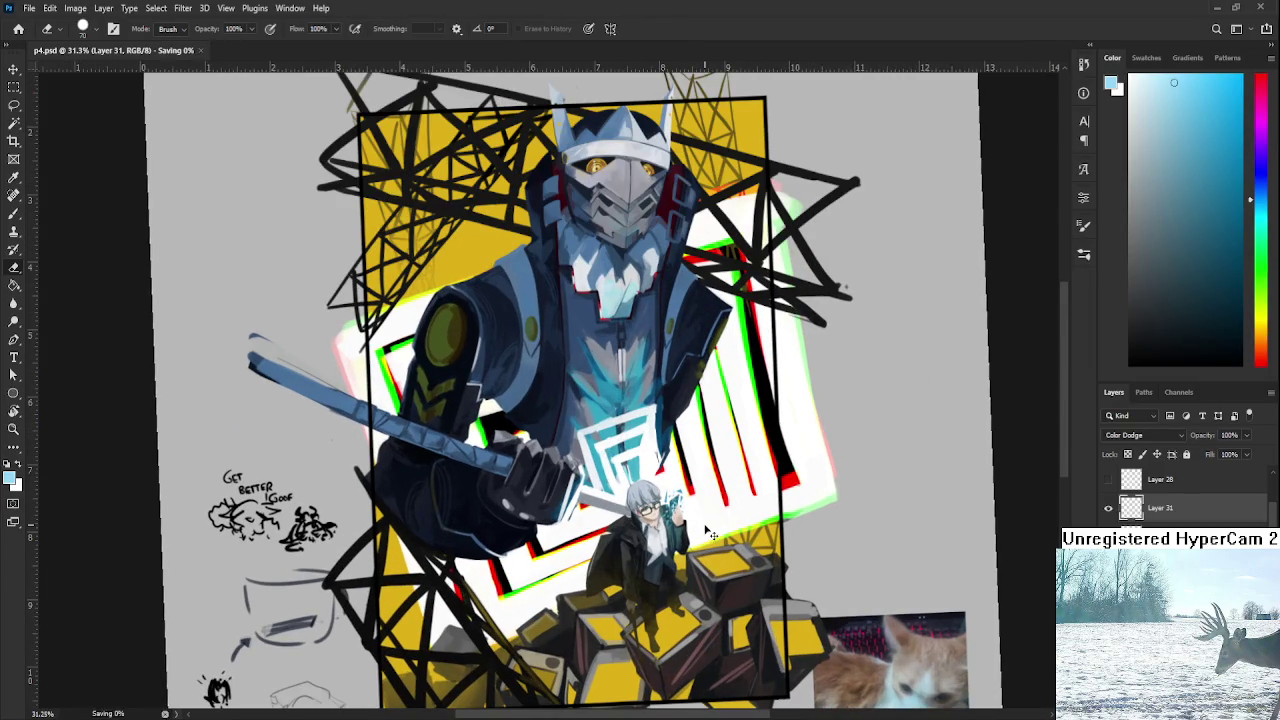
scroll(704, 524, up, 2)
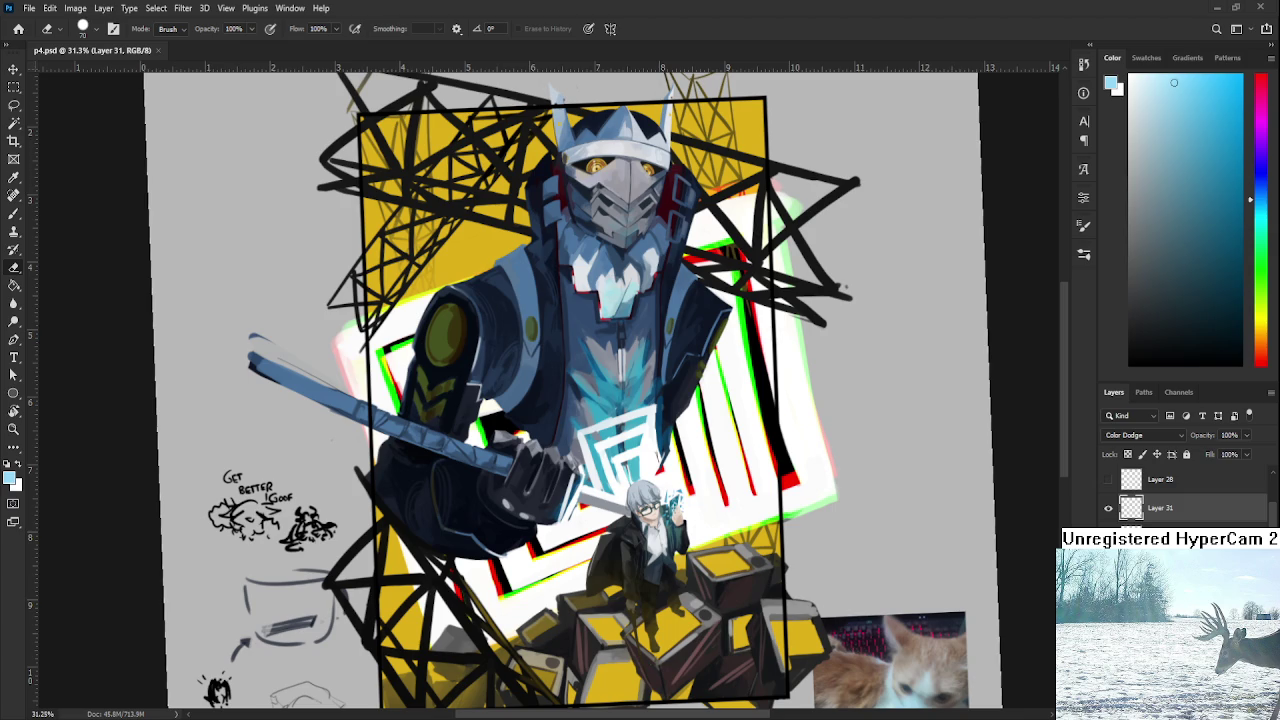
Pick a darker blue and brush a bright cyan glow across the mech's chest above the emblem.
scroll(665, 495, up, 3)
scroll(630, 500, up, 3)
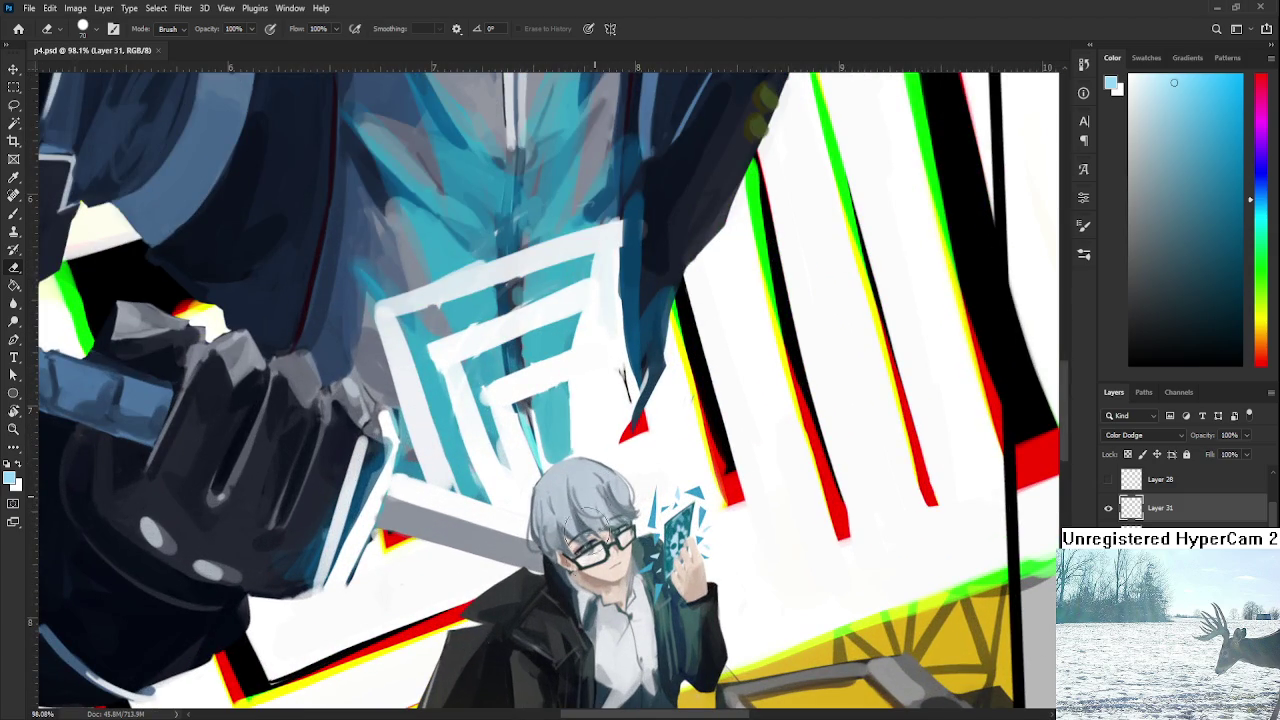
scroll(561, 438, down, 1)
scroll(561, 438, down, 5)
key(b)
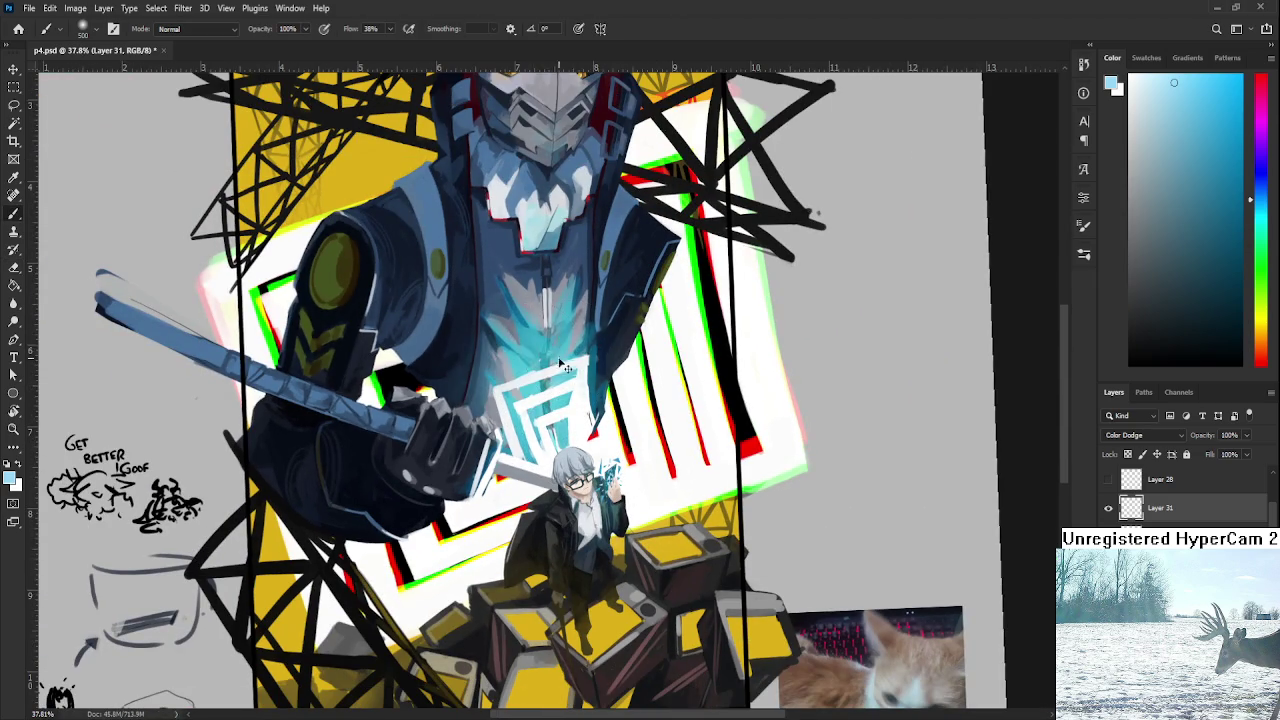
drag(1163, 221, 1226, 109)
key(ctrl+z)
click(1222, 190)
mouse_move(607, 360)
mouse_down()
mouse_move(553, 336)
mouse_move(600, 420)
mouse_up()
mouse_move(575, 340)
mouse_down()
mouse_move(625, 391)
mouse_move(558, 330)
mouse_up()
key(e)
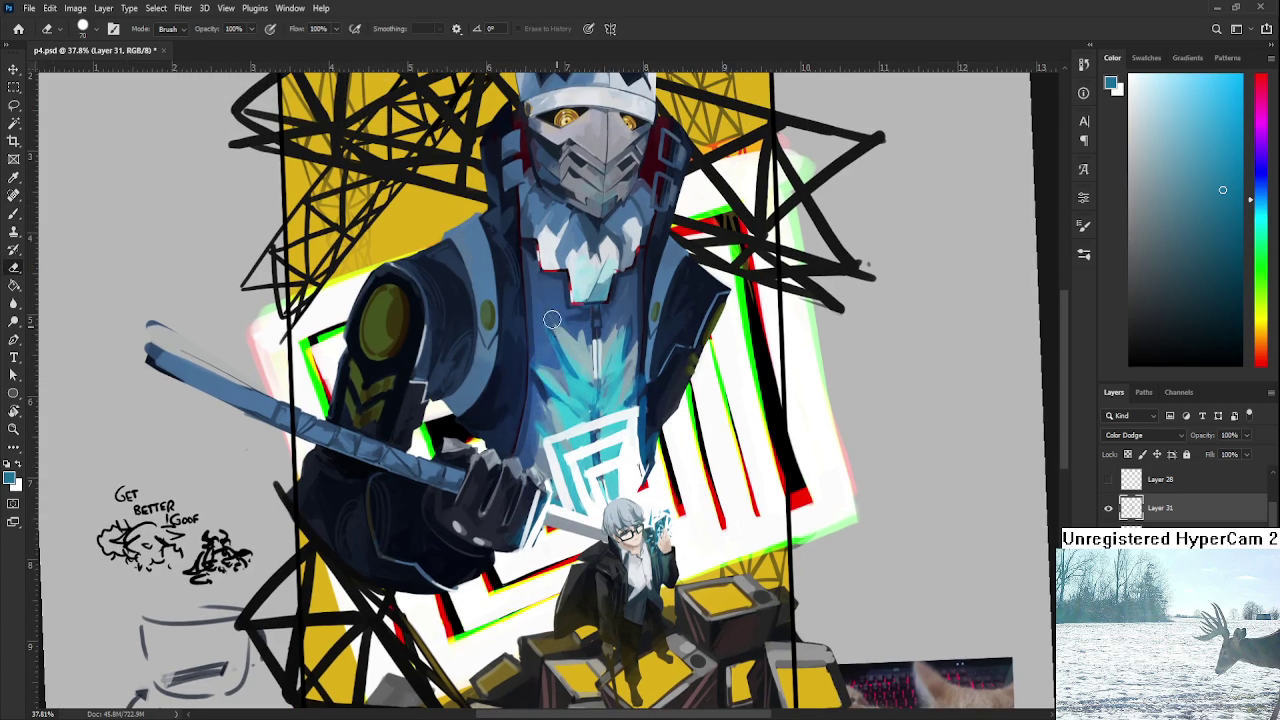
alt+scroll(710, 340, down, 2)
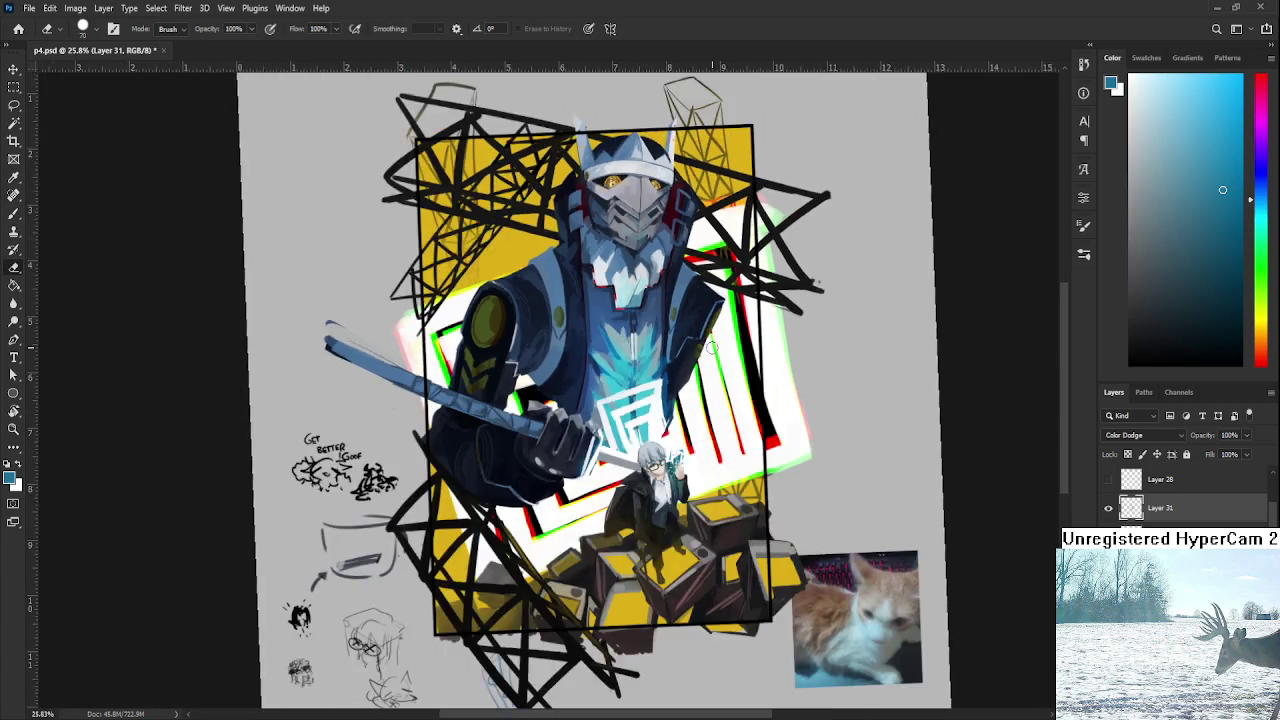
alt+scroll(712, 347, down, 2)
alt+scroll(600, 470, up, 3)
Paint blue-grey shading over the boy's shirt.
alt+scroll(605, 475, up, 4)
alt+scroll(613, 478, up, 4)
key(b)
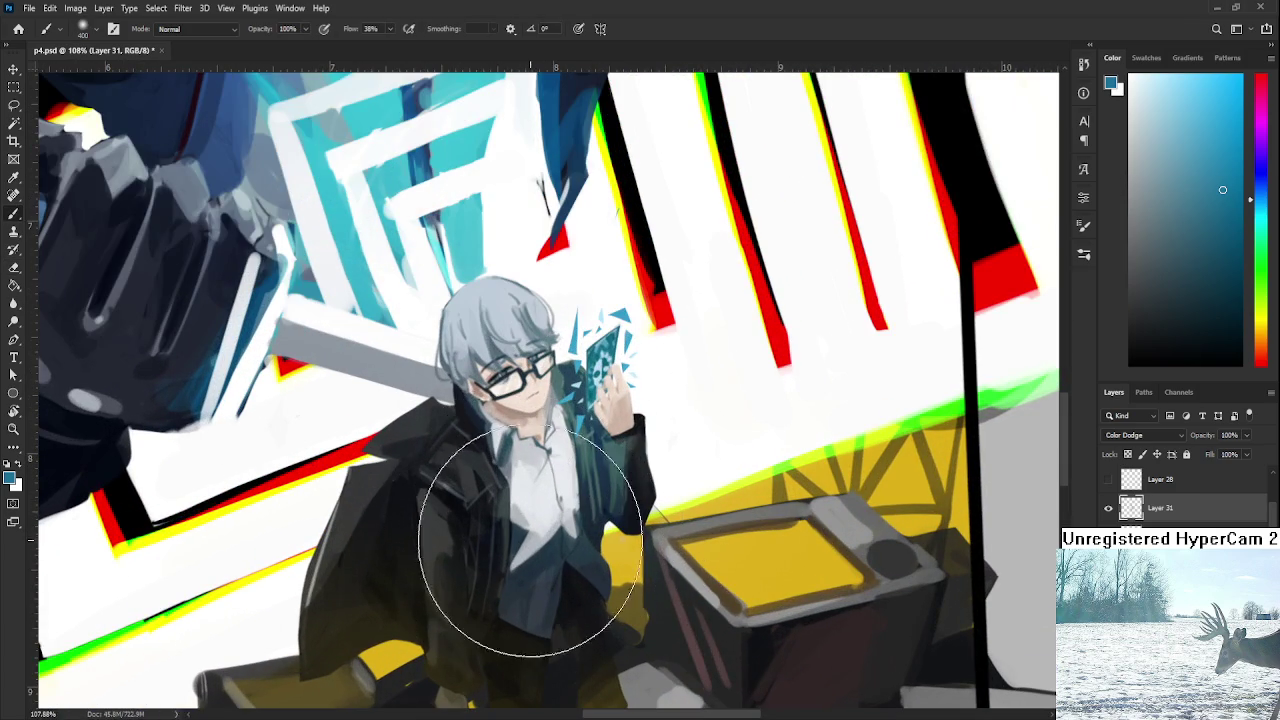
mouse_move(527, 543)
mouse_down()
mouse_move(522, 583)
mouse_move(560, 530)
mouse_move(535, 550)
mouse_move(495, 470)
mouse_move(596, 470)
mouse_up()
key(e)
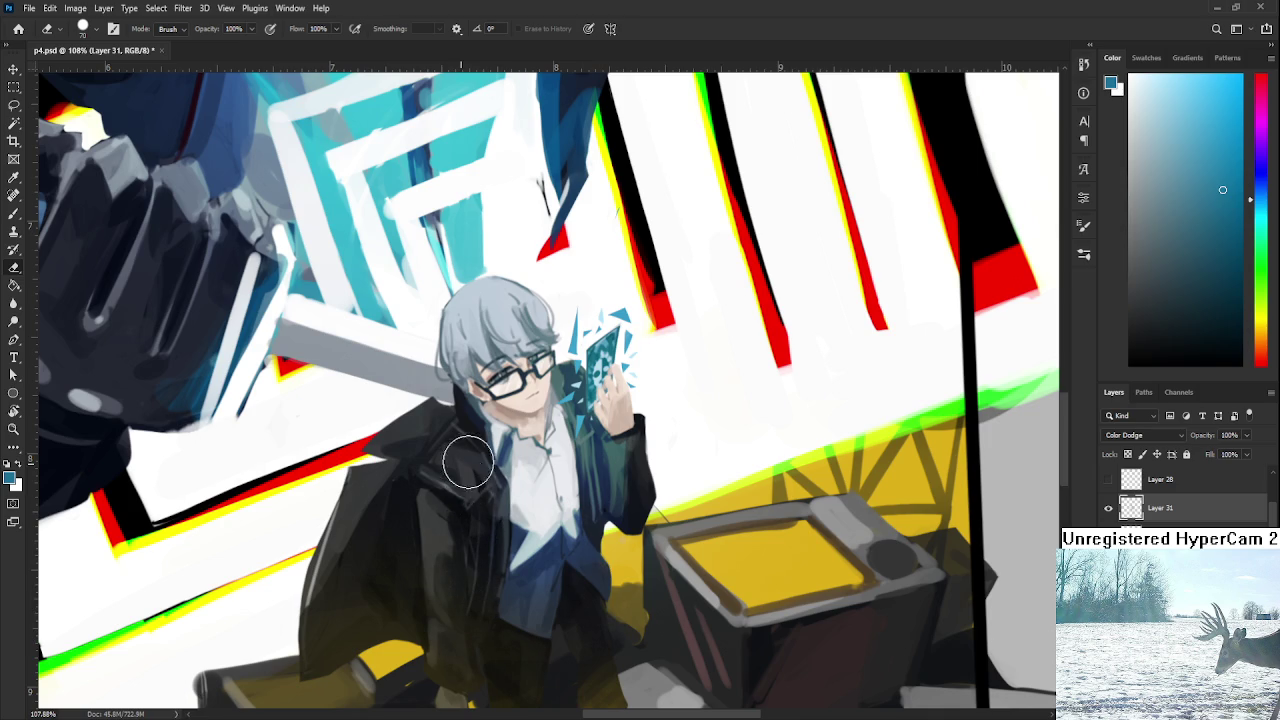
Zoom out and recentre the canvas to review the whole painting.
scroll(600, 480, down, 3)
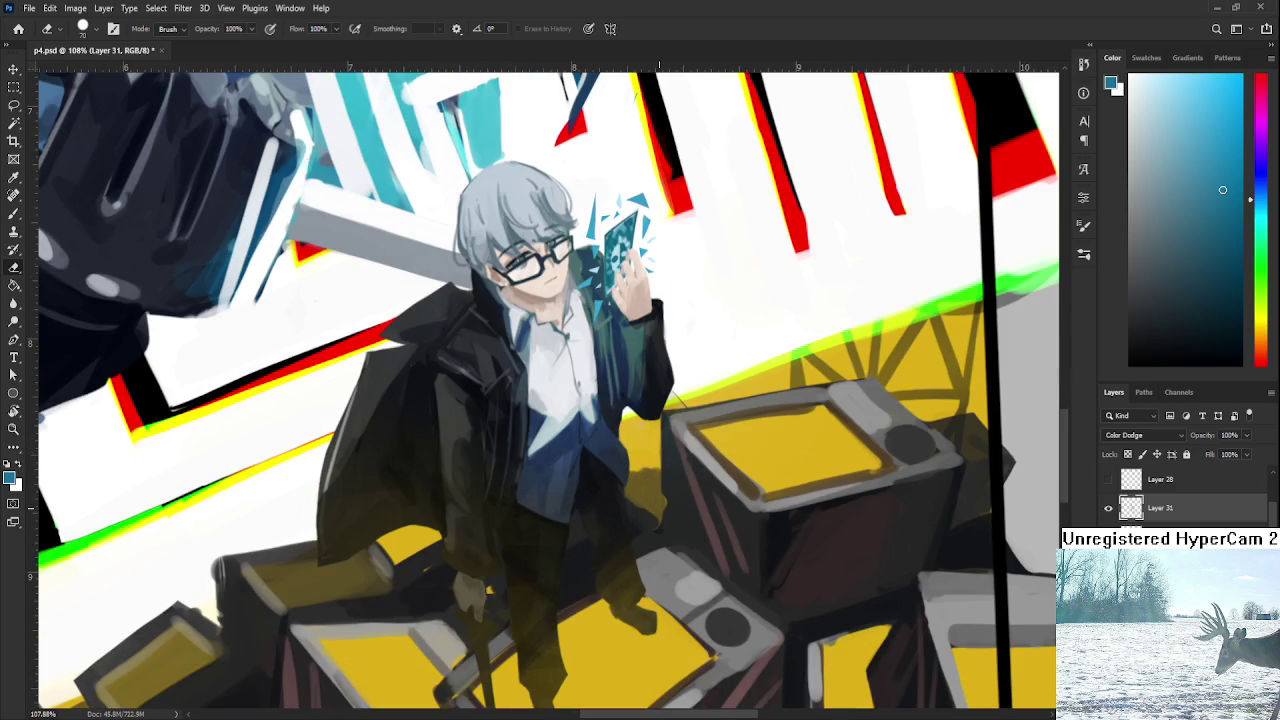
scroll(657, 503, down, 2)
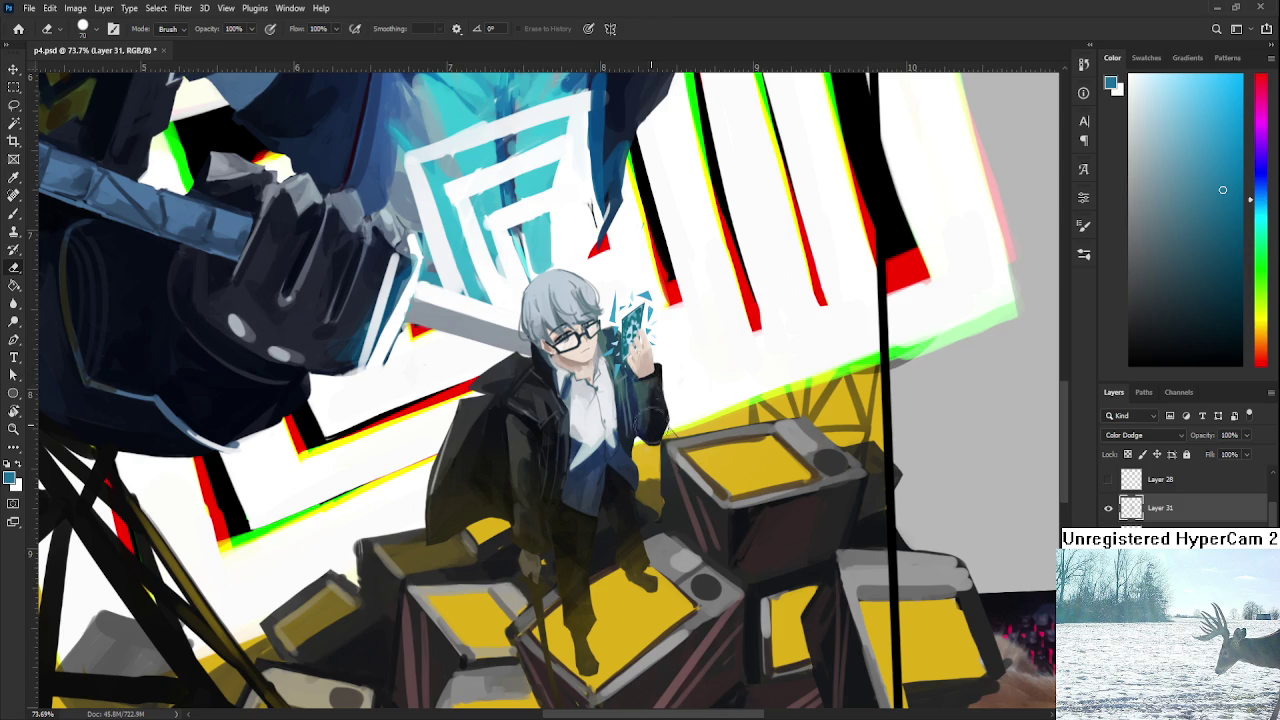
scroll(668, 405, down, 2)
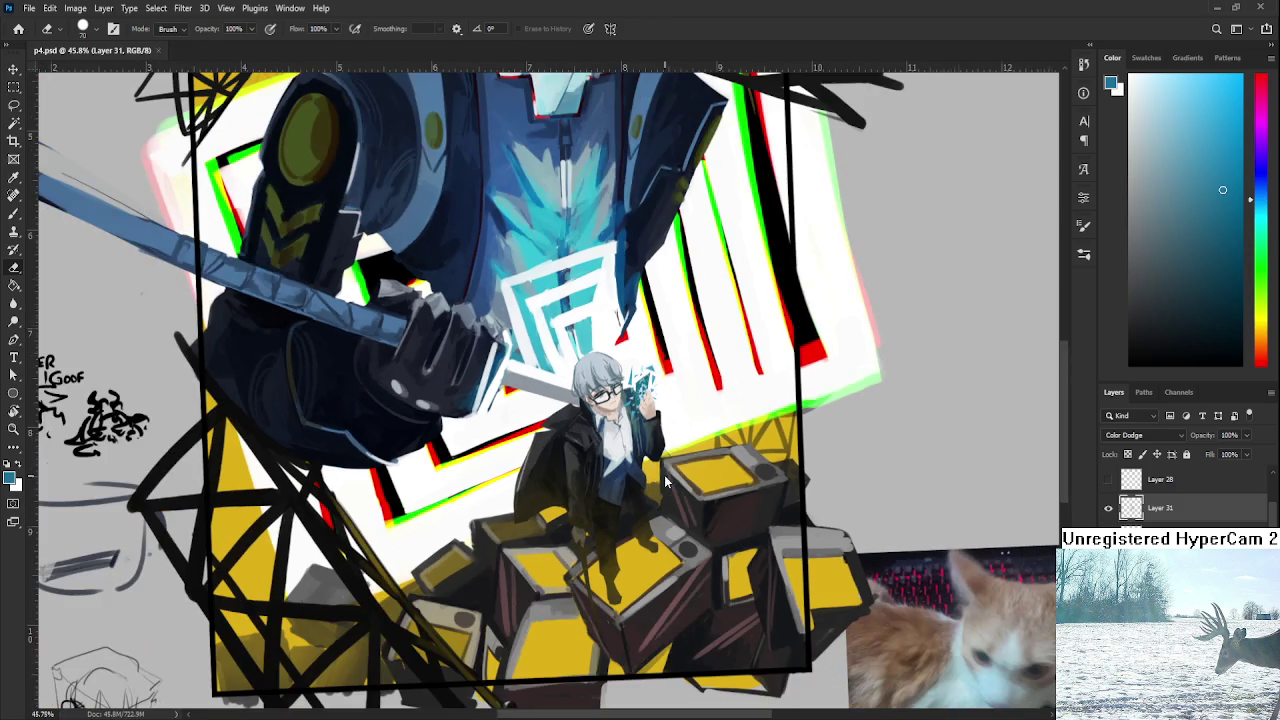
scroll(668, 405, down, 2)
scroll(668, 405, up, 1)
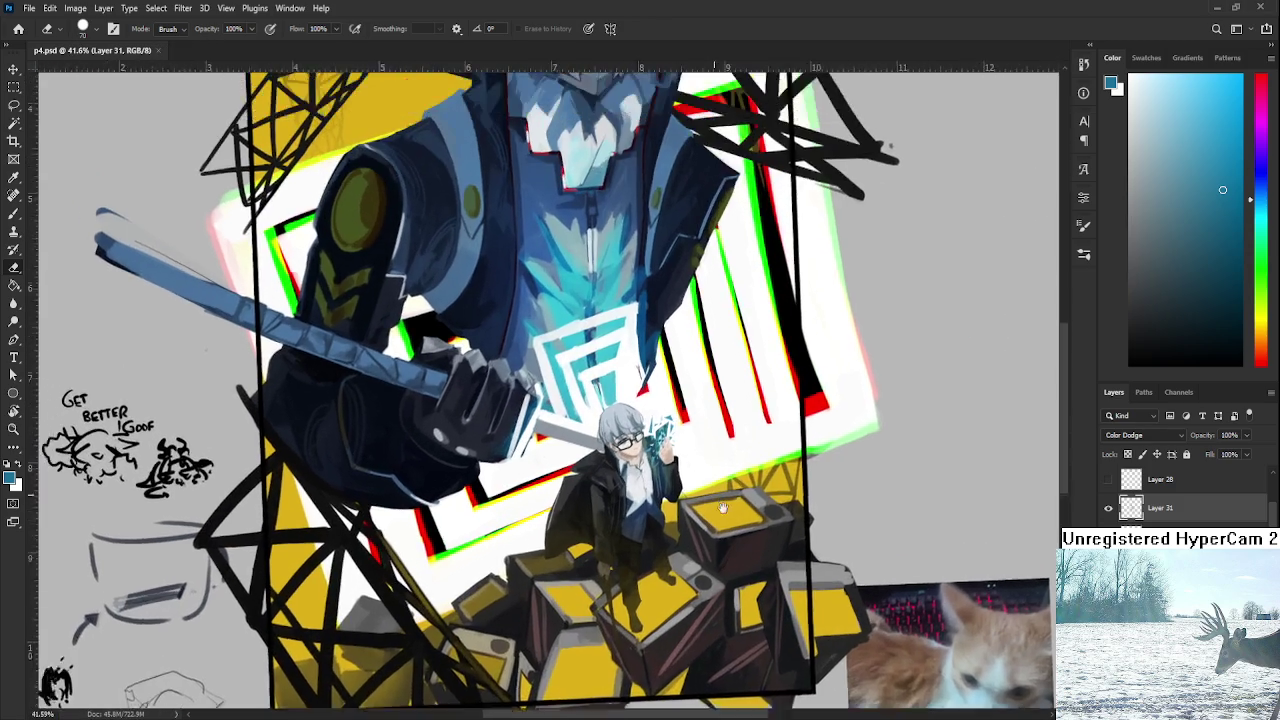
scroll(750, 572, down, 2)
drag(750, 572, 760, 566)
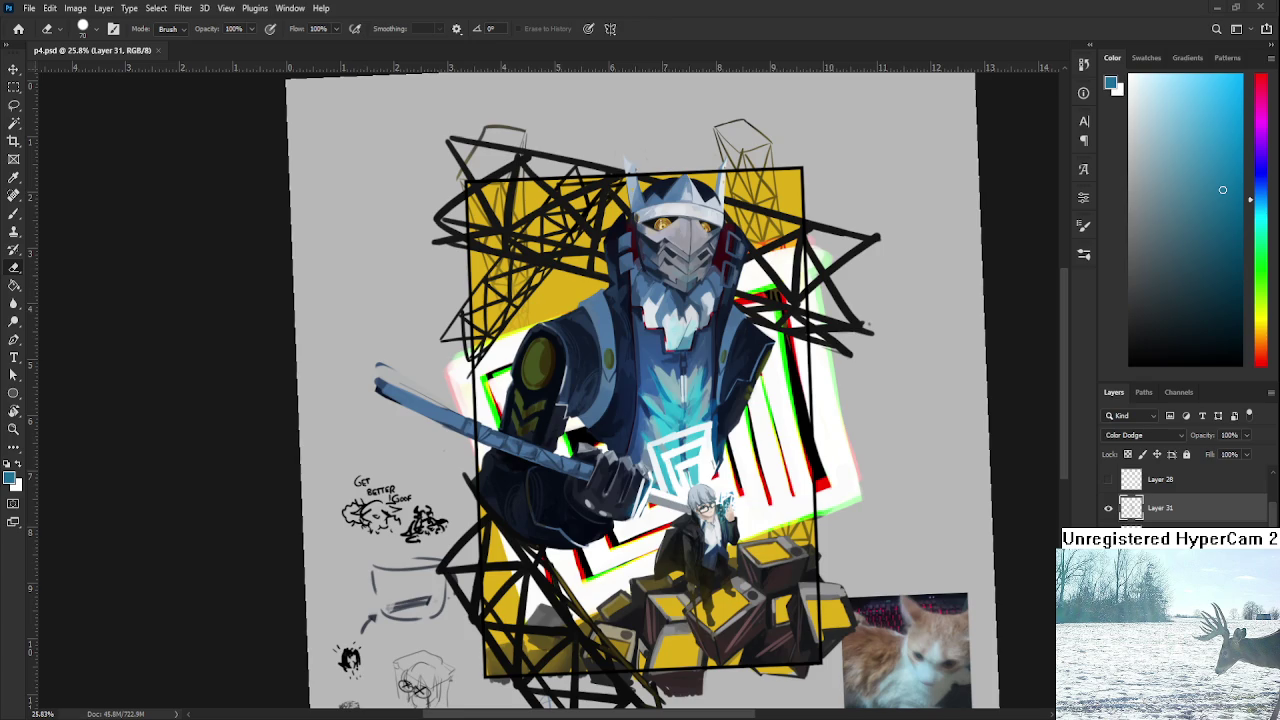
scroll(640, 489, right, 5)
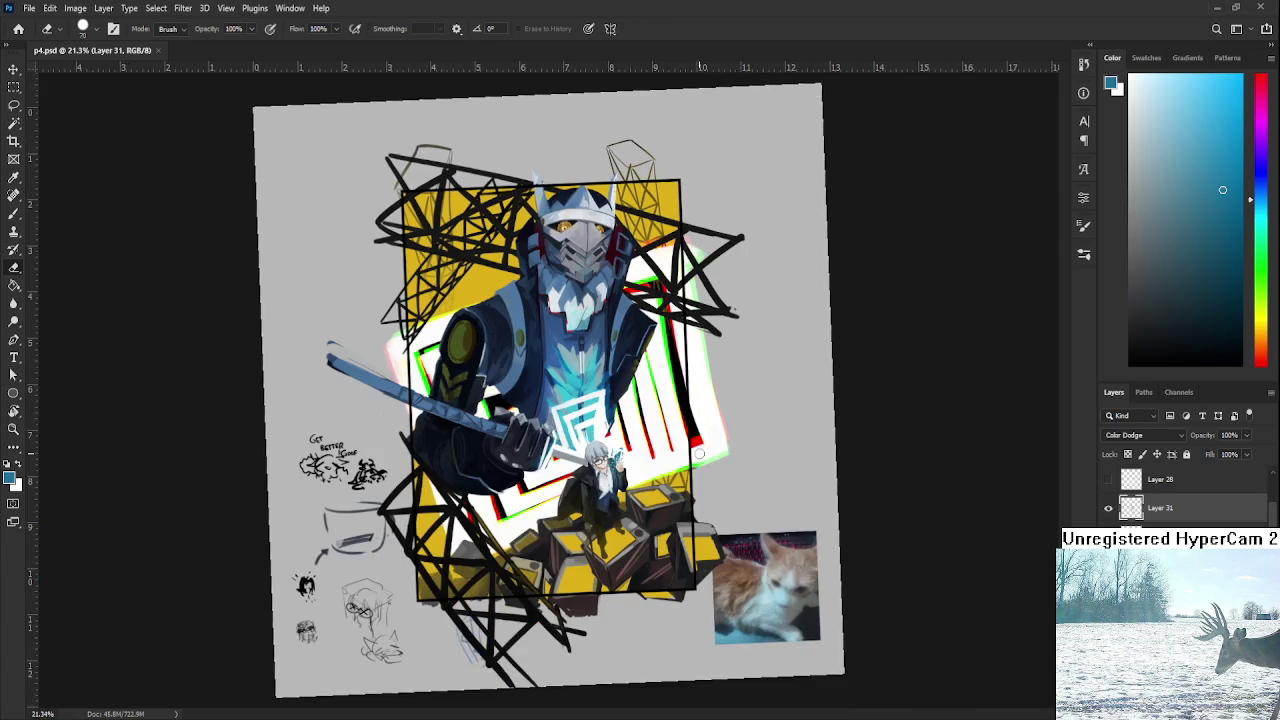
Hide Layer 31's cyan Color Dodge glow, then select Layer 13 copy for painting.
scroll(576, 485, down, 3)
scroll(575, 486, up, 5)
scroll(601, 446, up, 3)
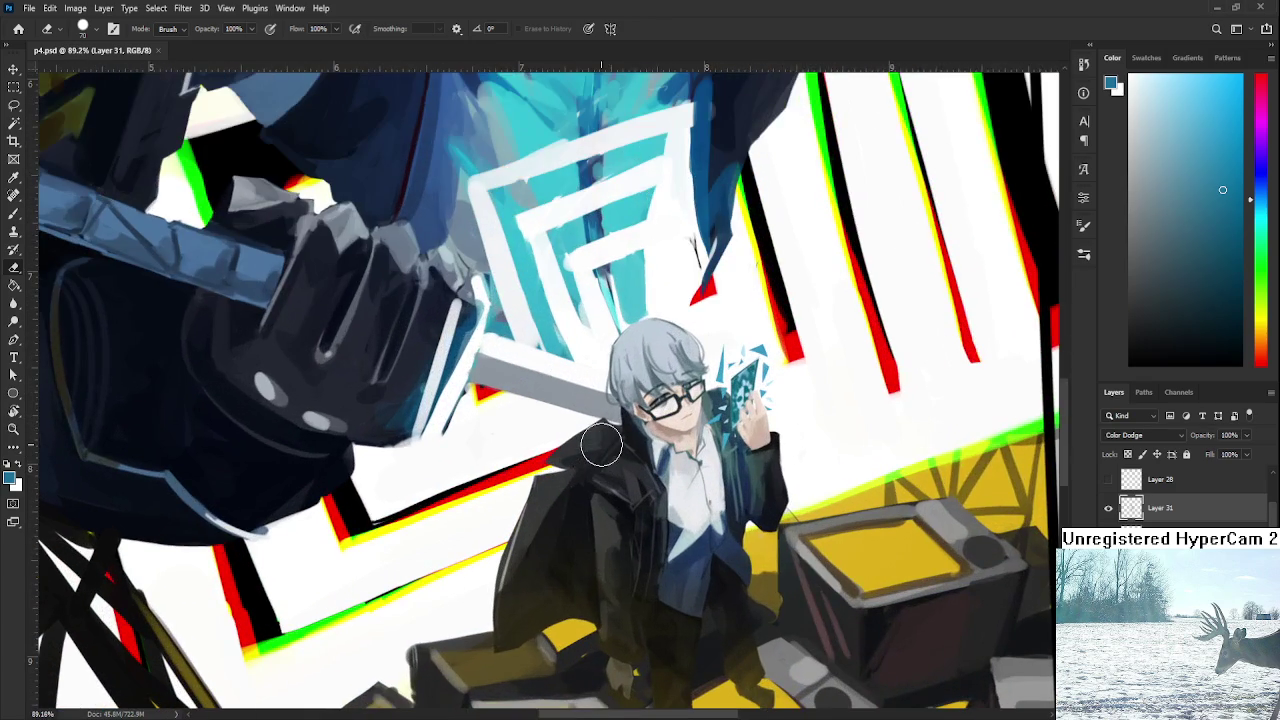
scroll(601, 446, down, 3)
scroll(601, 446, down, 1)
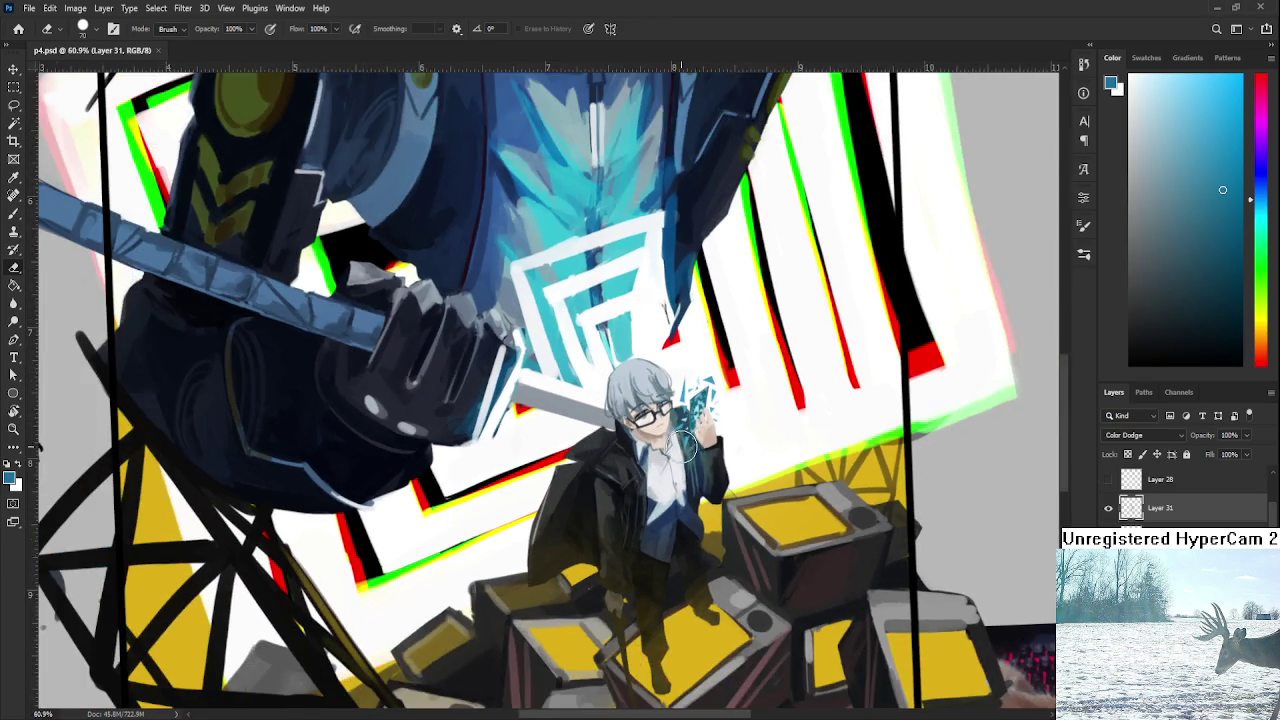
scroll(650, 440, up, 5)
scroll(686, 433, up, 3)
scroll(683, 440, down, 2)
scroll(695, 450, down, 1)
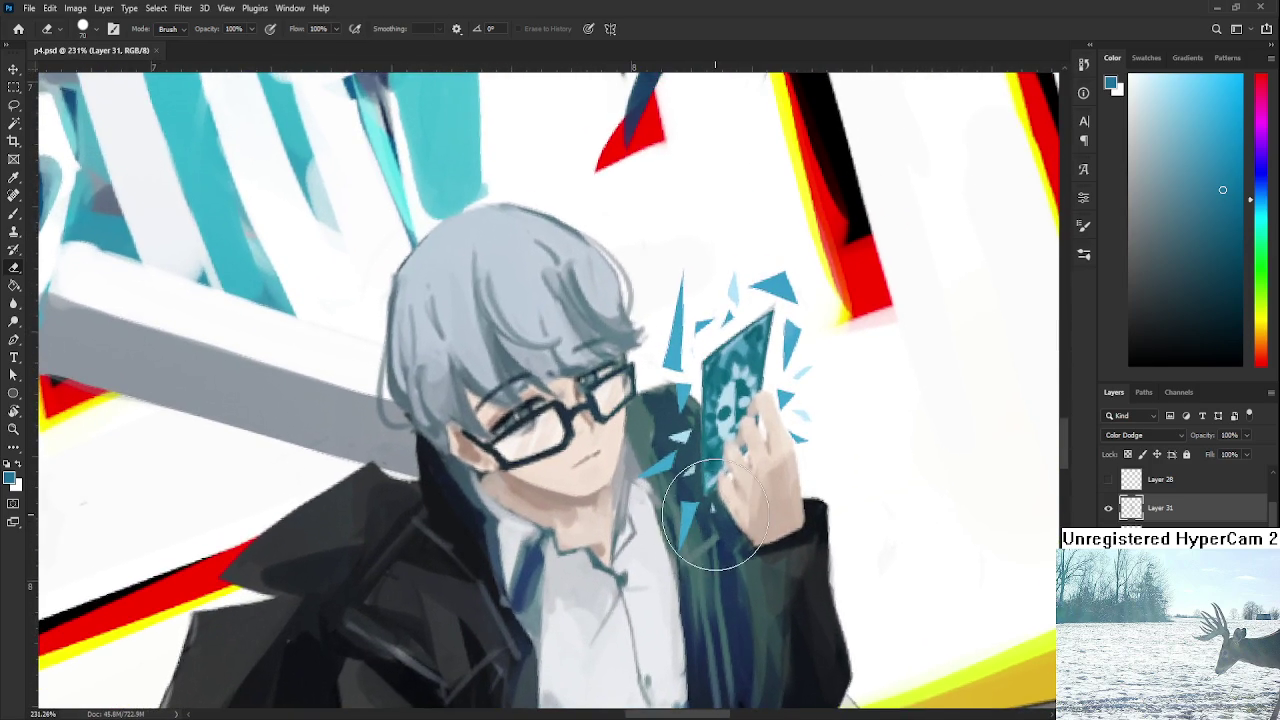
scroll(705, 470, down, 2)
scroll(716, 515, down, 1)
scroll(716, 515, down, 3)
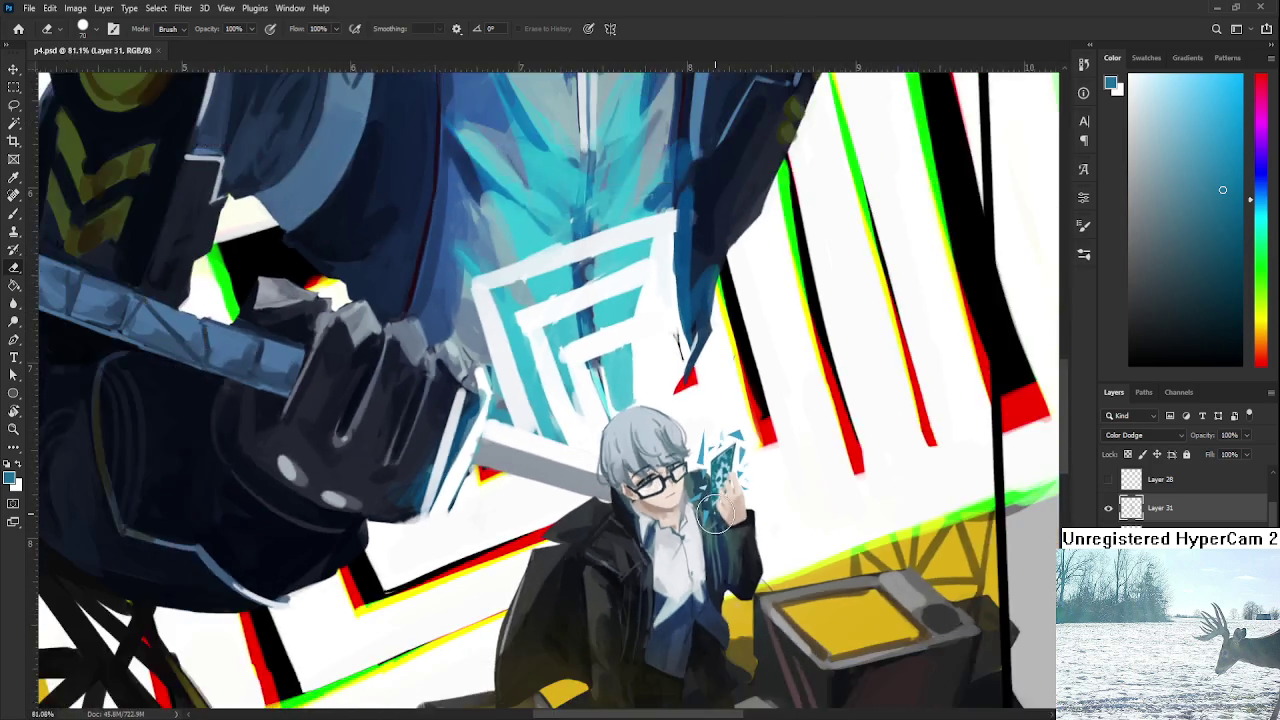
scroll(716, 512, down, 2)
scroll(718, 510, down, 3)
scroll(720, 507, down, 1)
scroll(728, 497, up, 4)
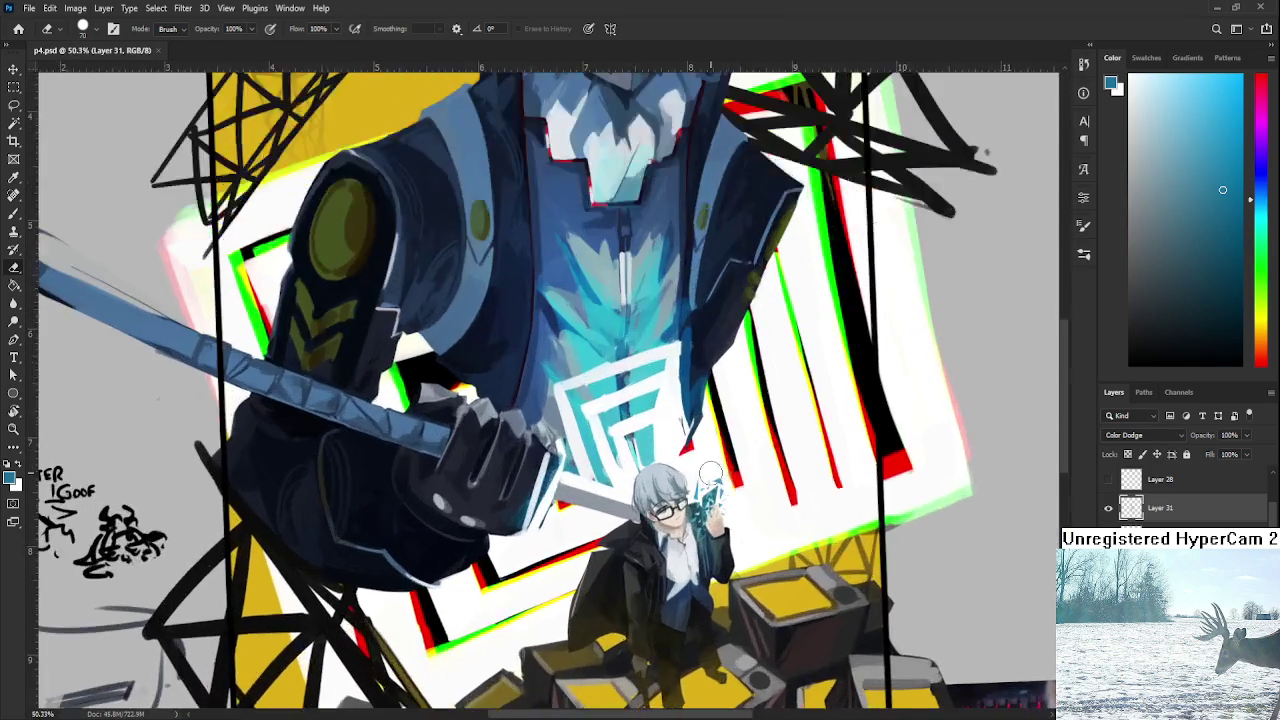
scroll(720, 495, up, 3)
scroll(700, 490, up, 2)
scroll(688, 487, up, 1)
scroll(688, 490, down, 2)
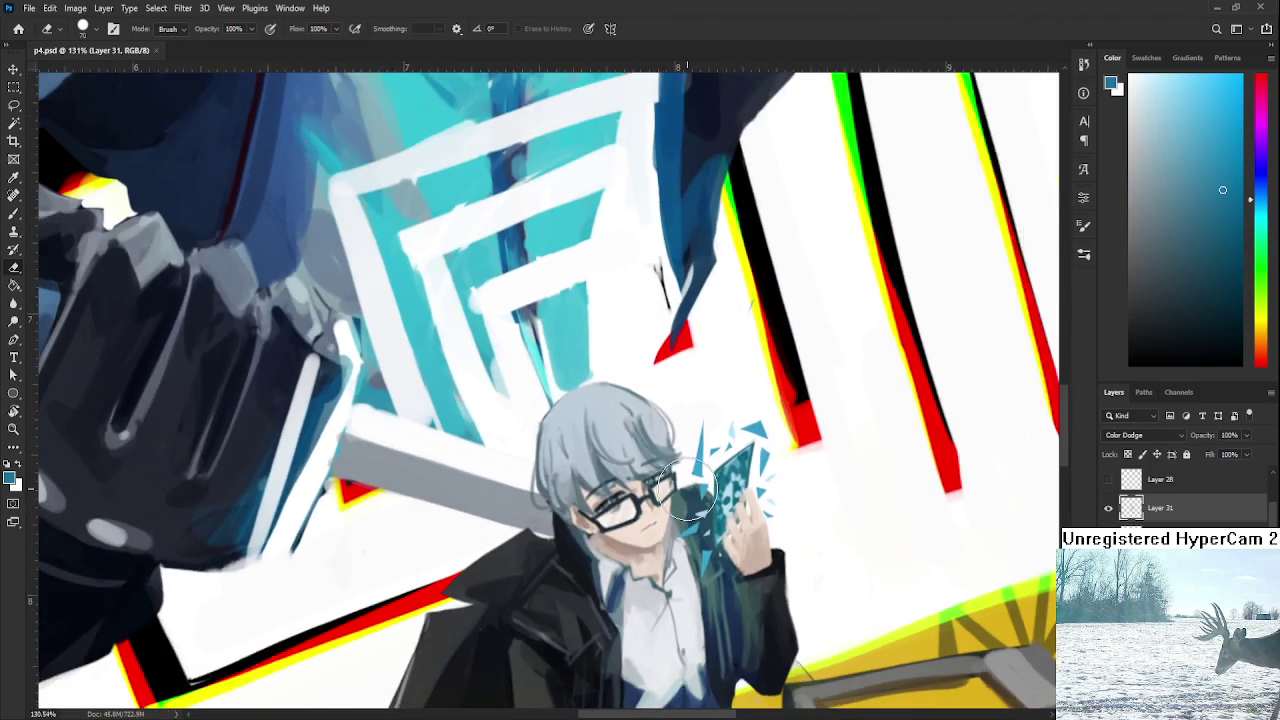
scroll(695, 489, down, 2)
scroll(705, 488, down, 1)
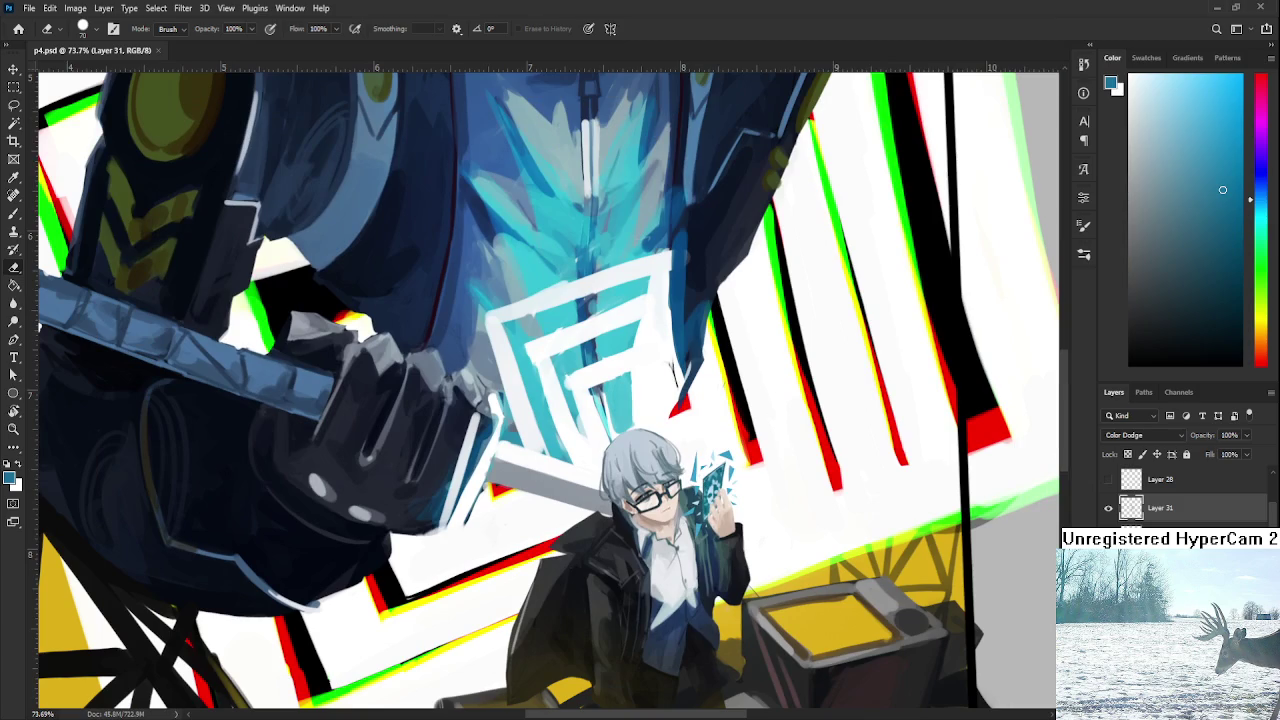
click(1108, 508)
click(1108, 508)
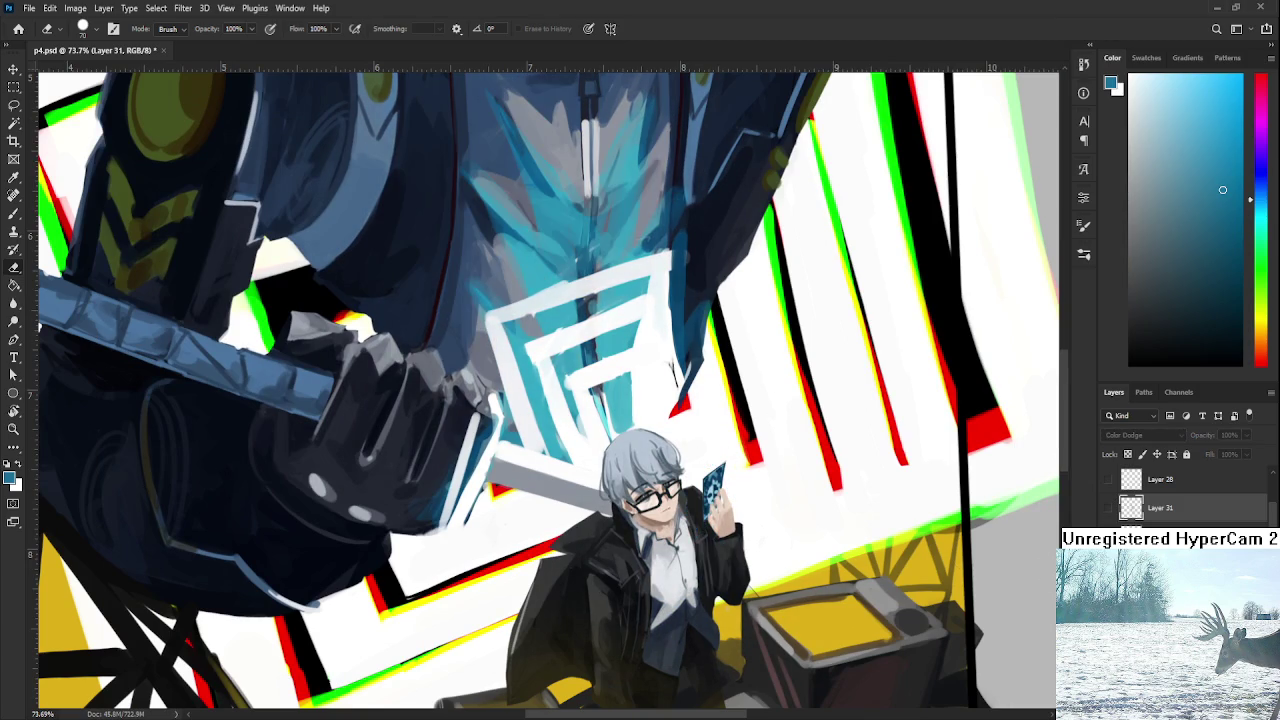
key(alt+bracketleft)
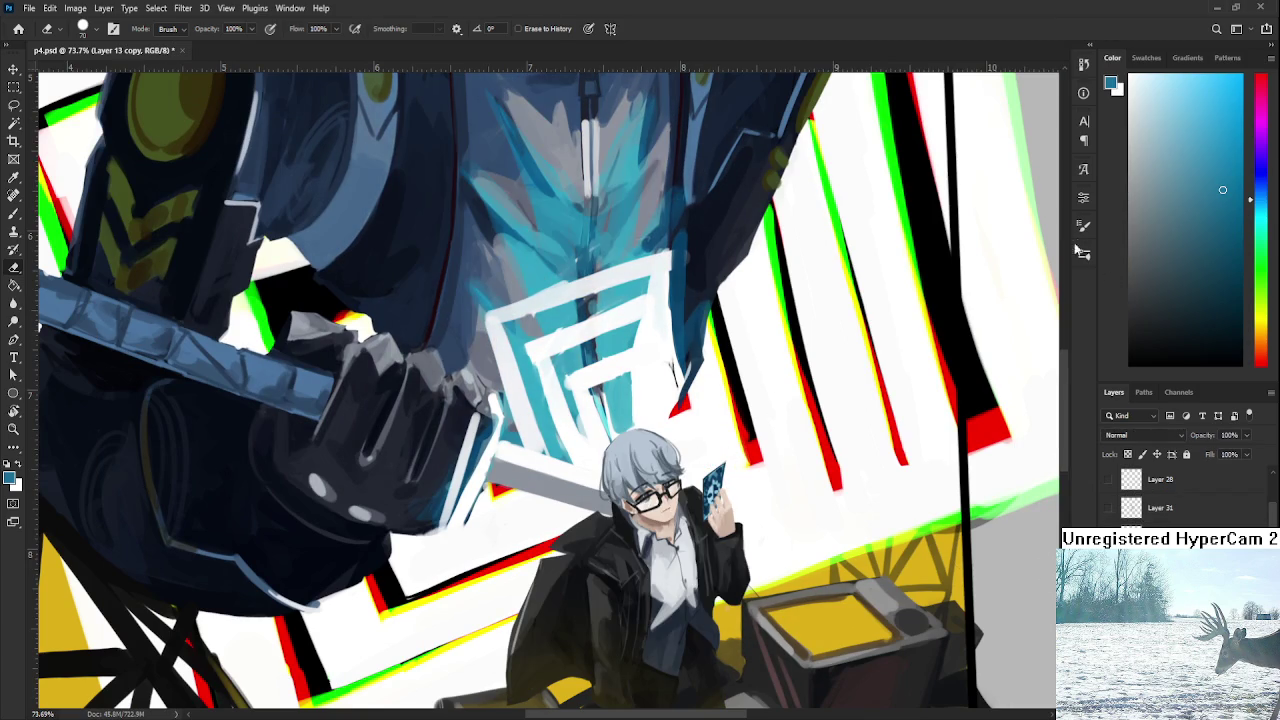
Zoom in on the boy's face, tilt the view, and shrink the brush to a fine size.
key(b)
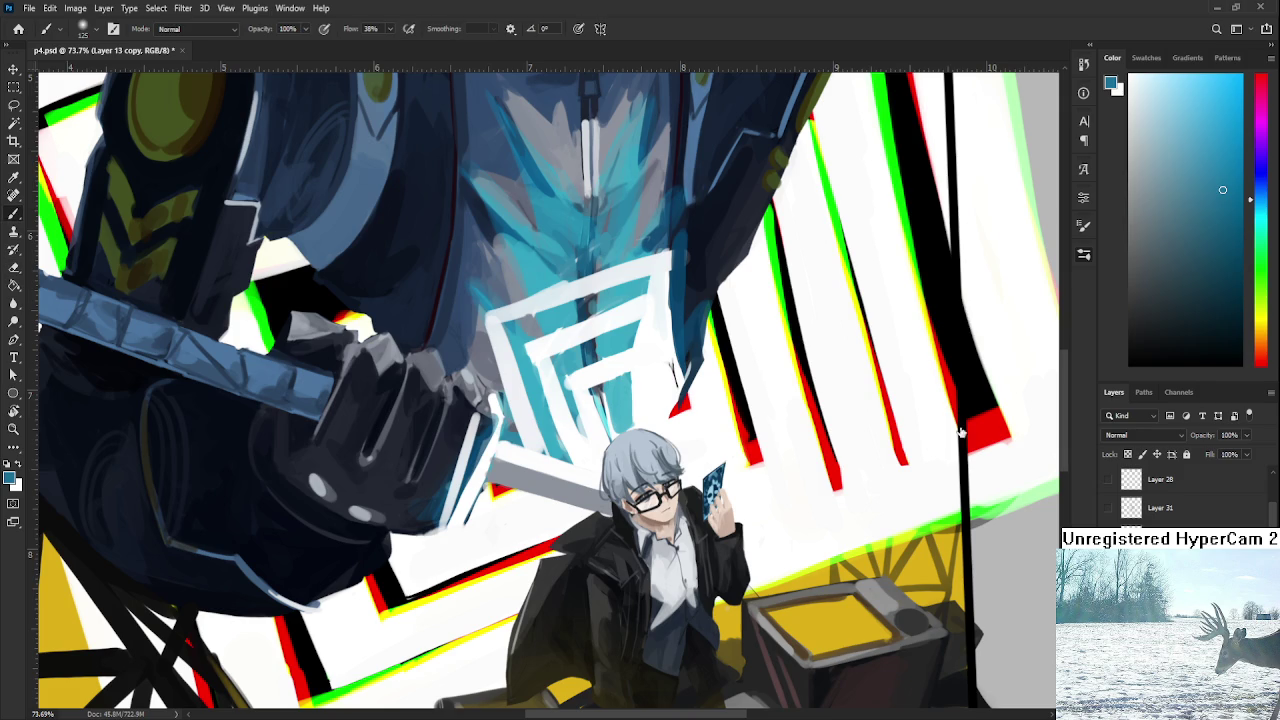
scroll(621, 514, up, 3)
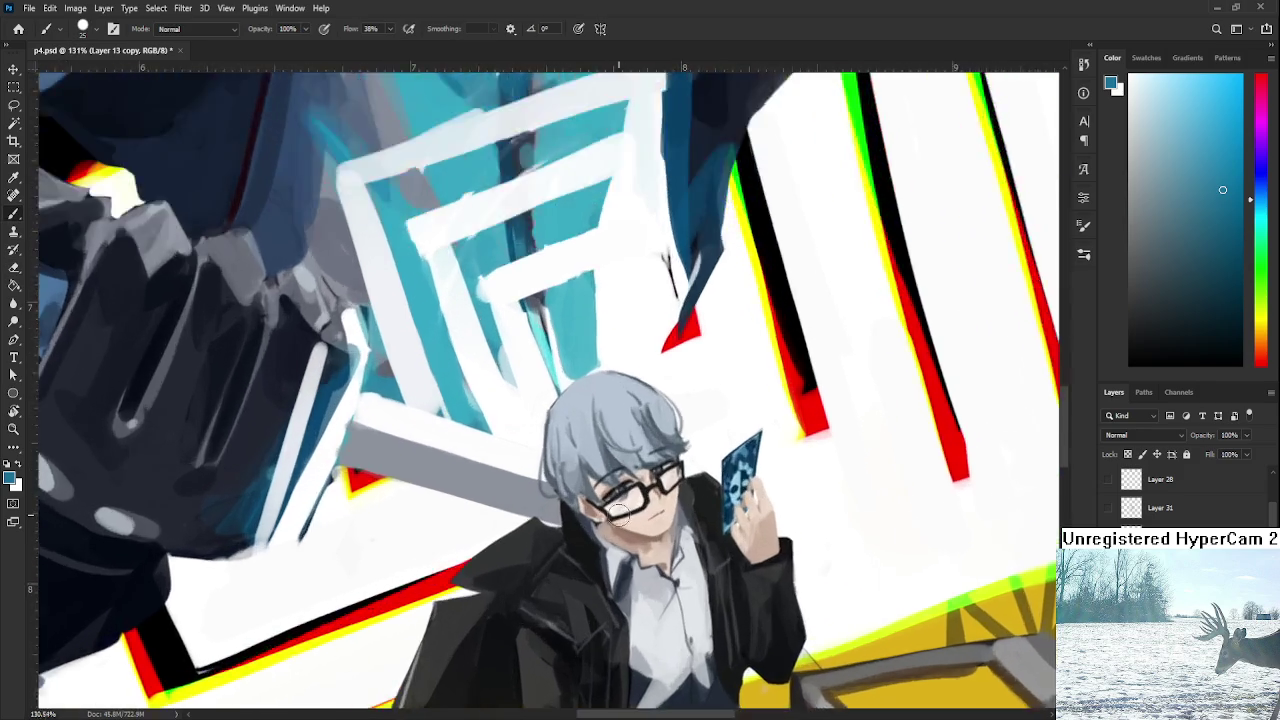
scroll(621, 514, up, 3)
alt+click(607, 422)
key(r)
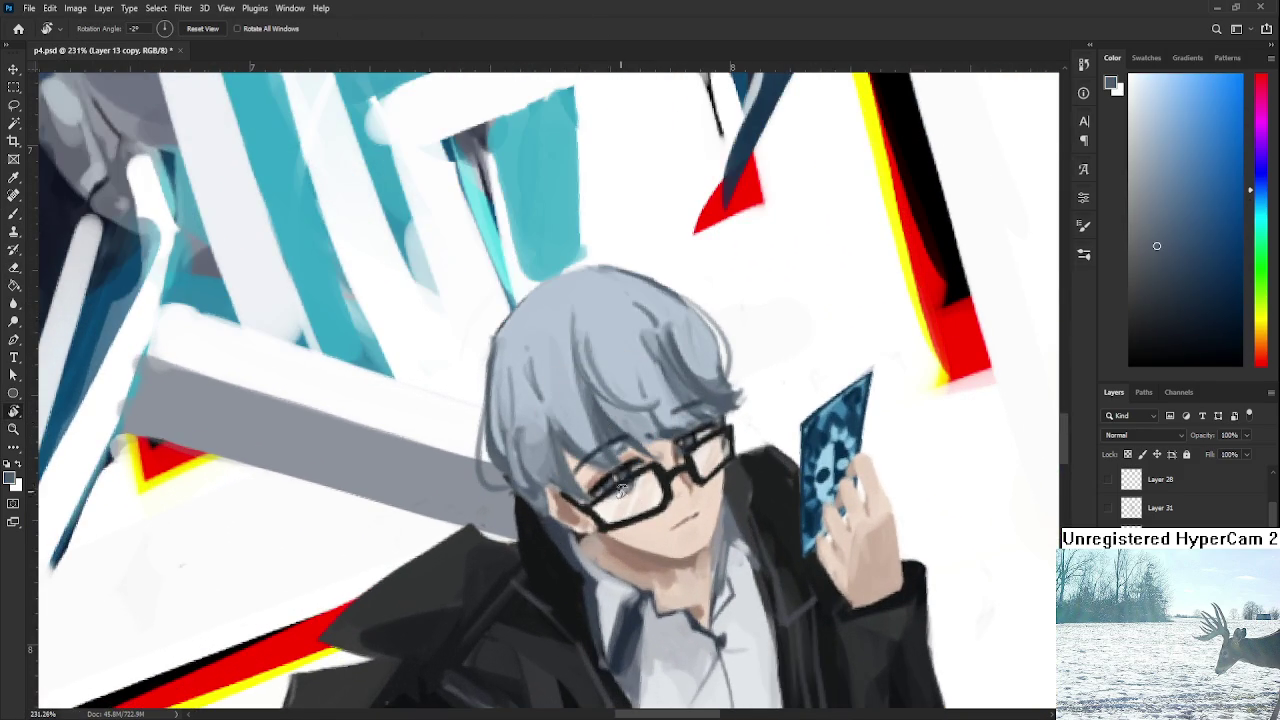
drag(623, 483, 577, 533)
key(b)
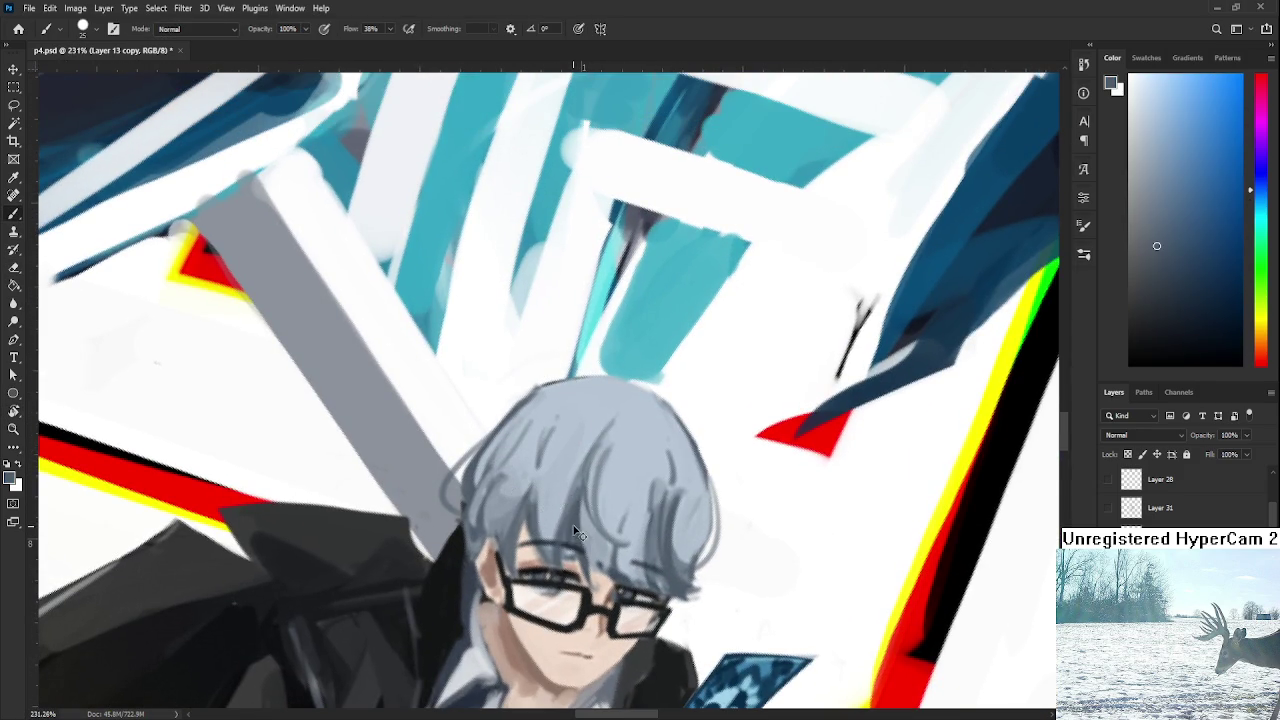
key(bracketleft)
key(bracketleft)
key(bracketleft)
Sample several light and dark grey-blue tones from the hair, turning the view sideways.
alt+click(581, 518)
alt+click(609, 528)
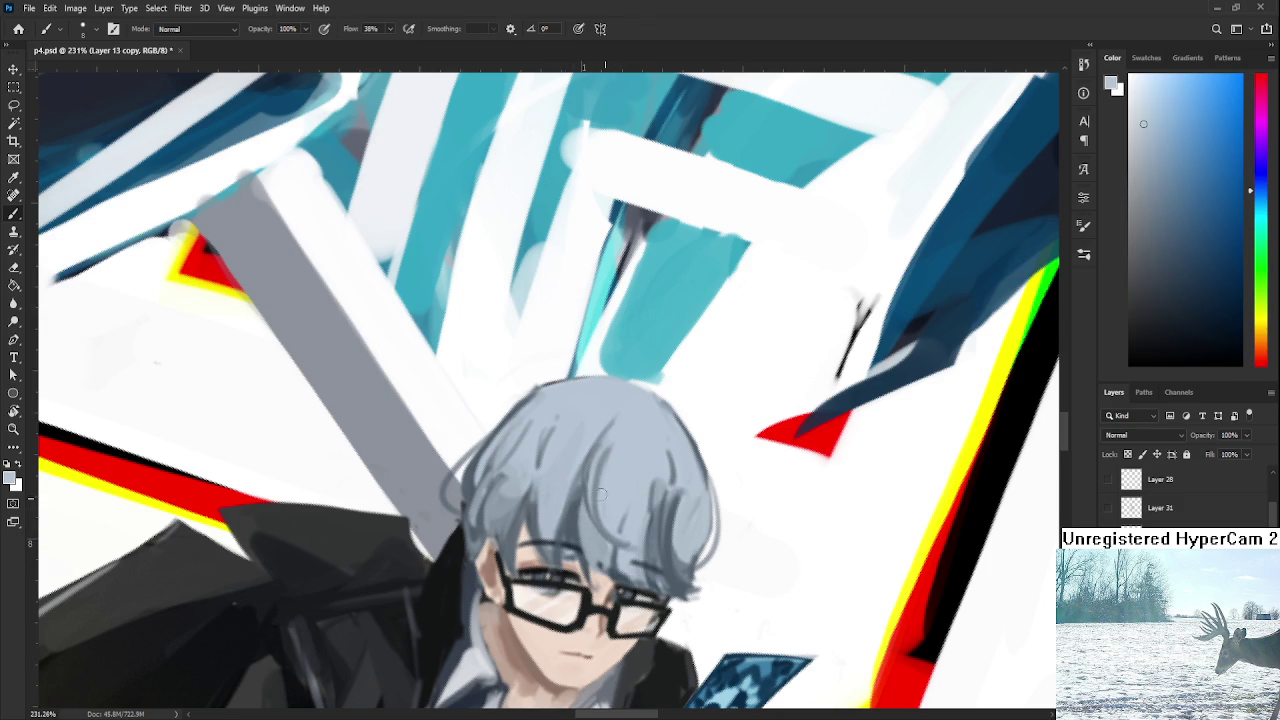
alt+click(663, 522)
alt+click(647, 481)
alt+click(660, 486)
alt+click(661, 484)
alt+click(663, 456)
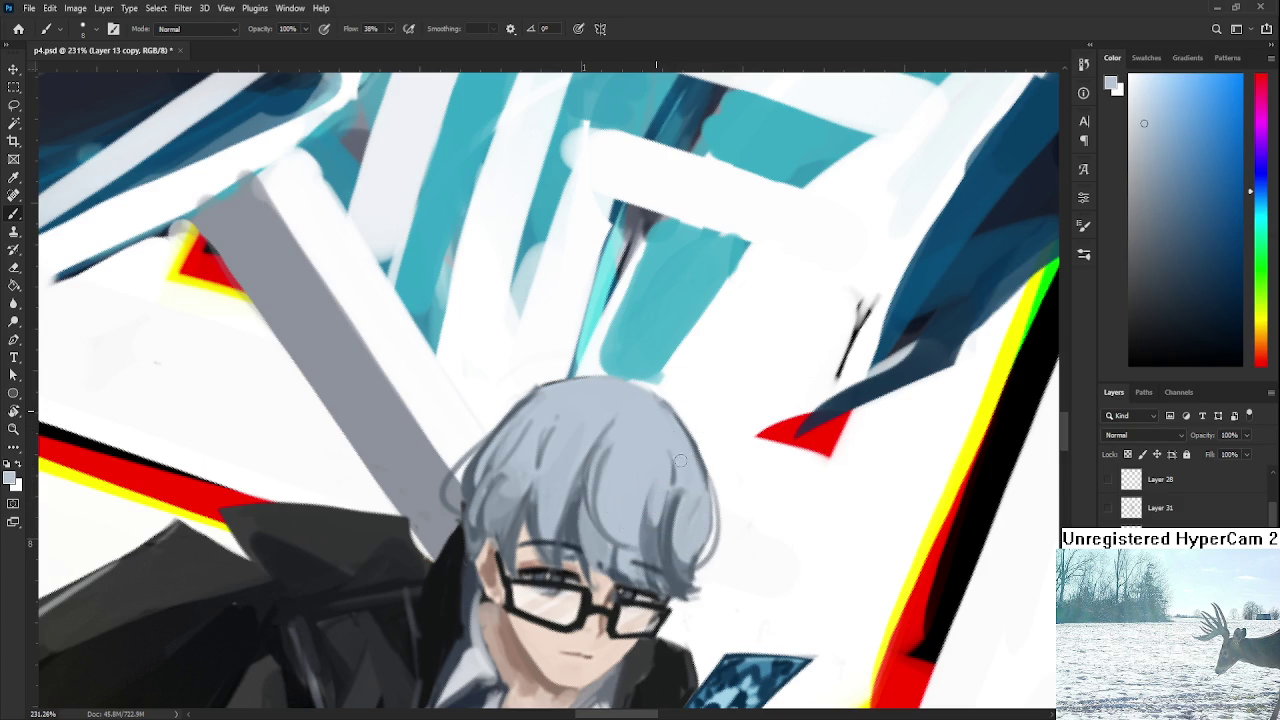
drag(676, 452, 578, 411)
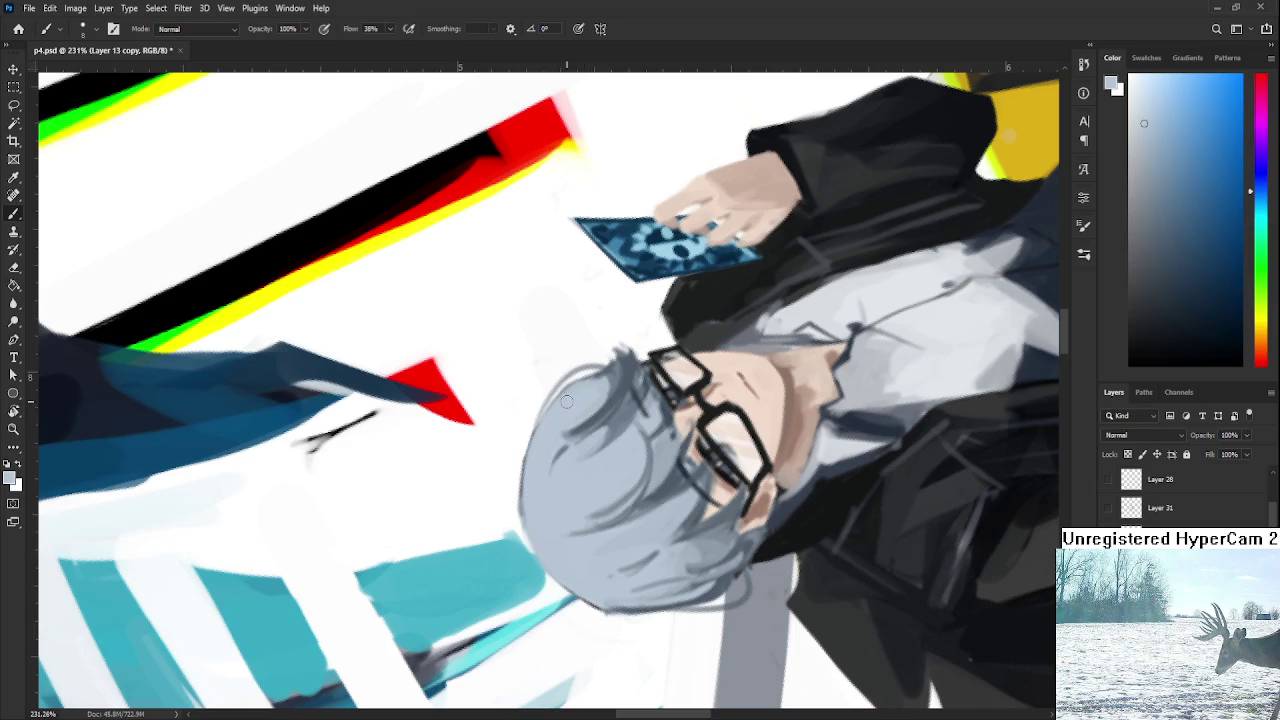
alt+click(599, 417)
mouse_move(599, 417)
mouse_down()
mouse_move(571, 413)
mouse_move(624, 528)
mouse_up()
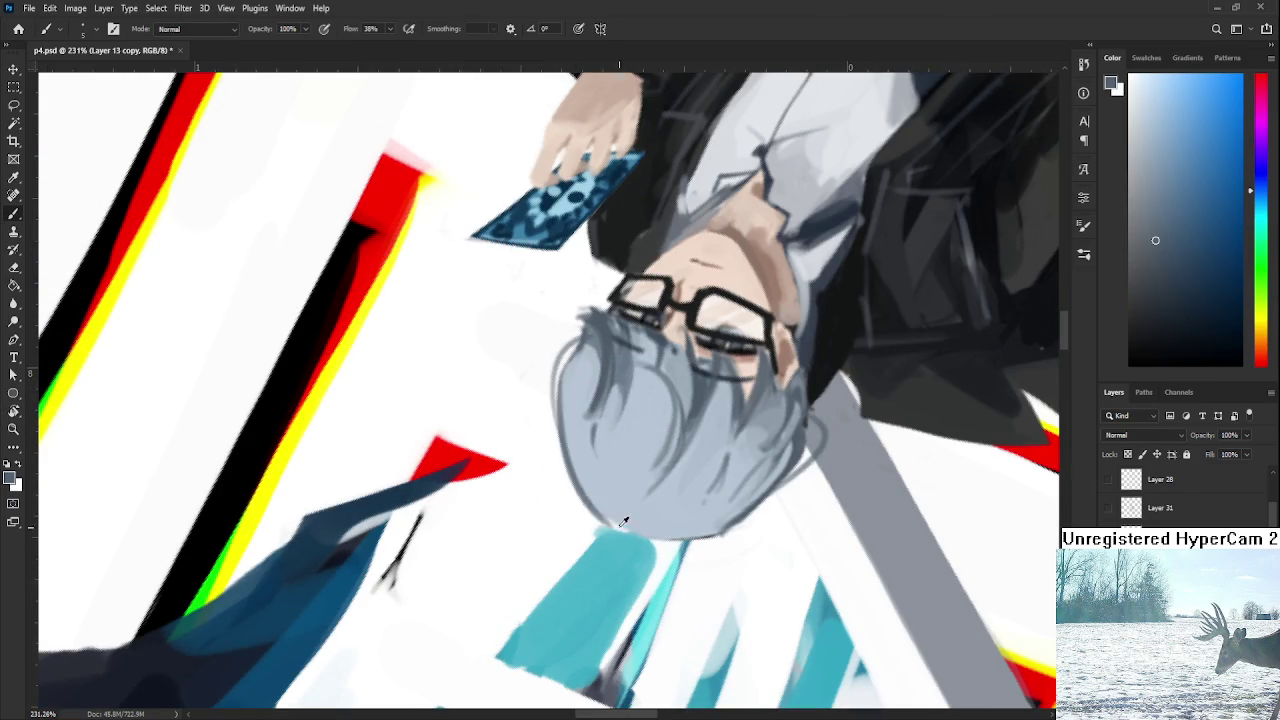
Erase the stray teal strip along the hair edge with a smaller eraser, then restore the view upright.
key(r)
drag(639, 485, 517, 459)
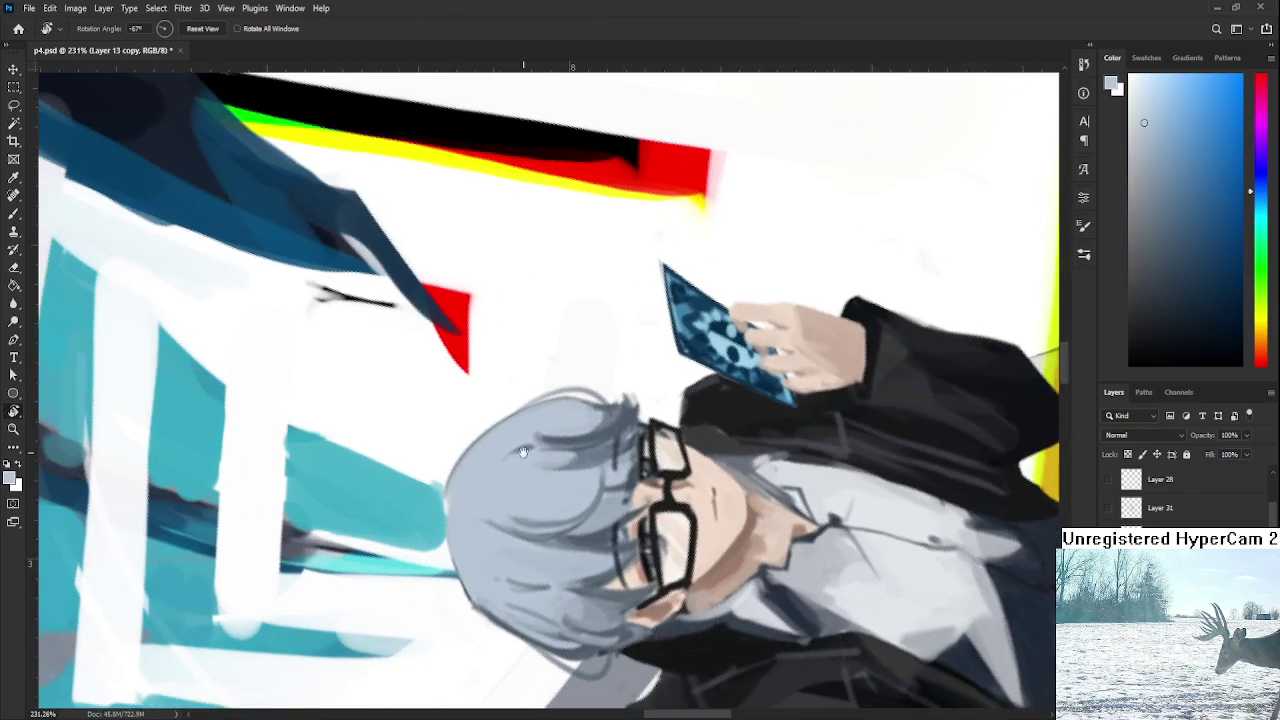
key(e)
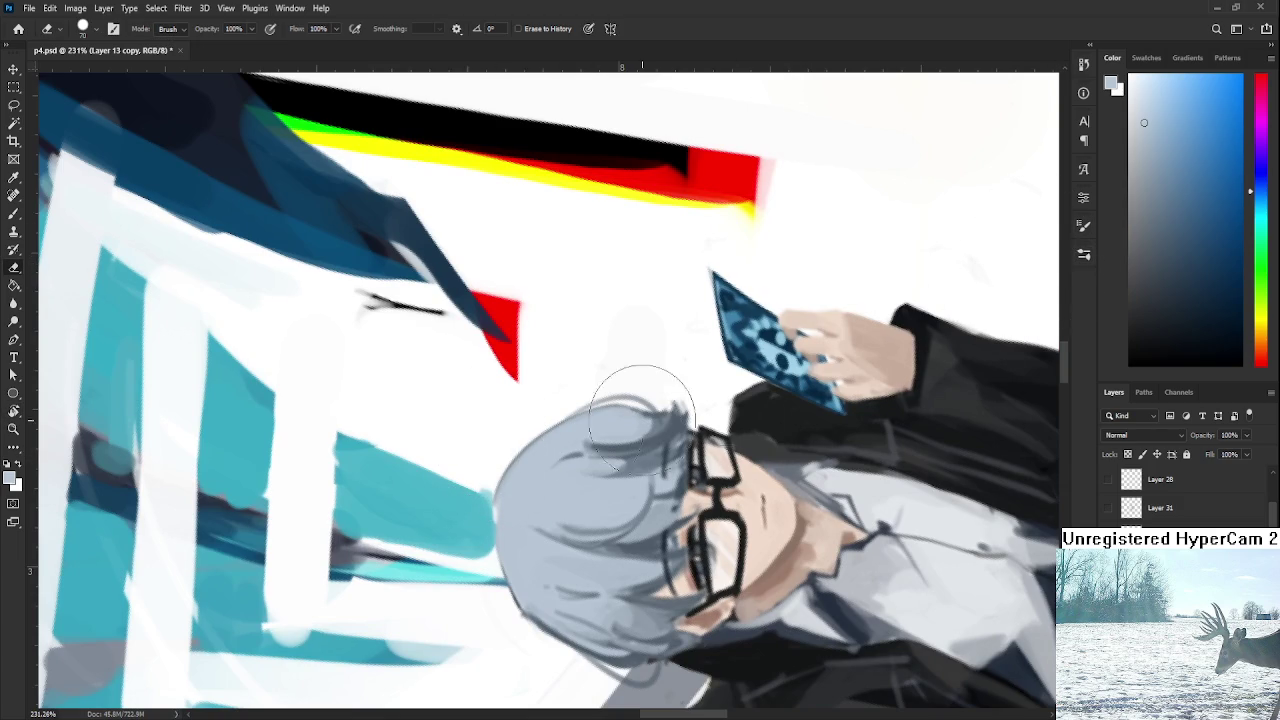
key(bracketleft)
key(bracketleft)
key(bracketleft)
drag(498, 470, 498, 508)
key(r)
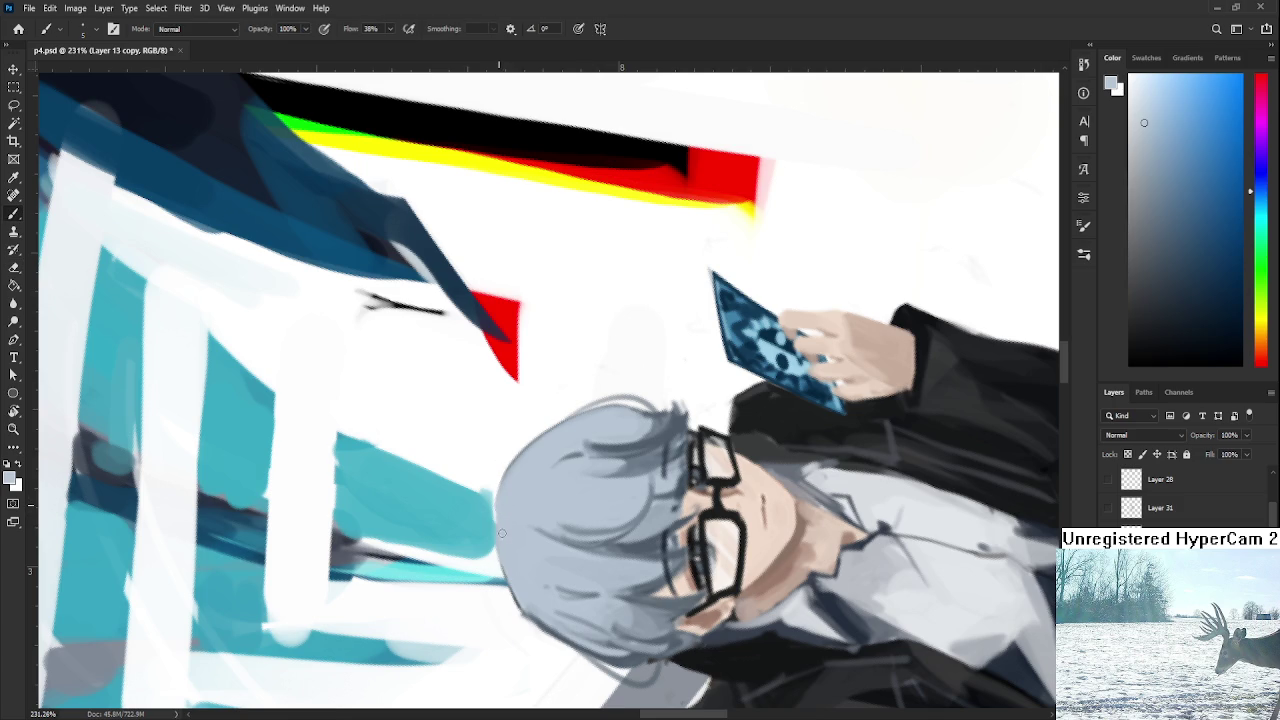
mouse_move(510, 570)
mouse_down()
mouse_move(657, 478)
mouse_move(511, 404)
mouse_up()
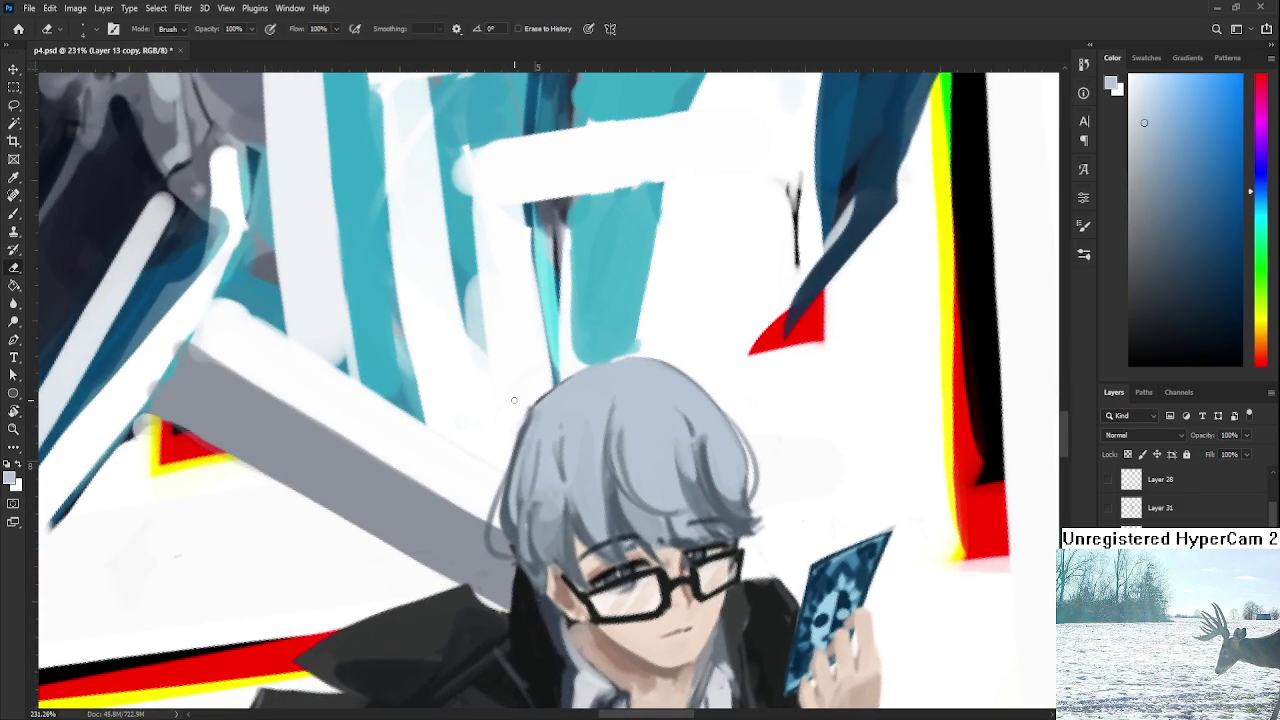
Paint soft, light grey-blue strokes up the boy's hair using sampled hair tones.
key(b)
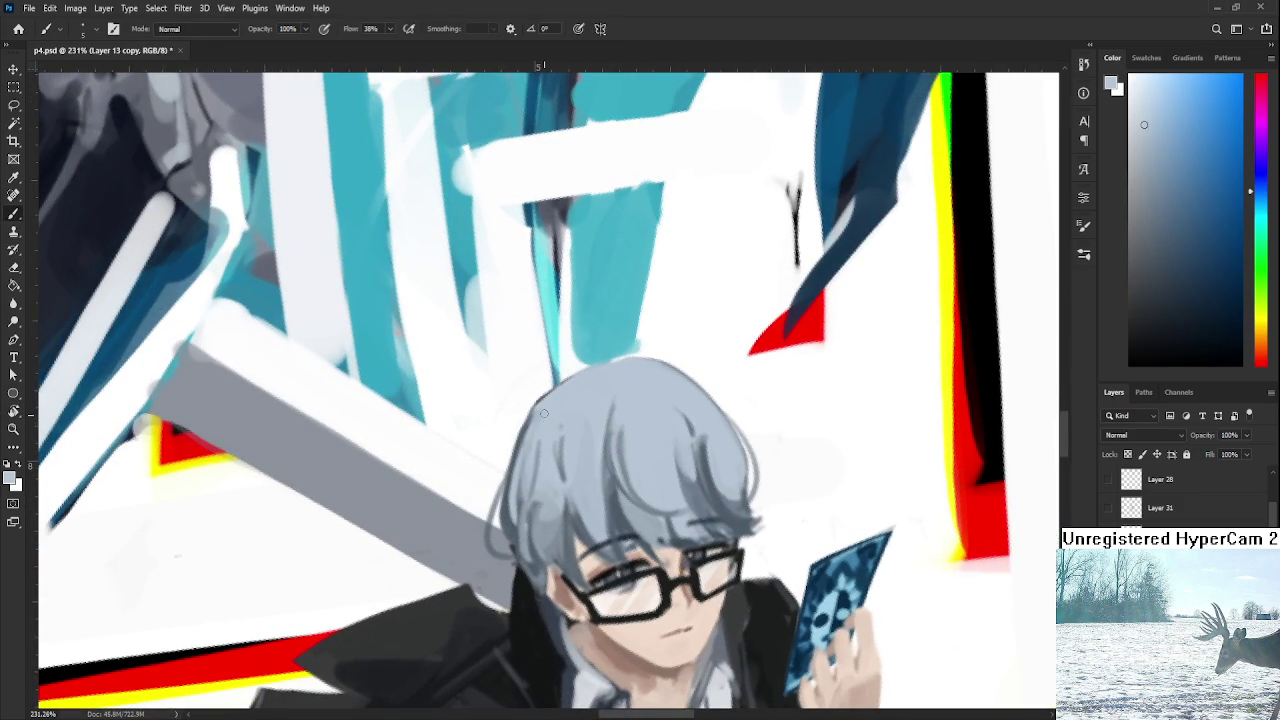
alt+click(515, 520)
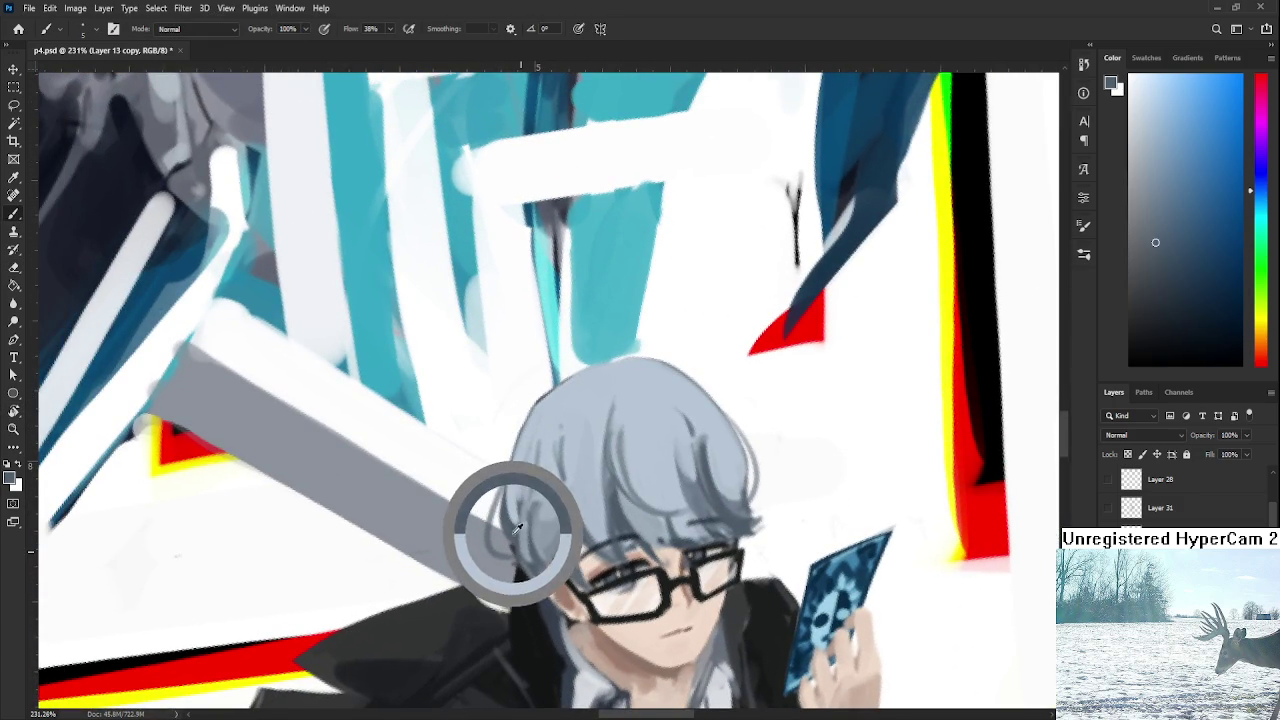
alt+click(527, 532)
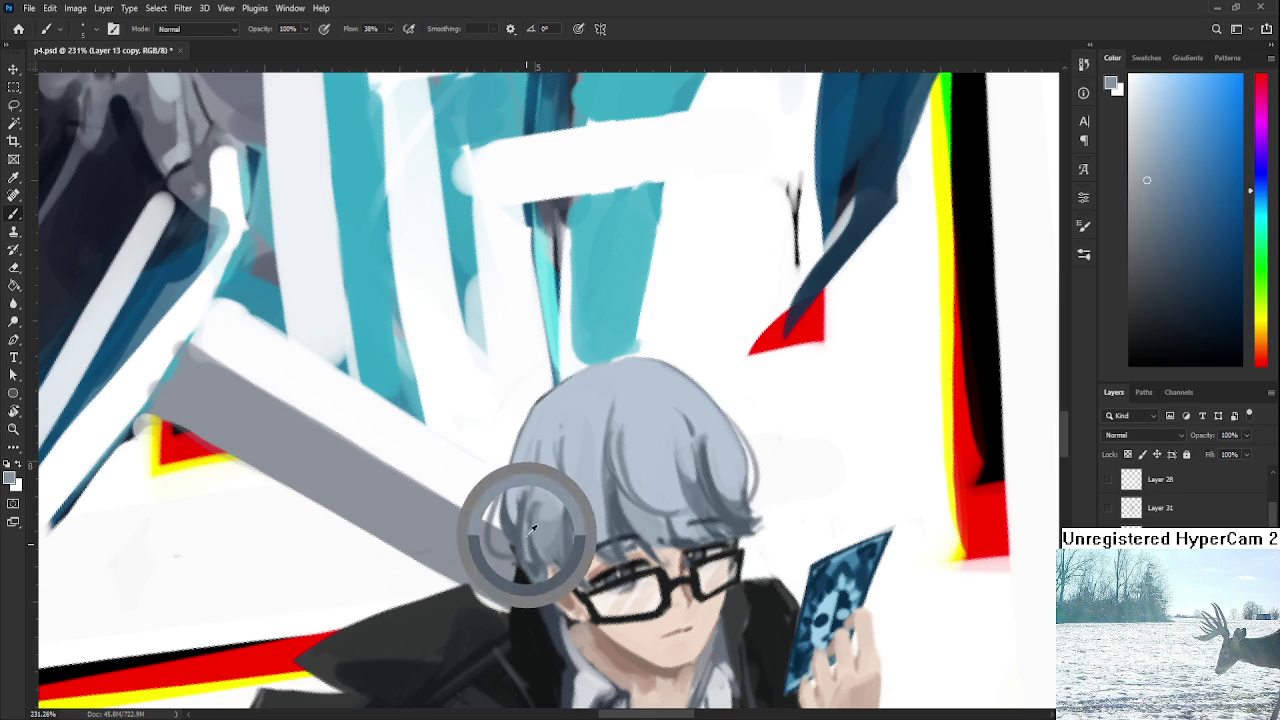
alt+click(534, 537)
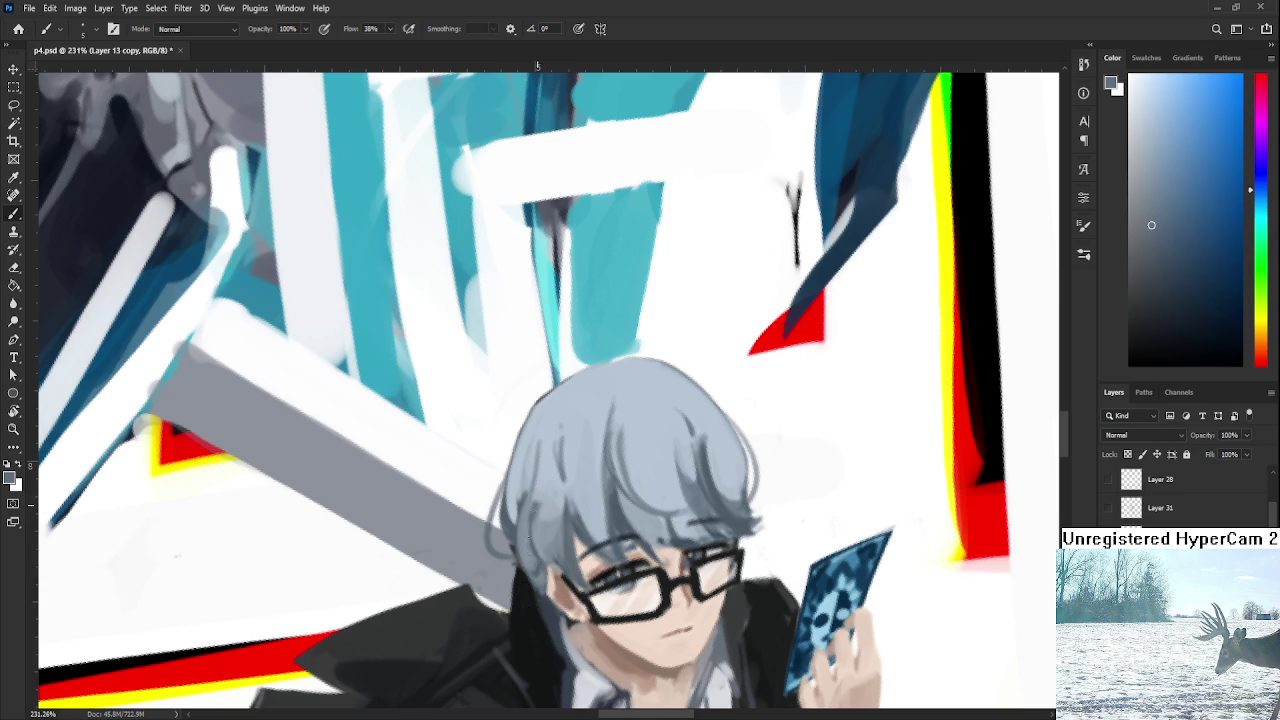
alt+click(548, 516)
drag(540, 502, 540, 437)
alt+click(524, 490)
alt+click(556, 466)
drag(560, 480, 567, 424)
alt+click(571, 510)
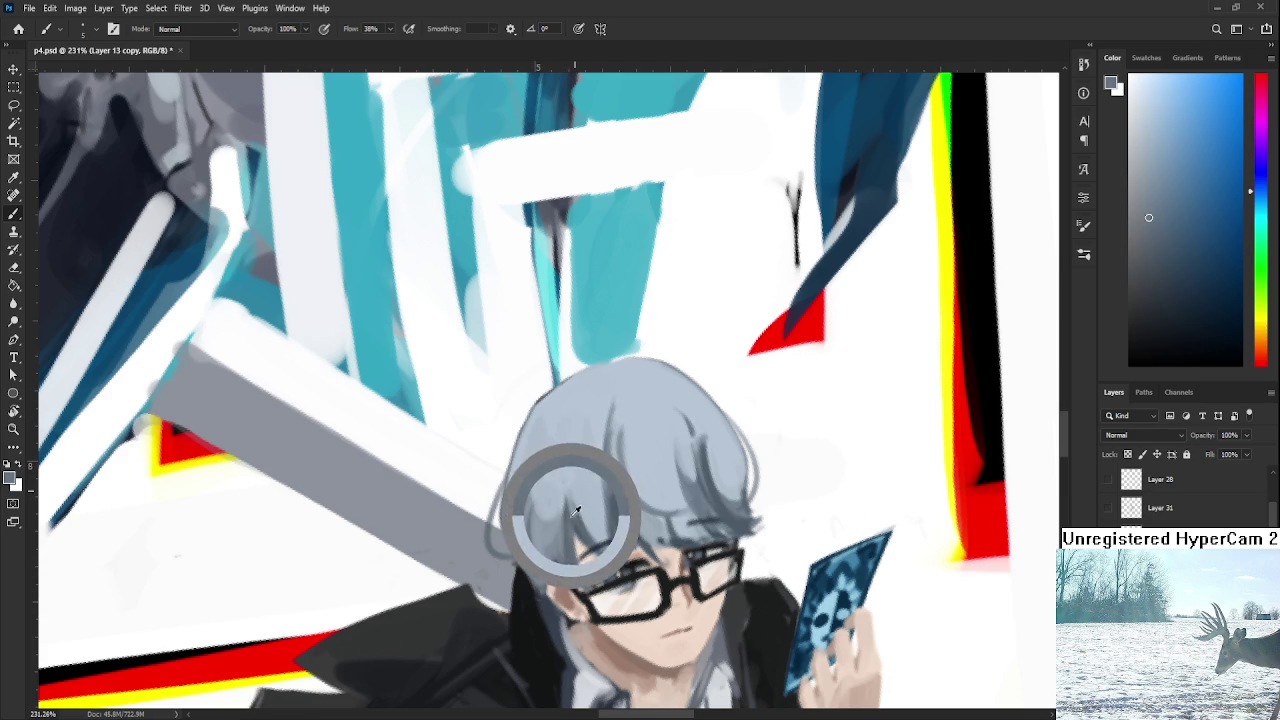
Add dark strokes at the hair's right edge and erase the stray dark marks.
drag(596, 494, 566, 407)
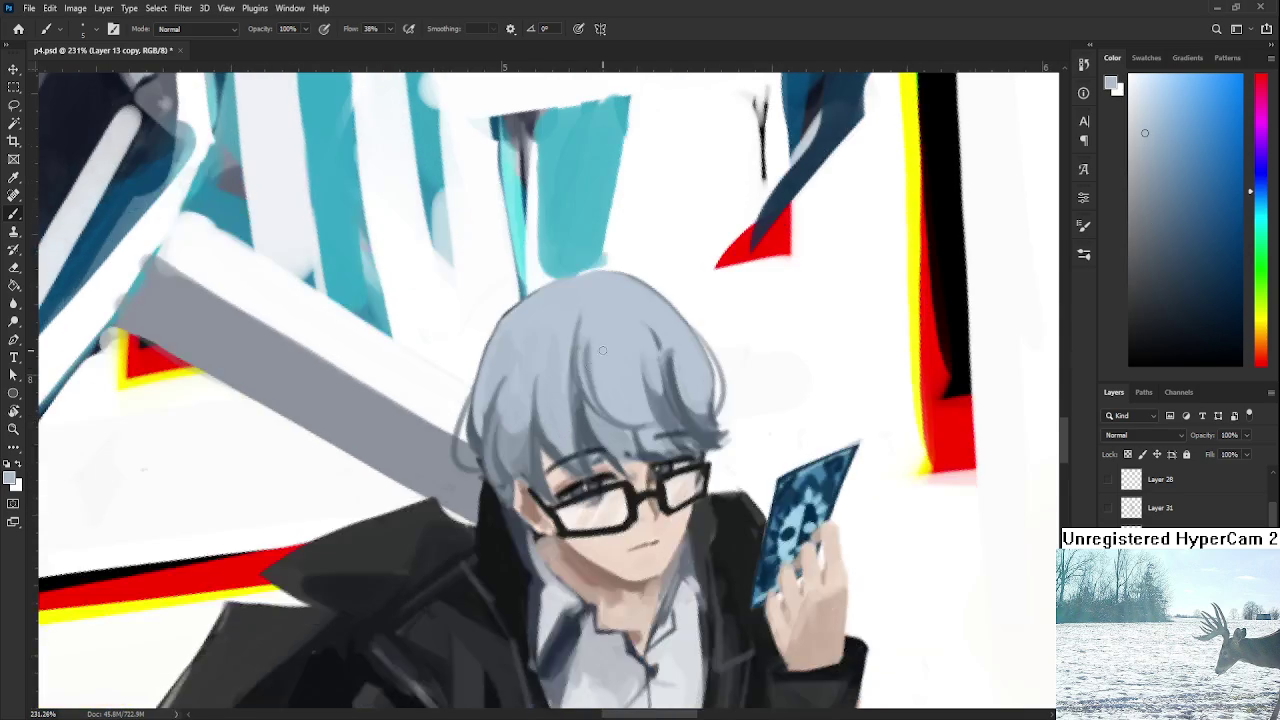
alt+click(565, 338)
drag(598, 404, 700, 440)
alt+click(736, 496)
drag(728, 502, 746, 512)
key(e)
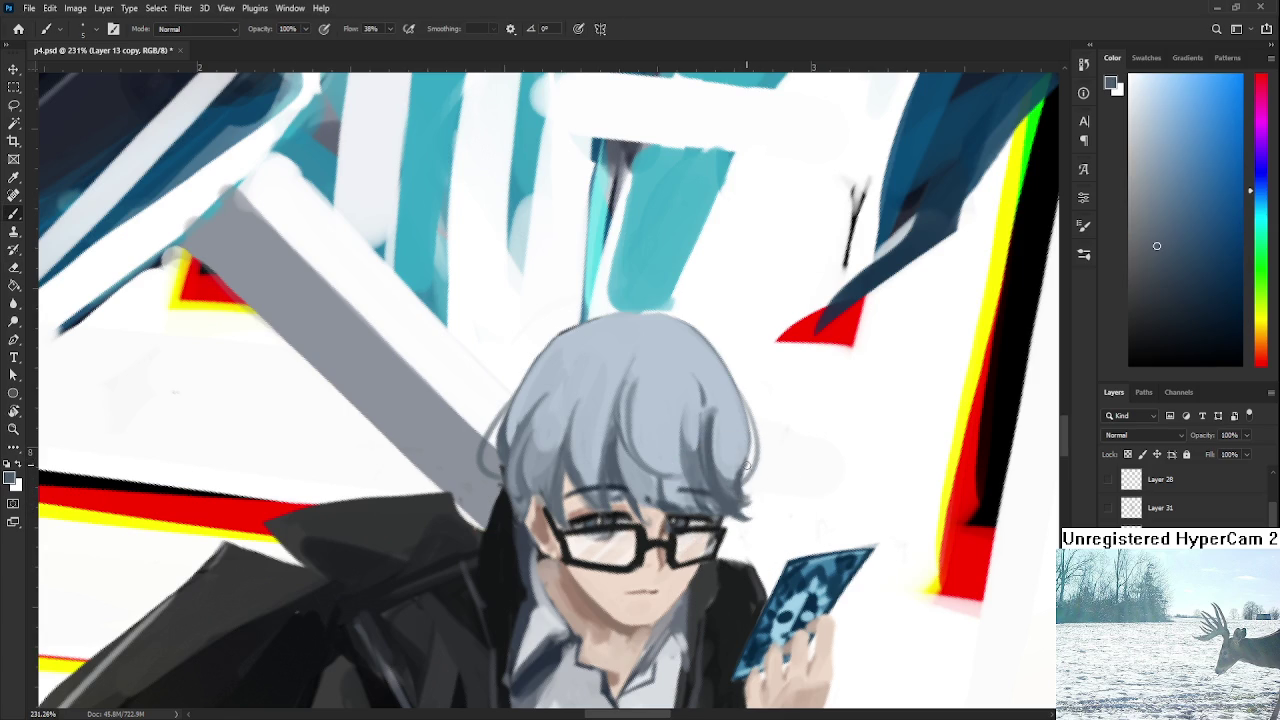
drag(746, 492, 770, 470)
key(b)
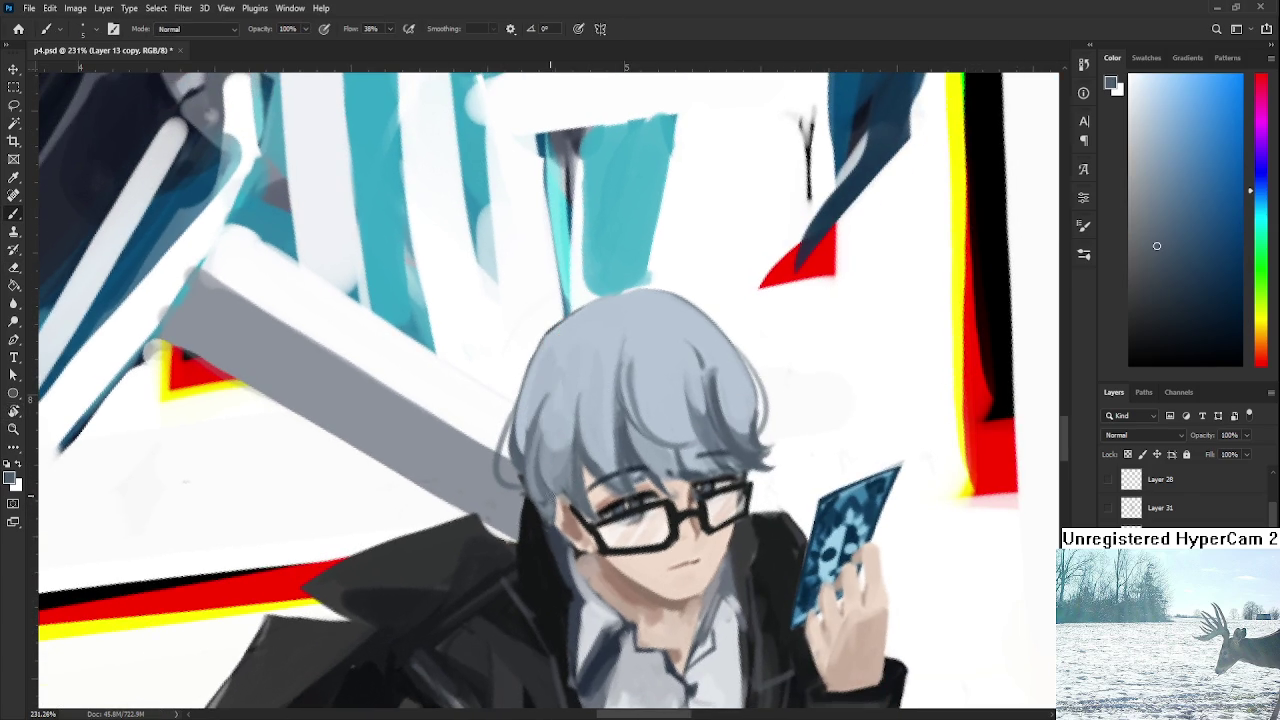
Sample grey tones from the hair edge, around the glasses and the coat edge.
alt+click(583, 490)
alt+click(523, 477)
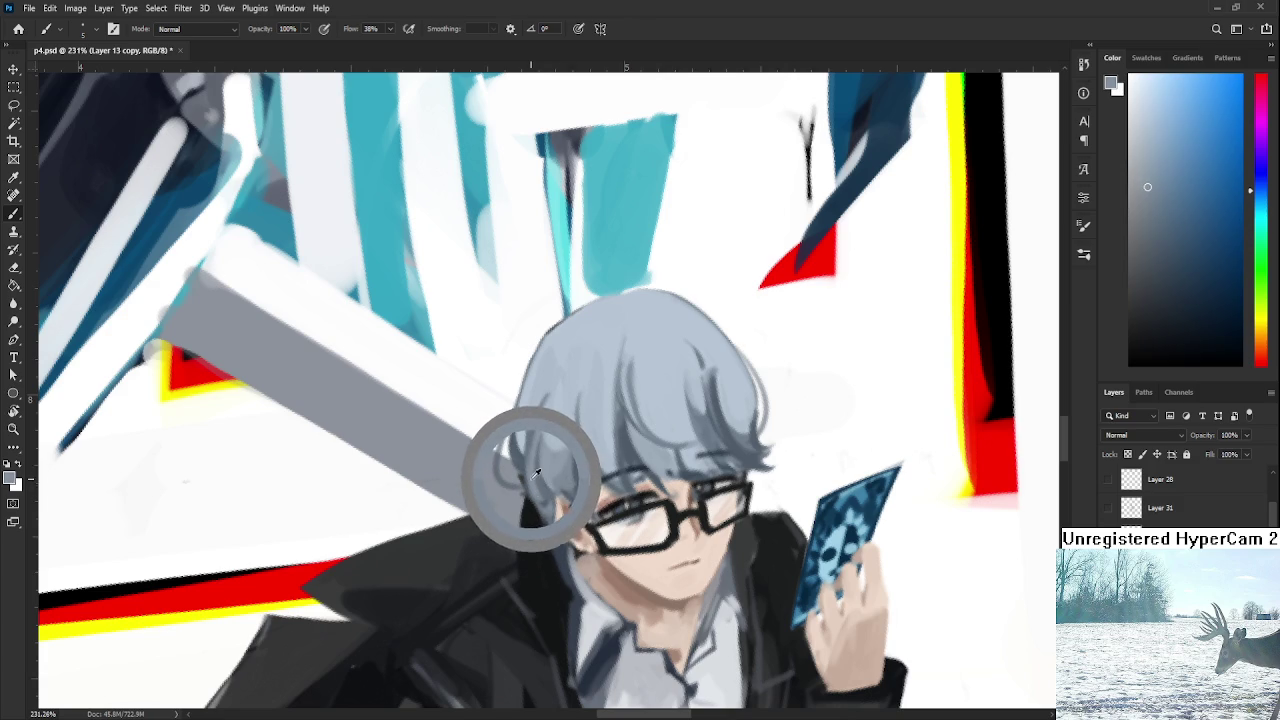
alt+click(545, 476)
alt+click(535, 492)
alt+click(570, 492)
alt+click(563, 480)
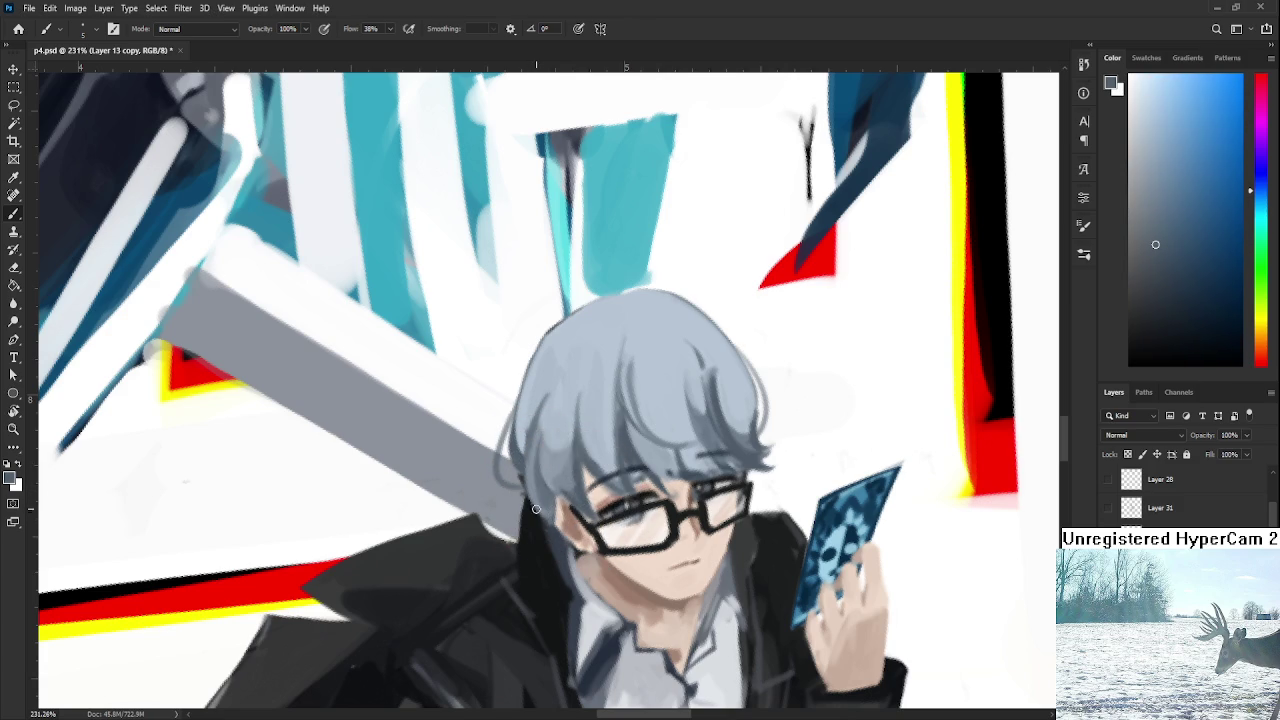
alt+click(532, 538)
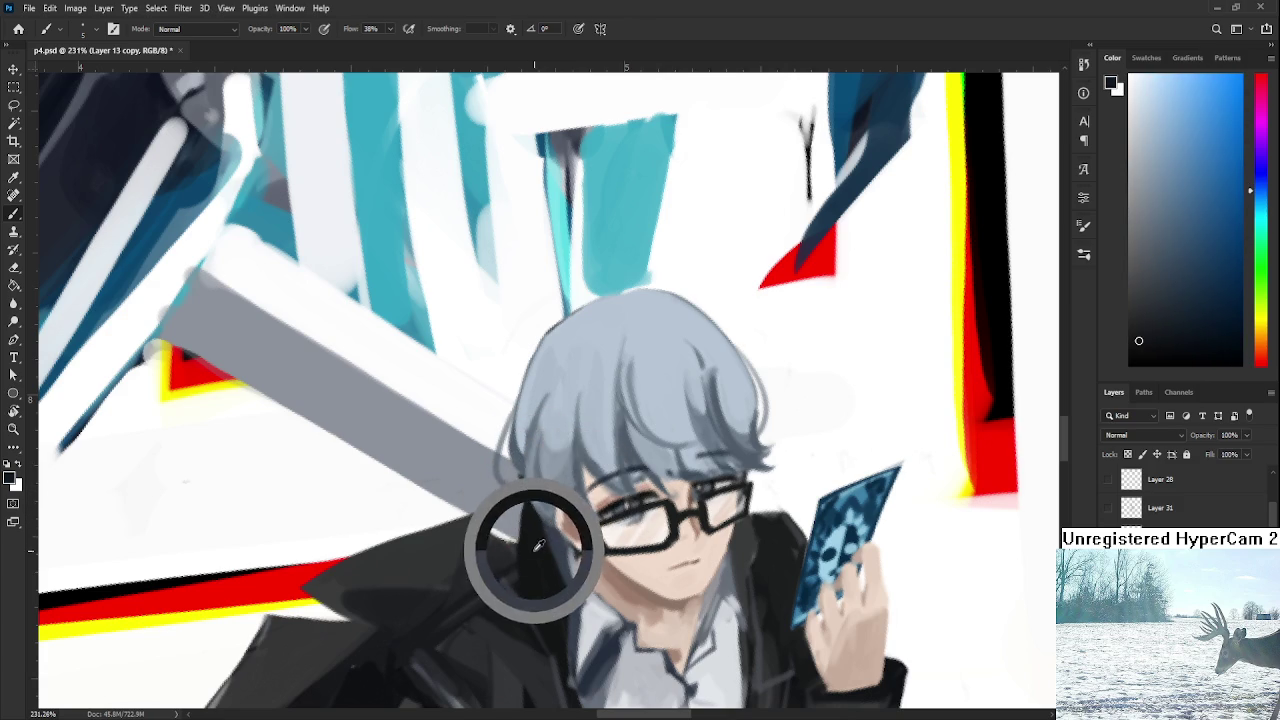
Deepen the skin shading along the boy's jaw and neck with sampled skin tones.
alt+click(561, 546)
alt+click(580, 578)
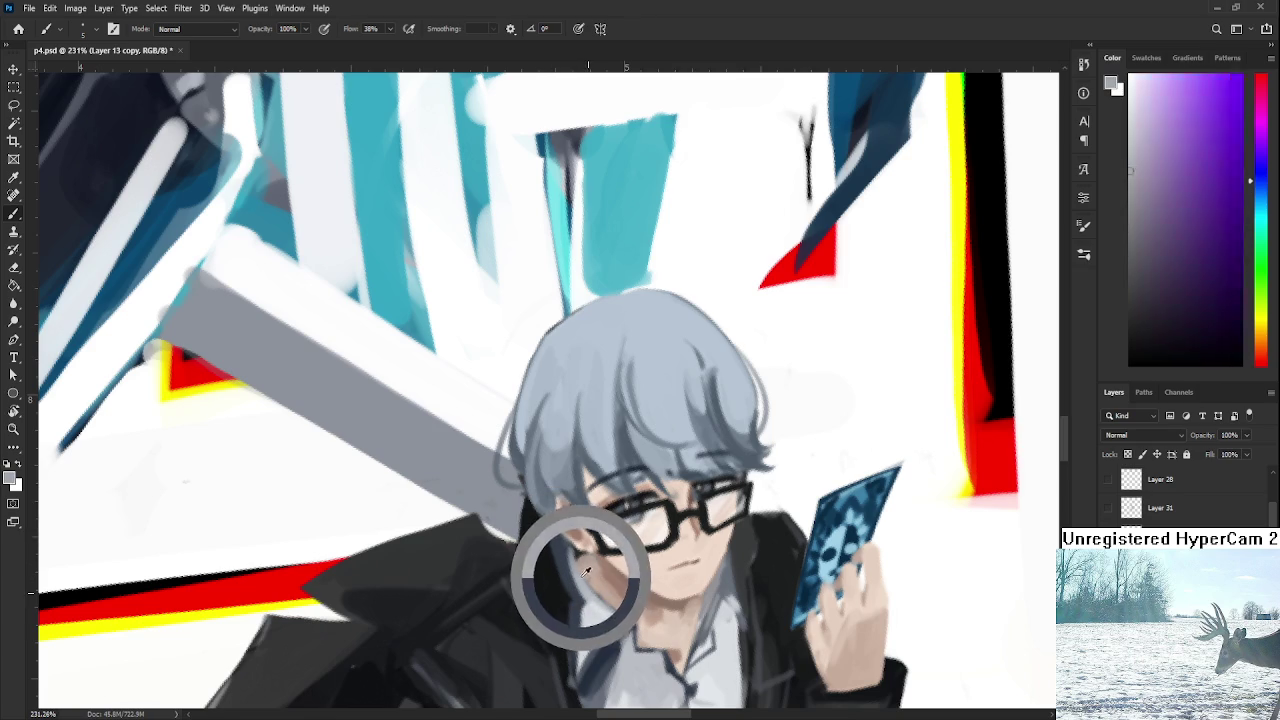
alt+click(594, 567)
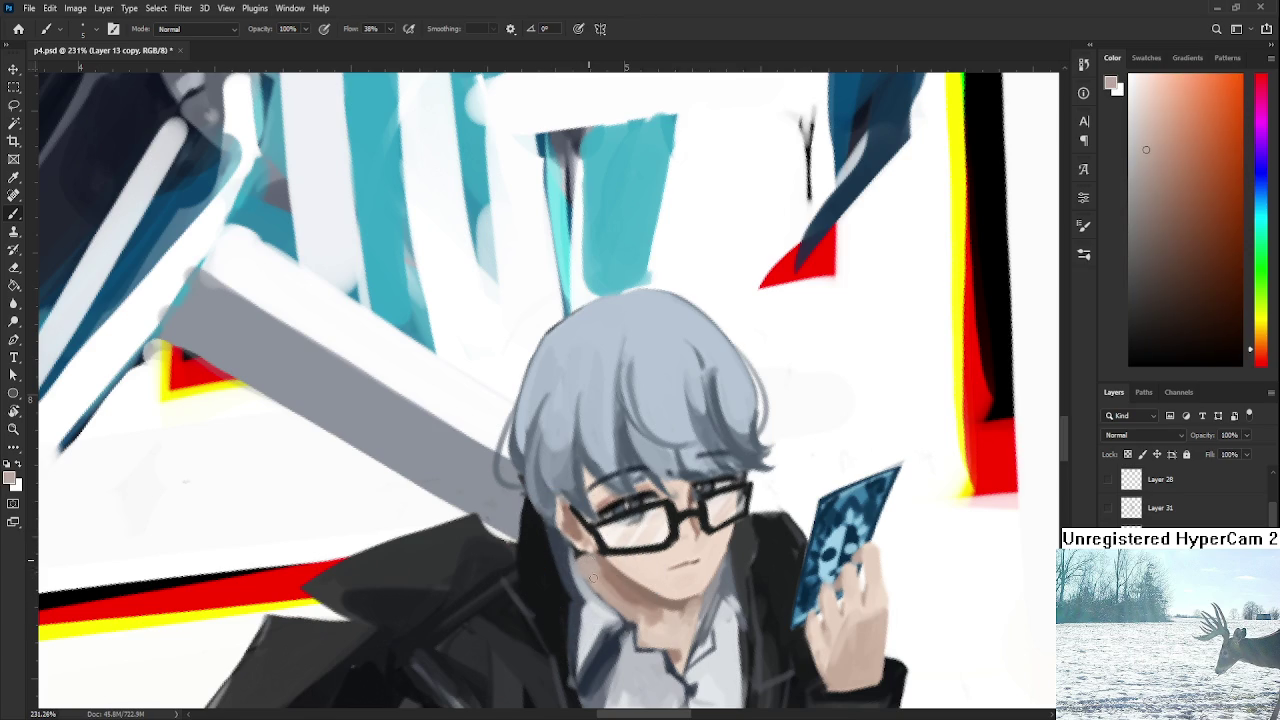
alt+click(603, 565)
drag(598, 561, 581, 563)
alt+click(588, 570)
alt+click(608, 562)
drag(683, 603, 658, 530)
alt+click(658, 528)
Paint a light grey highlight over the left lens of the glasses.
key(r)
drag(634, 473, 570, 507)
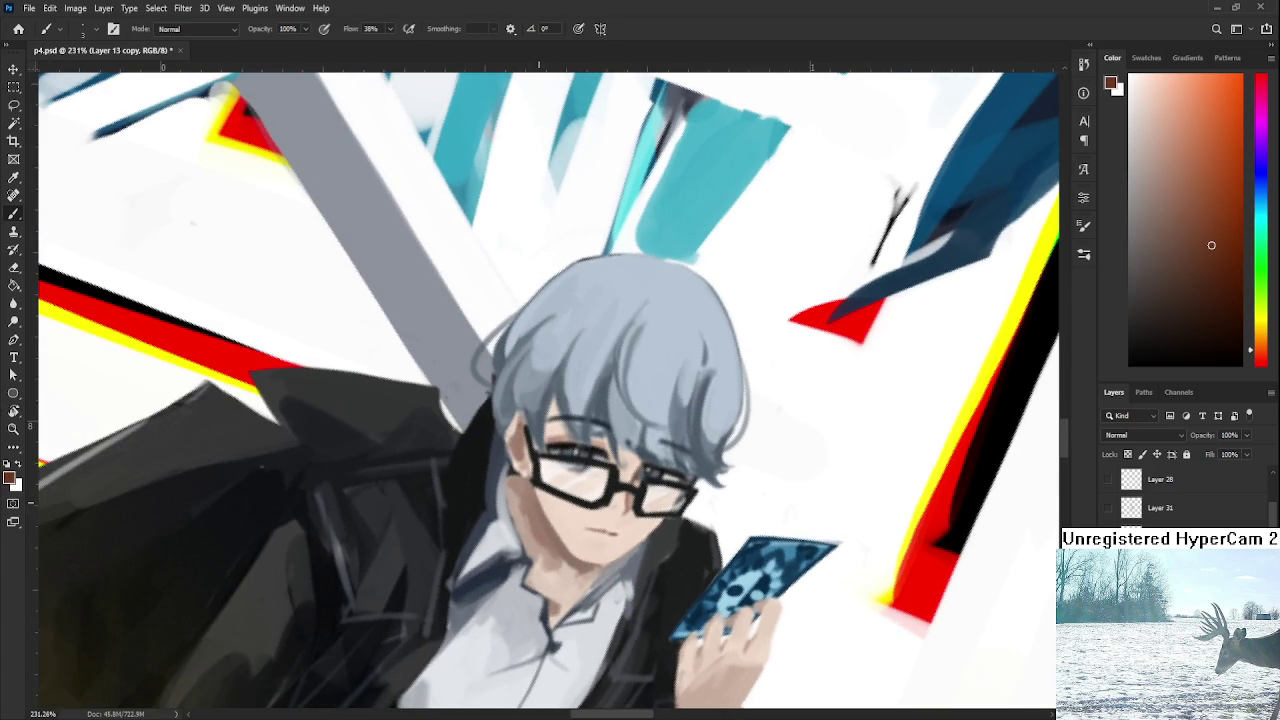
key(r)
mouse_move(558, 540)
mouse_down()
mouse_move(620, 553)
mouse_move(690, 487)
mouse_up()
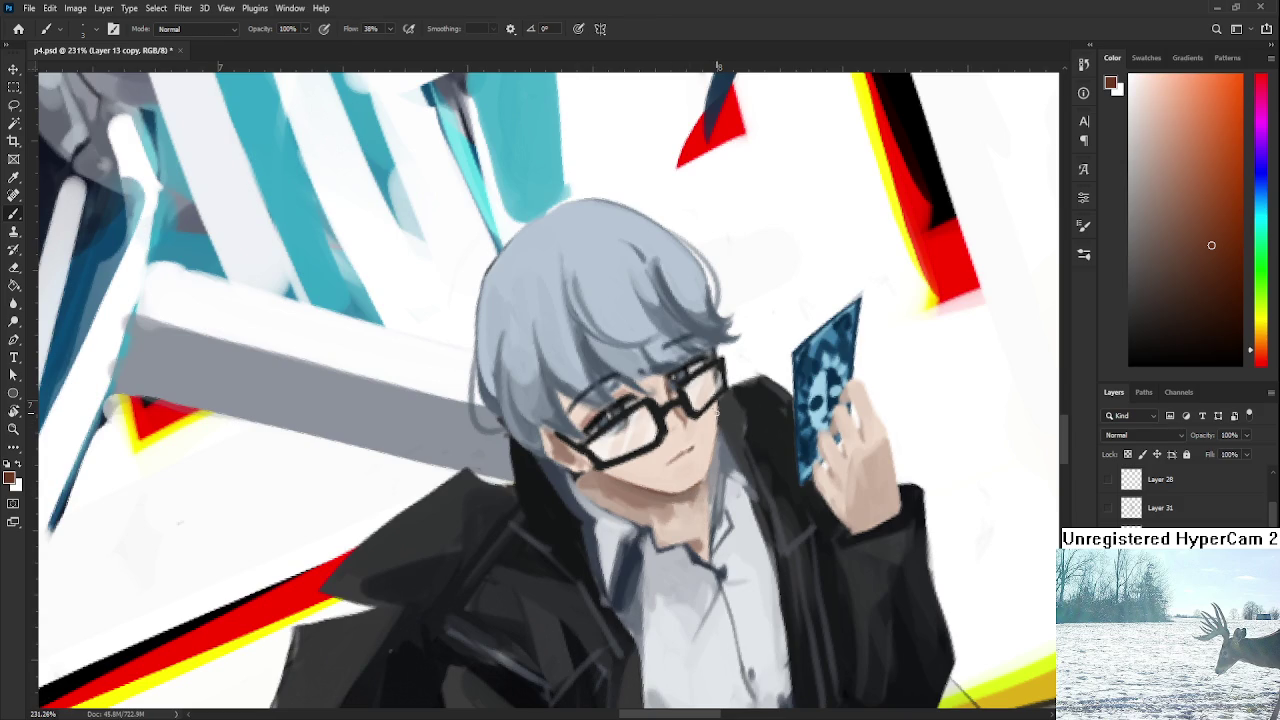
key(r)
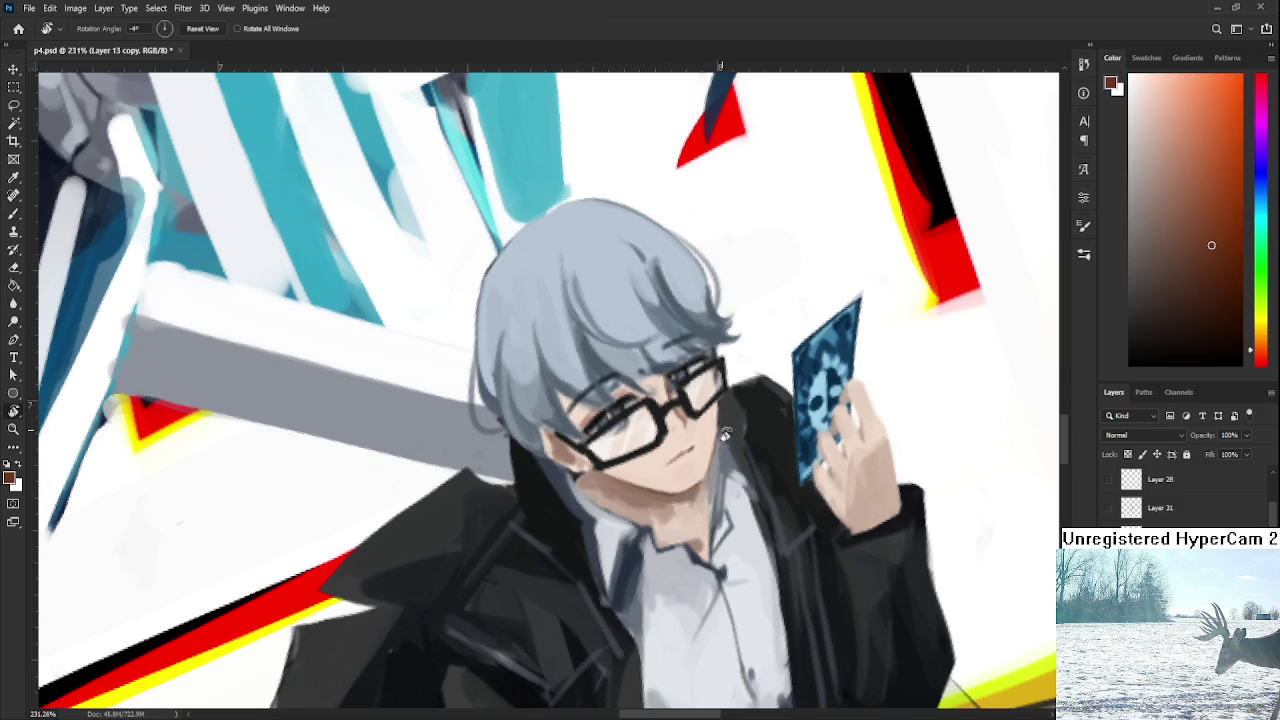
drag(630, 460, 659, 421)
alt+click(649, 418)
alt+click(649, 418)
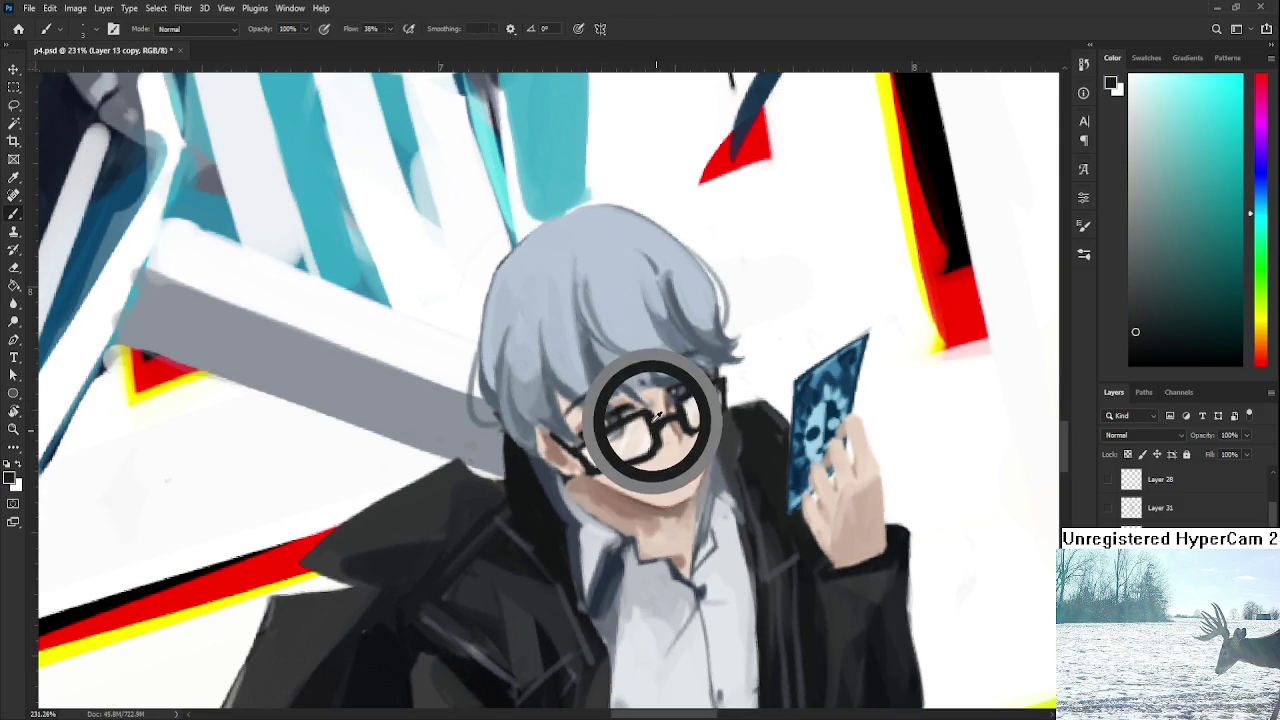
drag(1141, 278, 1131, 240)
drag(655, 413, 653, 445)
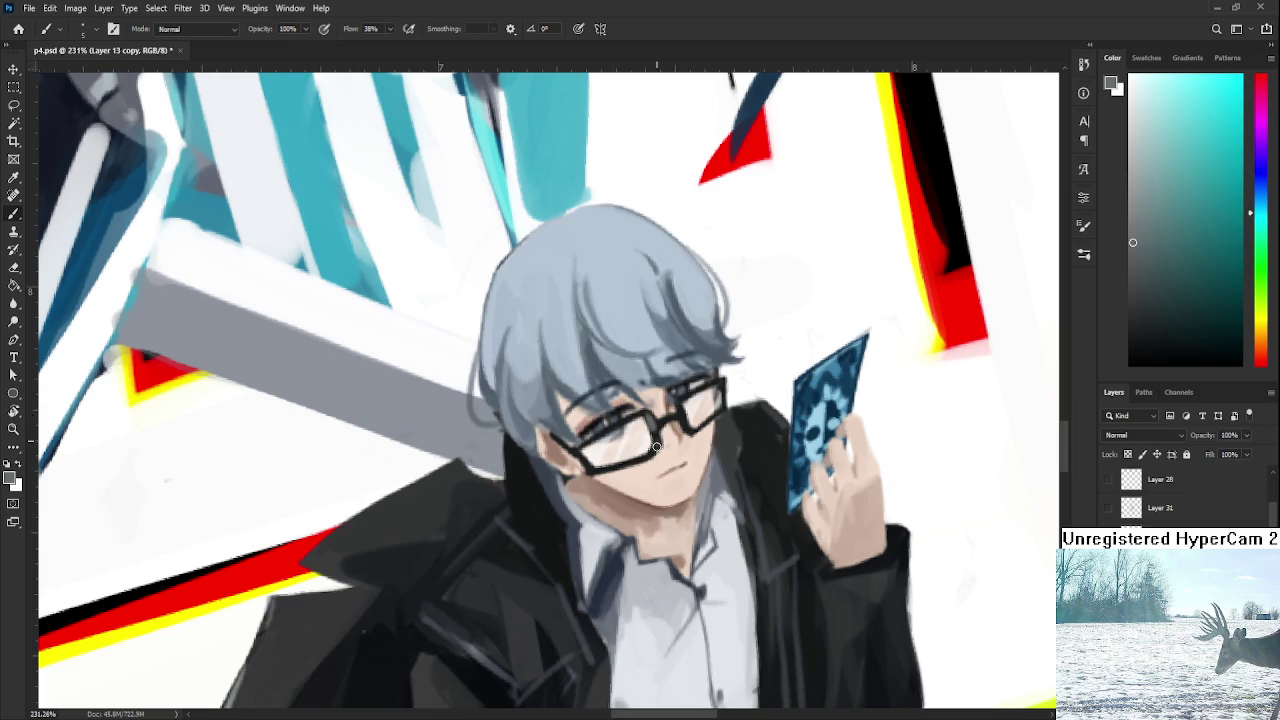
Add a muted grey-teal accent on the frame near the bridge and darken the top-left rim.
alt+click(797, 338)
drag(1153, 229, 1165, 208)
mouse_move(684, 399)
mouse_down()
mouse_move(686, 427)
mouse_move(595, 458)
mouse_up()
key(r)
drag(627, 414, 605, 470)
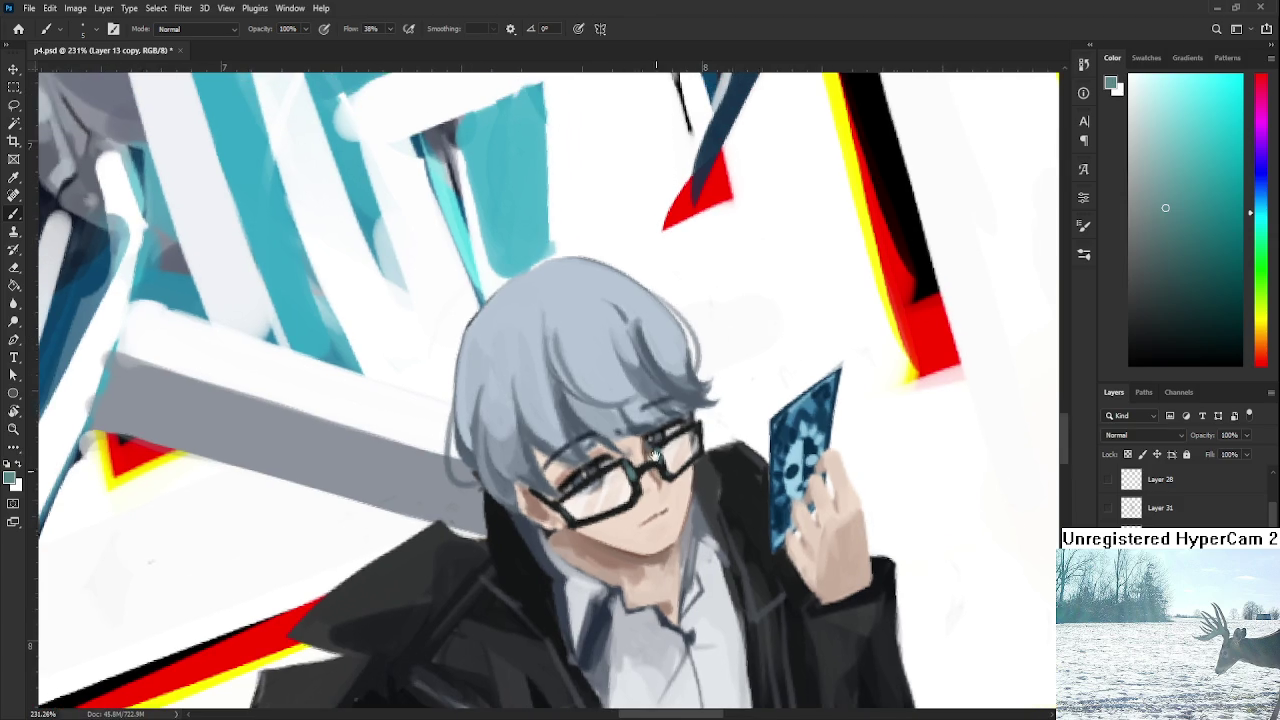
alt+click(651, 424)
alt+click(652, 418)
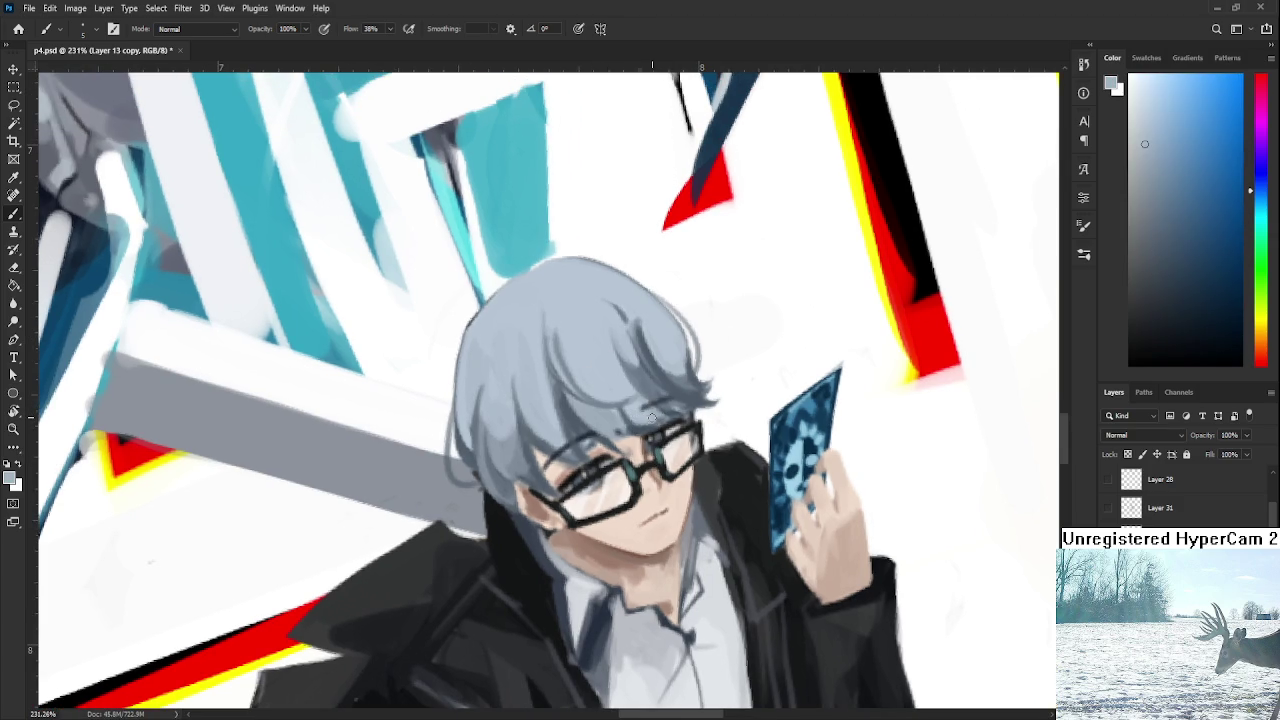
alt+click(660, 404)
alt+click(590, 432)
drag(540, 474, 598, 428)
Sample blues and cyan from the card and a greyish blue near the chin.
drag(683, 396, 727, 414)
alt+click(725, 410)
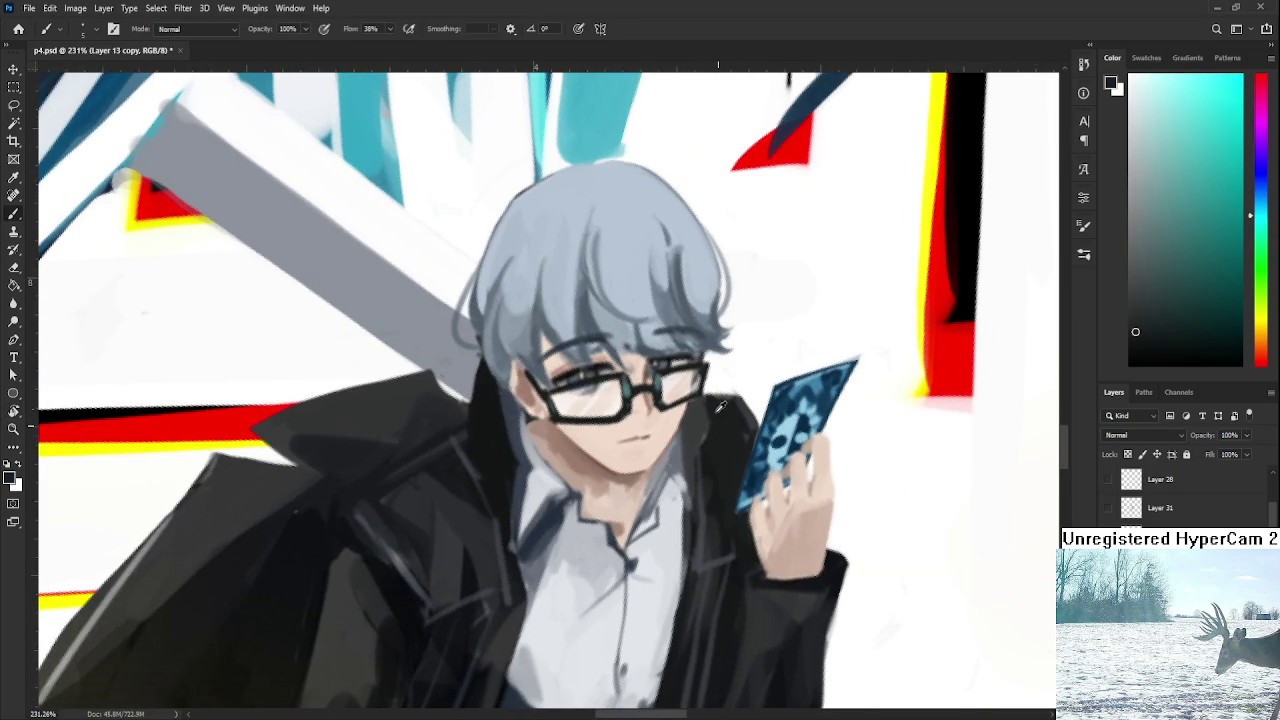
alt+click(755, 414)
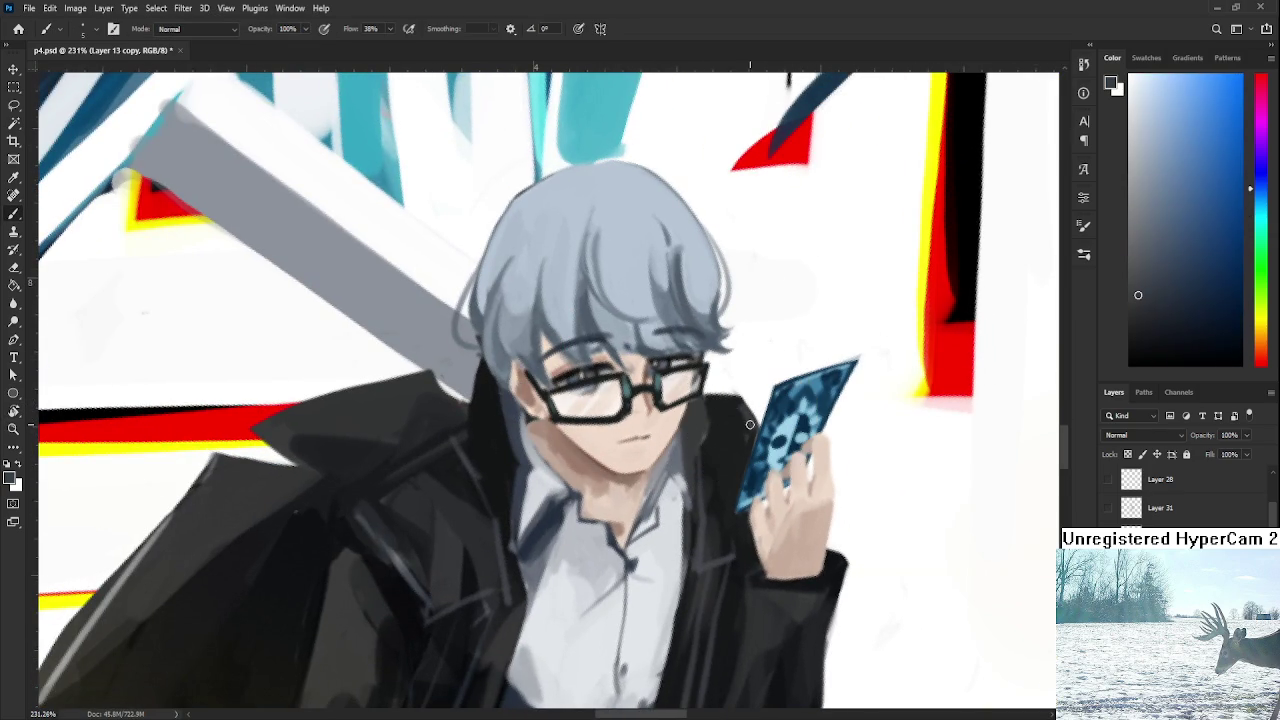
alt+click(742, 425)
alt+click(740, 398)
alt+click(708, 418)
alt+click(716, 437)
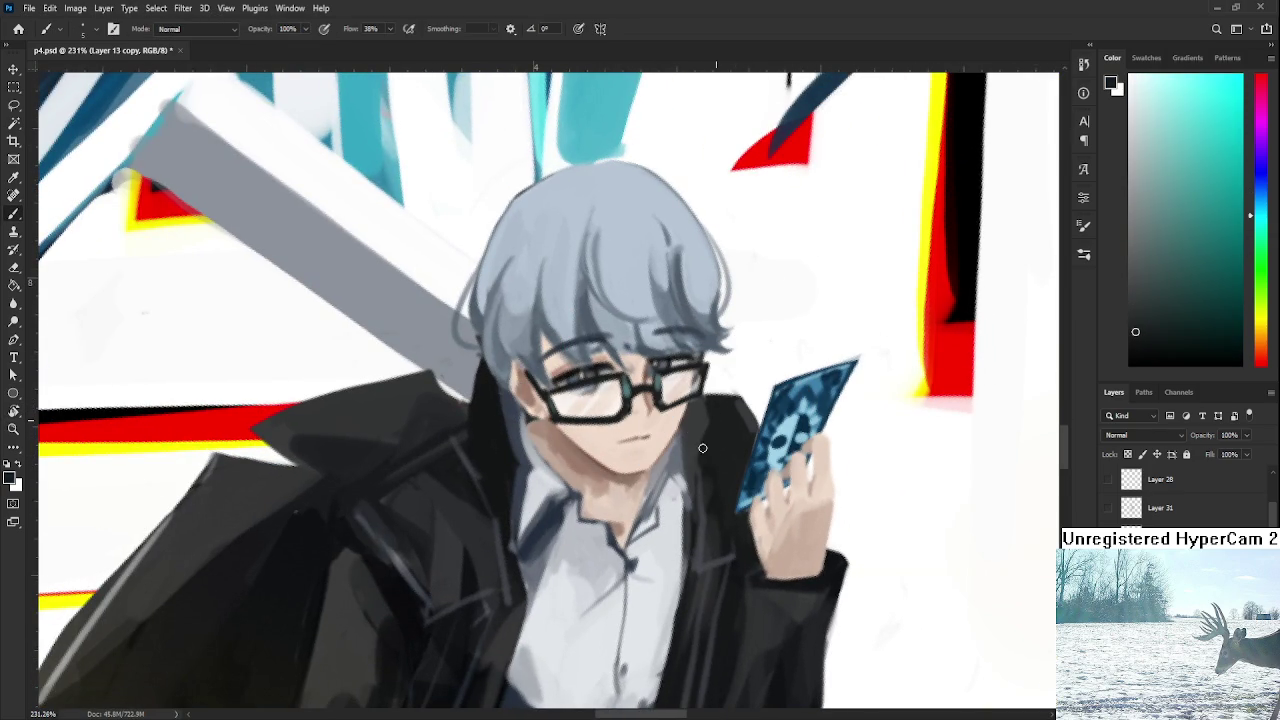
alt+click(711, 453)
alt+click(671, 458)
Paint short dark strokes along the collar using sampled shirt and collar colours.
drag(671, 462, 701, 426)
alt+click(617, 509)
alt+click(606, 525)
alt+click(586, 480)
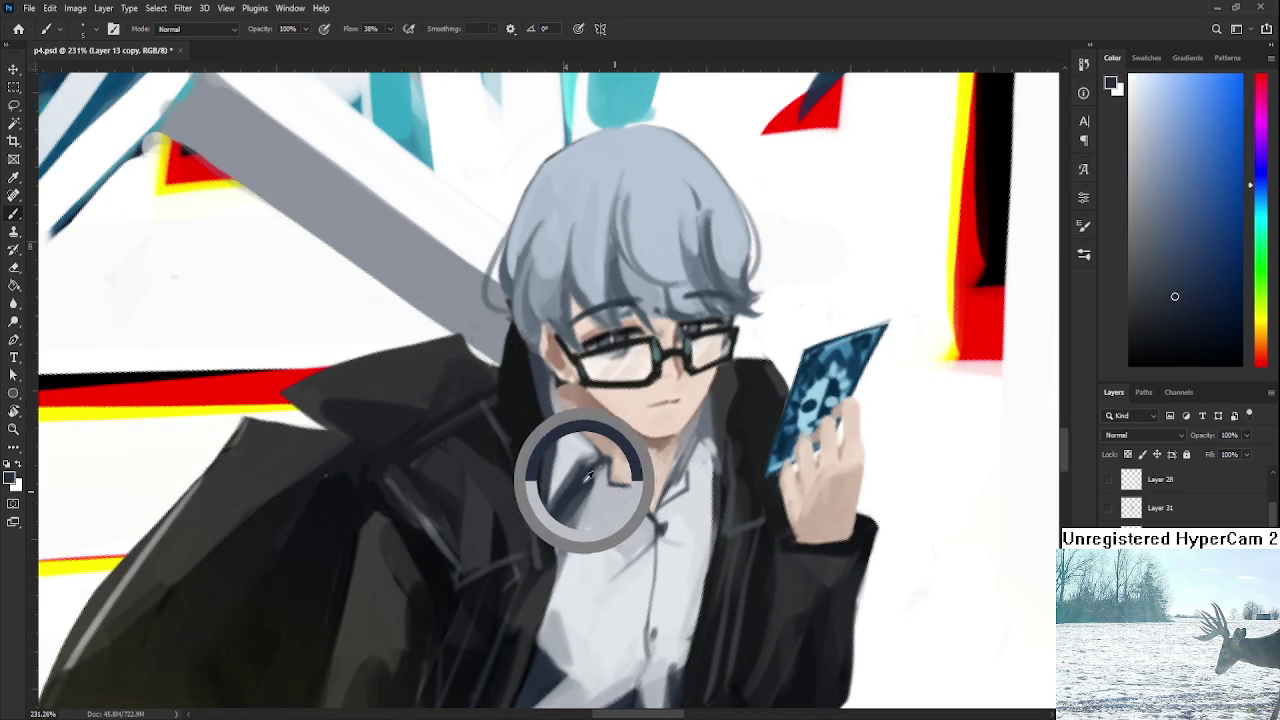
drag(586, 484, 610, 460)
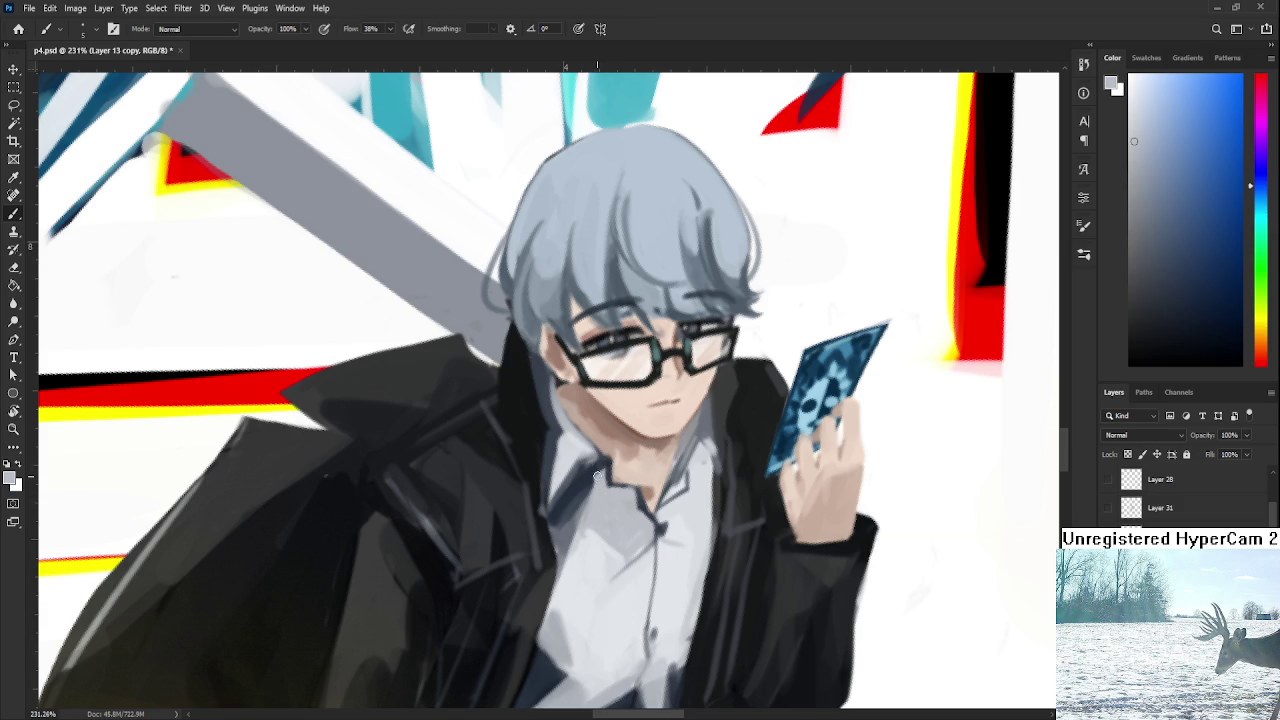
alt+click(607, 460)
alt+click(638, 508)
alt+click(647, 502)
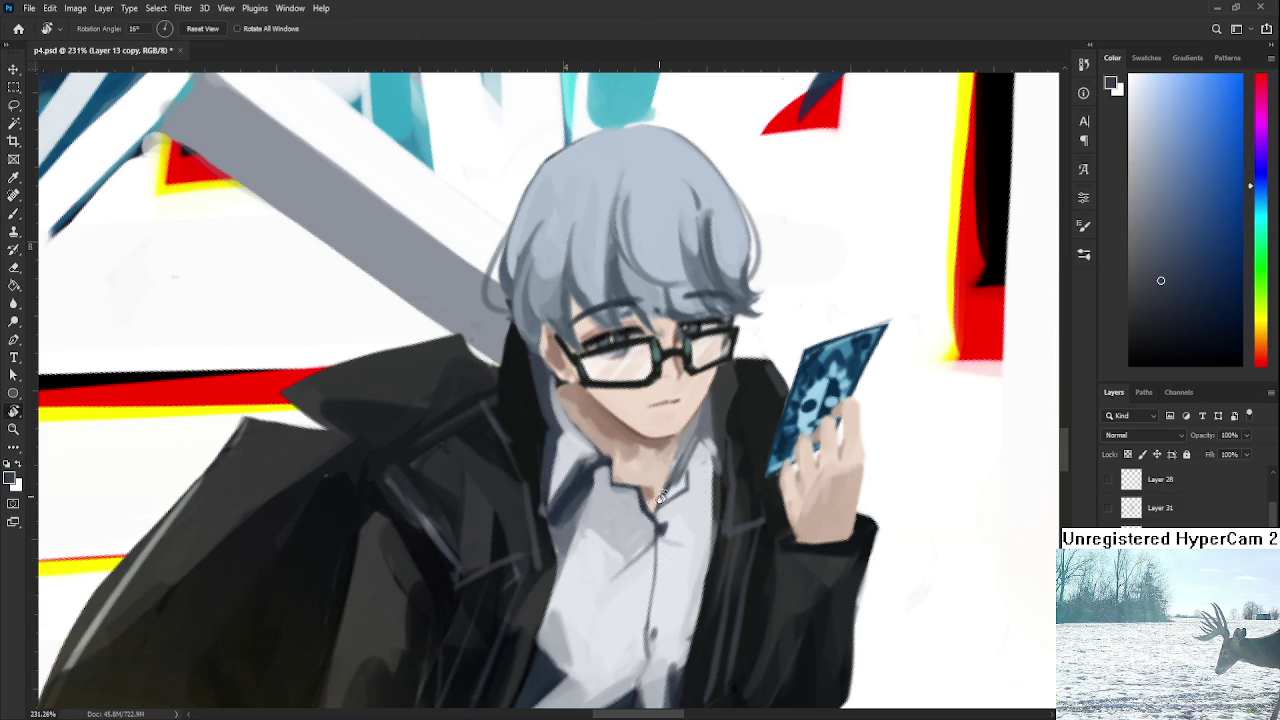
Sample further collar and coat colours for the remaining shading.
drag(647, 502, 688, 462)
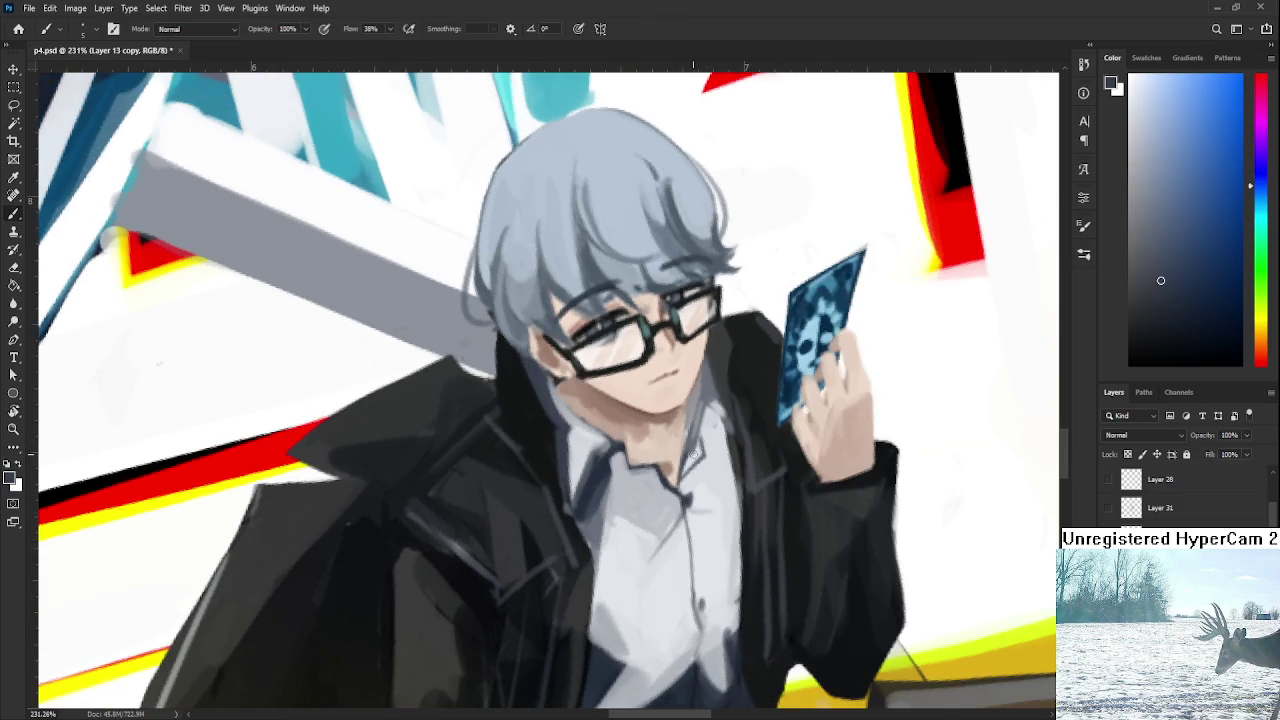
alt+click(581, 444)
alt+click(566, 470)
alt+click(565, 505)
drag(523, 454, 583, 490)
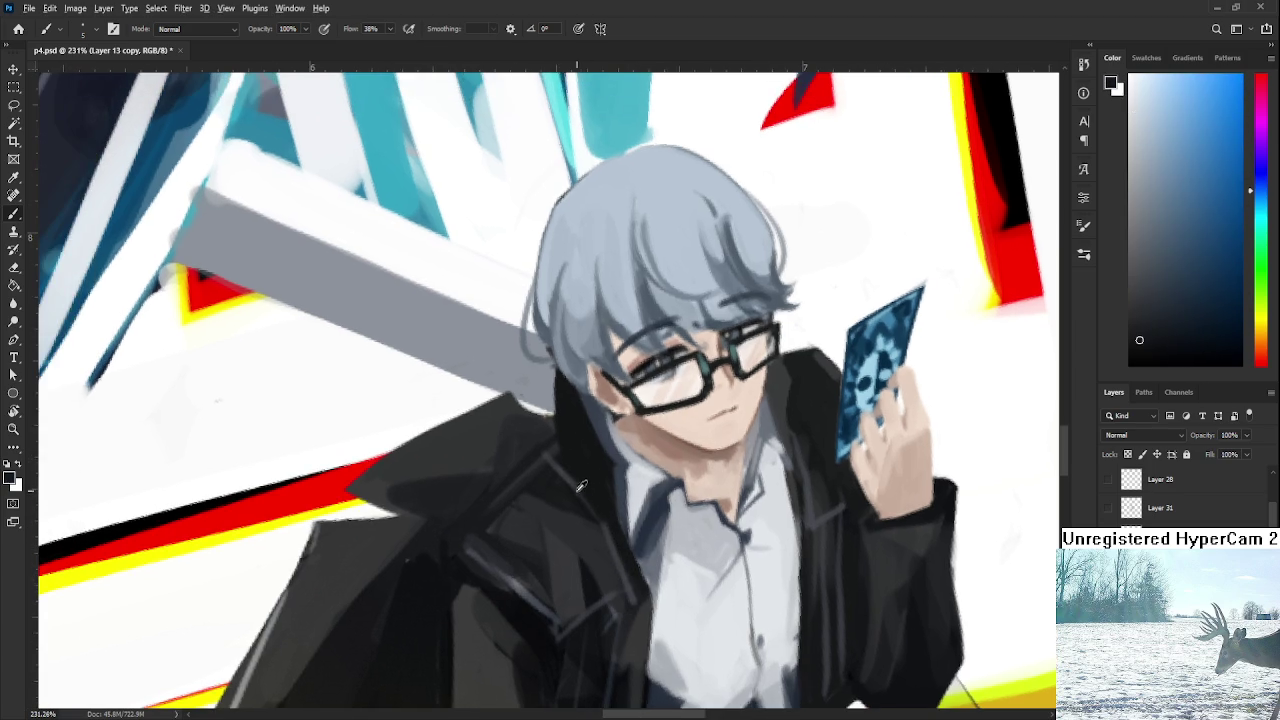
alt+click(584, 463)
alt+click(586, 462)
drag(527, 477, 591, 427)
alt+click(500, 487)
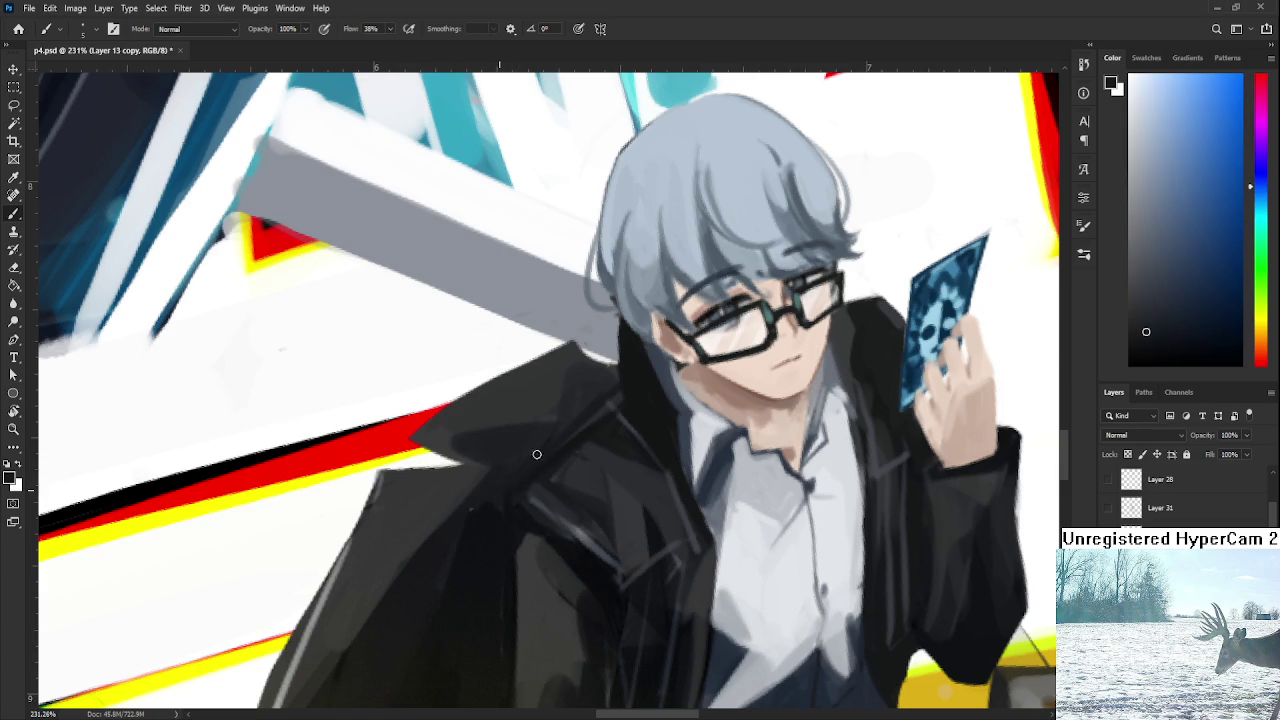
alt+click(481, 540)
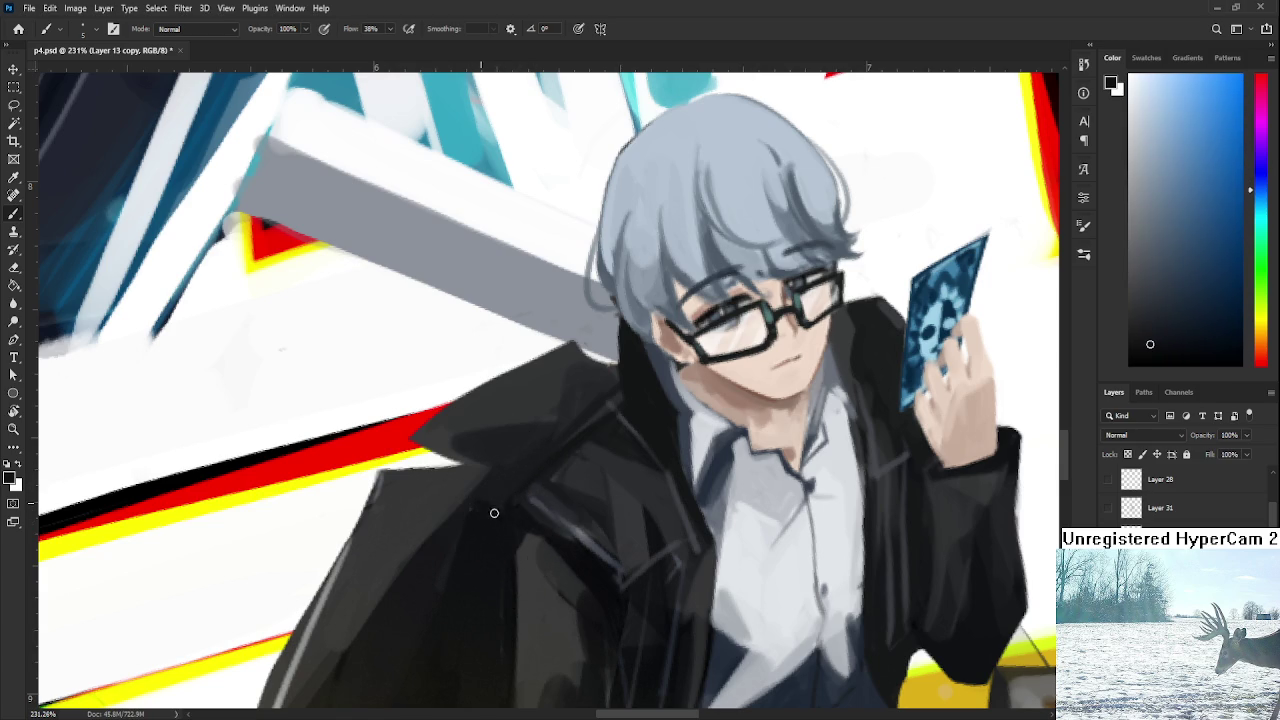
alt+click(522, 483)
alt+click(484, 490)
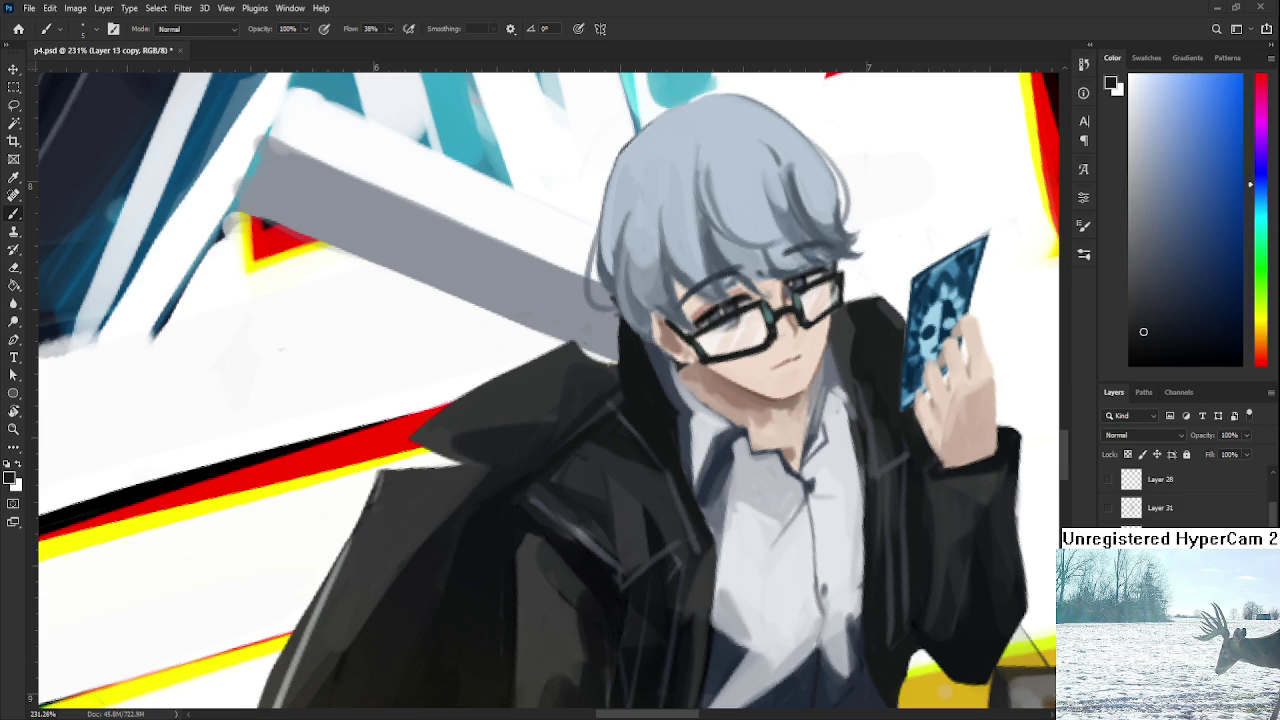
At 174%, shade the upper shirt with sampled light greys and the dark coat-edge tone.
scroll(604, 511, down, 5)
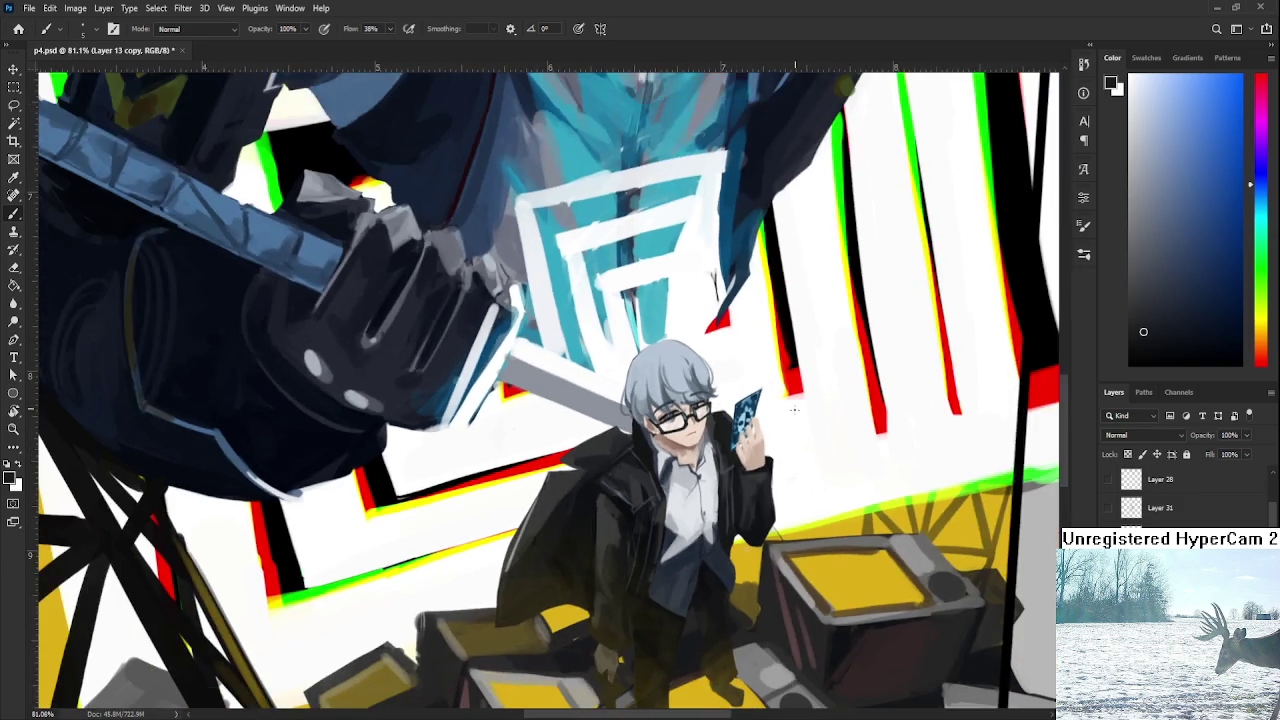
scroll(677, 510, up, 3)
mouse_move(677, 510)
mouse_down()
mouse_move(707, 482)
mouse_move(631, 493)
mouse_up()
alt+click(650, 460)
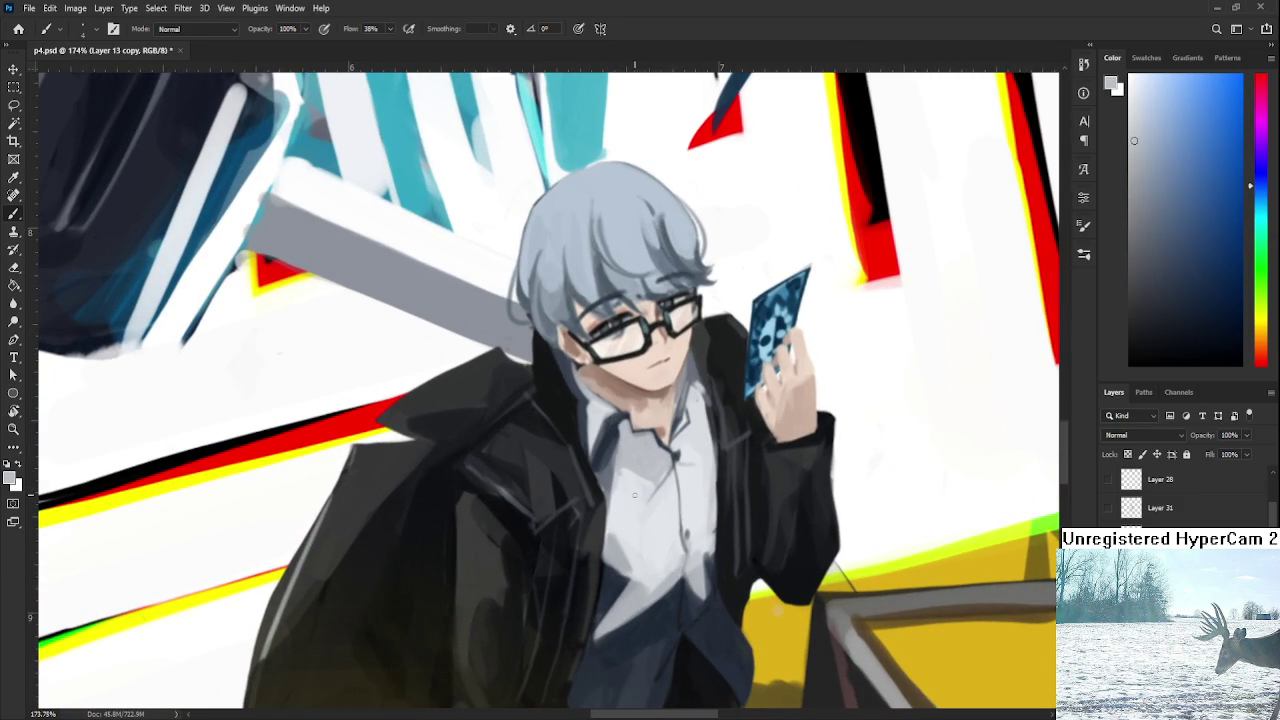
drag(676, 470, 658, 446)
alt+click(673, 446)
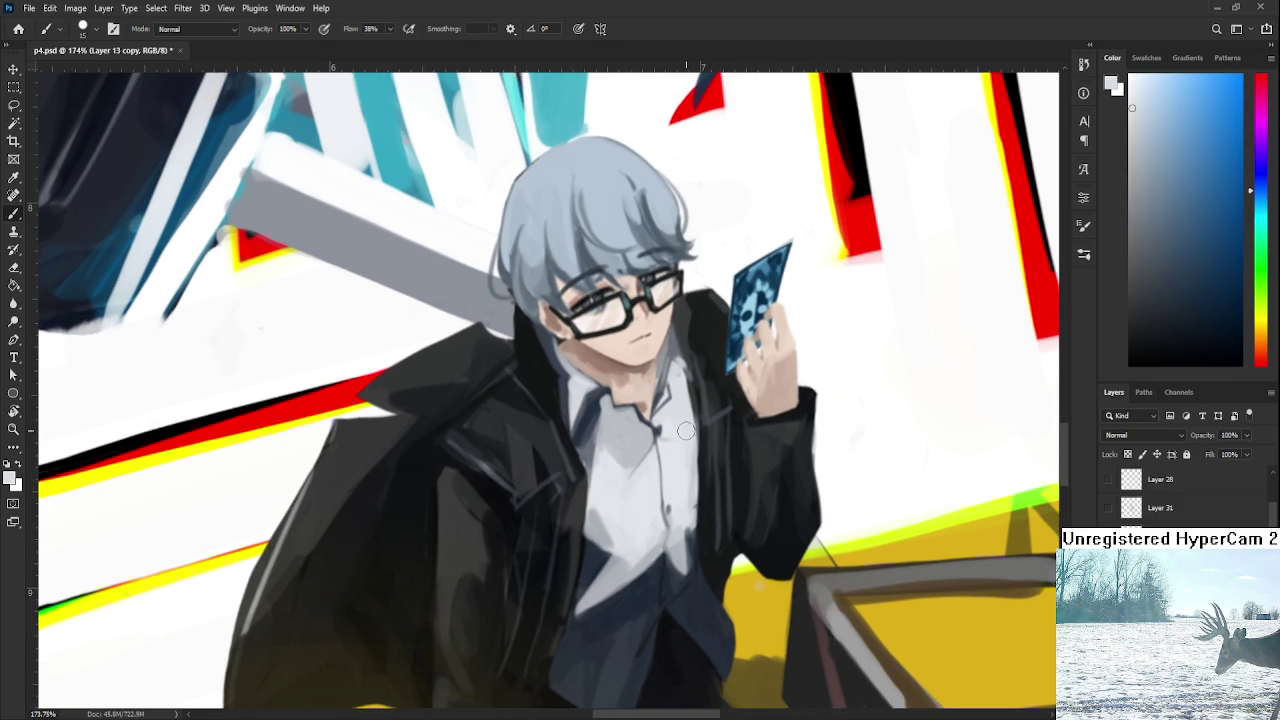
alt+click(697, 455)
alt+click(692, 440)
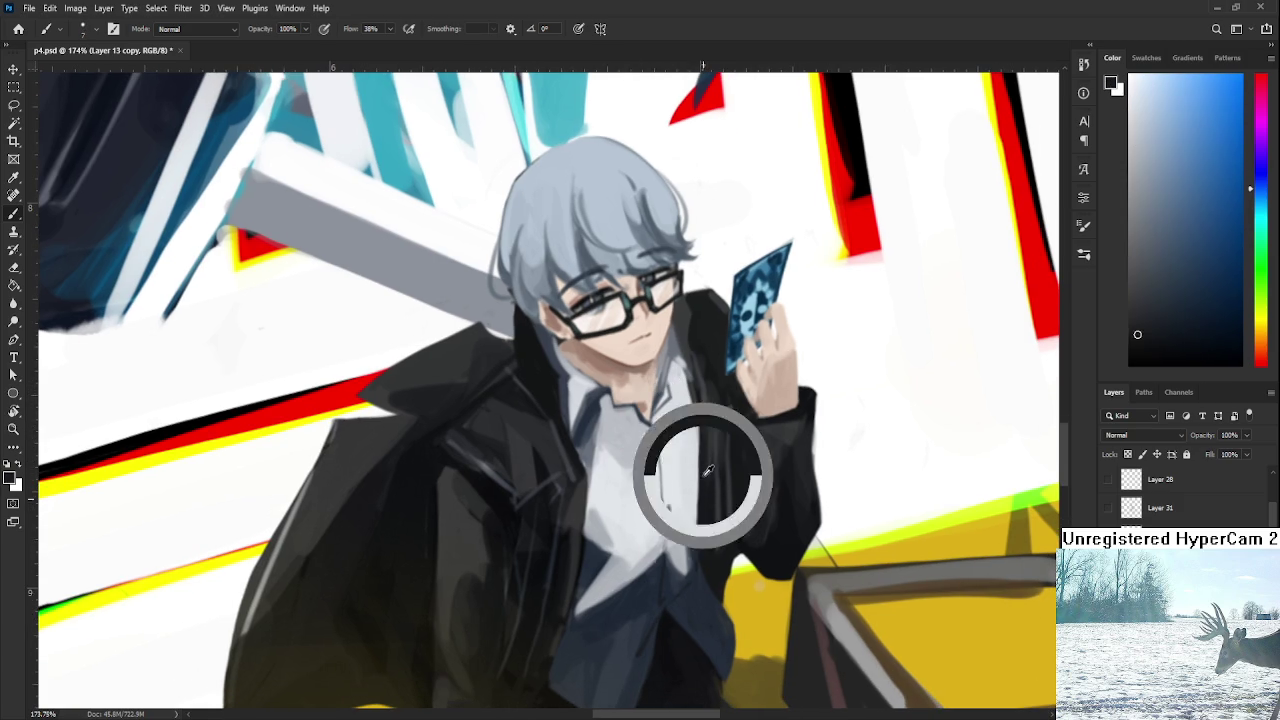
Shade the lower shirt between the lapels with near-white and dark-grey samples, softening the shading.
drag(700, 500, 707, 380)
alt+click(622, 412)
alt+click(624, 486)
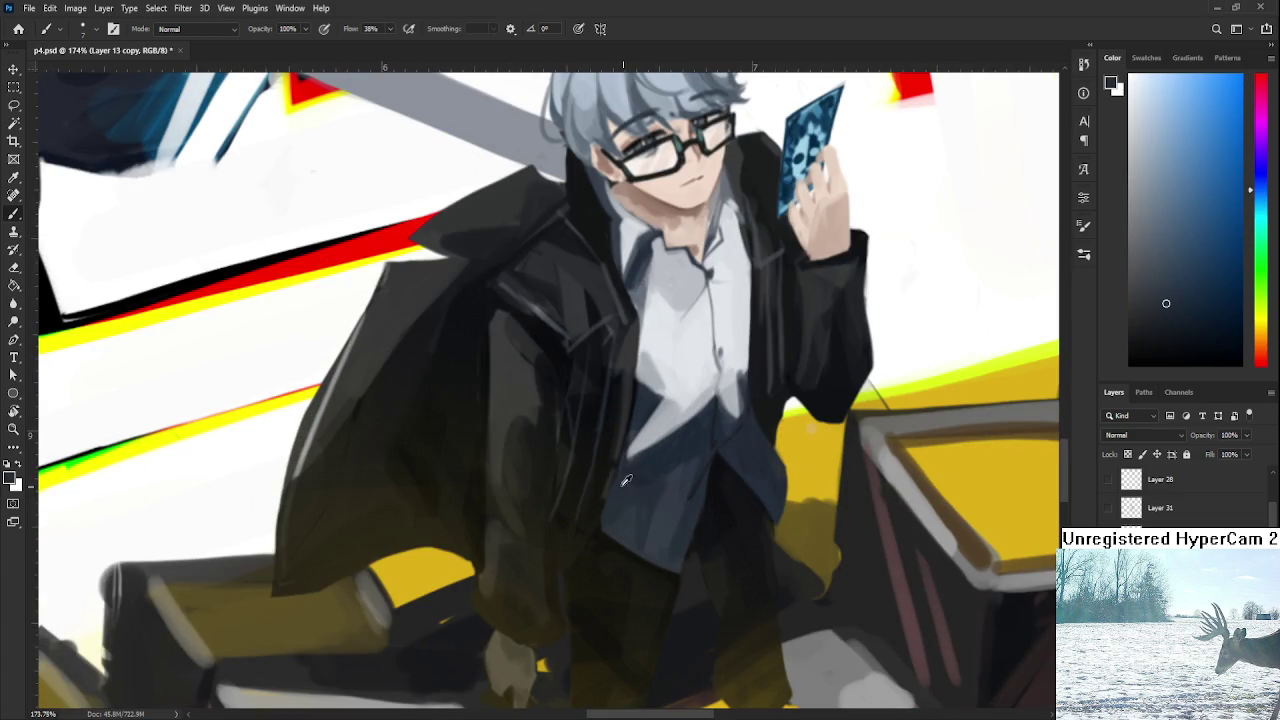
alt+click(650, 468)
drag(662, 454, 621, 544)
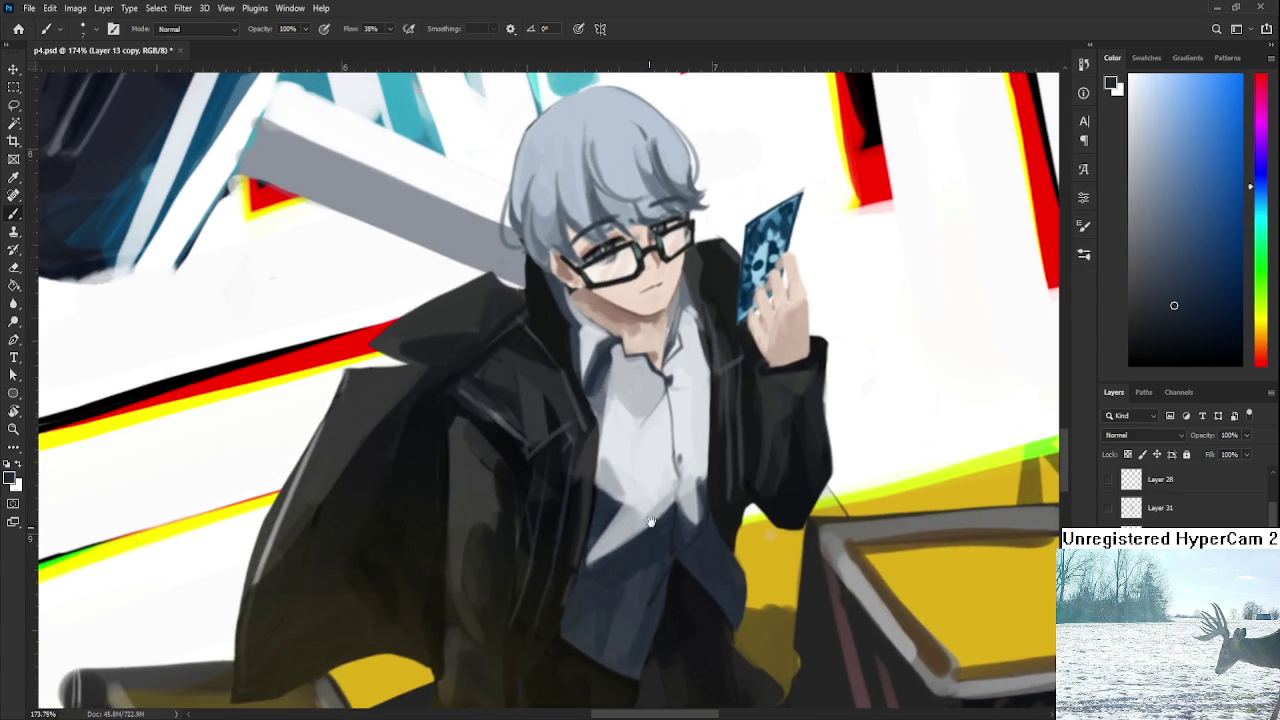
alt+click(614, 478)
alt+click(612, 477)
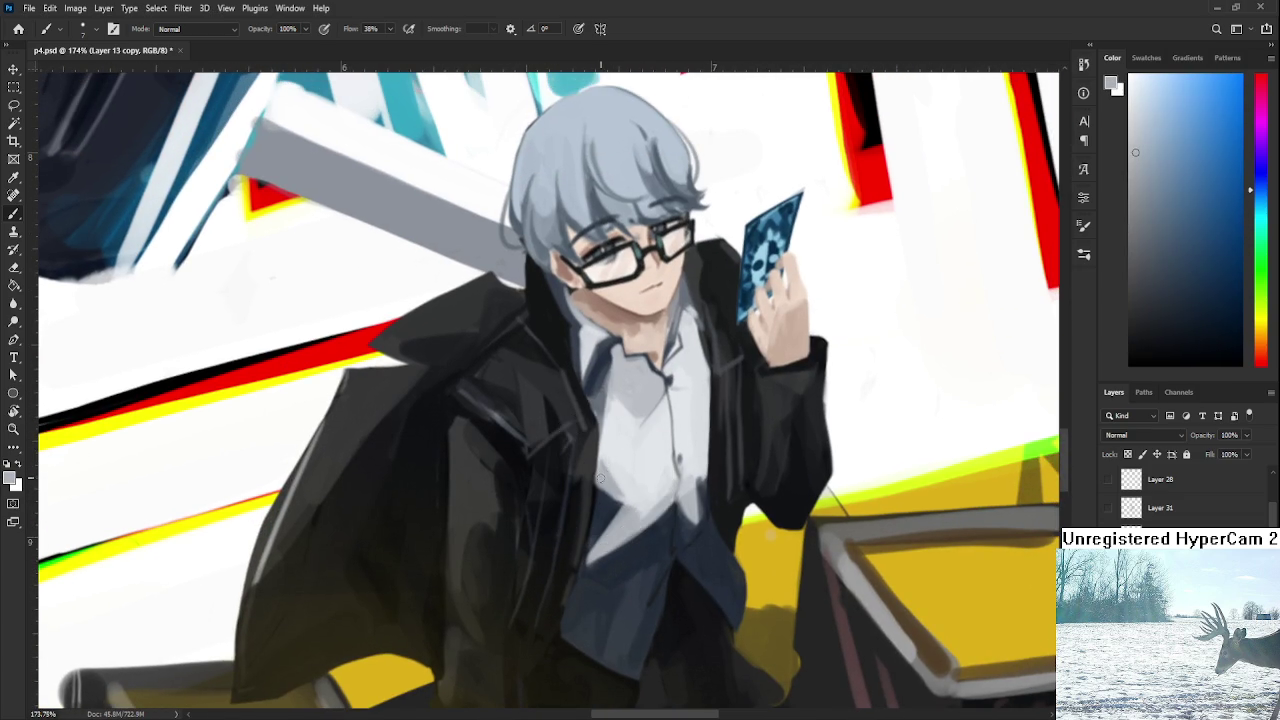
alt+click(647, 472)
drag(634, 457, 628, 445)
alt+click(628, 445)
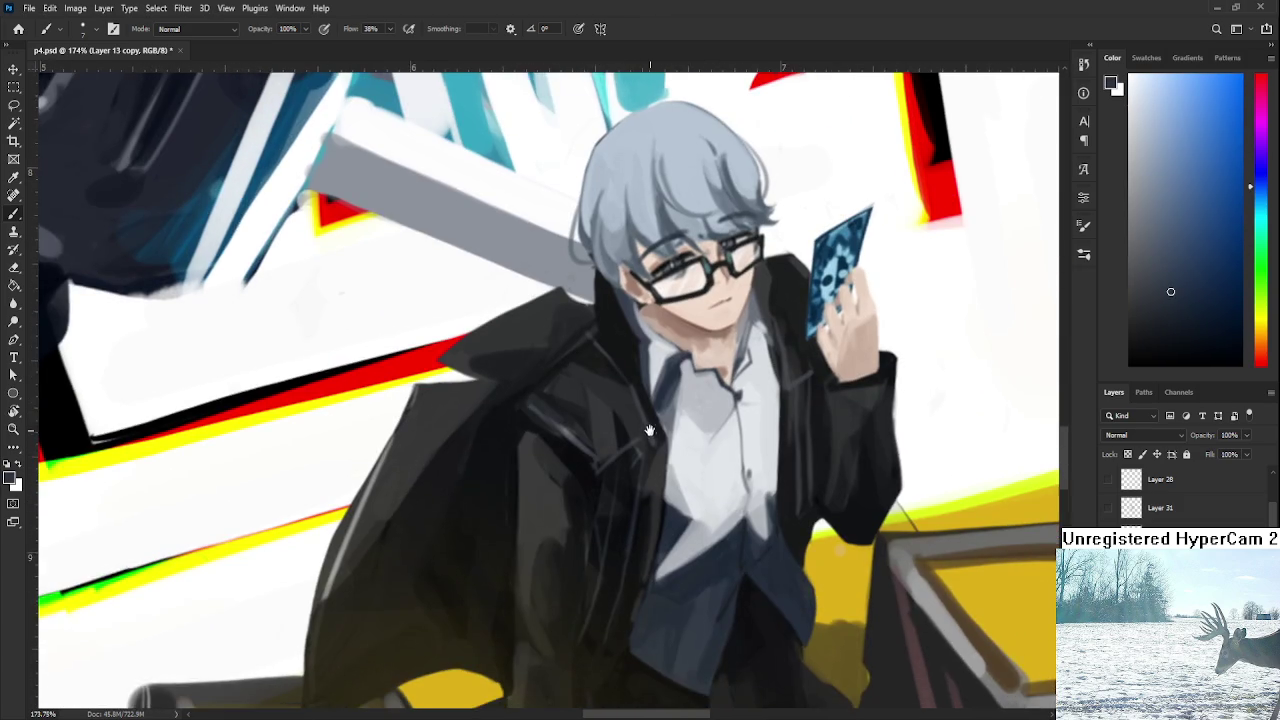
drag(740, 517, 690, 432)
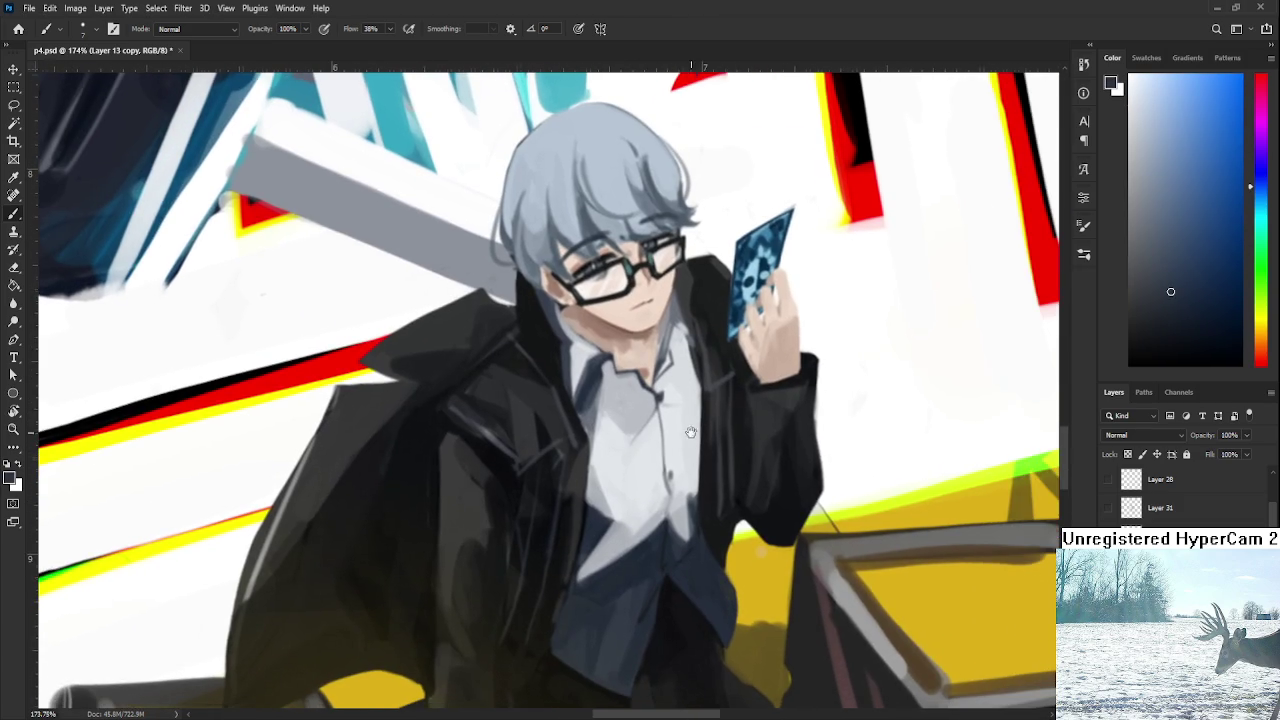
alt+click(792, 432)
drag(792, 410, 718, 470)
scroll(660, 440, up, 5)
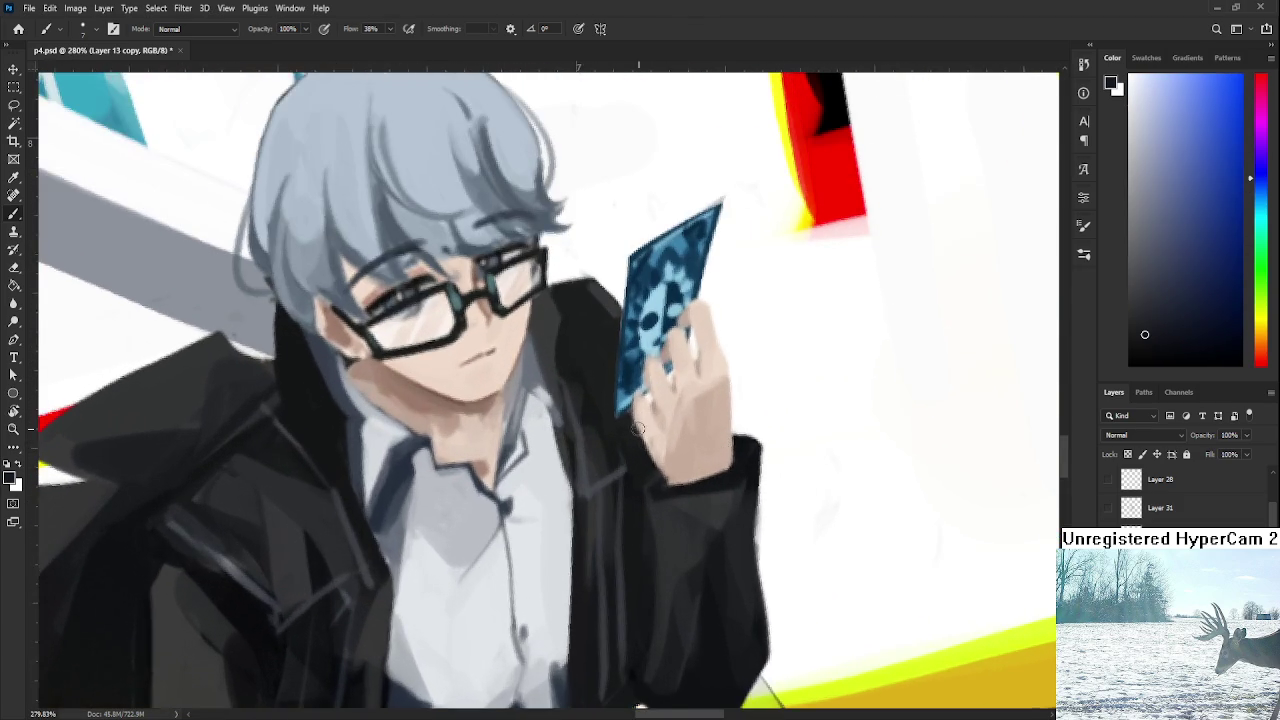
At 280%, paint warm brown skin shading and lighter highlights onto the card-holding hand and wrist.
alt+click(465, 398)
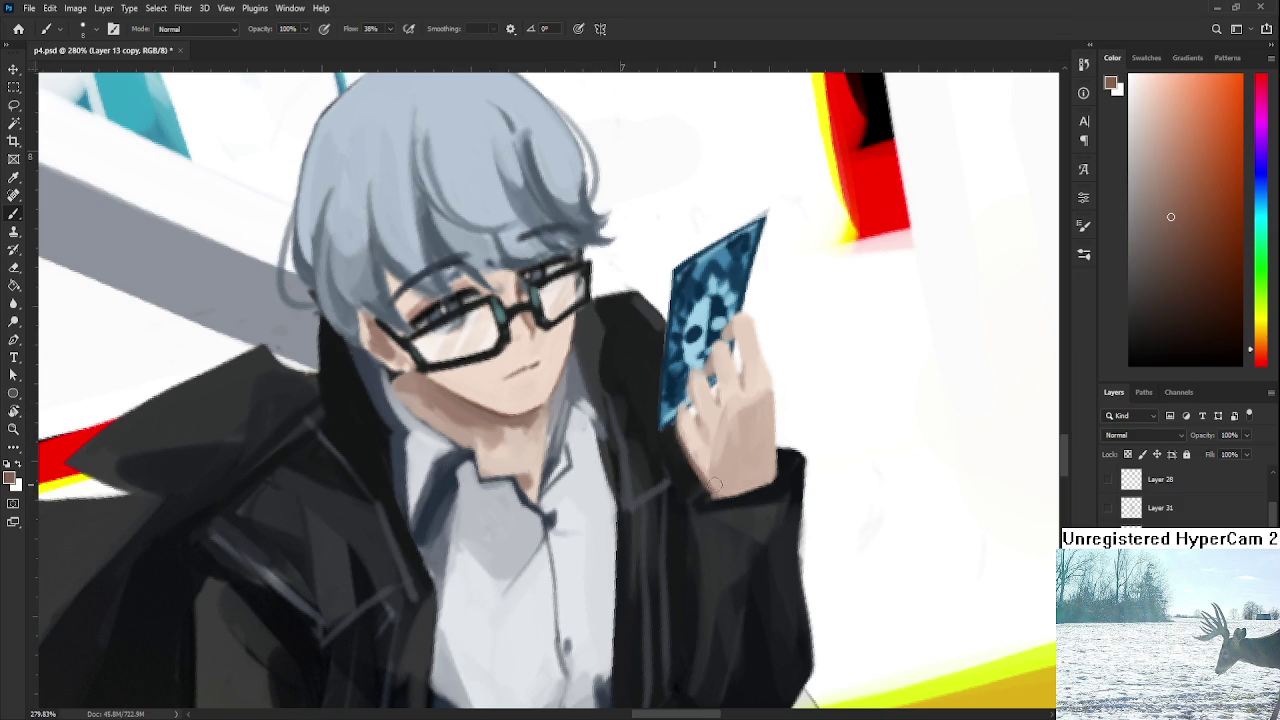
drag(727, 477, 763, 452)
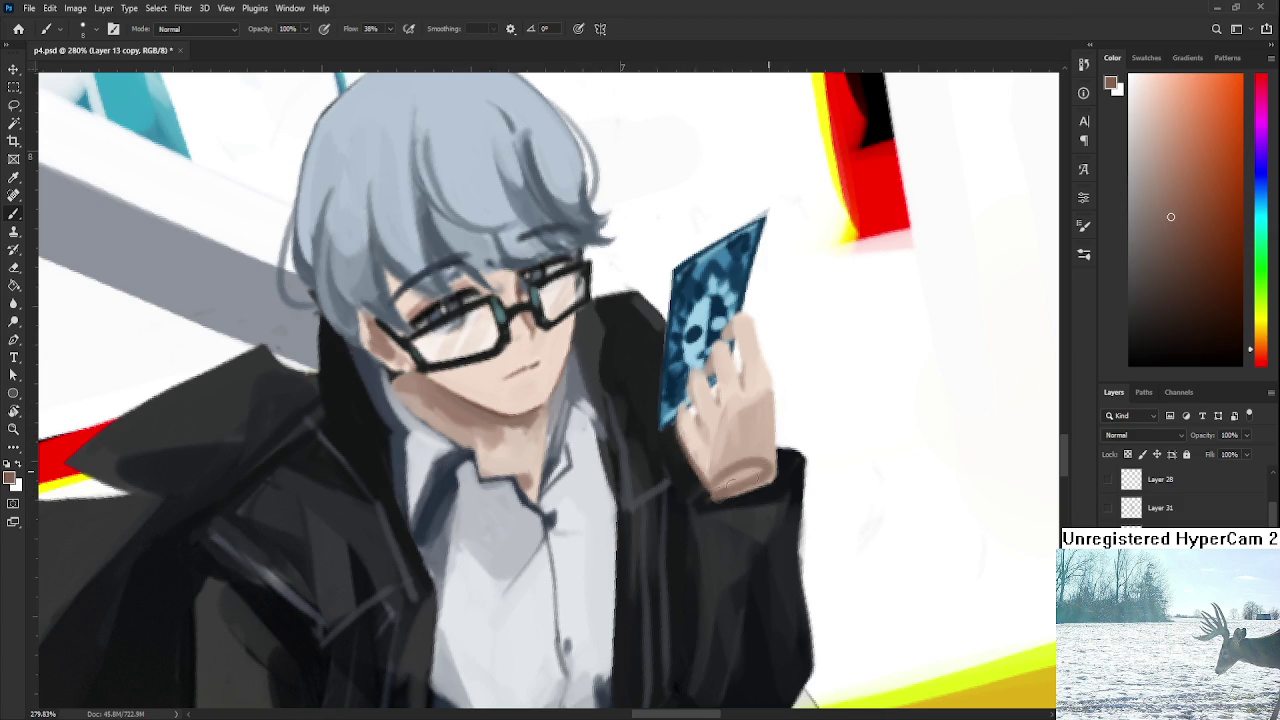
alt+click(764, 408)
alt+click(750, 452)
drag(777, 410, 727, 520)
alt+click(722, 524)
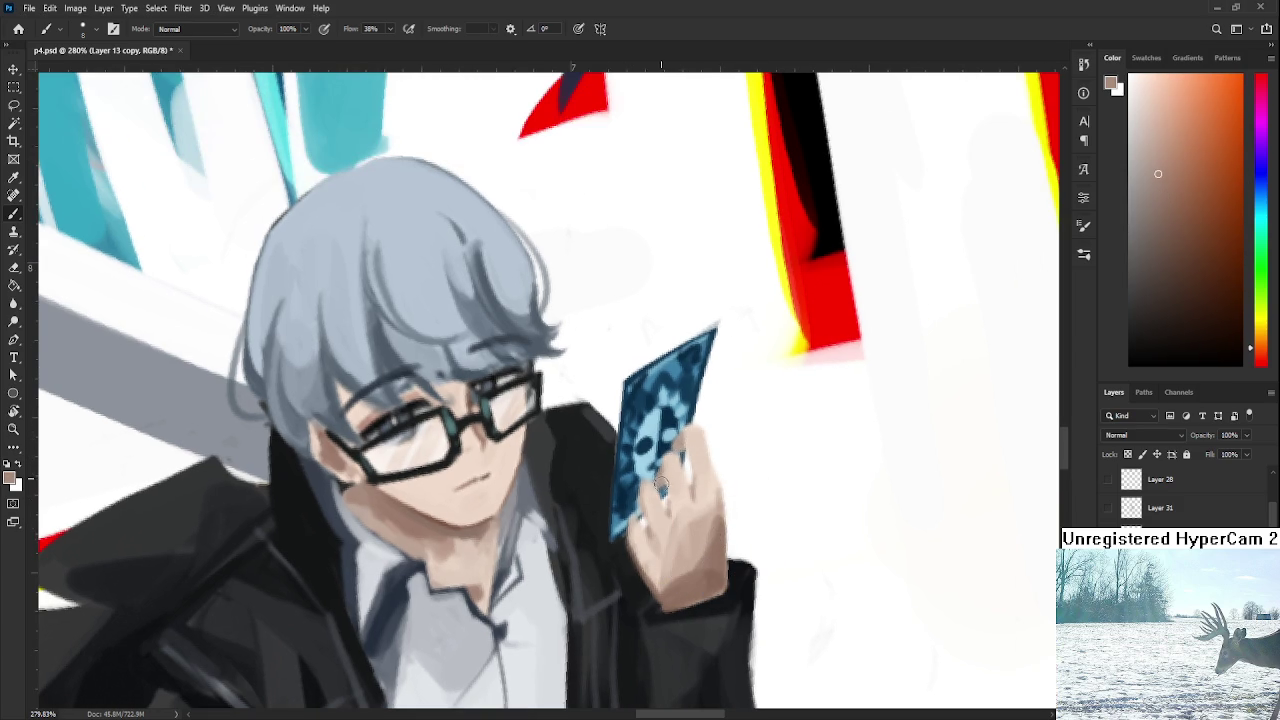
alt+click(635, 536)
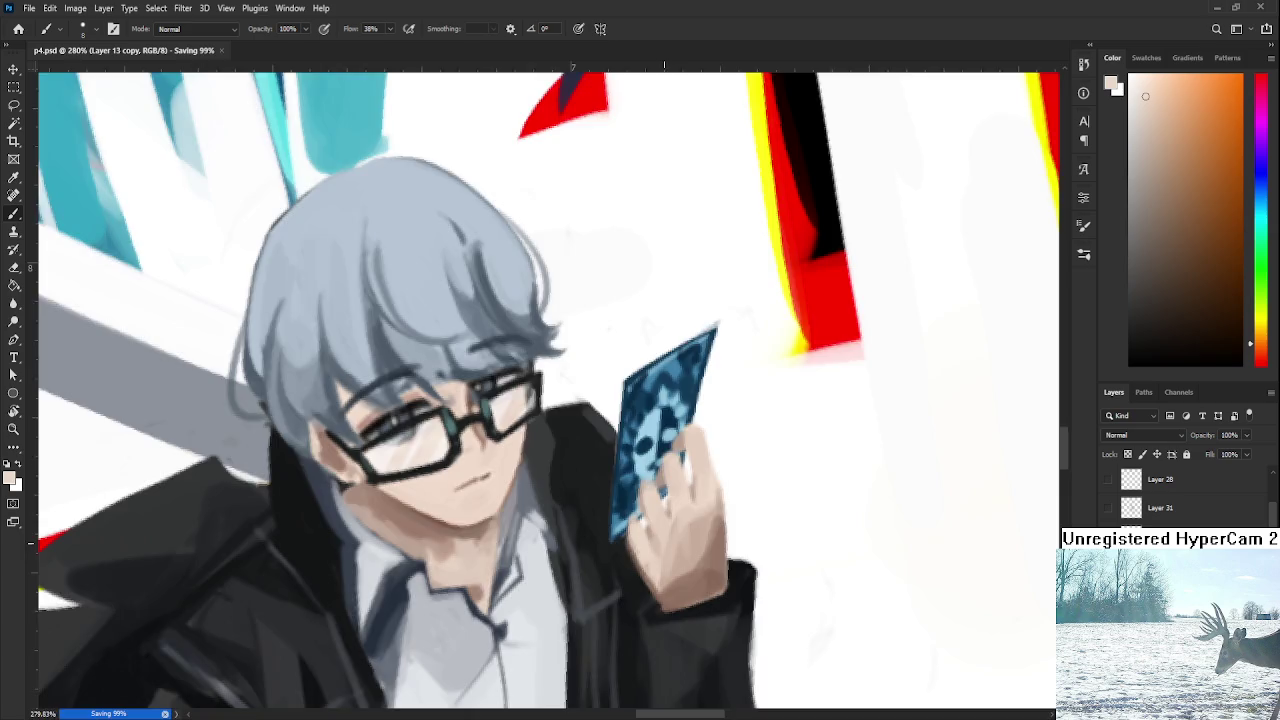
scroll(770, 463, down, 5)
scroll(783, 463, down, 5)
Reset the rotated canvas view to upright and fit the whole artwork on screen.
key(r)
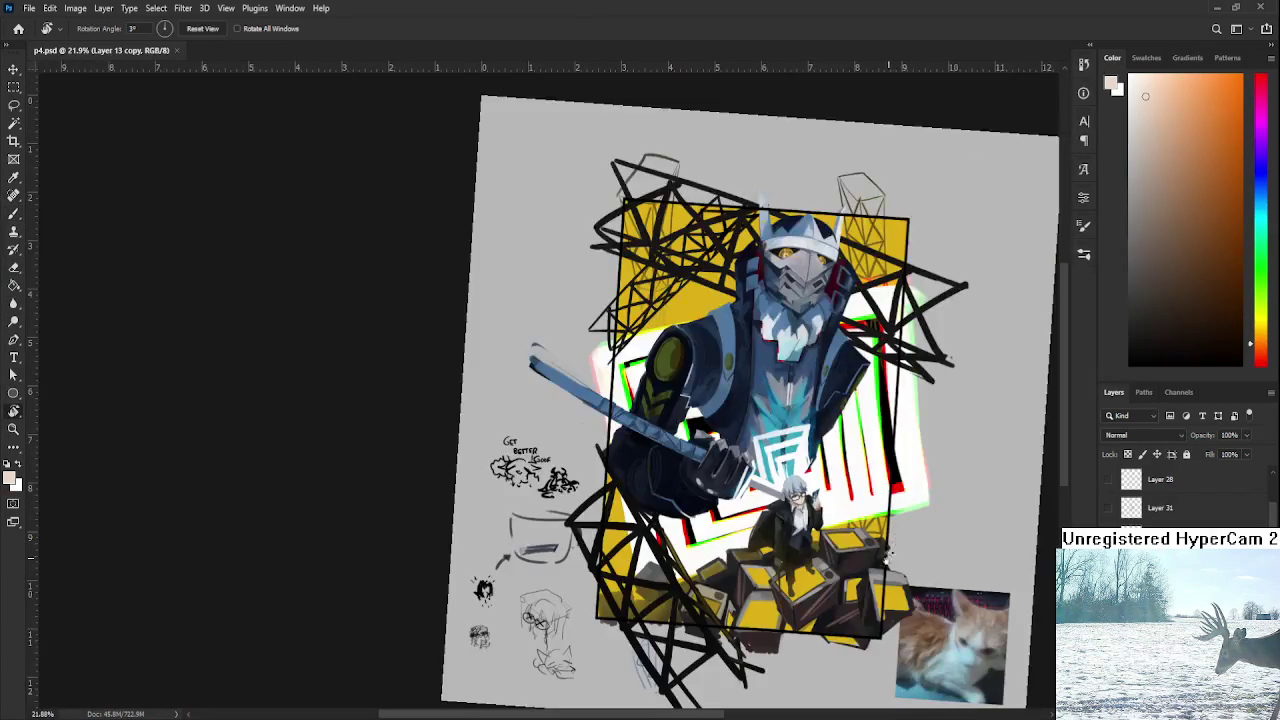
key(Escape)
key(ctrl+0)
drag(666, 476, 740, 488)
scroll(1180, 493, up, 5)
Toggle the white smoke and main character layers to compare, then make Layer 32 the working layer.
click(1108, 565)
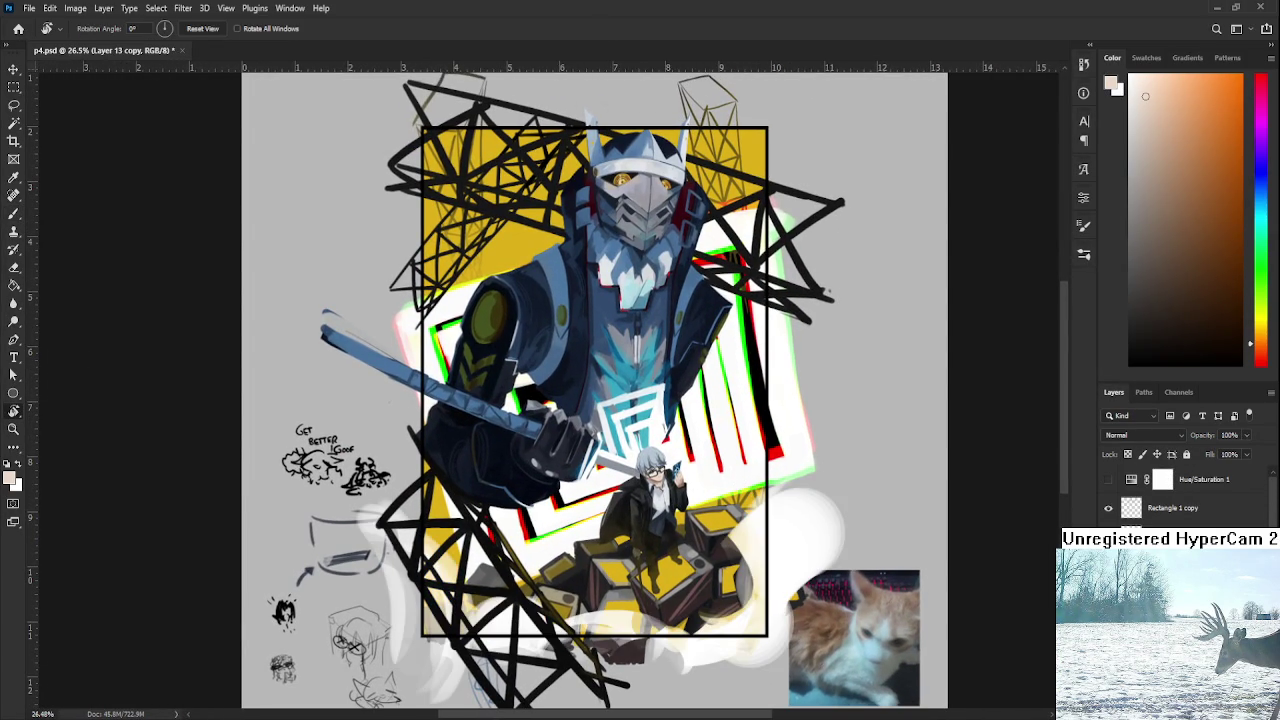
click(1108, 565)
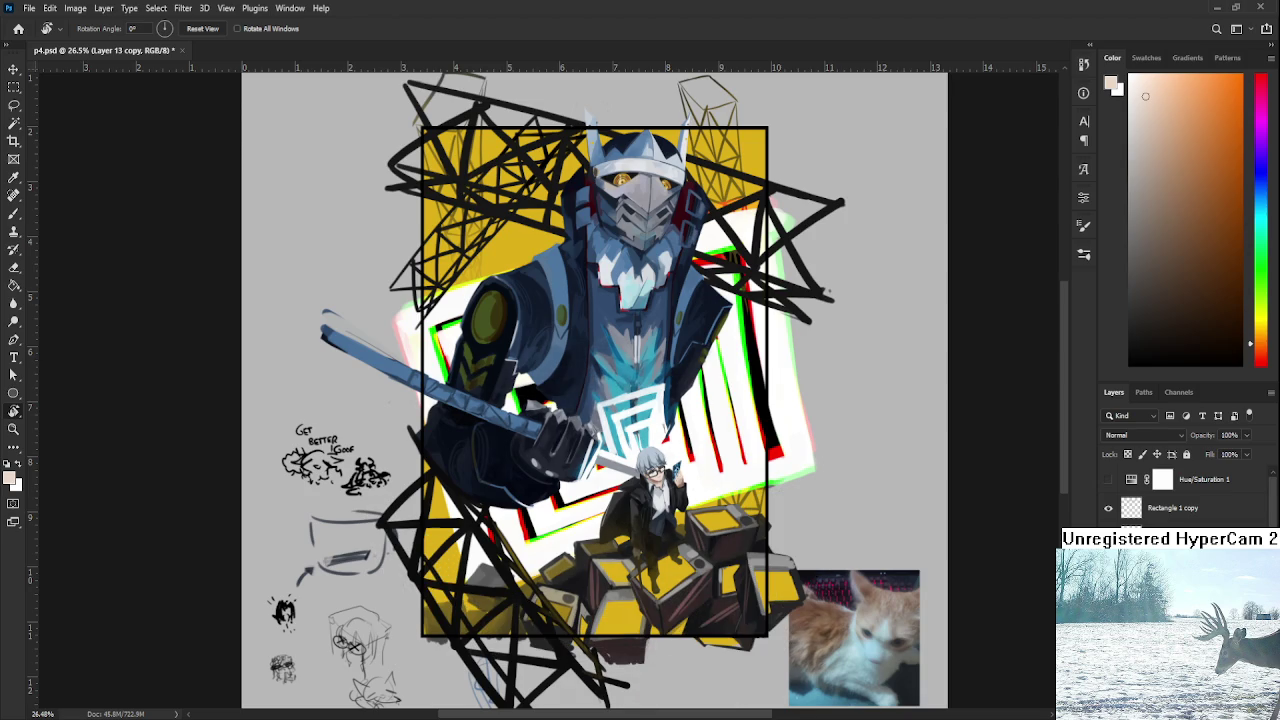
scroll(1180, 493, down, 2)
scroll(1180, 493, down, 2)
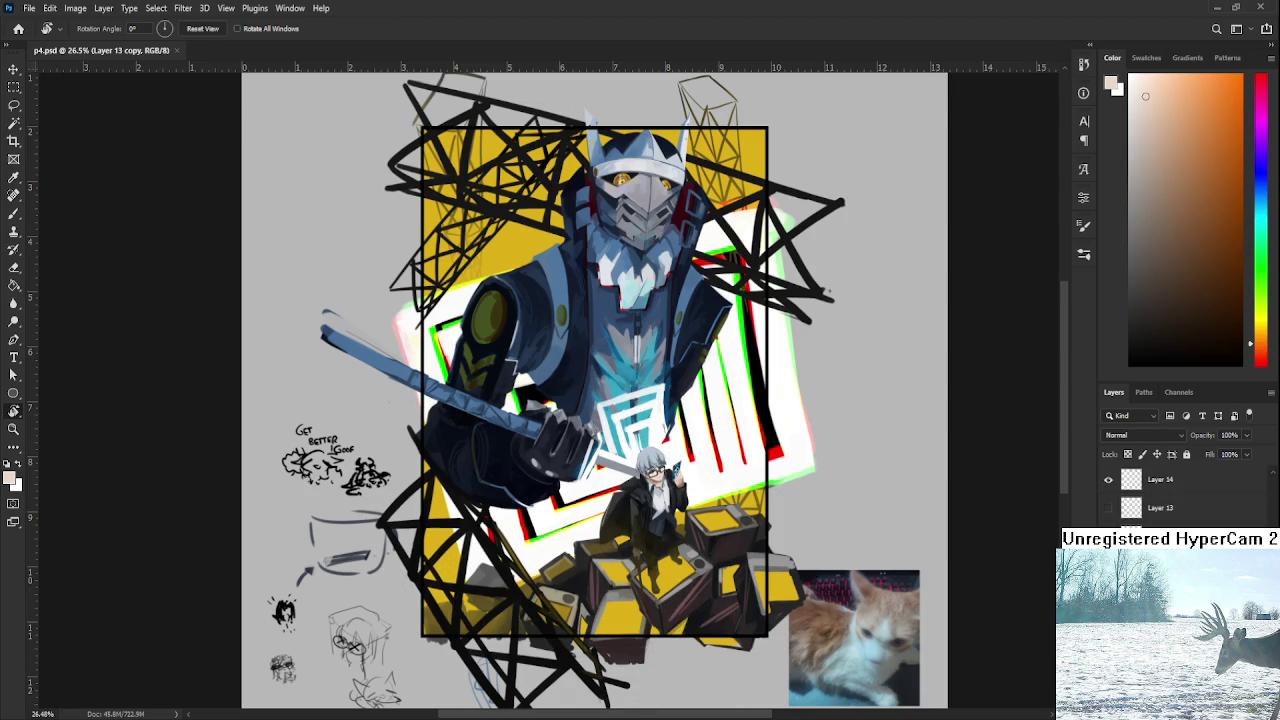
click(1108, 594)
click(1108, 594)
click(1160, 594)
click(1160, 565)
scroll(650, 460, up, 2)
scroll(650, 460, up, 2)
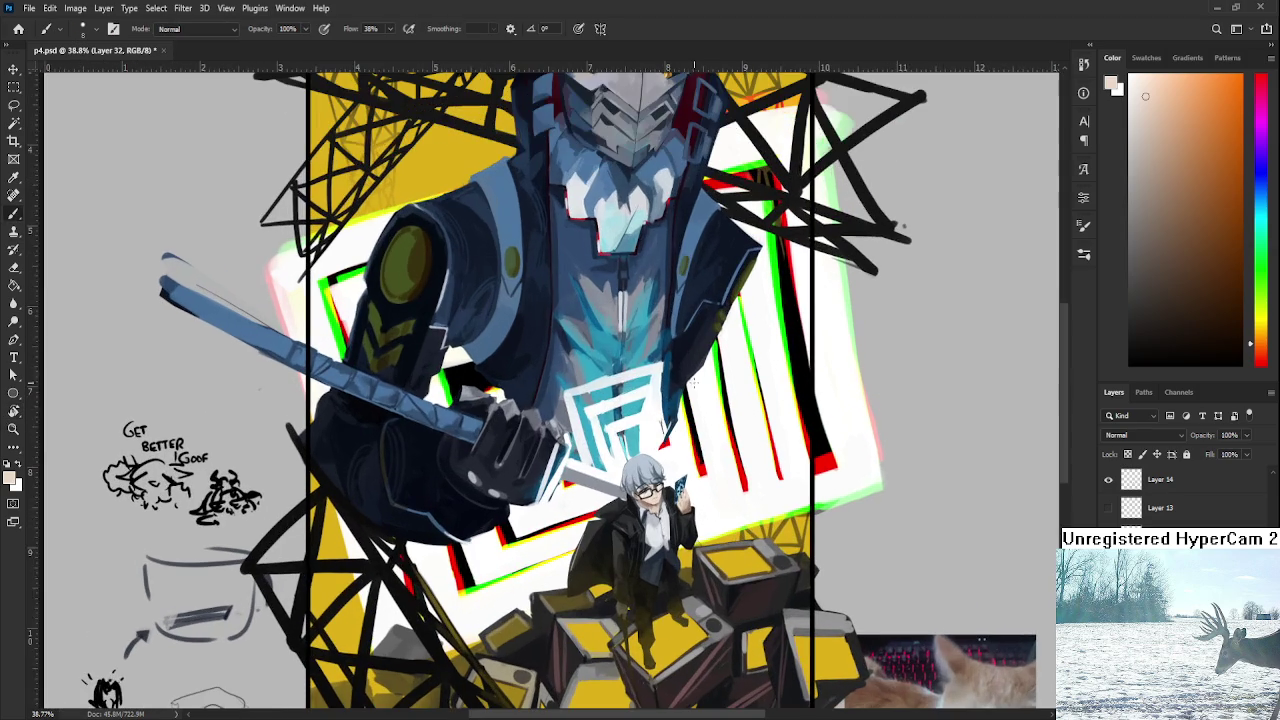
Set a dark blue sampled from the mech on a brush of about 150, and enlarge the eraser.
key(b)
alt+click(686, 357)
drag(686, 357, 693, 439)
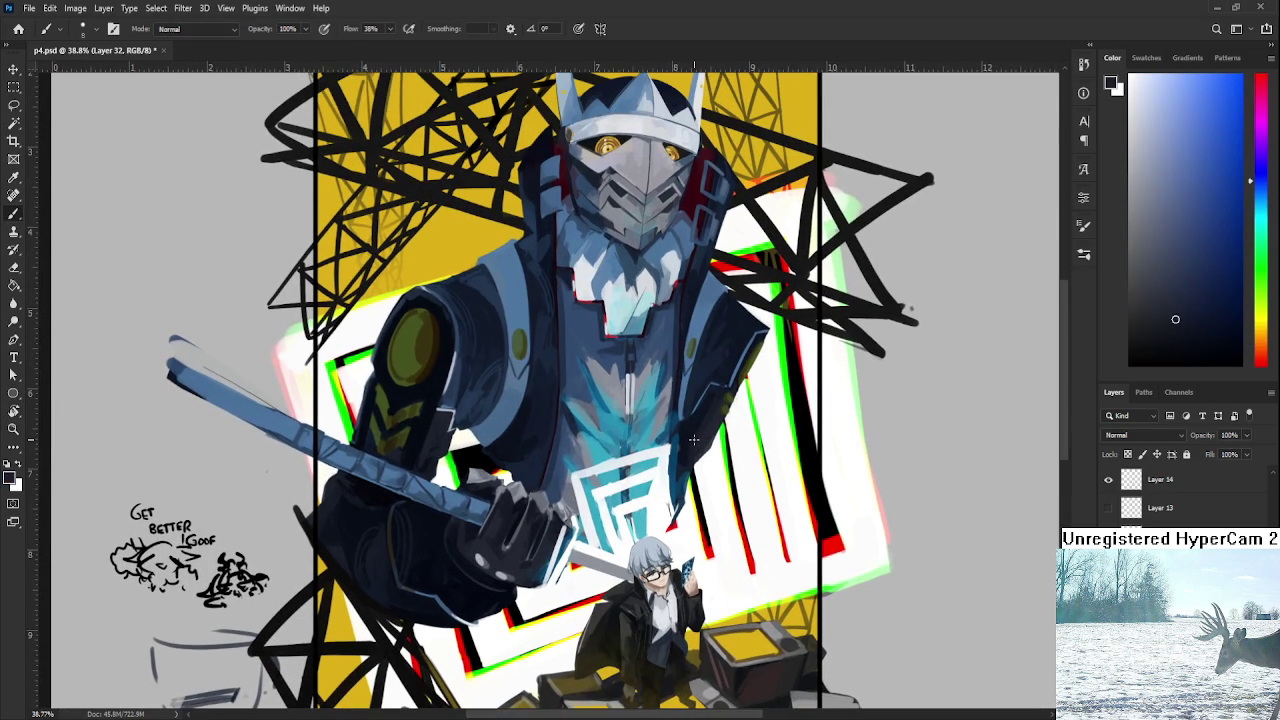
key(])
key(])
key(])
key(e)
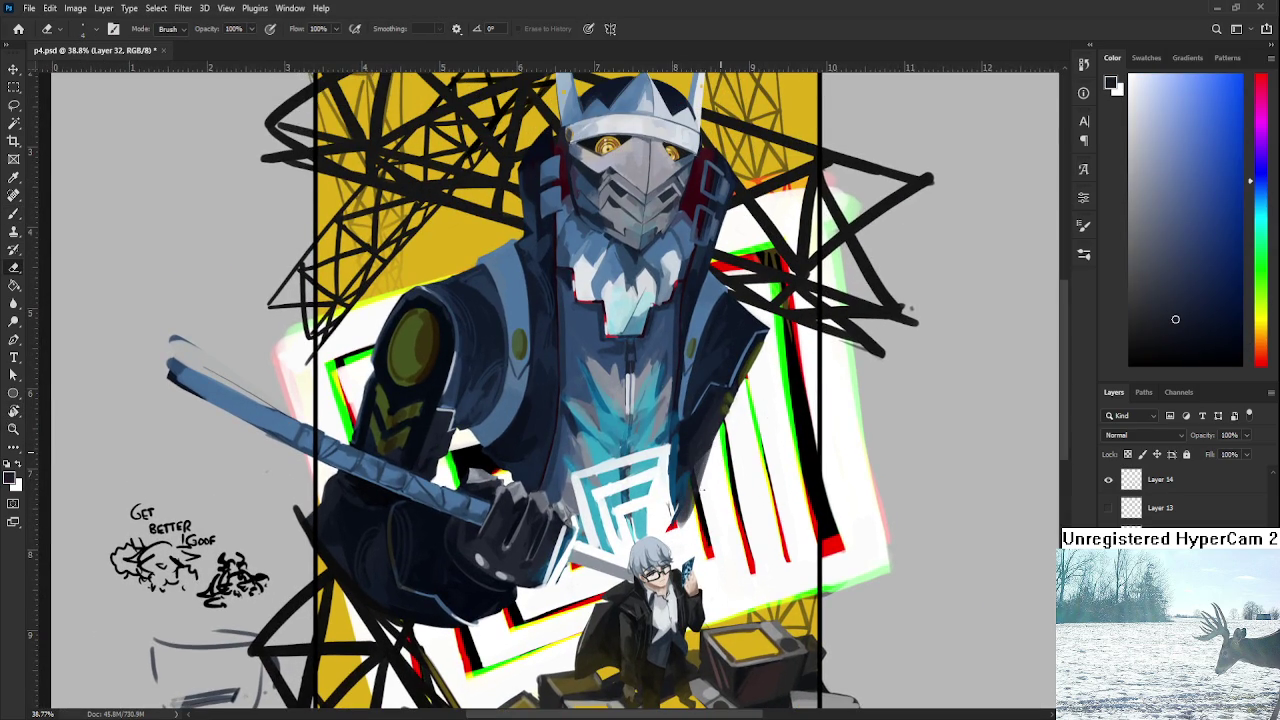
key(])
key(])
key(])
scroll(725, 497, down, 3)
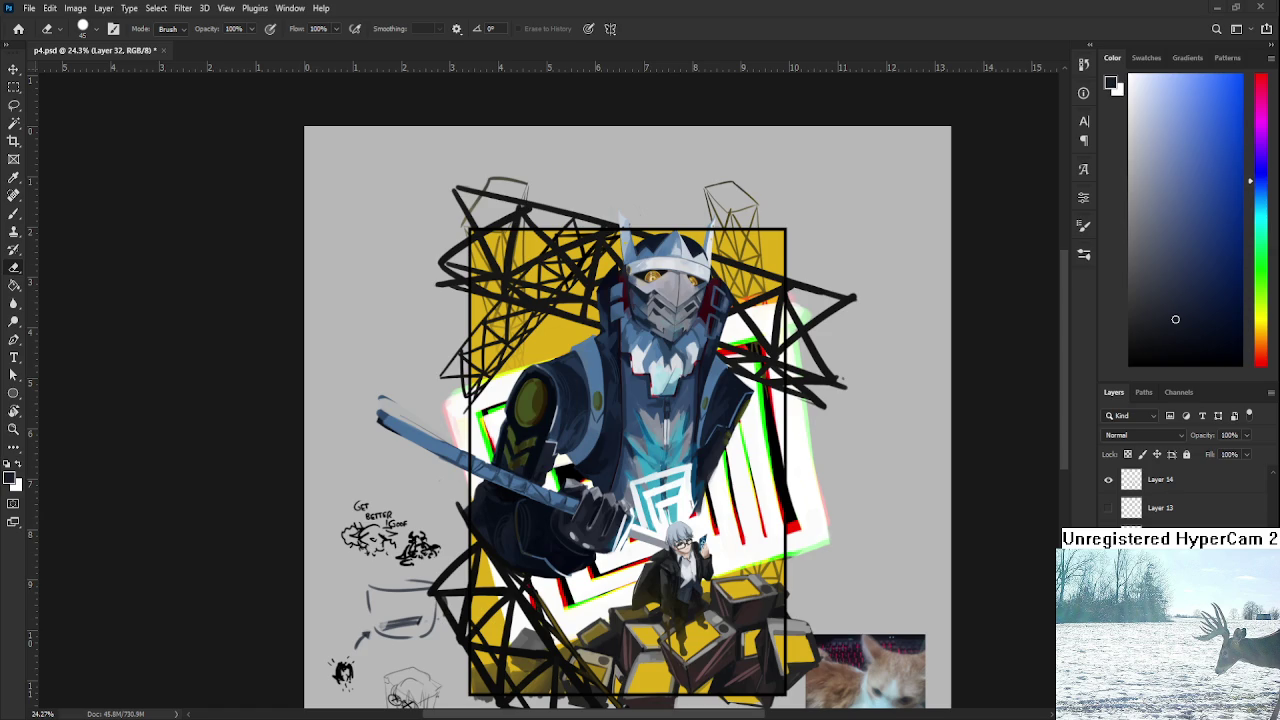
Zoom in on the mech's chest emblem and load the brush with a colour sampled from the mech's body.
scroll(747, 531, up, 1)
scroll(747, 531, up, 1)
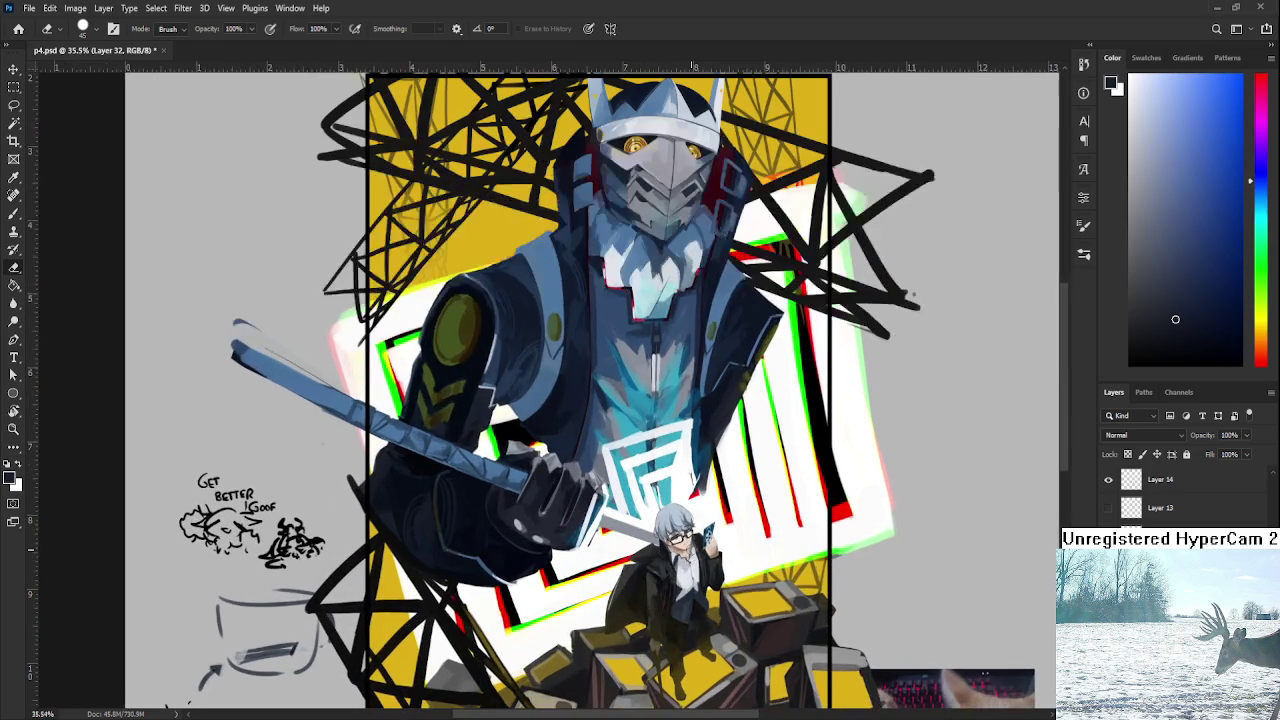
scroll(747, 531, up, 1)
drag(681, 548, 656, 575)
scroll(648, 530, up, 2)
scroll(645, 510, up, 2)
scroll(643, 490, down, 2)
key(b)
key(x)
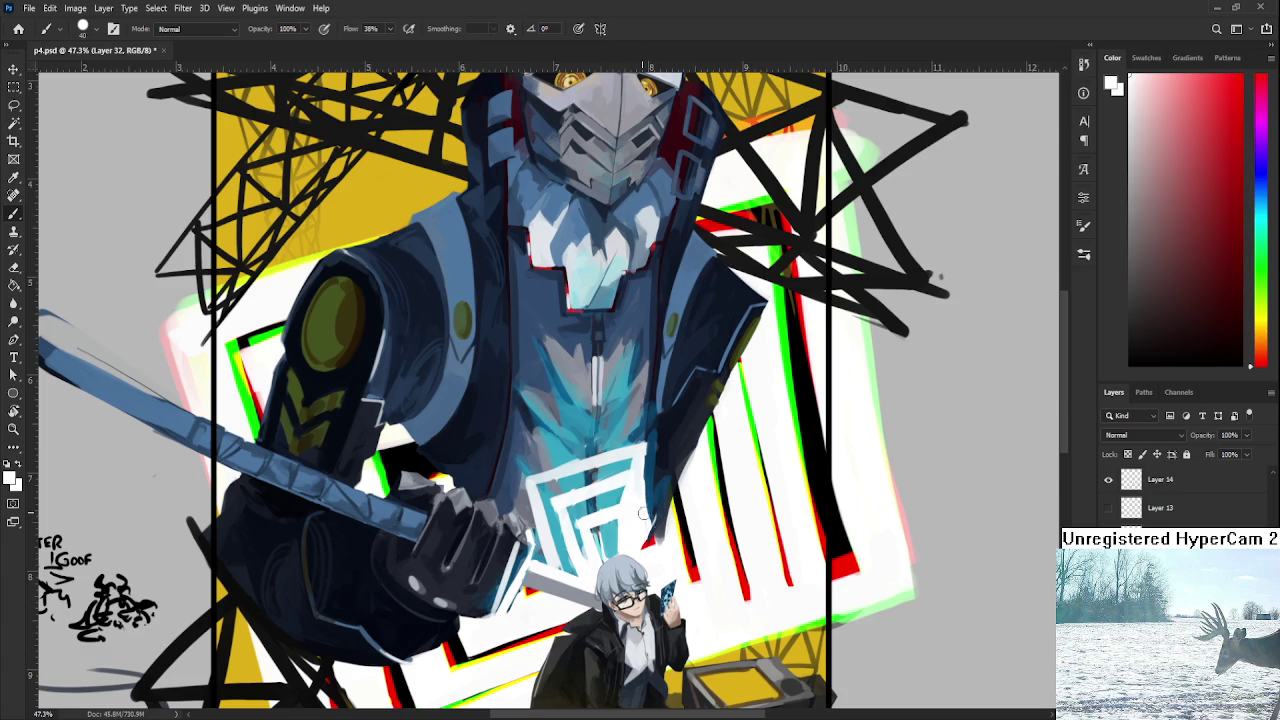
alt+click(667, 508)
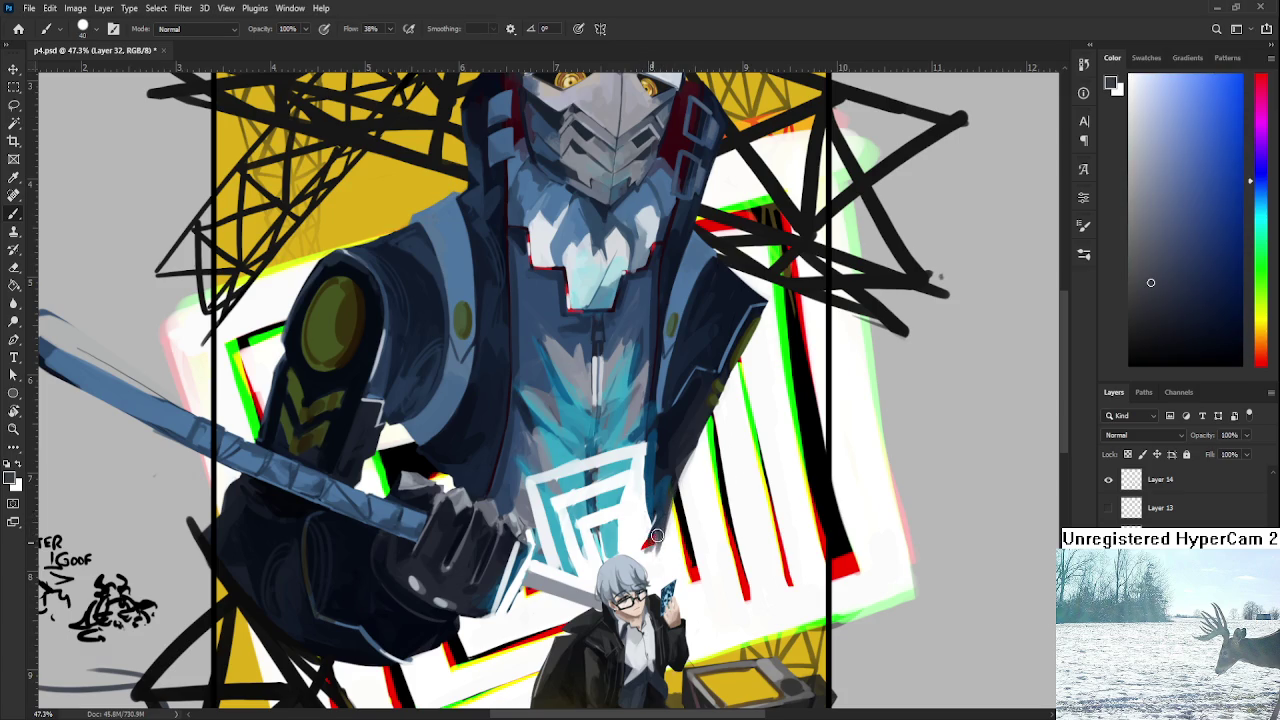
key(e)
key(b)
Draw a looping grey smoke swirl beside the chest emblem, redrawing it darker and reshaped.
drag(680, 477, 722, 507)
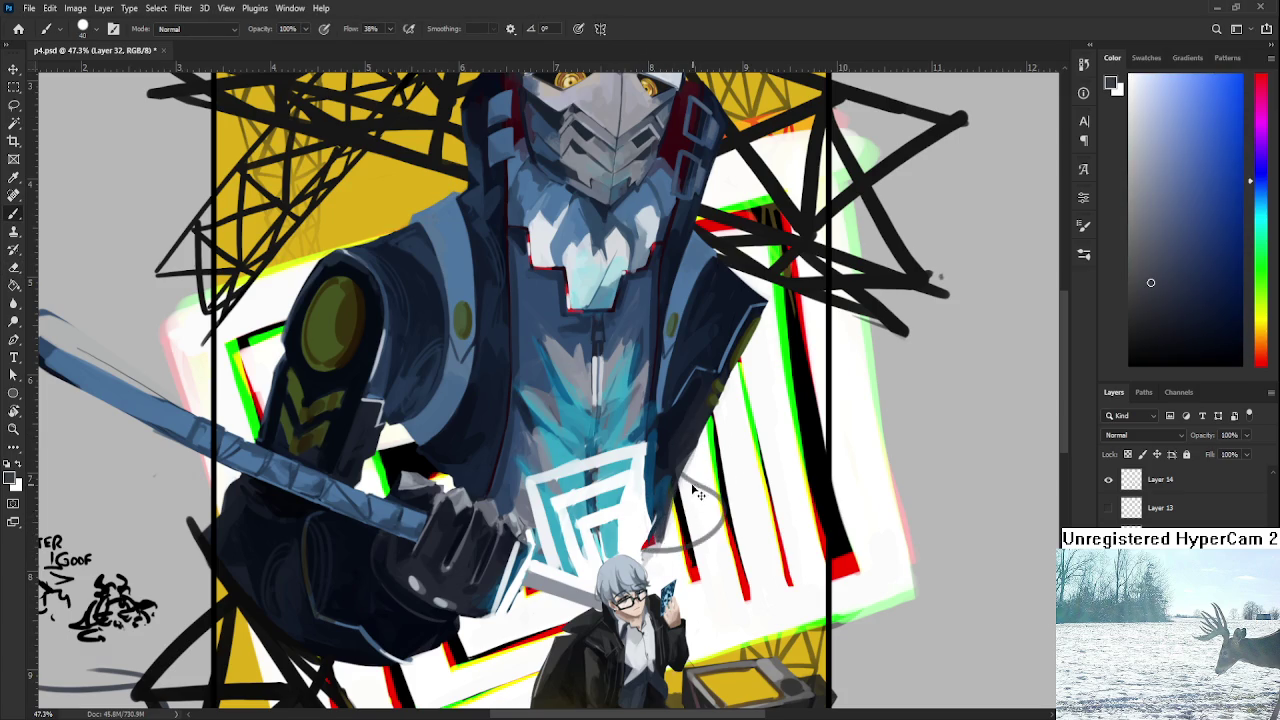
drag(650, 542, 678, 497)
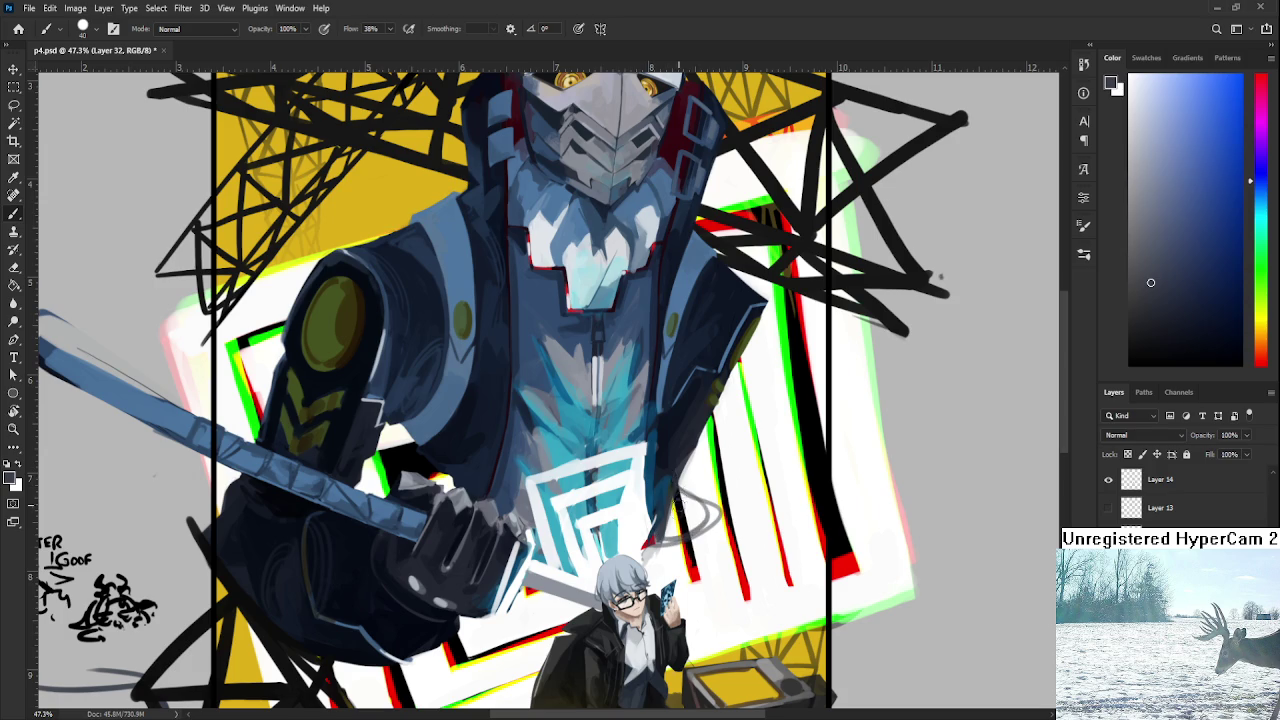
mouse_move(660, 542)
mouse_down()
mouse_move(685, 495)
mouse_move(658, 536)
mouse_up()
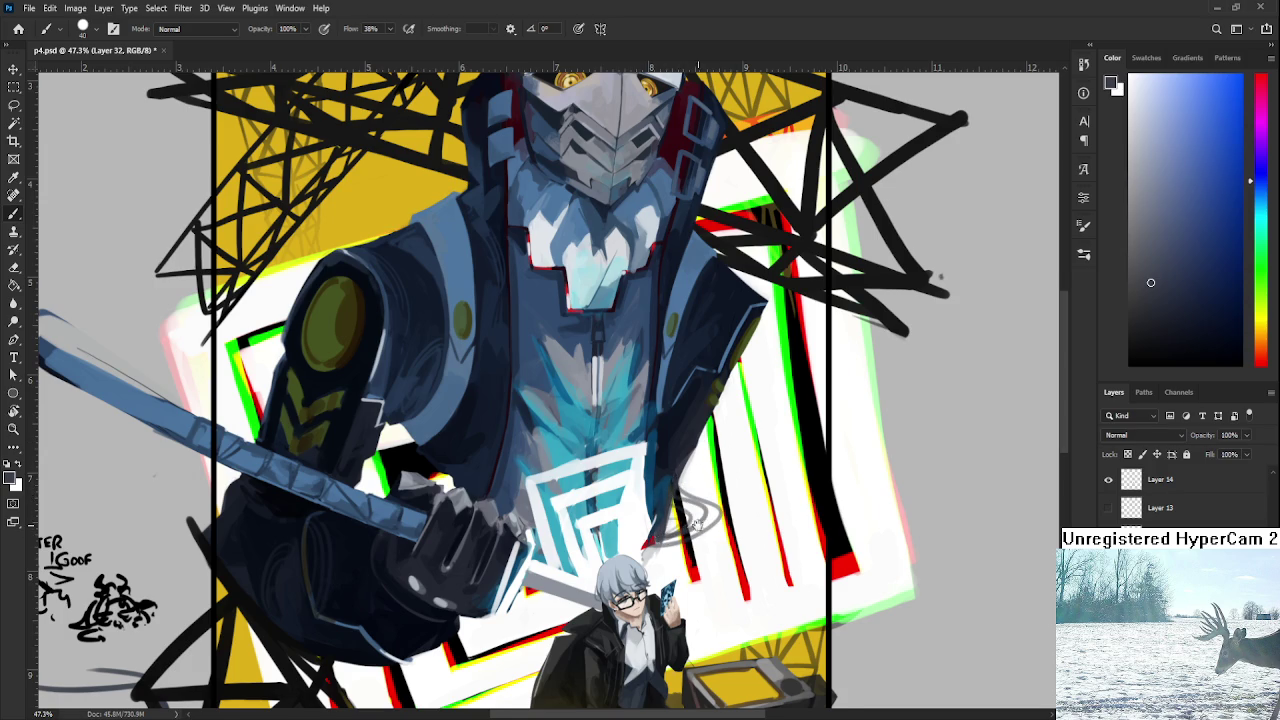
scroll(700, 500, down, 2)
scroll(751, 438, down, 4)
scroll(553, 368, up, 3)
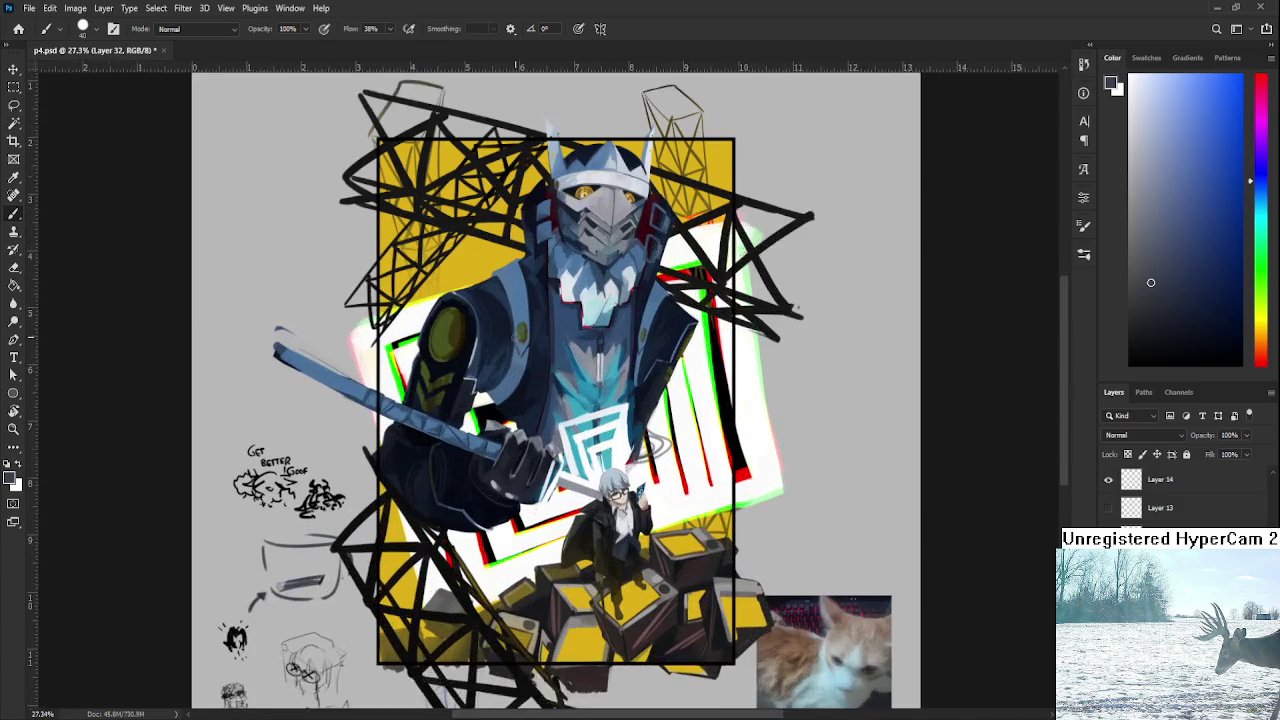
scroll(553, 368, up, 1)
alt+click(668, 404)
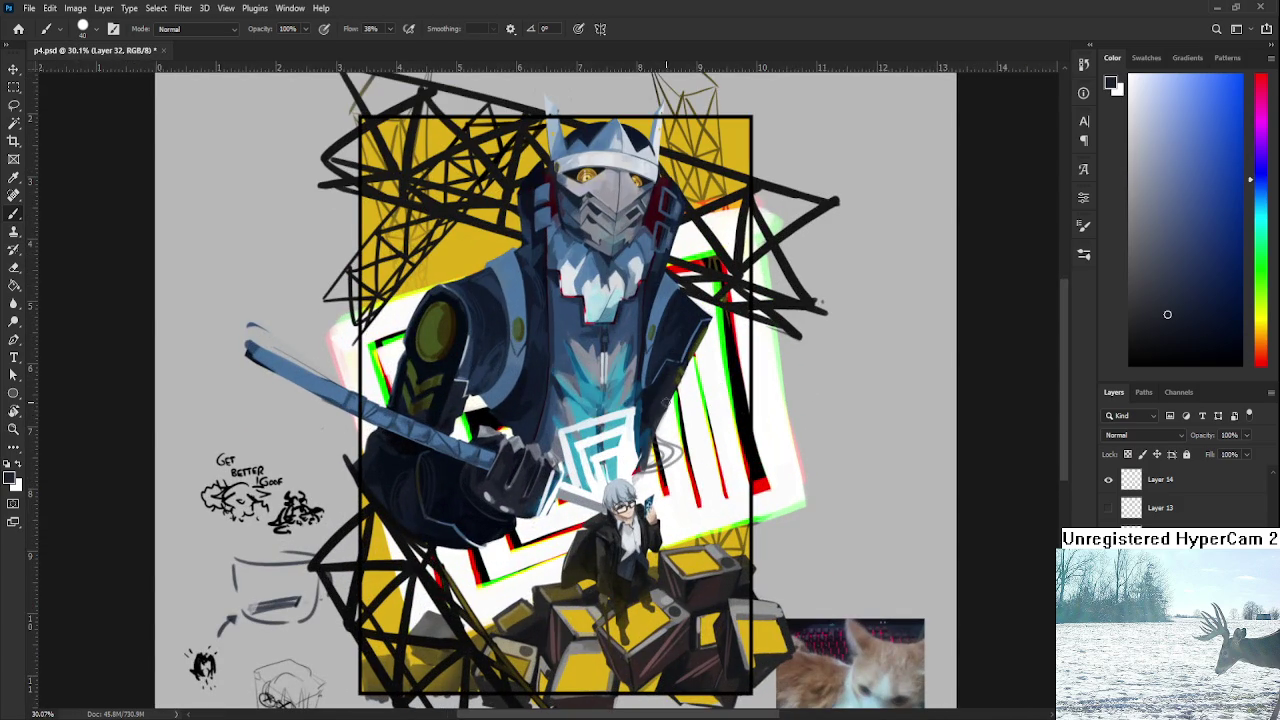
key(e)
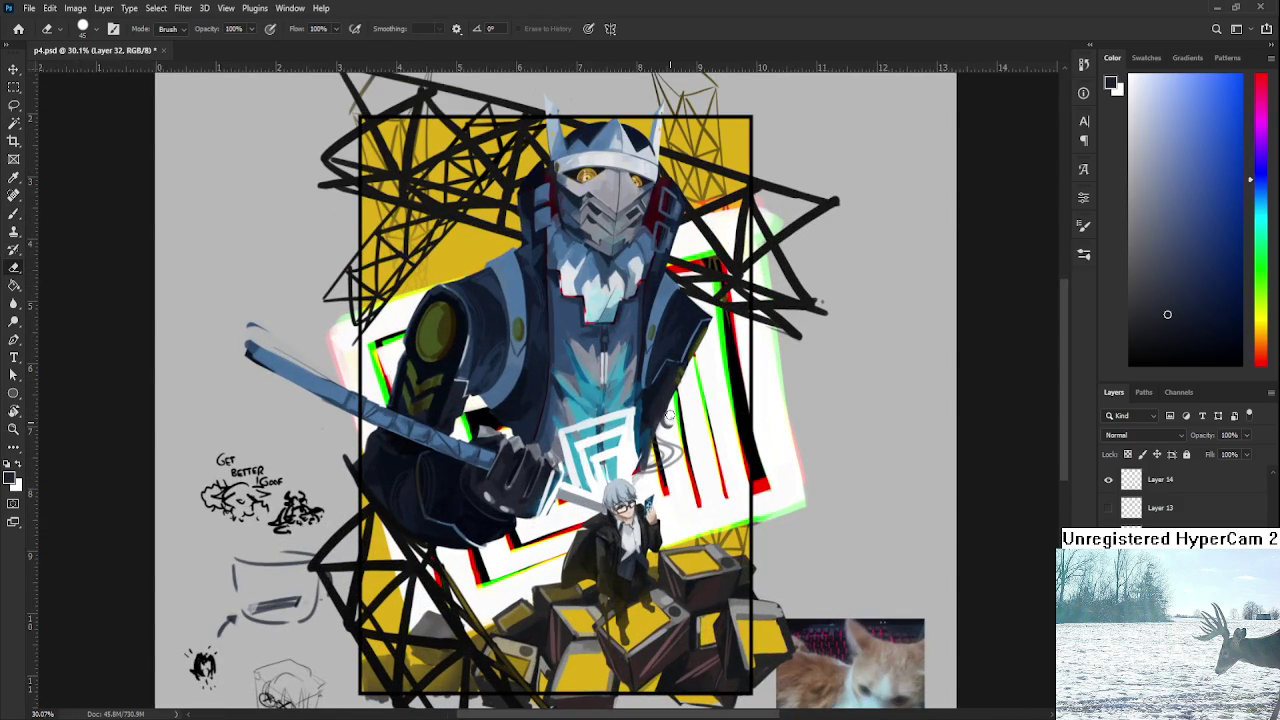
key(b)
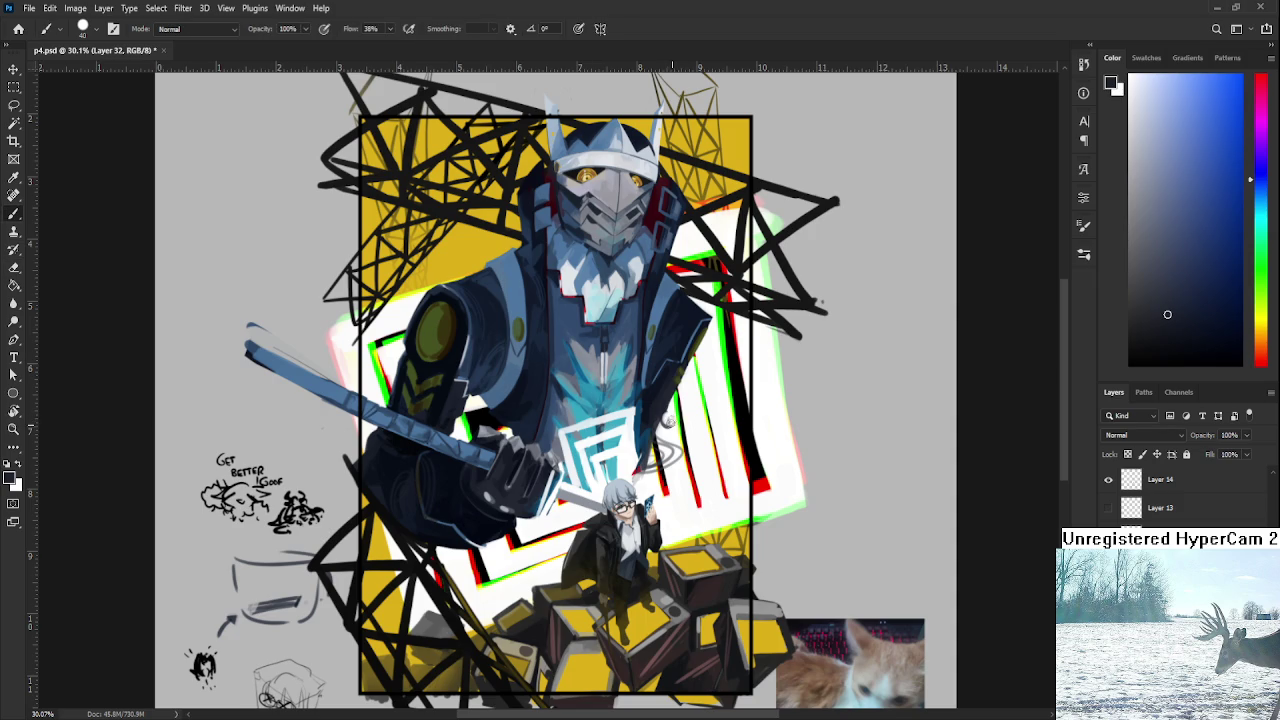
key(e)
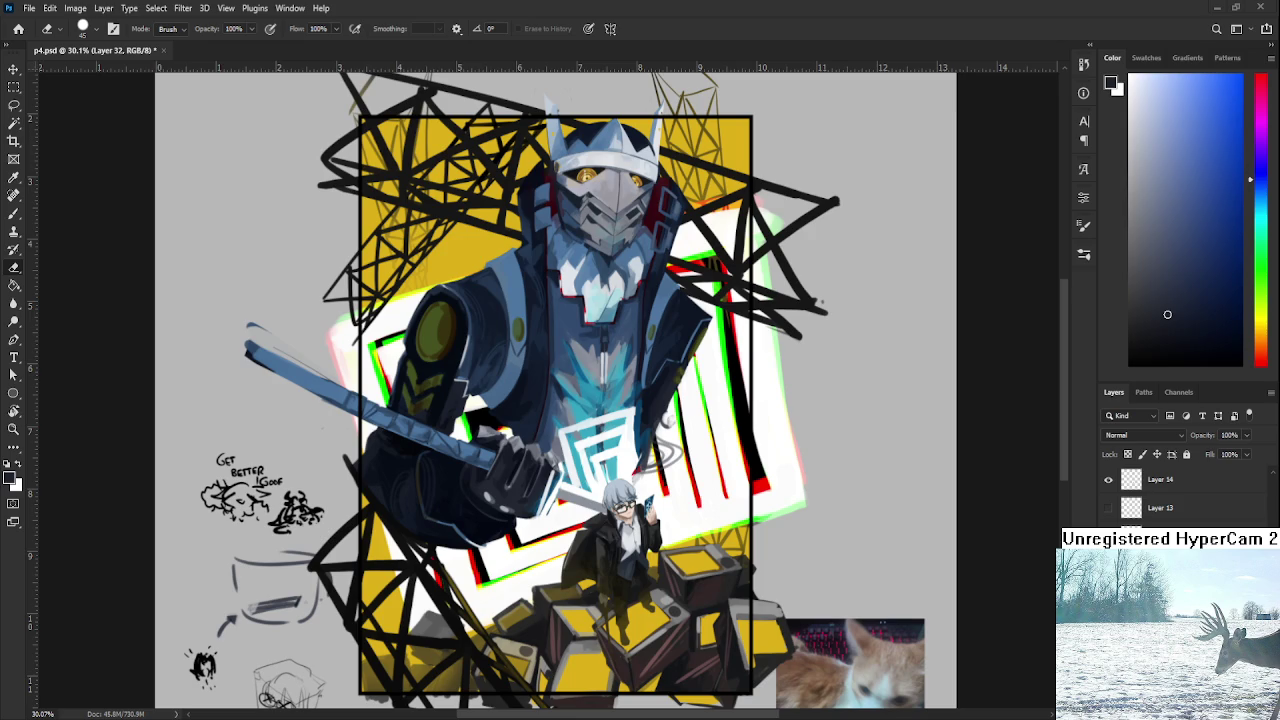
Sample the armour's dark navy and paint it along the lower edge of the gloved hand.
scroll(662, 420, up, 2)
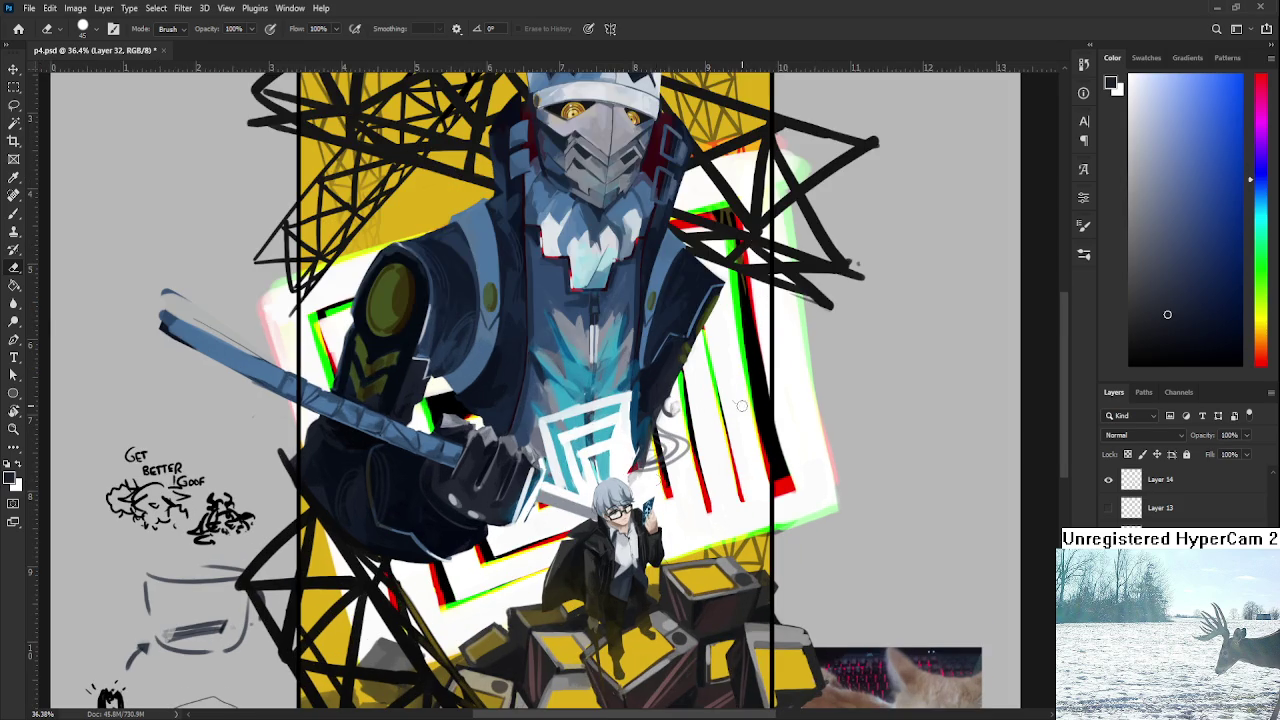
key(b)
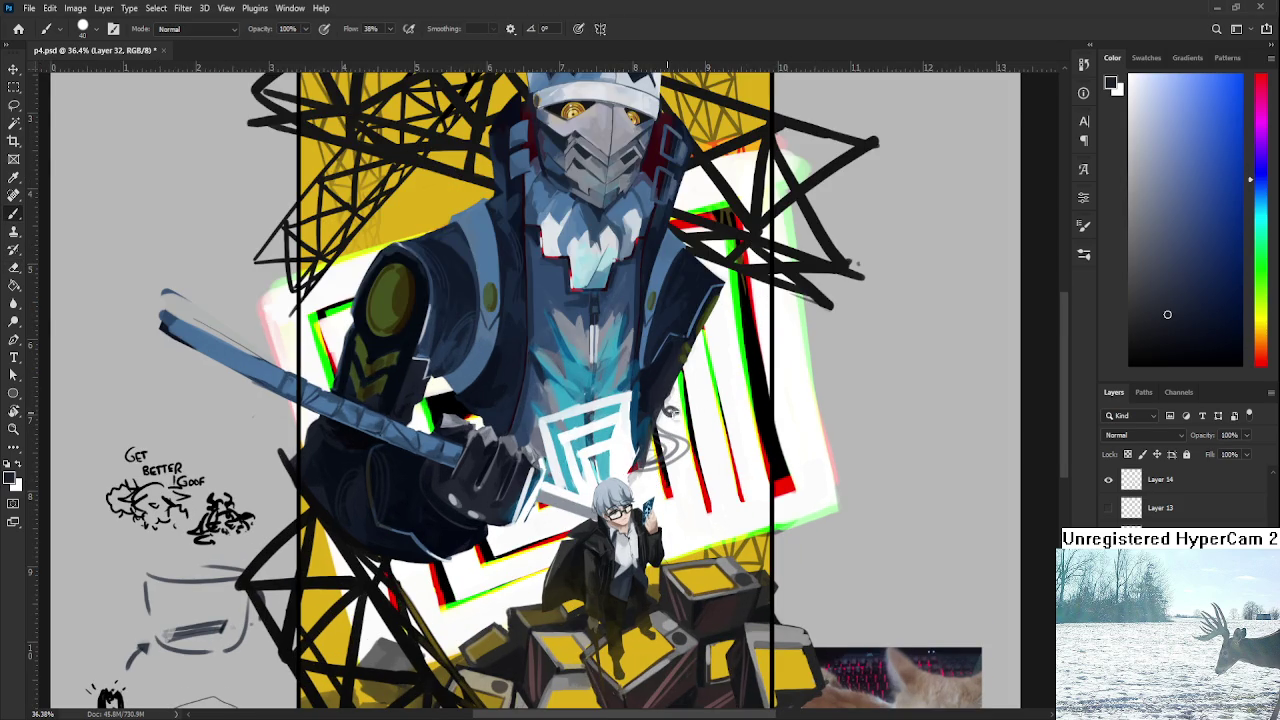
key(e)
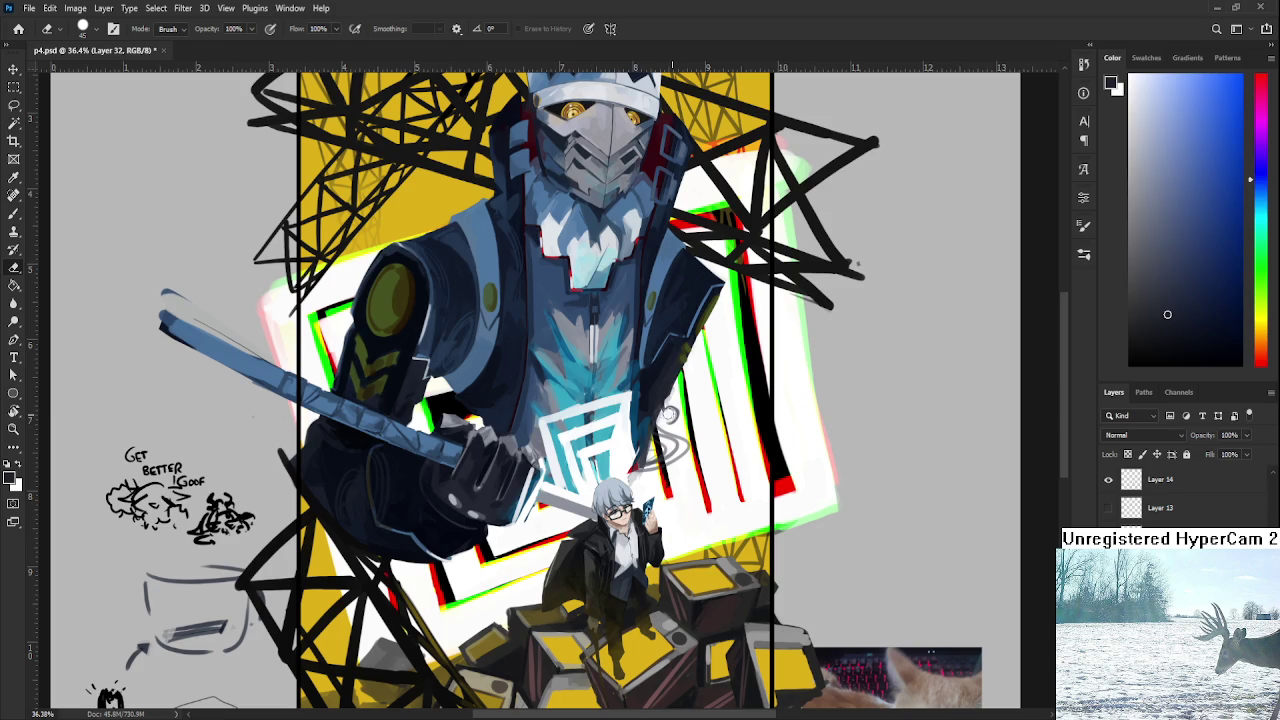
key(b)
drag(654, 414, 686, 380)
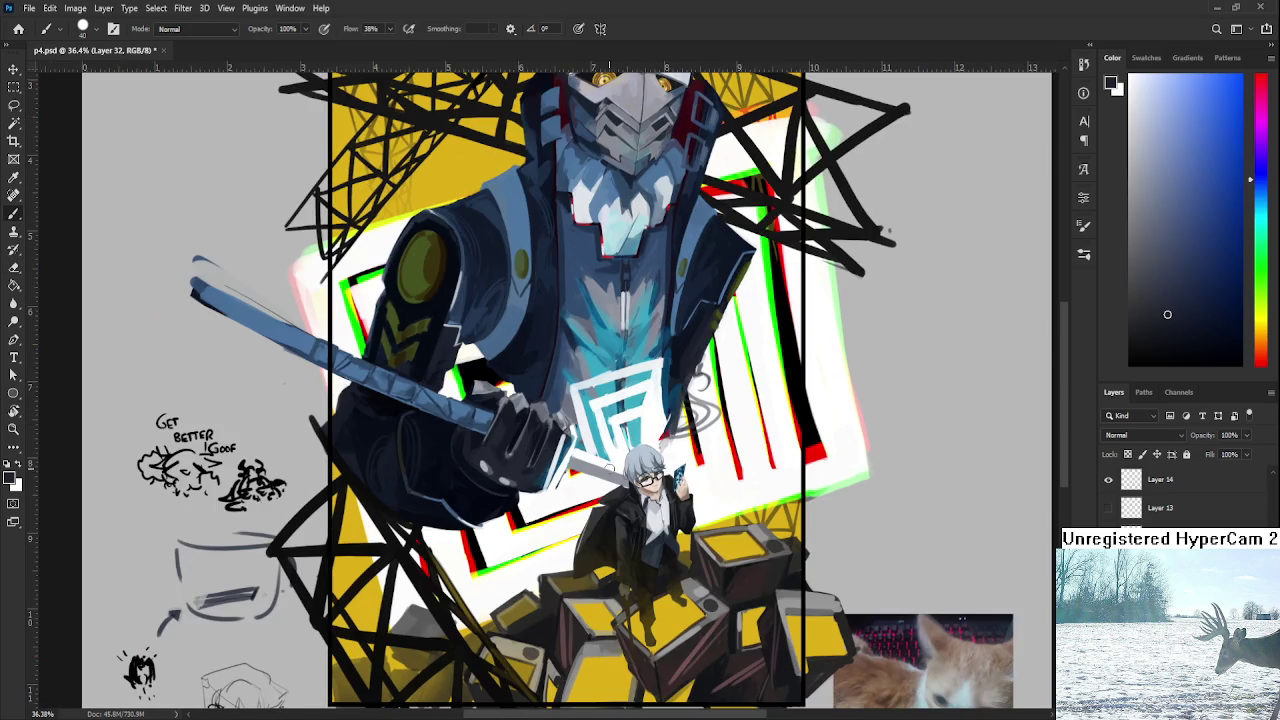
alt+click(605, 465)
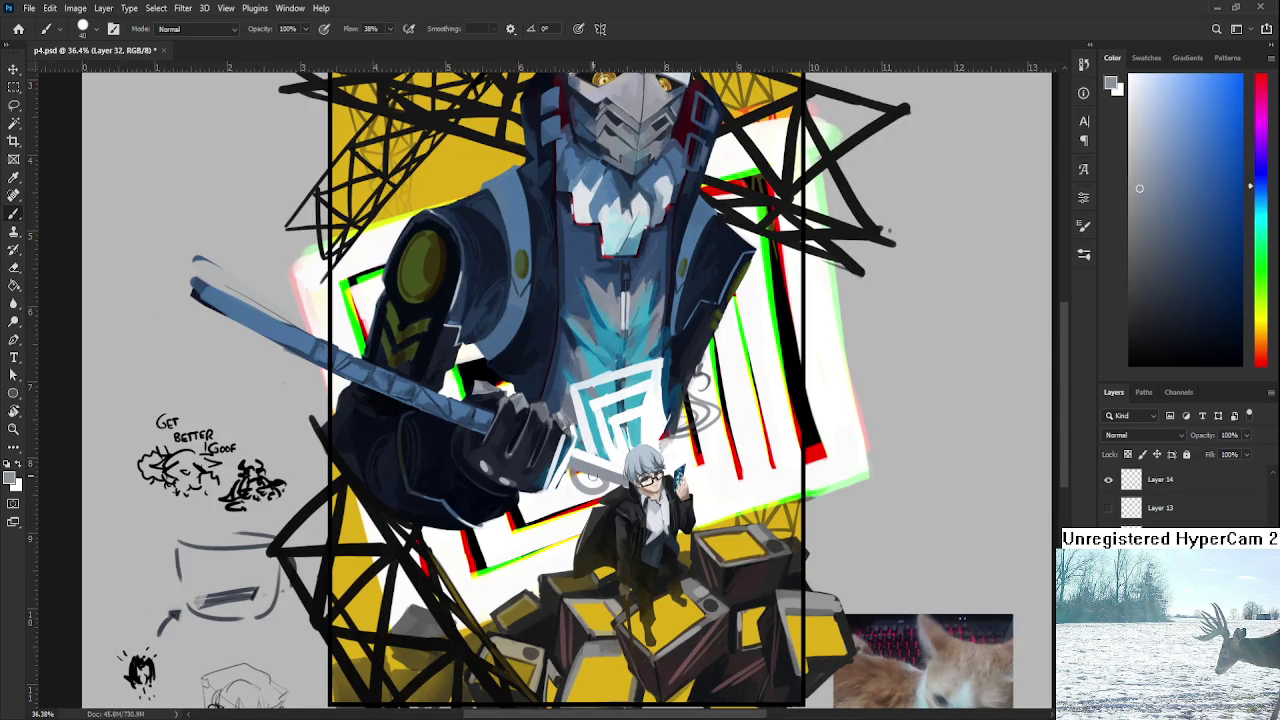
key(e)
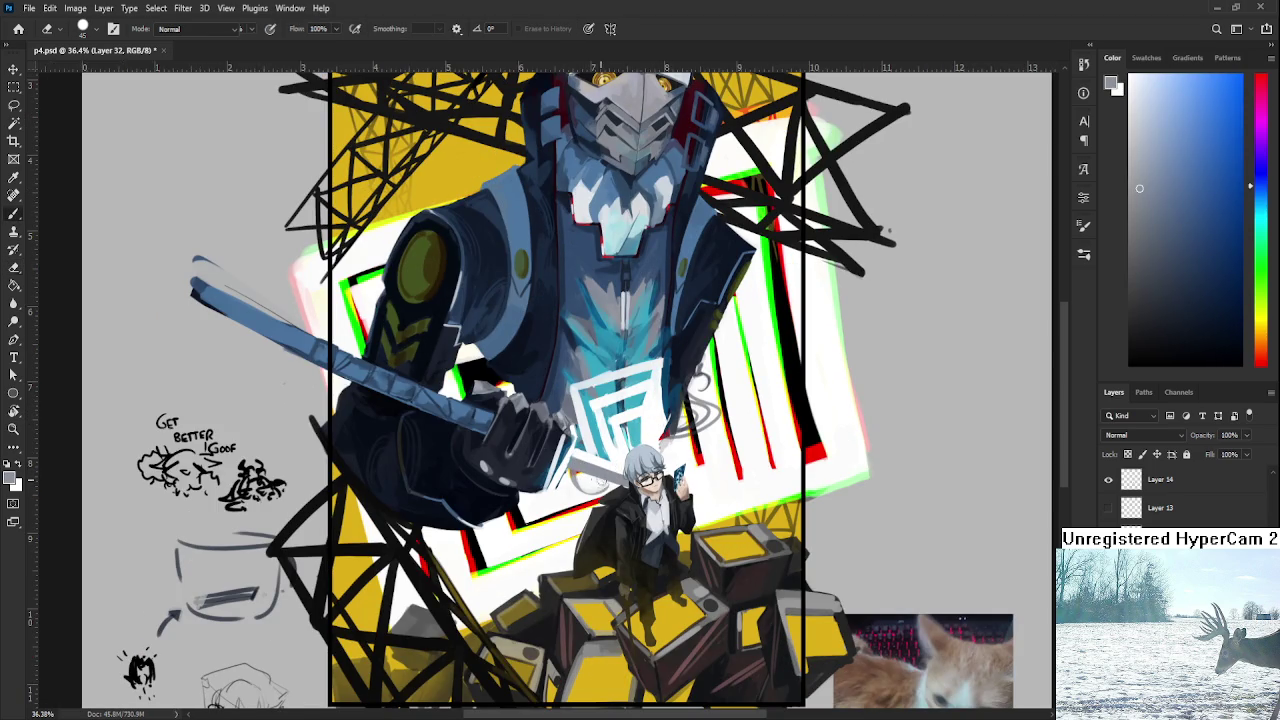
key(b)
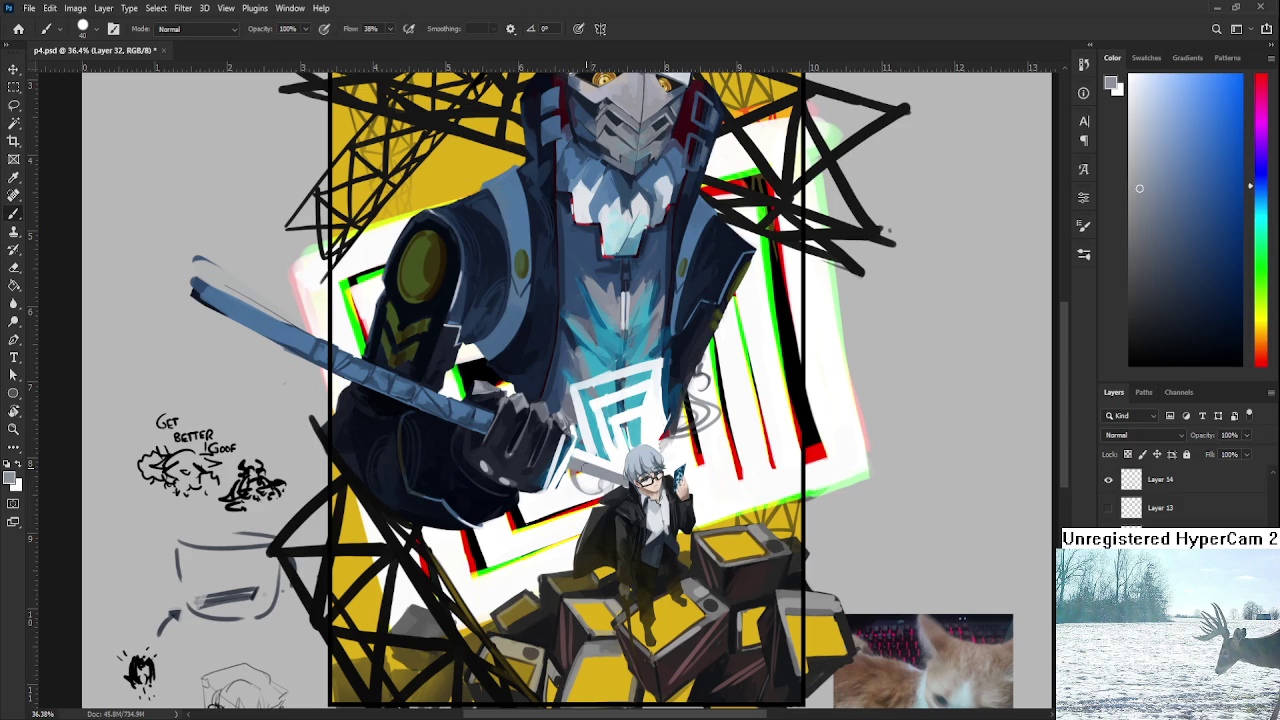
drag(330, 458, 354, 430)
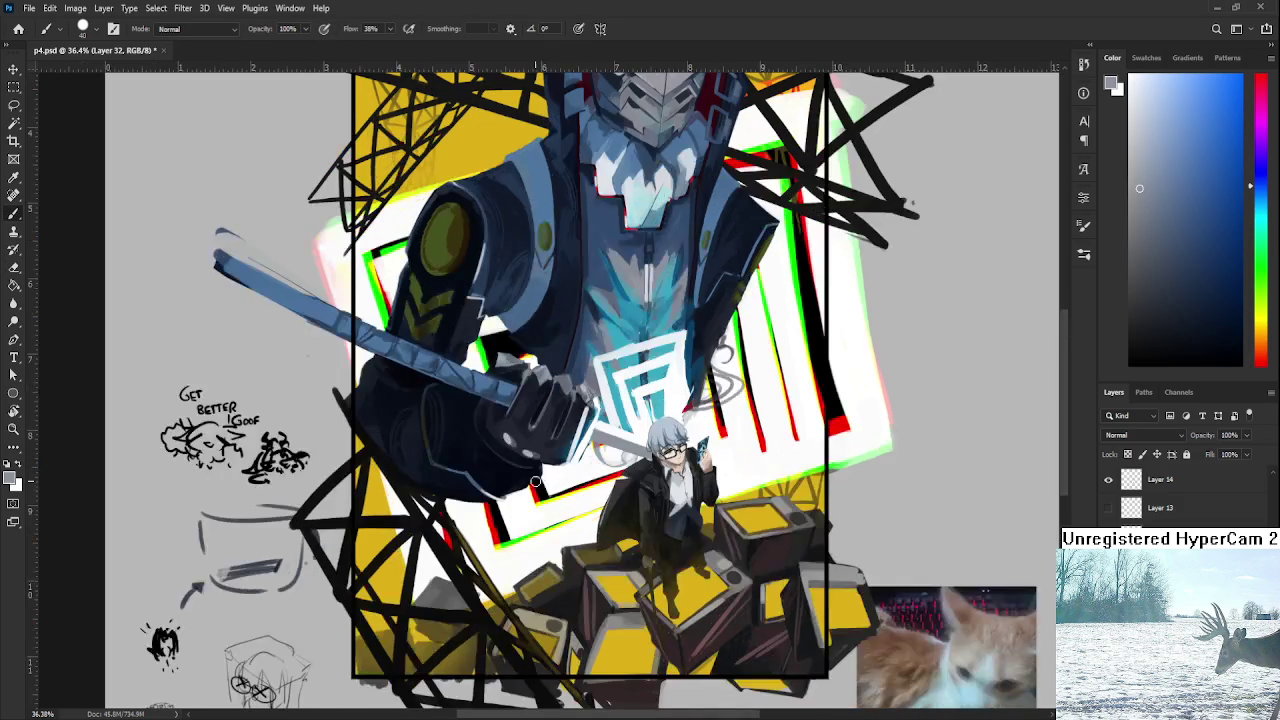
alt+click(532, 486)
drag(519, 500, 552, 470)
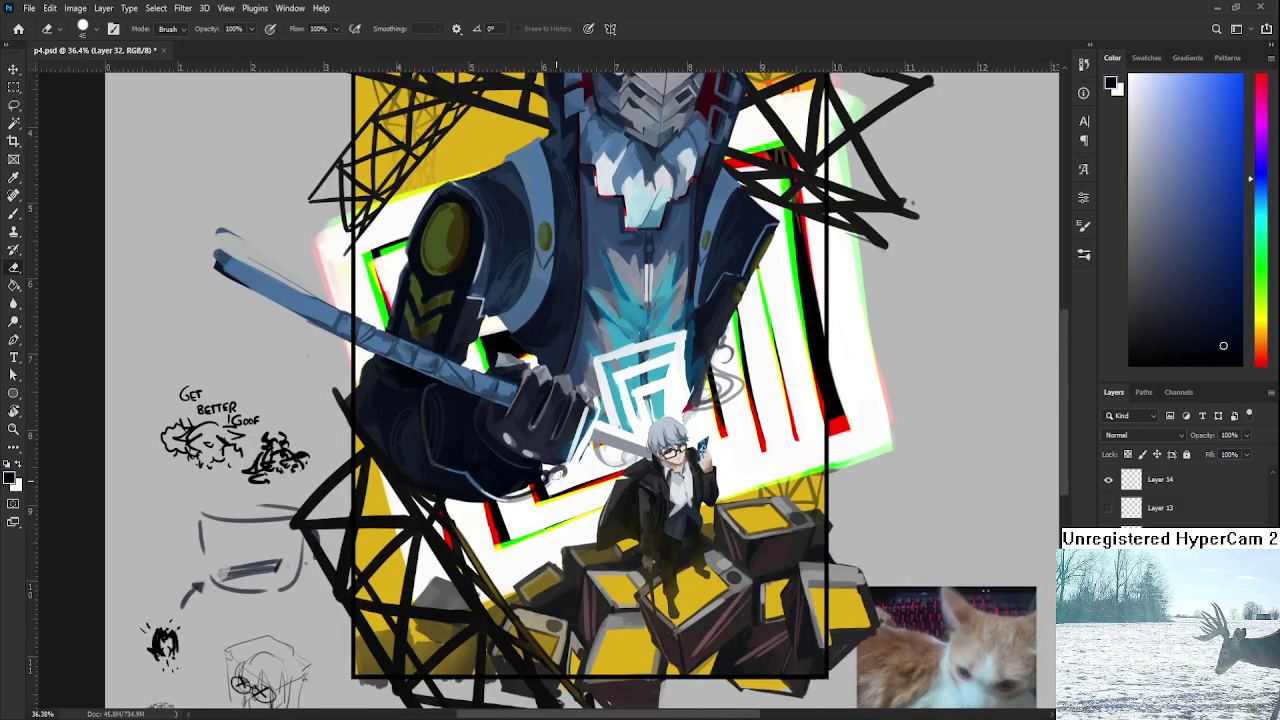
Resample several blues from the gloved hand and armour to continue the hand shading.
drag(583, 460, 568, 512)
drag(525, 391, 505, 431)
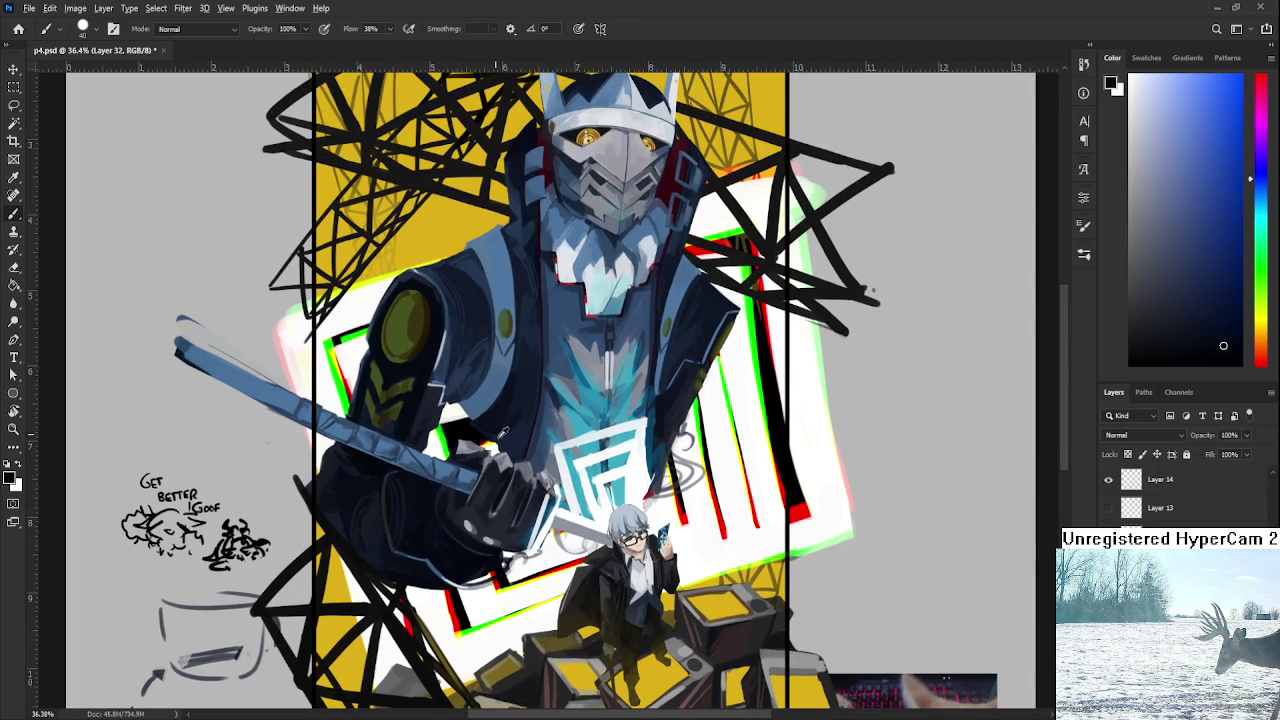
alt+click(508, 429)
alt+click(507, 446)
alt+click(502, 444)
drag(663, 505, 654, 440)
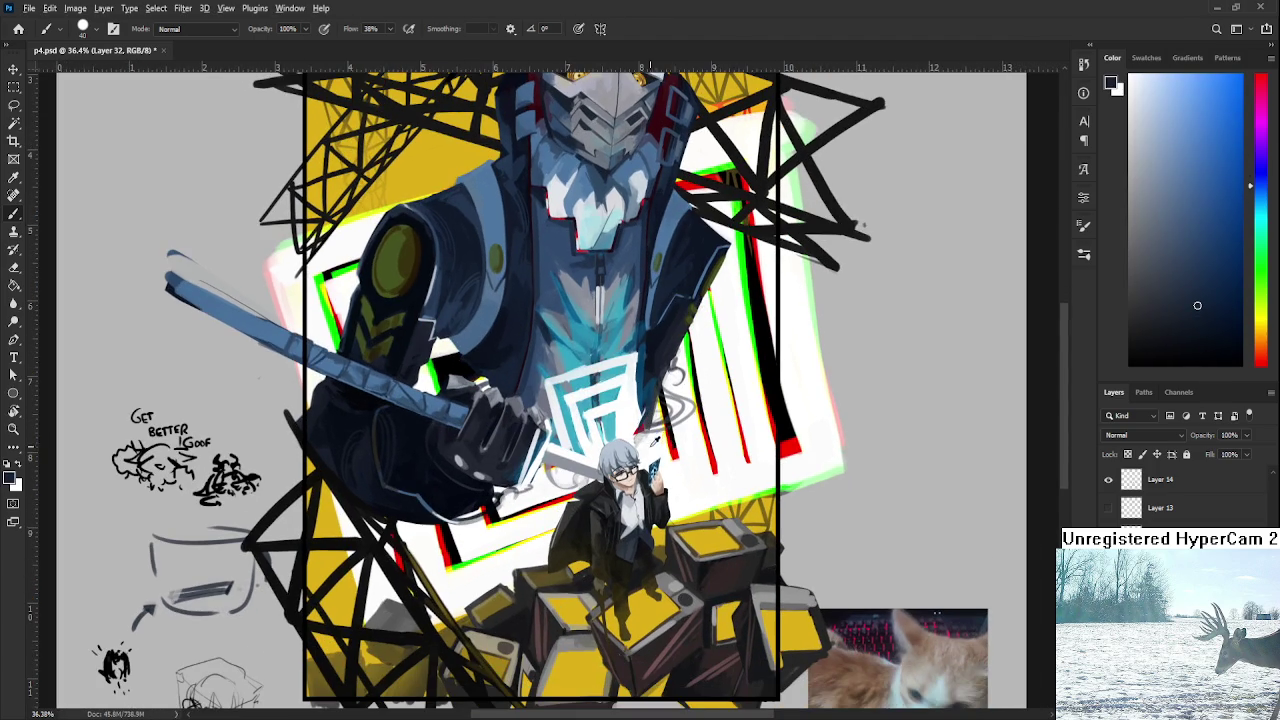
alt+click(654, 432)
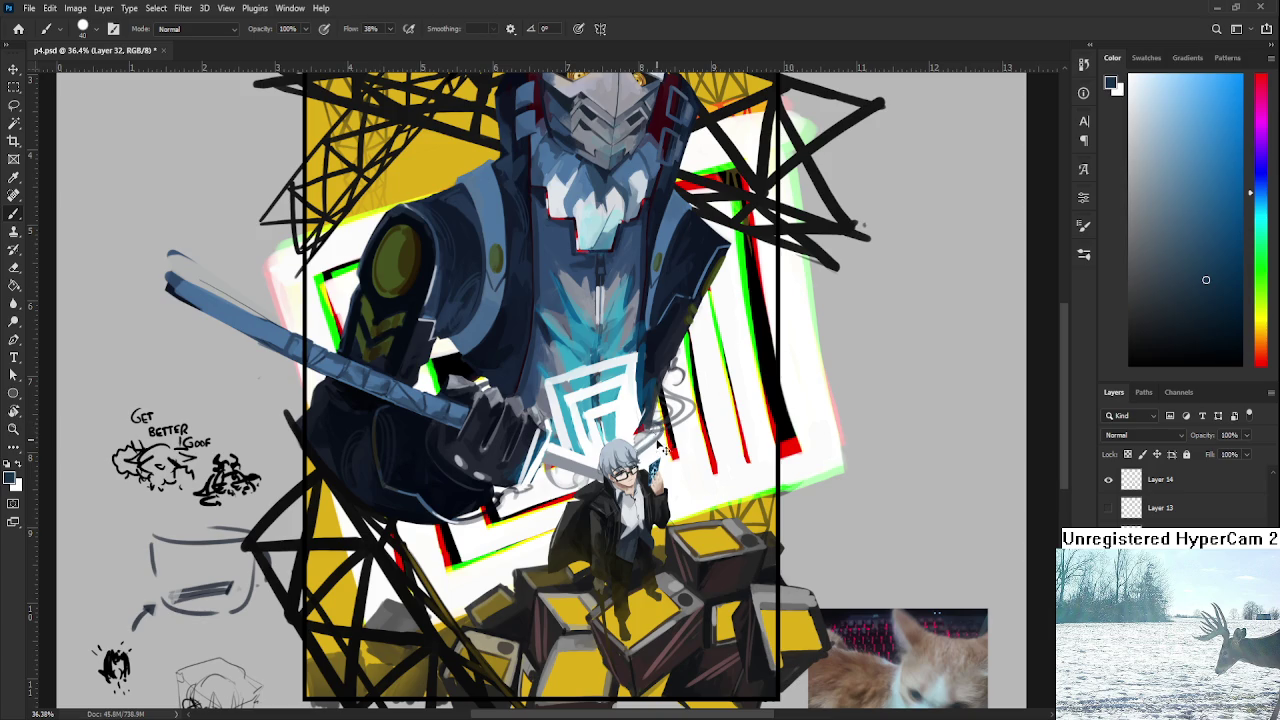
Sample the shoulder plate's dark olive and nearby dark armour blues for further navy strokes.
drag(652, 440, 649, 488)
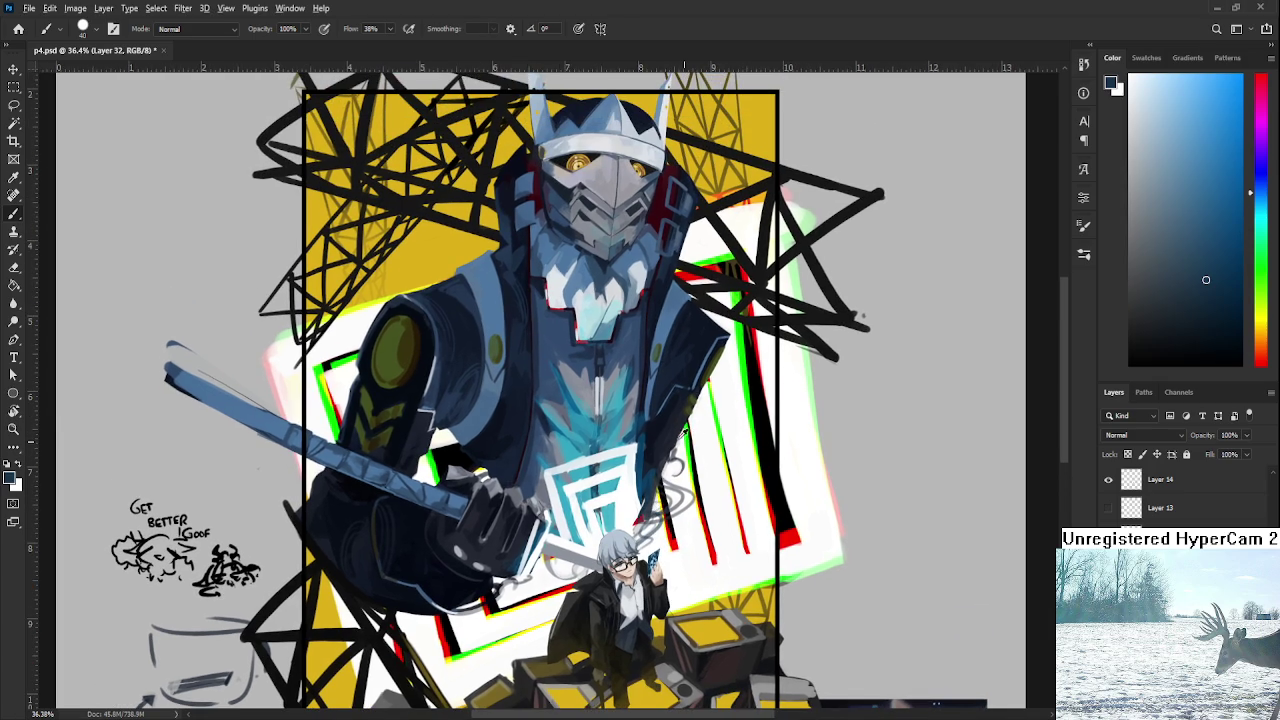
alt+click(672, 432)
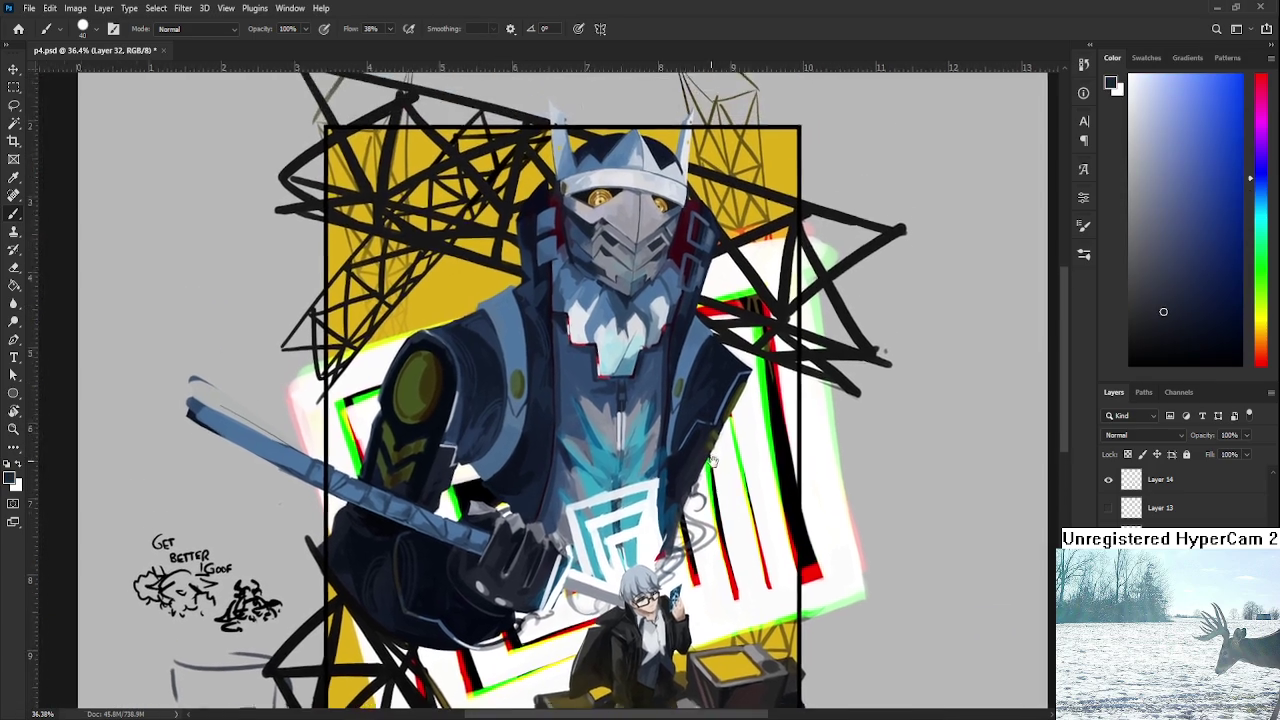
drag(668, 432, 728, 428)
alt+click(728, 428)
alt+click(713, 456)
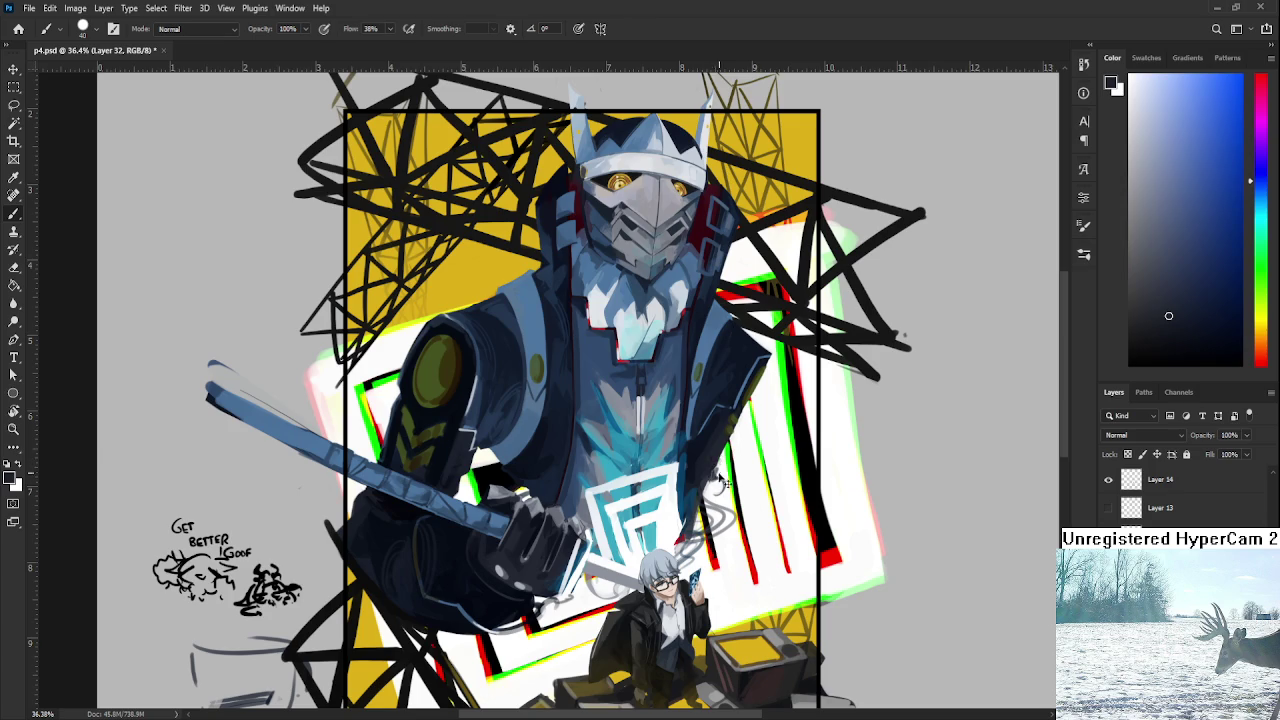
alt+click(731, 431)
alt+click(761, 366)
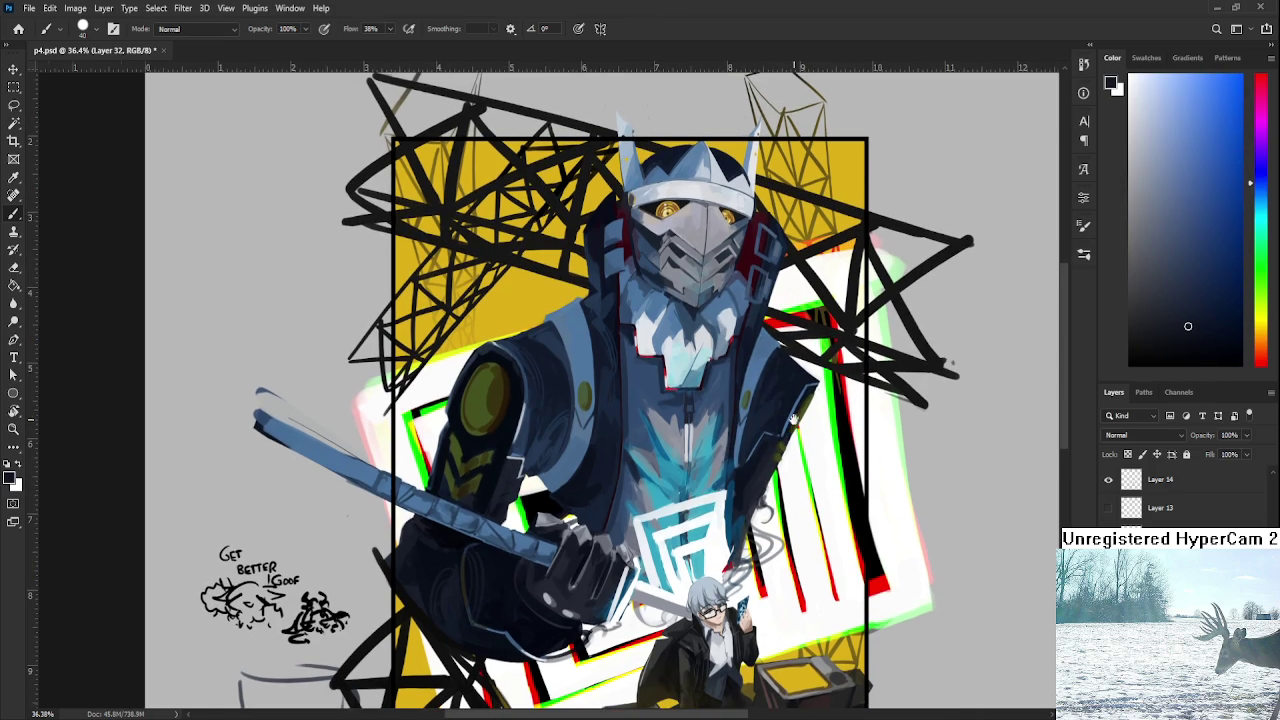
scroll(771, 367, down, 3)
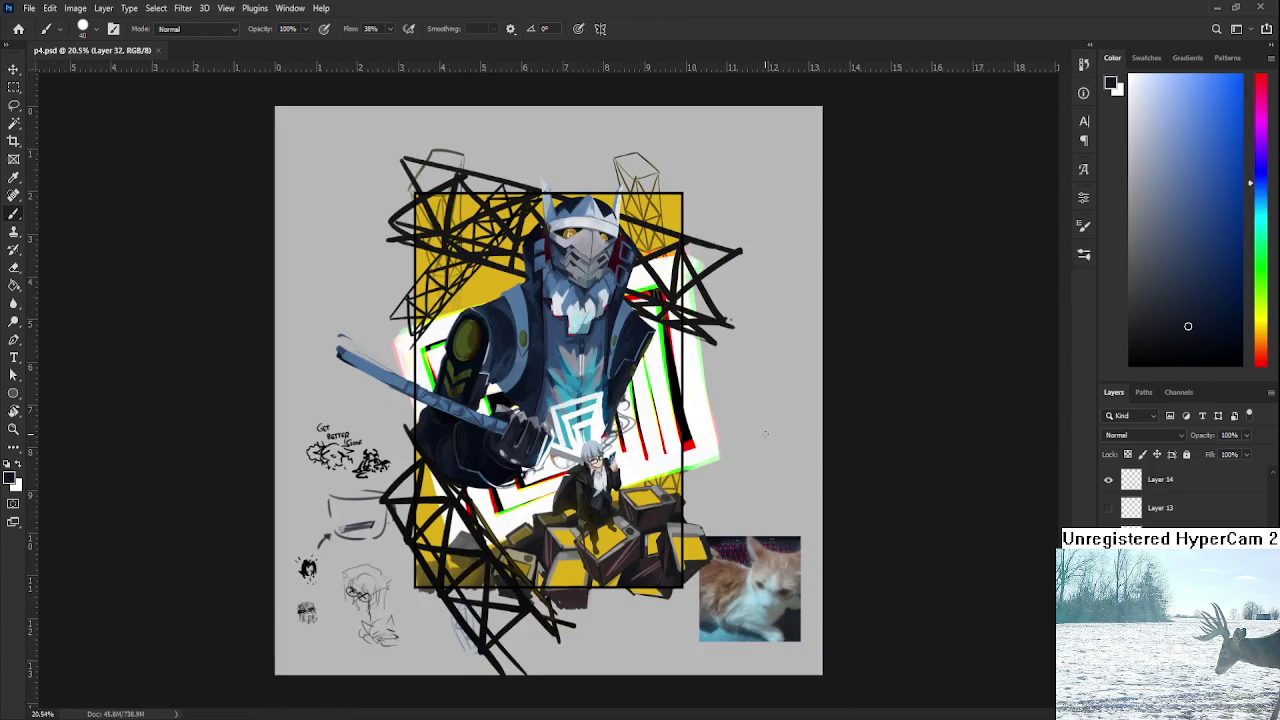
scroll(763, 460, up, 2)
scroll(600, 455, up, 3)
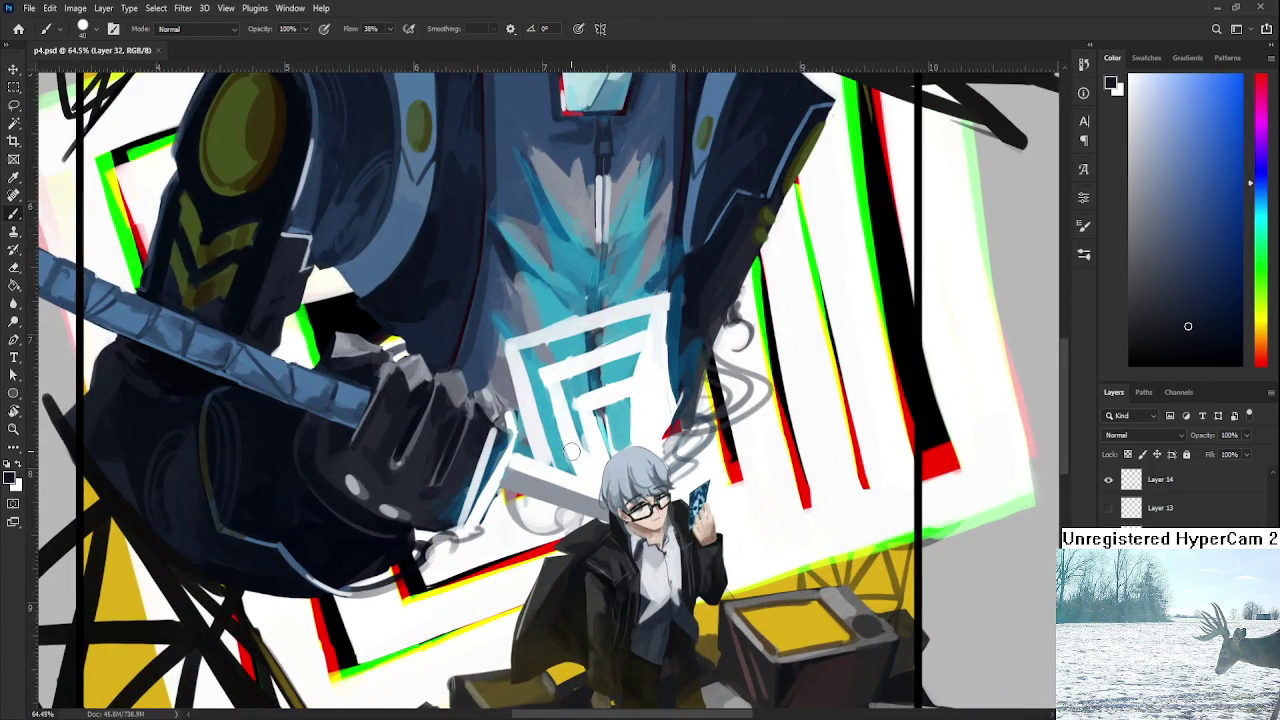
Dab a small near-white highlight on the boy's shoulder, then sample the nearby grey.
alt+click(598, 490)
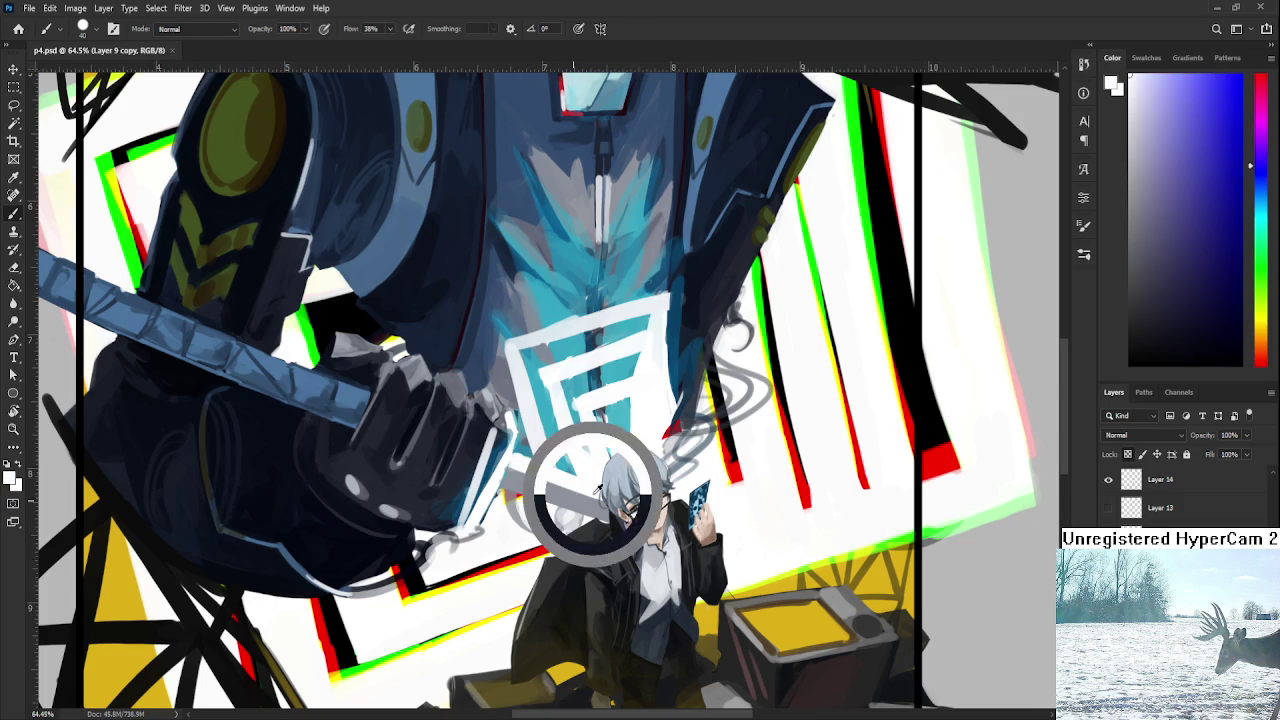
click(592, 514)
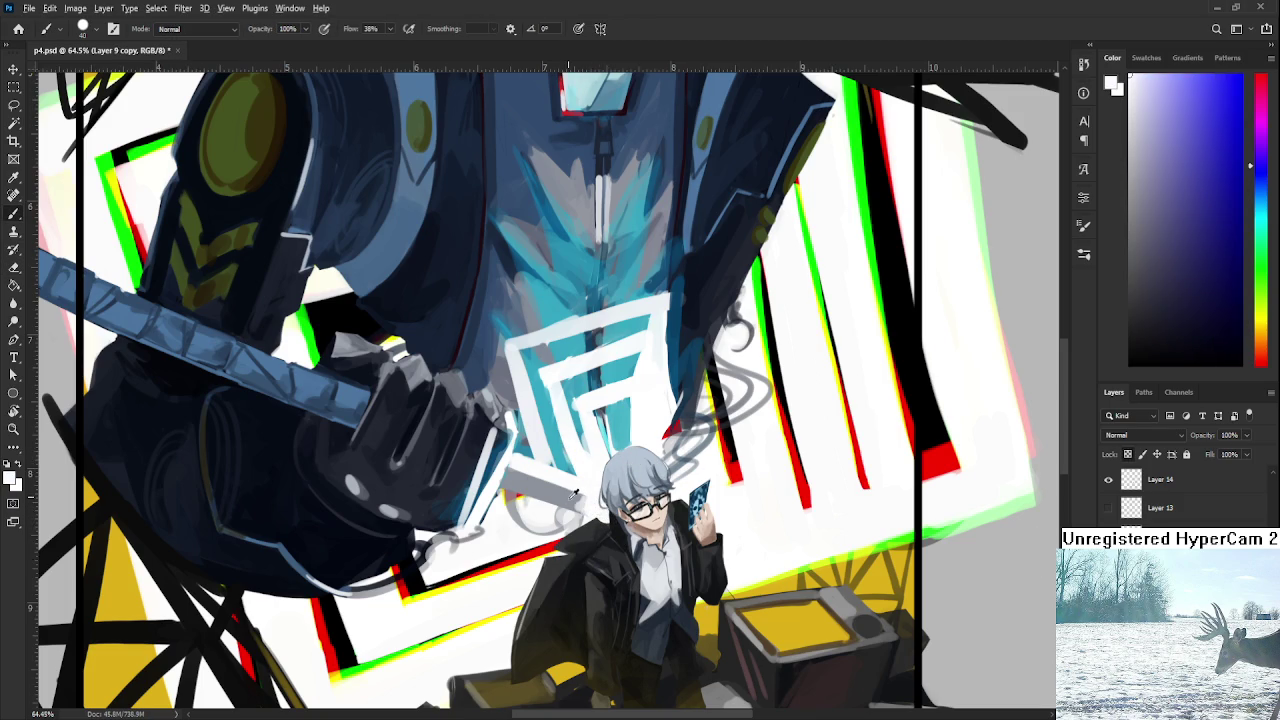
alt+click(563, 507)
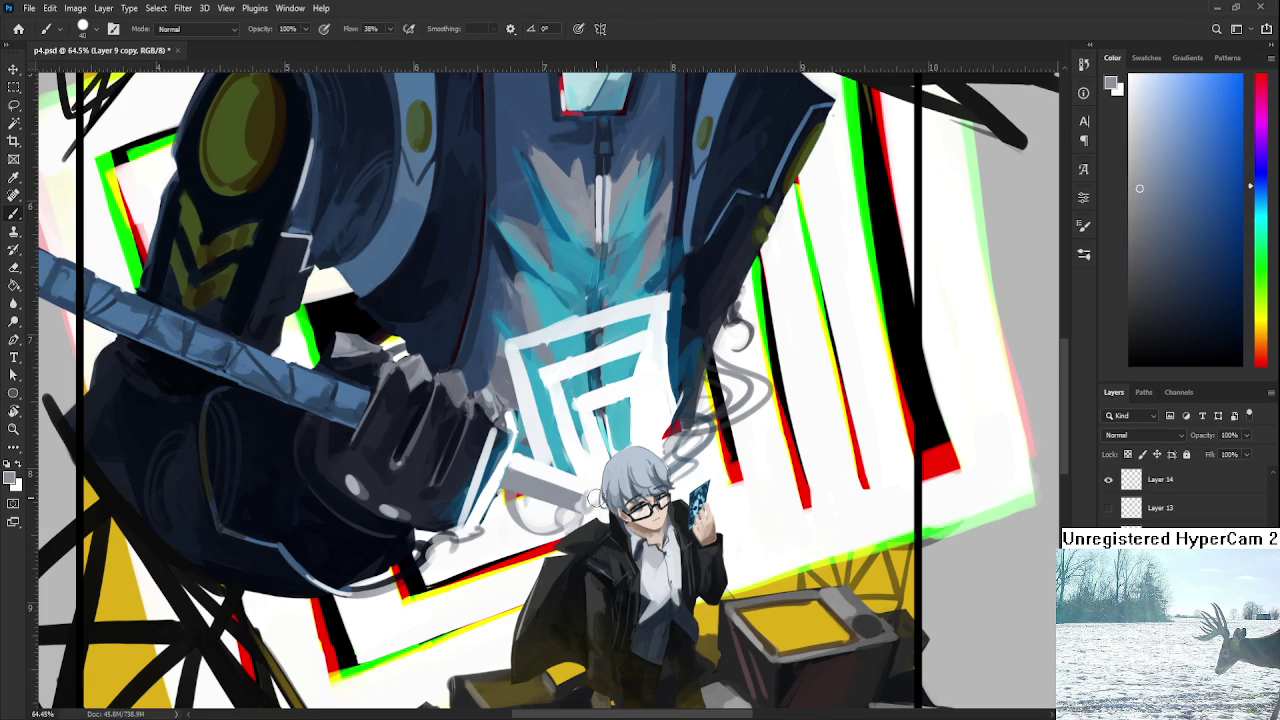
key(e)
key(b)
Zoom out to see the whole painting and save p4.psd.
key(e)
key(b)
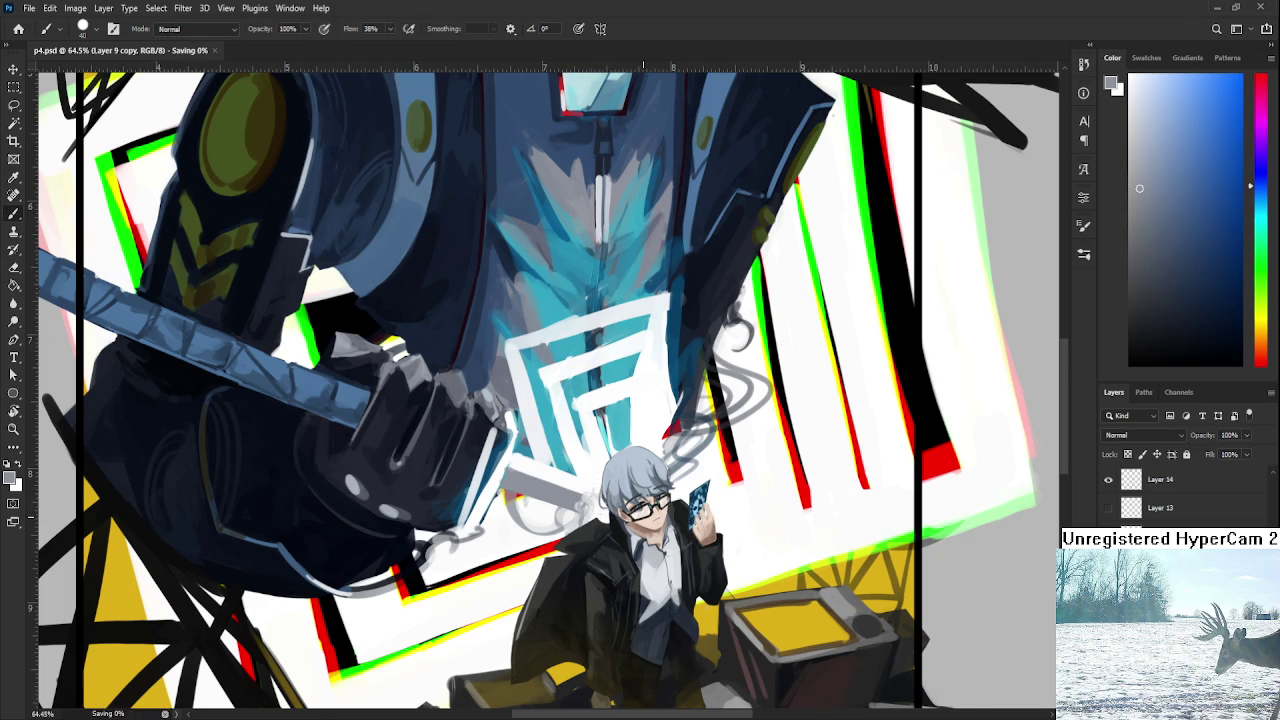
key(ctrl+minus)
key(ctrl+minus)
key(e)
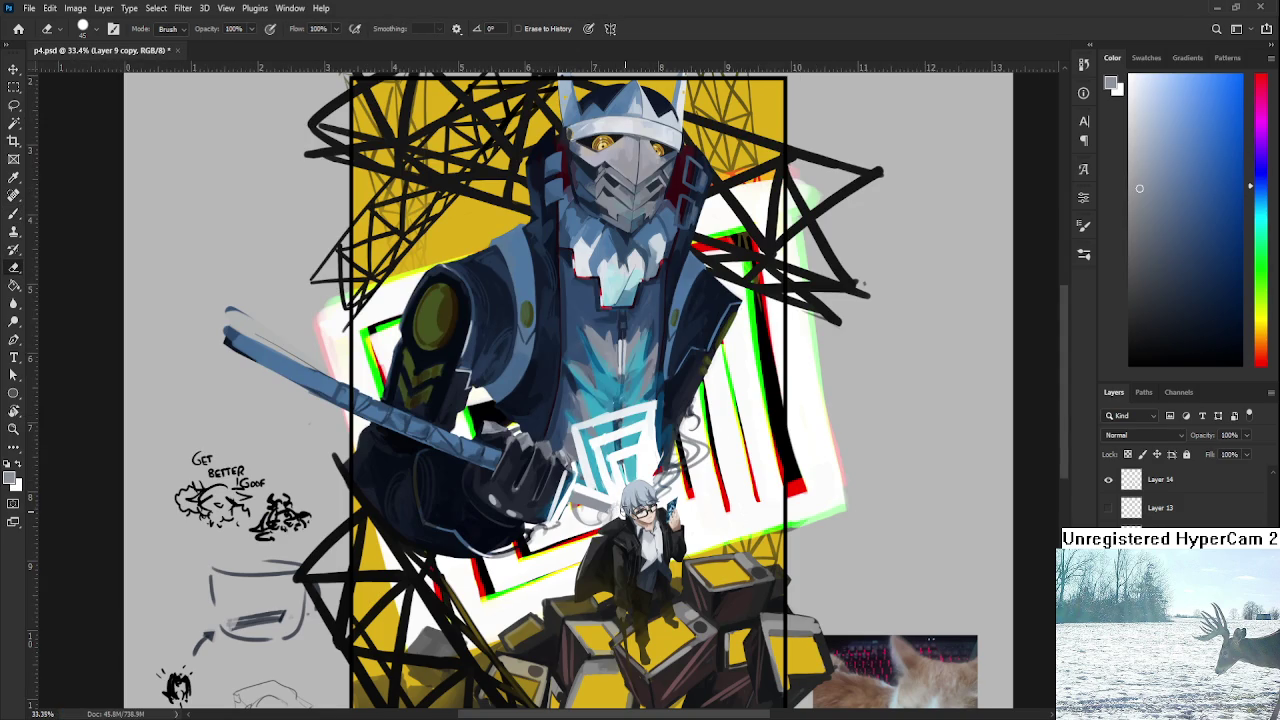
key(ctrl+s)
scroll(600, 390, down, 1)
Make the Hue/Saturation 1 adjustment layer visible to view the painting in greyscale.
scroll(621, 572, up, 3)
scroll(621, 572, up, 1)
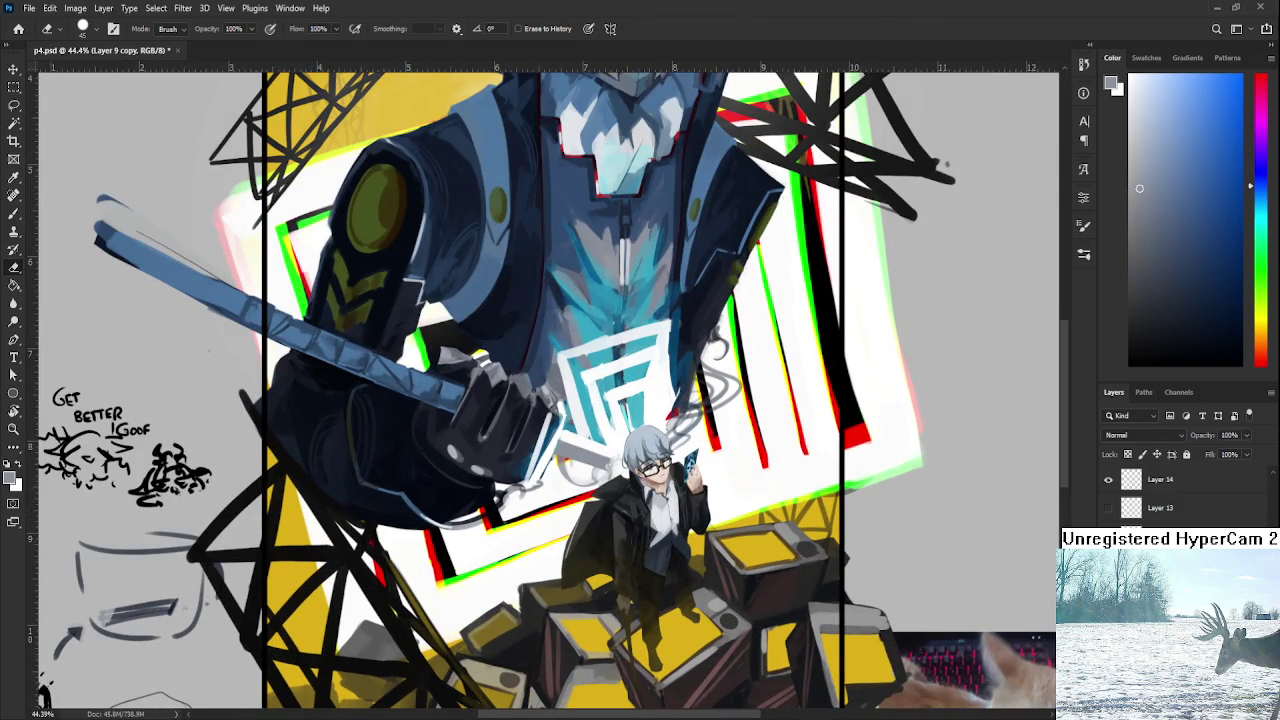
scroll(1128, 482, up, 2)
scroll(1128, 482, up, 2)
scroll(840, 498, down, 1)
scroll(840, 498, down, 1)
scroll(840, 498, down, 1)
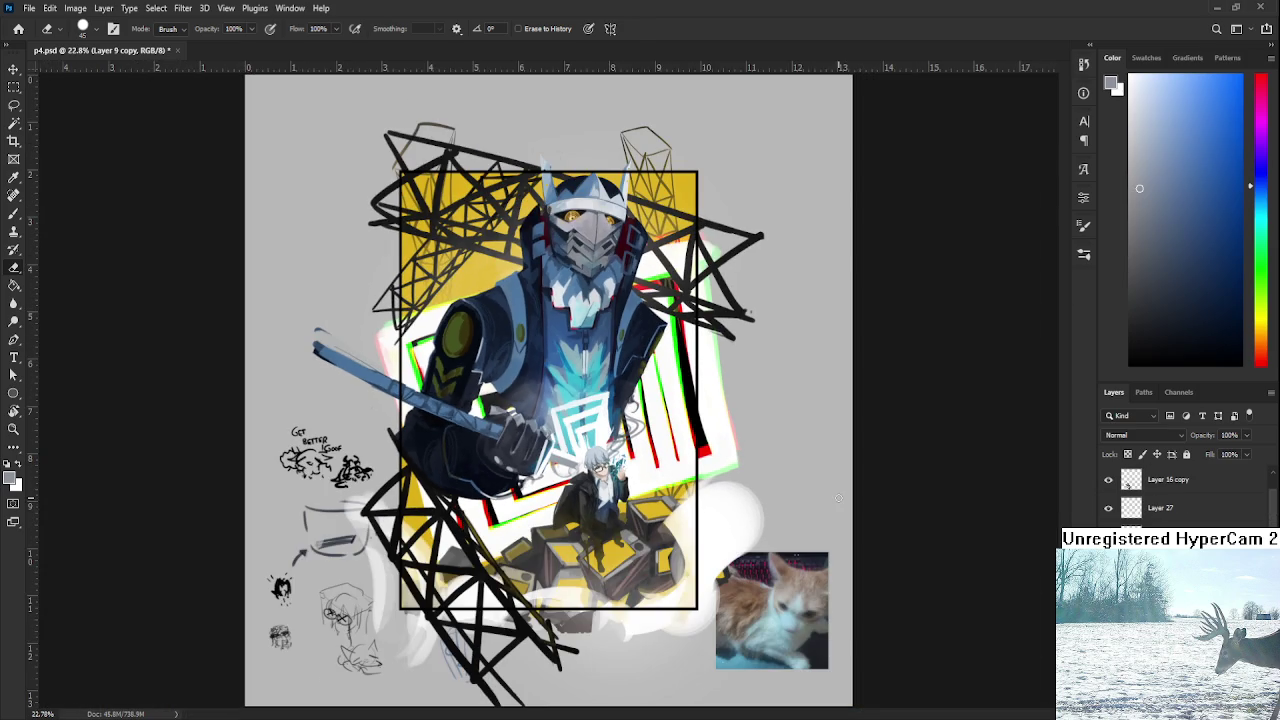
scroll(625, 465, up, 2)
scroll(575, 430, up, 1)
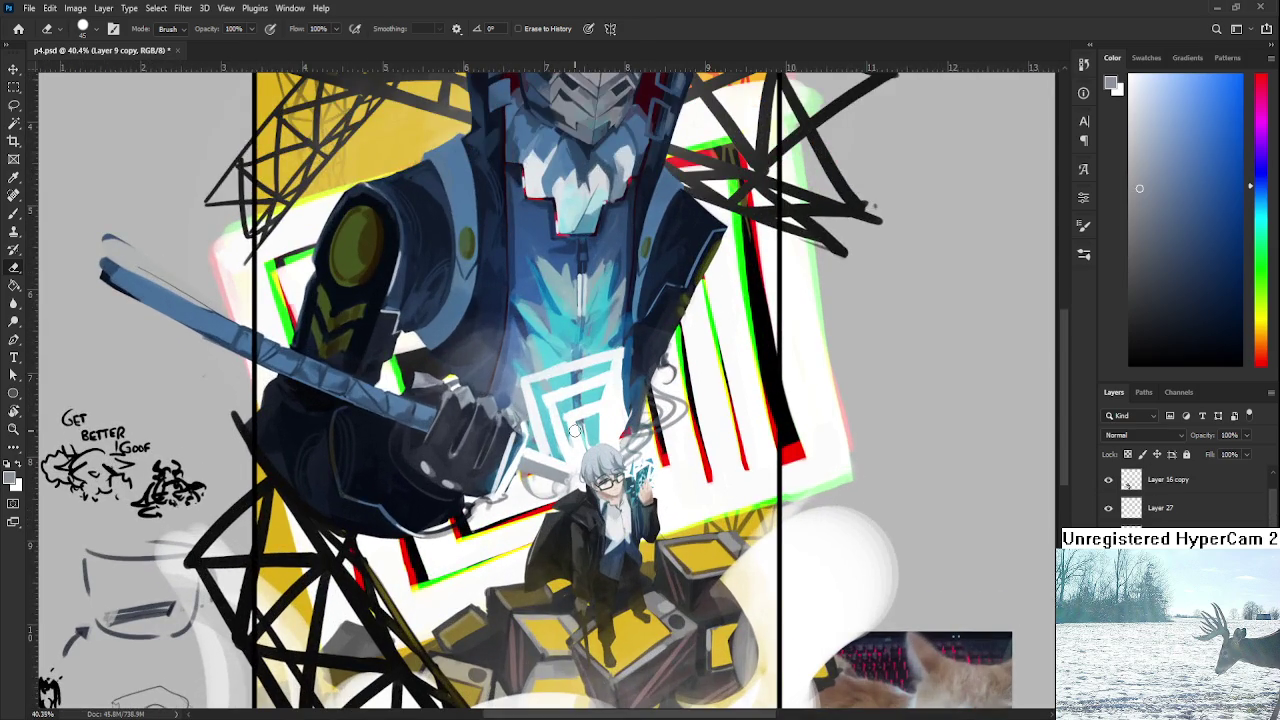
scroll(575, 430, down, 2)
scroll(575, 440, up, 3)
scroll(575, 450, up, 2)
scroll(576, 460, down, 4)
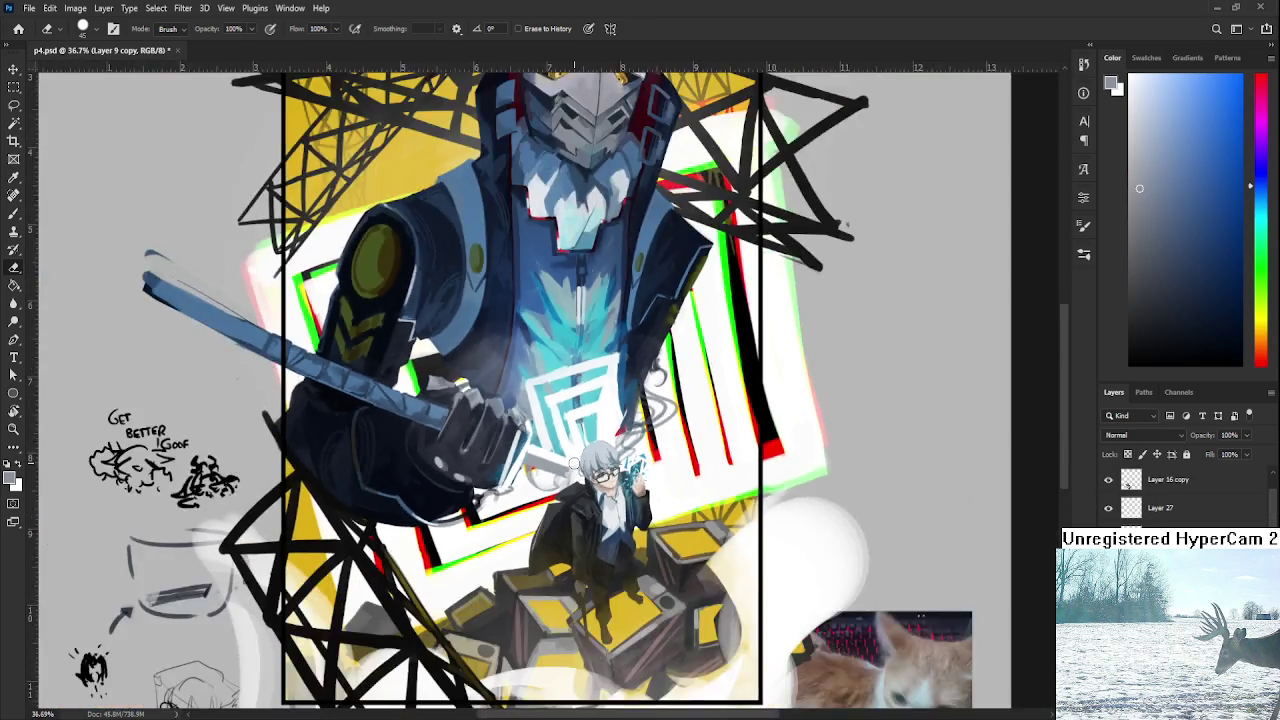
scroll(575, 470, down, 3)
scroll(612, 544, down, 1)
scroll(617, 540, up, 1)
scroll(619, 520, up, 1)
scroll(621, 500, up, 2)
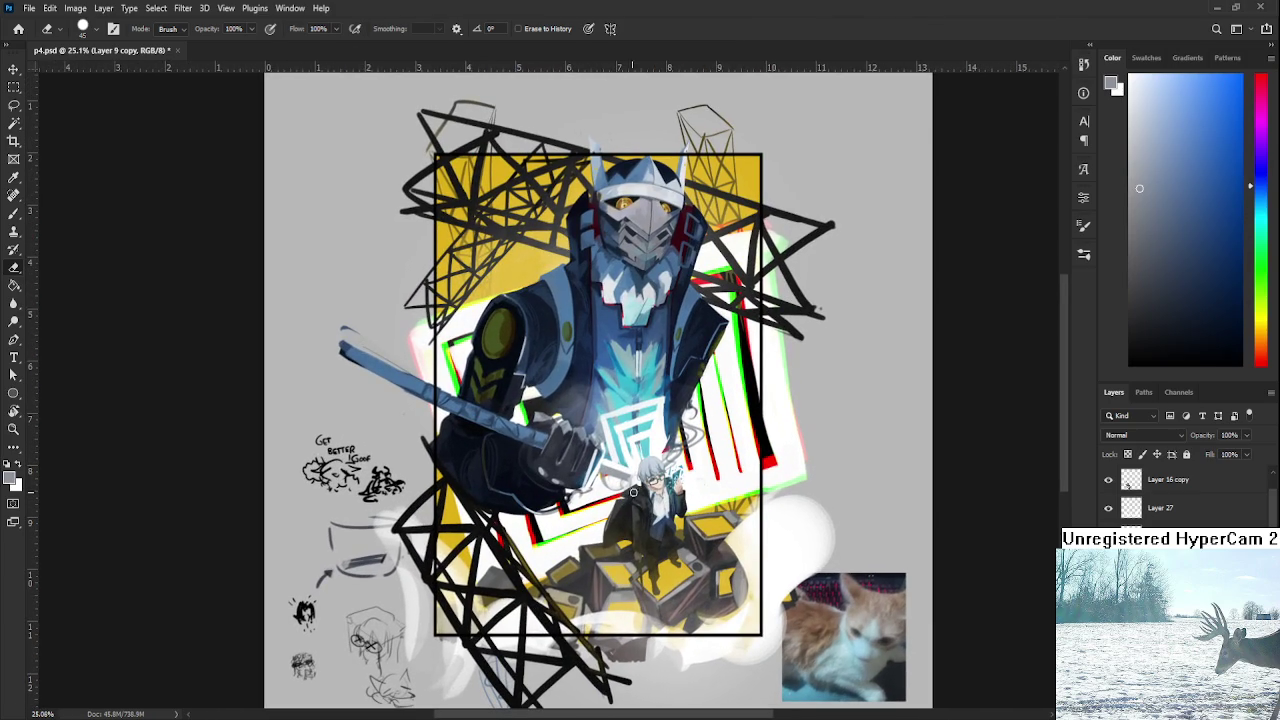
scroll(1125, 510, up, 3)
click(1107, 484)
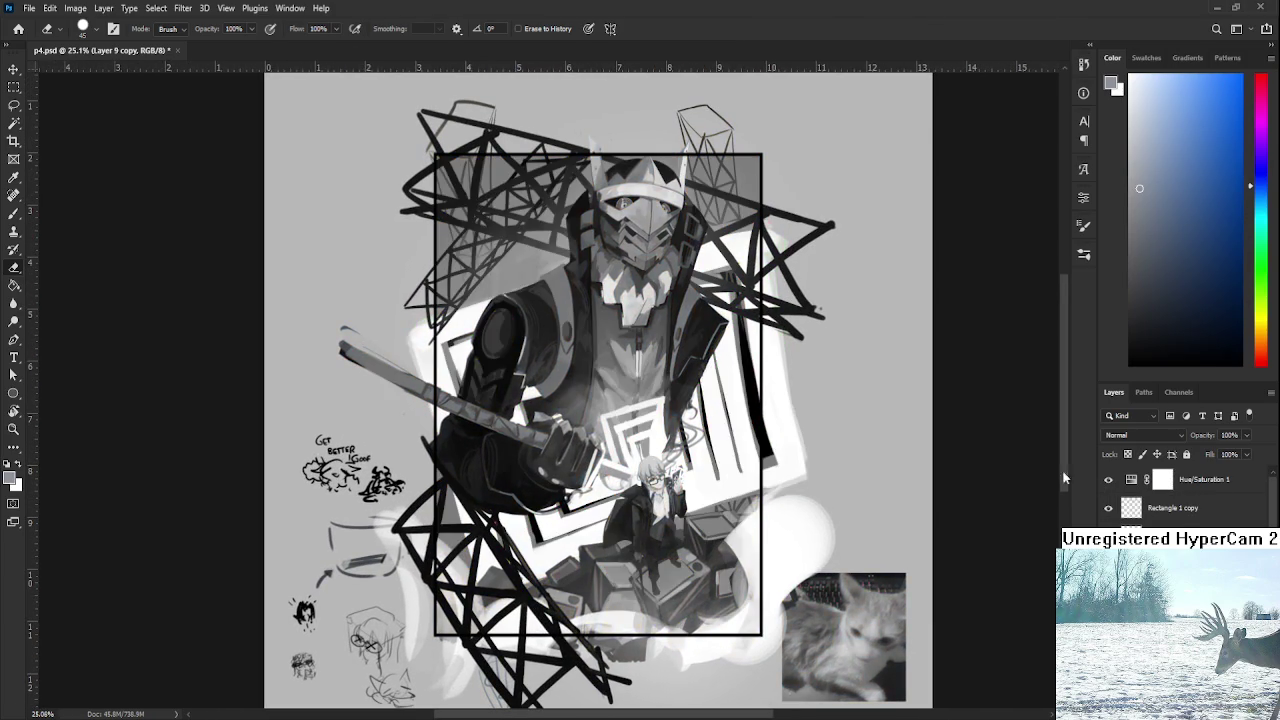